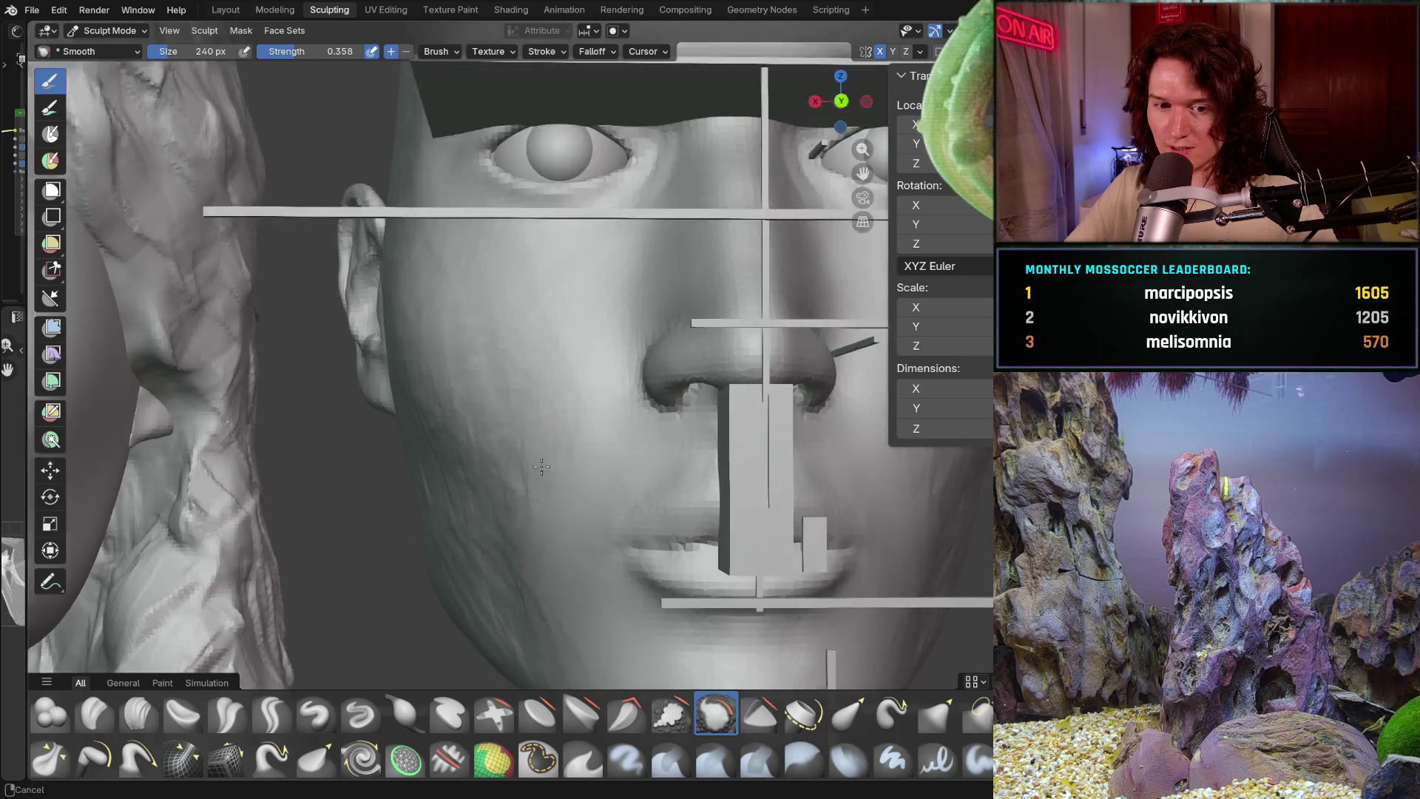
- From a front view angled onto the cheek, make Clay Strips the active sculpt brush
{"action": "key", "text": "KP_1"}
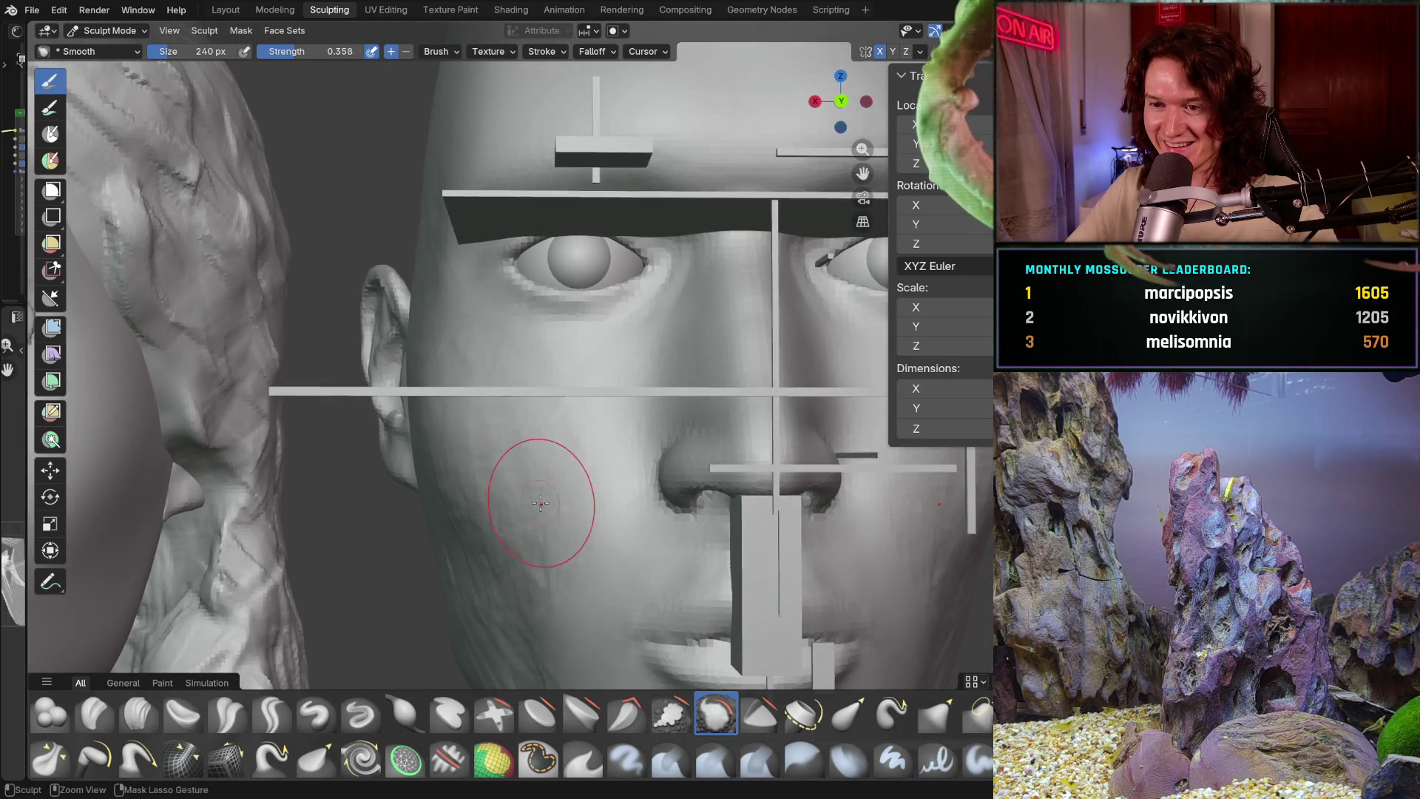
{"action": "scroll", "coordinate": [534, 432], "scroll_direction": "up", "scroll_amount": 4}
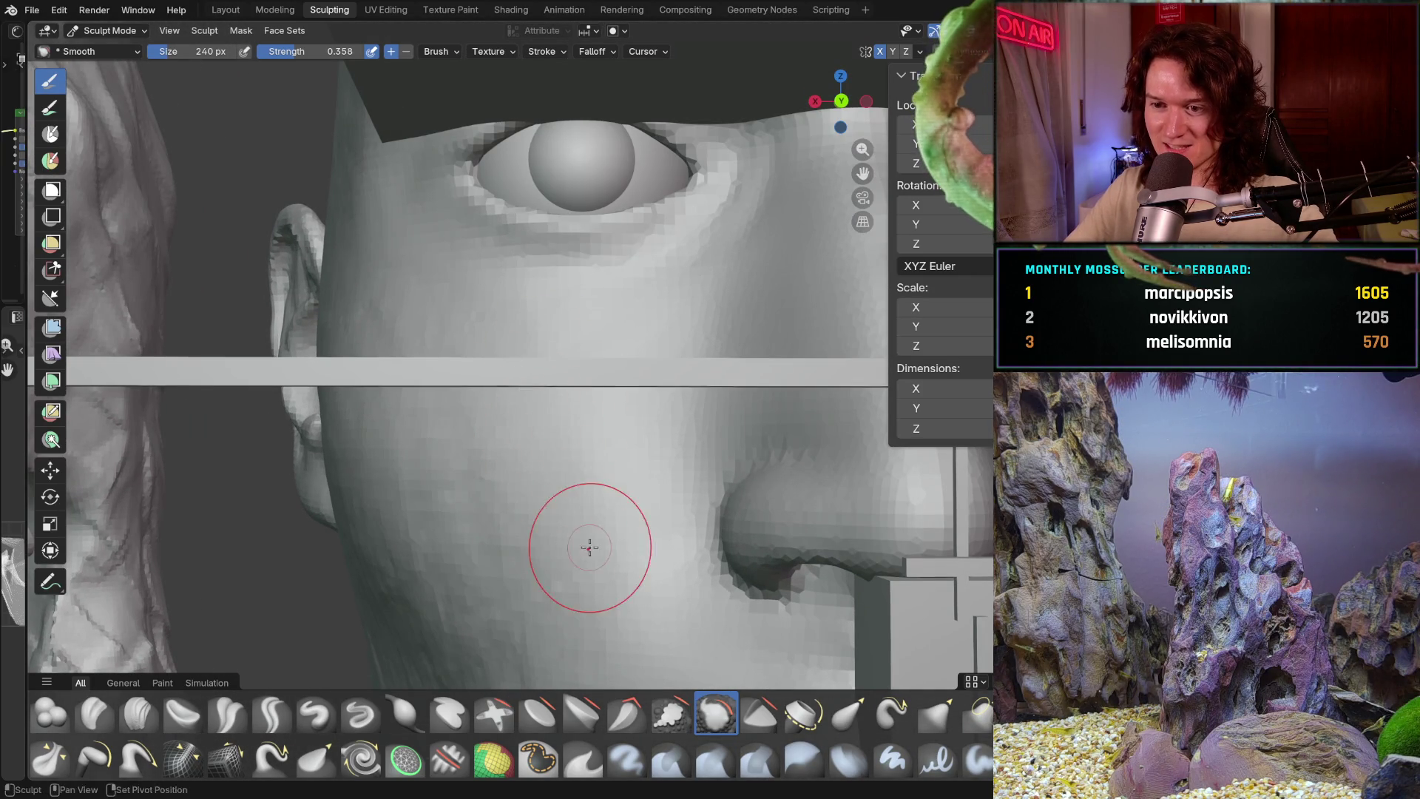
{"action": "mouse_move", "coordinate": [540, 365]}
{"action": "middle_mouse_down"}
{"action": "mouse_move", "coordinate": [625, 482]}
{"action": "mouse_move", "coordinate": [477, 527]}
{"action": "middle_mouse_up"}
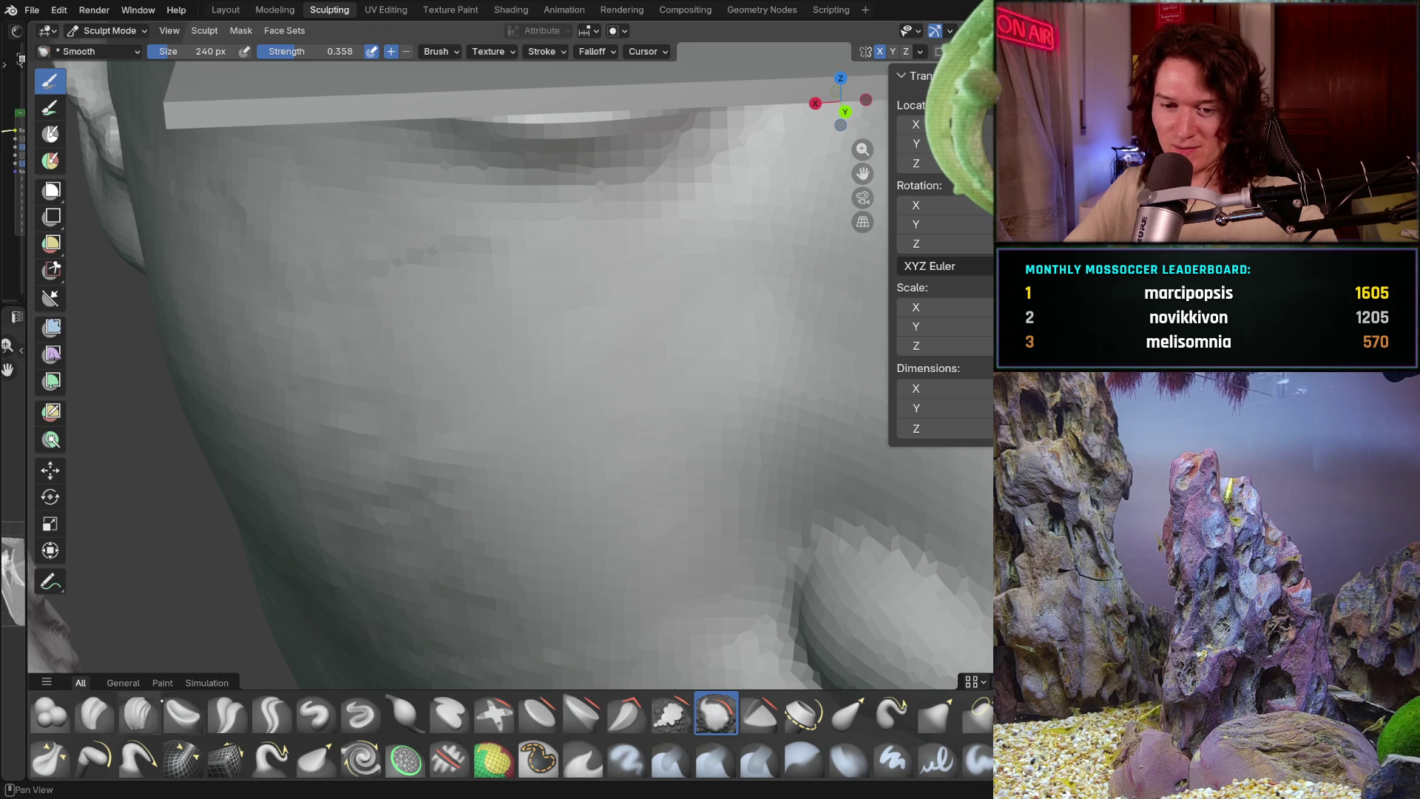
{"action": "left_click", "coordinate": [139, 712]}
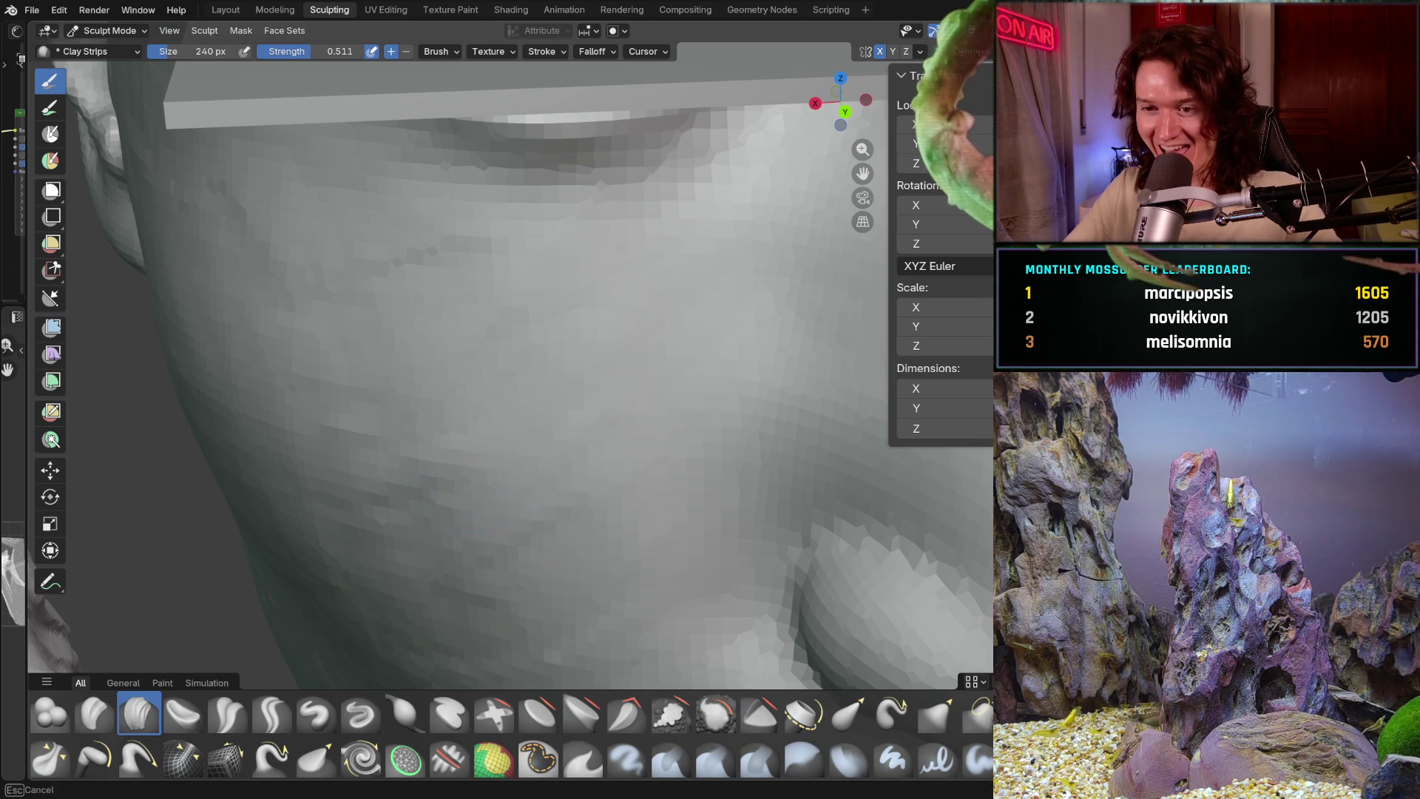
- Lay Clay Strips strokes over the cheek and its side toward the jaw, checking around the ear
{"action": "mouse_move", "coordinate": [477, 526]}
{"action": "middle_mouse_down"}
{"action": "mouse_move", "coordinate": [508, 394]}
{"action": "mouse_move", "coordinate": [584, 424]}
{"action": "mouse_move", "coordinate": [565, 433]}
{"action": "middle_mouse_up"}
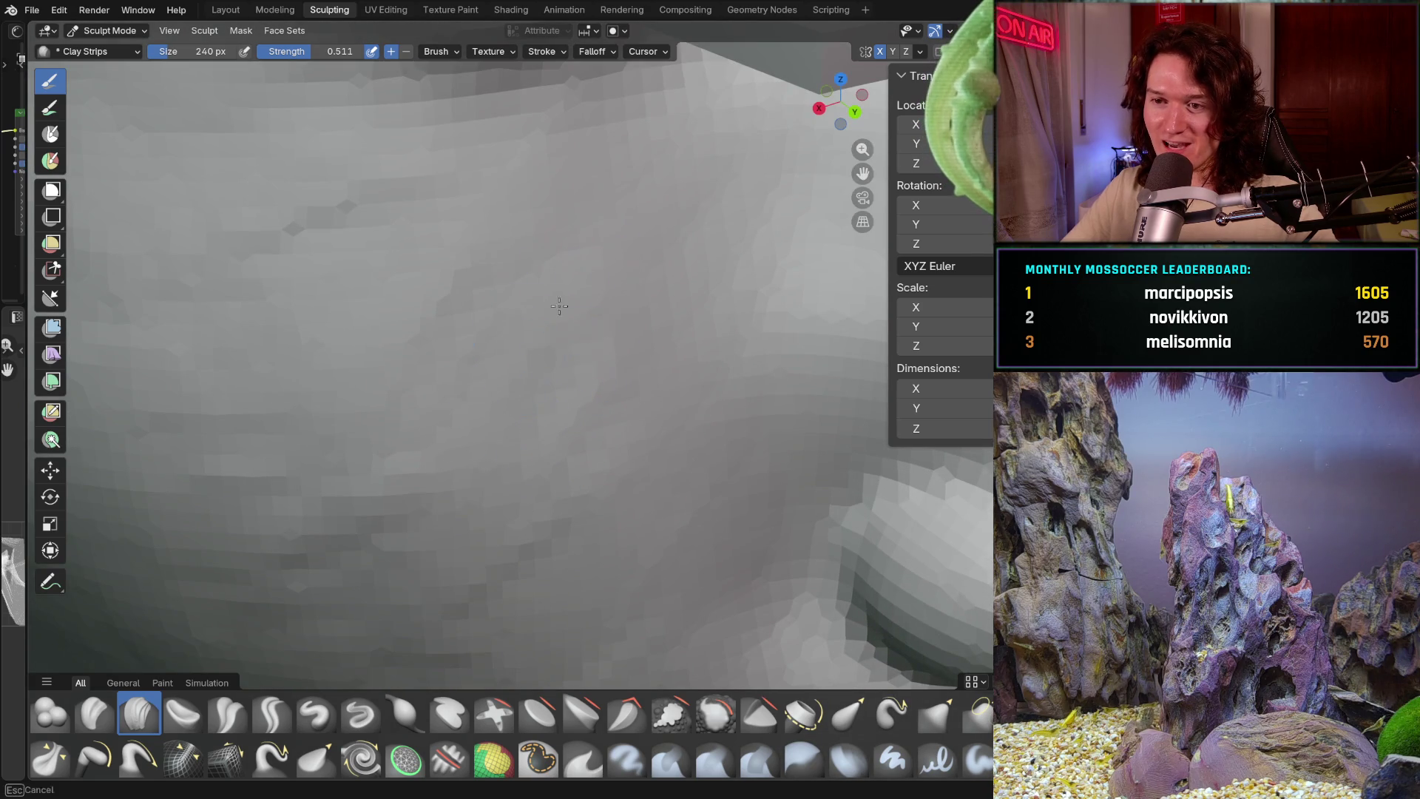
{"action": "middle_click_drag", "start_coordinate": [559, 307], "coordinate": [471, 346]}
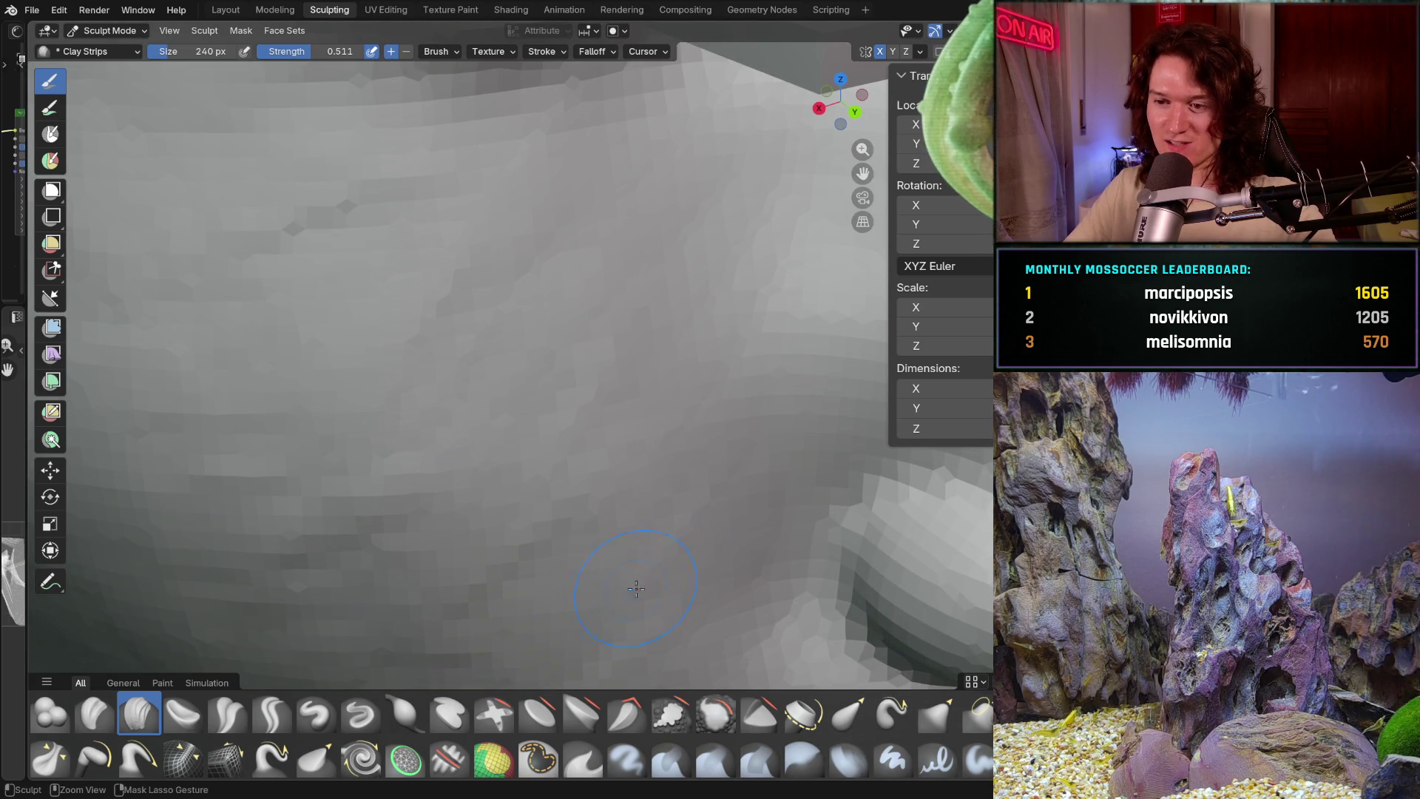
{"action": "scroll", "coordinate": [590, 541], "scroll_direction": "down", "scroll_amount": 5}
{"action": "mouse_move", "coordinate": [591, 542]}
{"action": "middle_mouse_down"}
{"action": "mouse_move", "coordinate": [557, 459]}
{"action": "mouse_move", "coordinate": [555, 492]}
{"action": "middle_mouse_up"}
{"action": "scroll", "coordinate": [555, 492], "scroll_direction": "up", "scroll_amount": 3}
{"action": "scroll", "coordinate": [466, 453], "scroll_direction": "up", "scroll_amount": 3}
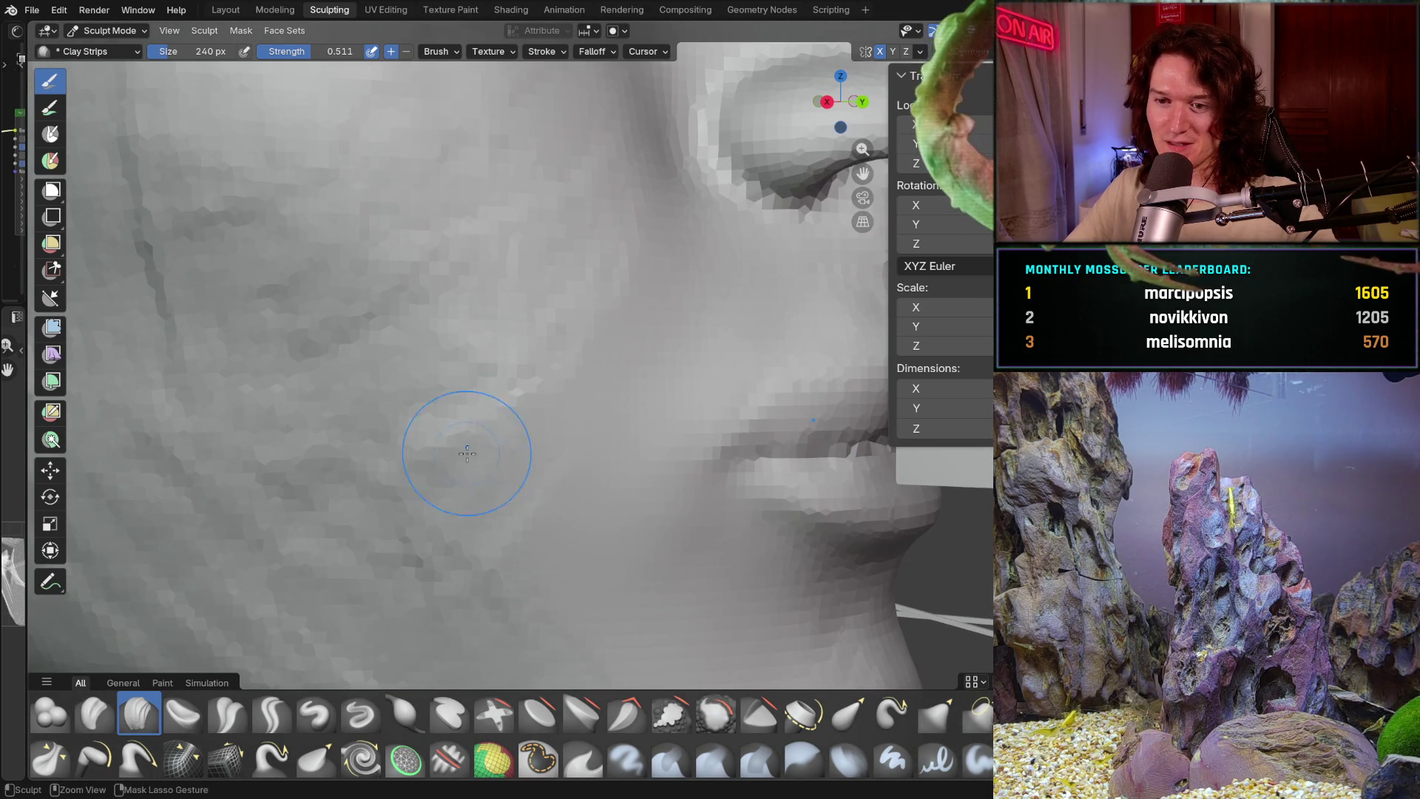
{"action": "middle_click_drag", "start_coordinate": [408, 552], "coordinate": [411, 534]}
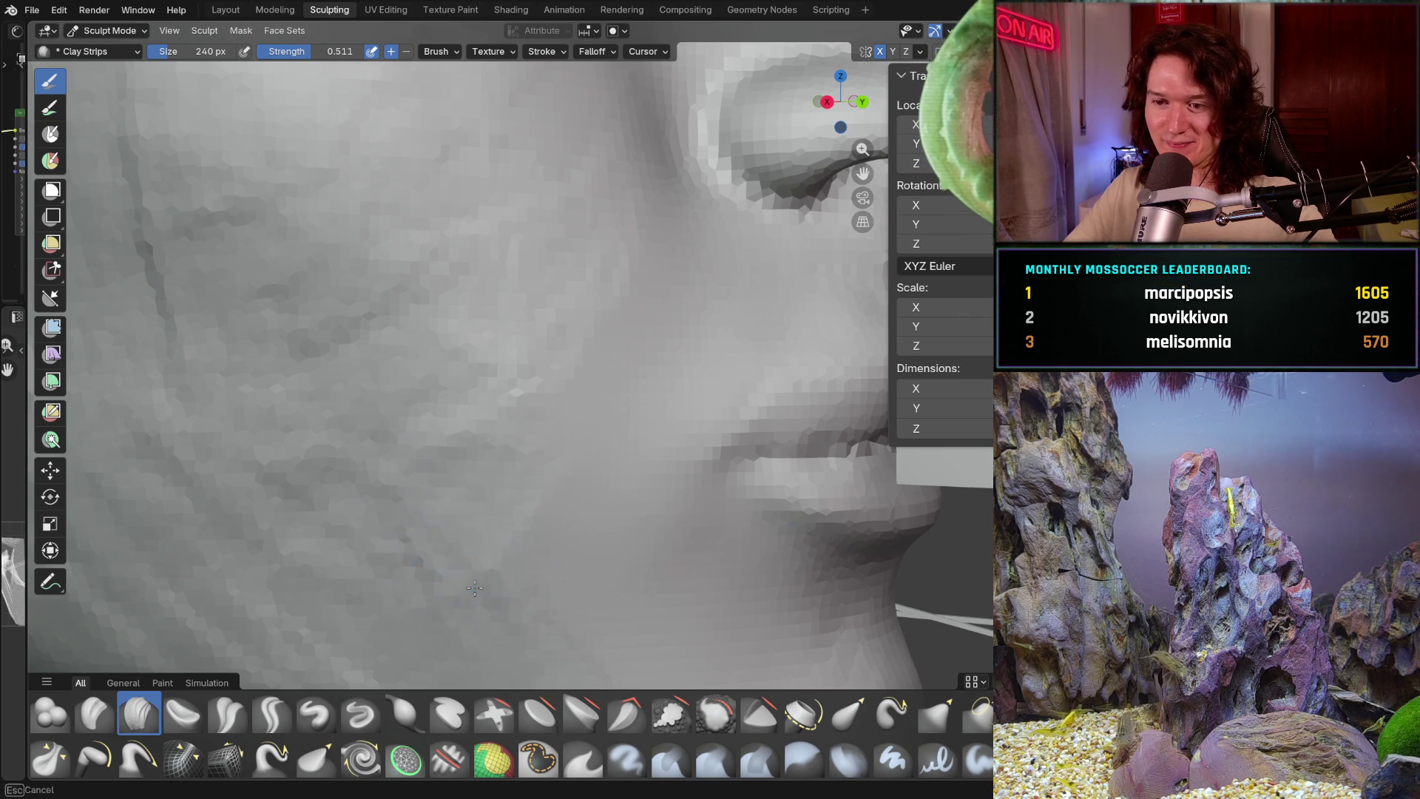
{"action": "scroll", "coordinate": [286, 480], "scroll_direction": "down", "scroll_amount": 4}
{"action": "scroll", "coordinate": [285, 480], "scroll_direction": "down", "scroll_amount": 3}
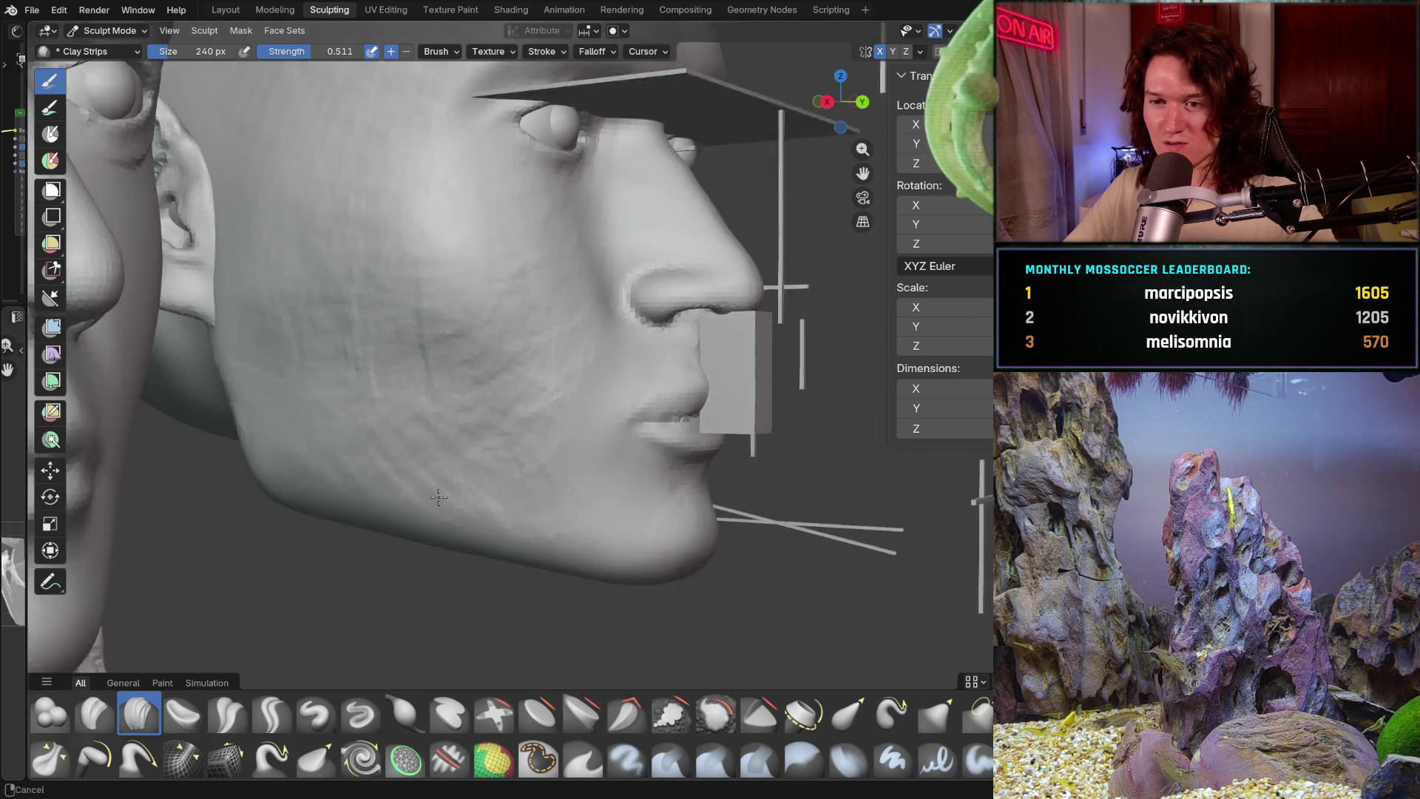
{"action": "mouse_move", "coordinate": [334, 472]}
{"action": "middle_mouse_down"}
{"action": "mouse_move", "coordinate": [426, 460]}
{"action": "mouse_move", "coordinate": [447, 544]}
{"action": "mouse_move", "coordinate": [356, 361]}
{"action": "middle_mouse_up"}
{"action": "scroll", "coordinate": [420, 427], "scroll_direction": "up", "scroll_amount": 2}
{"action": "scroll", "coordinate": [446, 544], "scroll_direction": "up", "scroll_amount": 3}
{"action": "scroll", "coordinate": [355, 361], "scroll_direction": "up", "scroll_amount": 2}
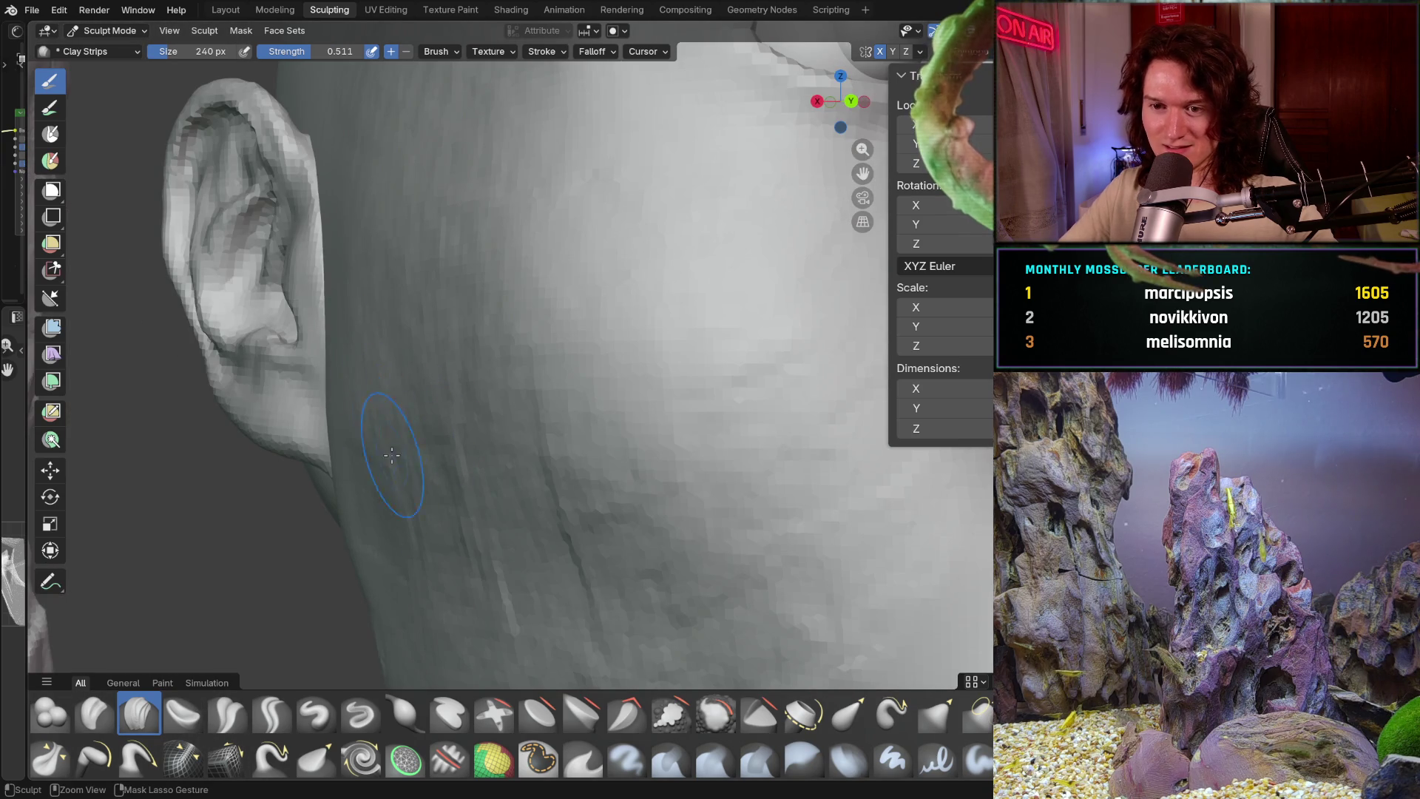
{"action": "middle_click_drag", "start_coordinate": [404, 474], "coordinate": [409, 404]}
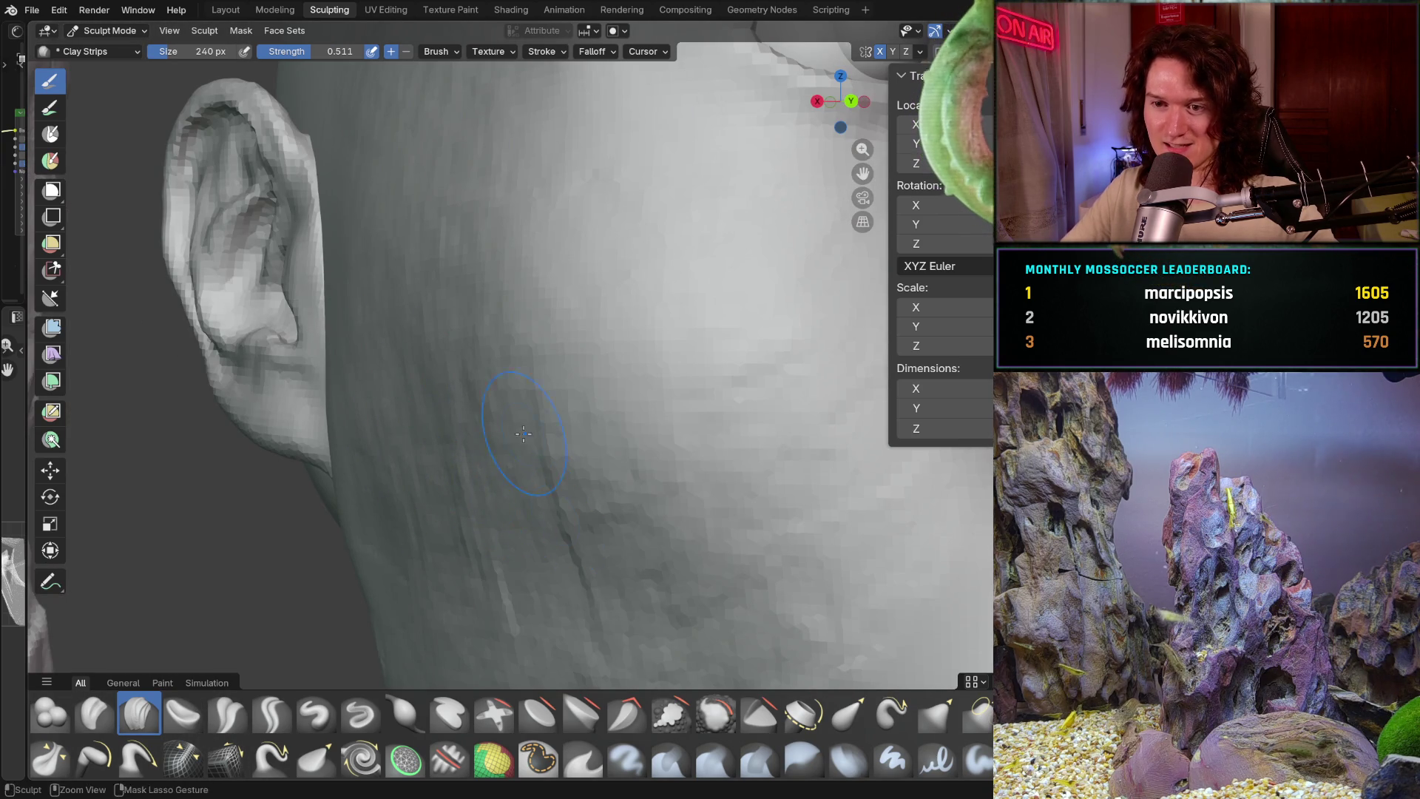
{"action": "middle_click_drag", "start_coordinate": [444, 467], "coordinate": [361, 424]}
{"action": "middle_click_drag", "start_coordinate": [390, 518], "coordinate": [356, 480]}
{"action": "mouse_move", "coordinate": [608, 551]}
{"action": "middle_mouse_down"}
{"action": "mouse_move", "coordinate": [558, 453]}
{"action": "mouse_move", "coordinate": [393, 444]}
{"action": "middle_mouse_up"}
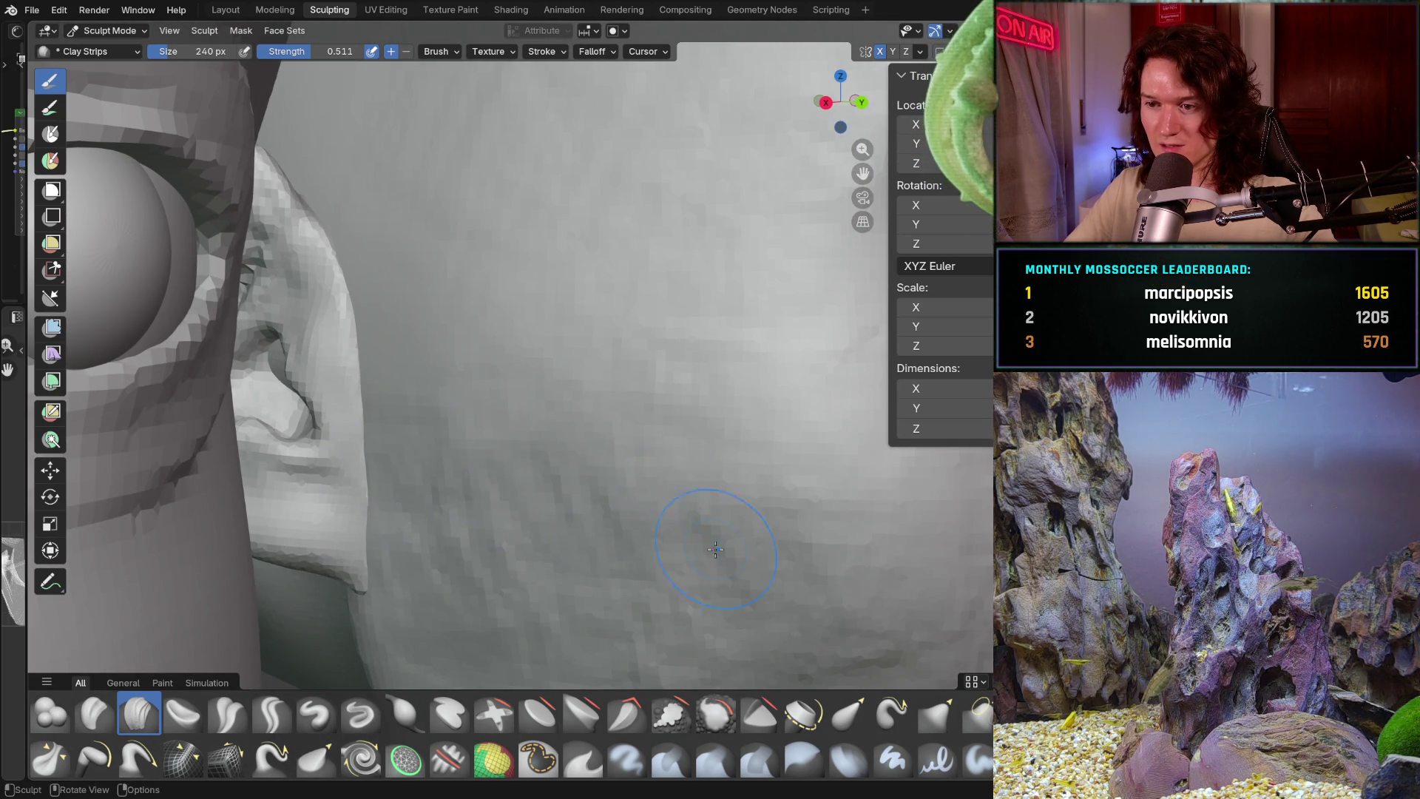
{"action": "scroll", "coordinate": [615, 514], "scroll_direction": "down", "scroll_amount": 5}
- Switch to the Smooth brush (Shift+S) and smooth the clay strokes on the cheek
{"action": "middle_click_drag", "start_coordinate": [615, 514], "coordinate": [610, 437]}
{"action": "key", "text": "shift+s"}
{"action": "scroll", "coordinate": [734, 464], "scroll_direction": "up", "scroll_amount": 5}
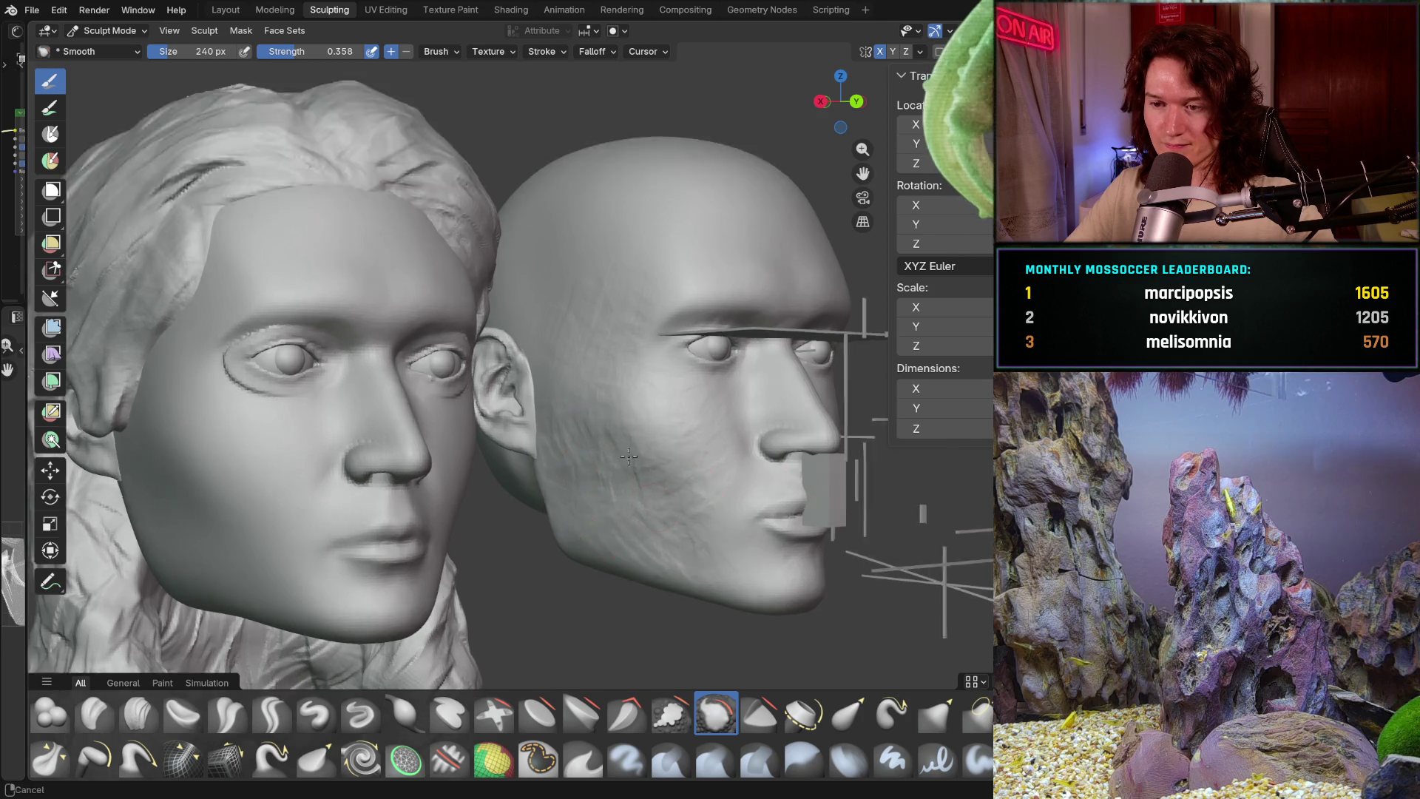
{"action": "middle_click_drag", "start_coordinate": [734, 464], "coordinate": [721, 403]}
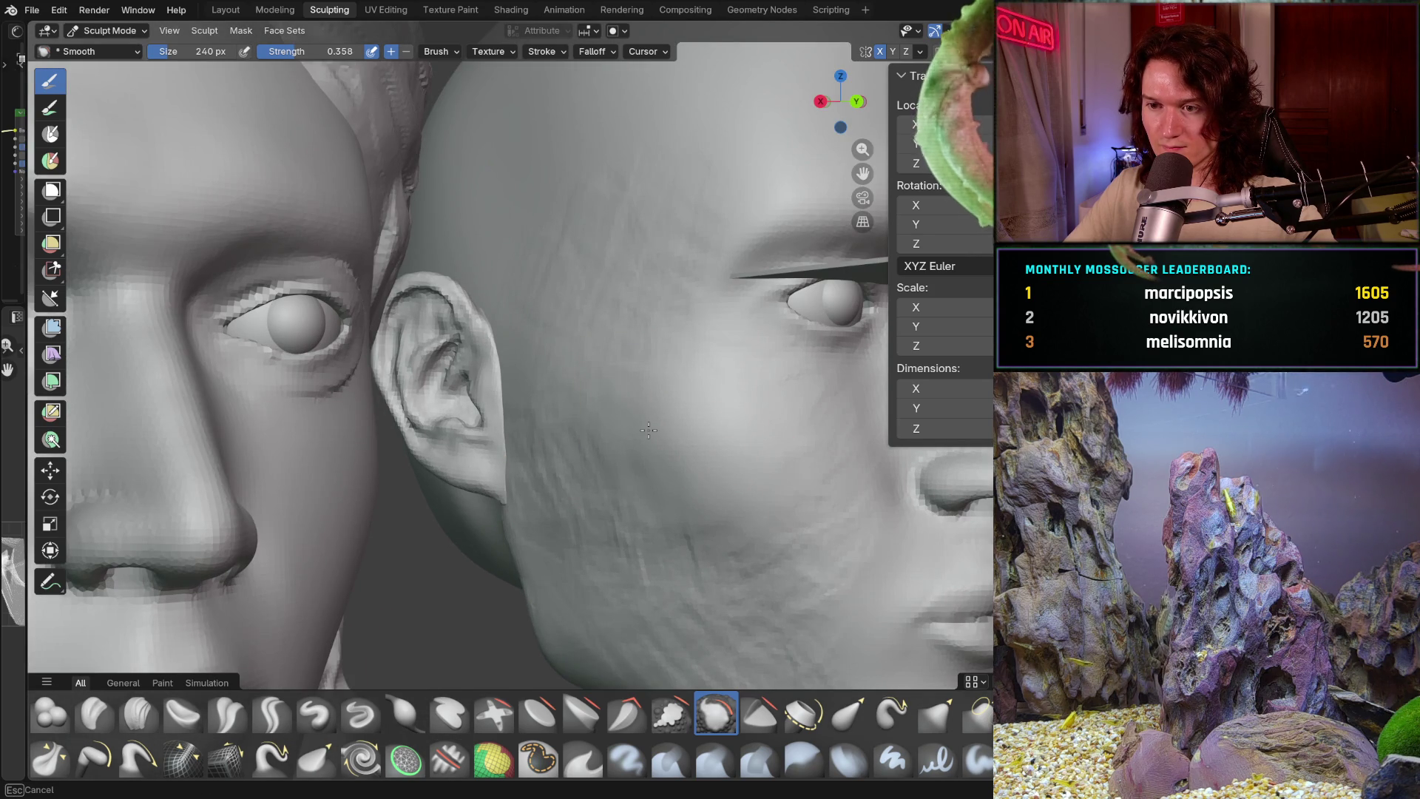
{"action": "middle_click_drag", "start_coordinate": [530, 486], "coordinate": [525, 401]}
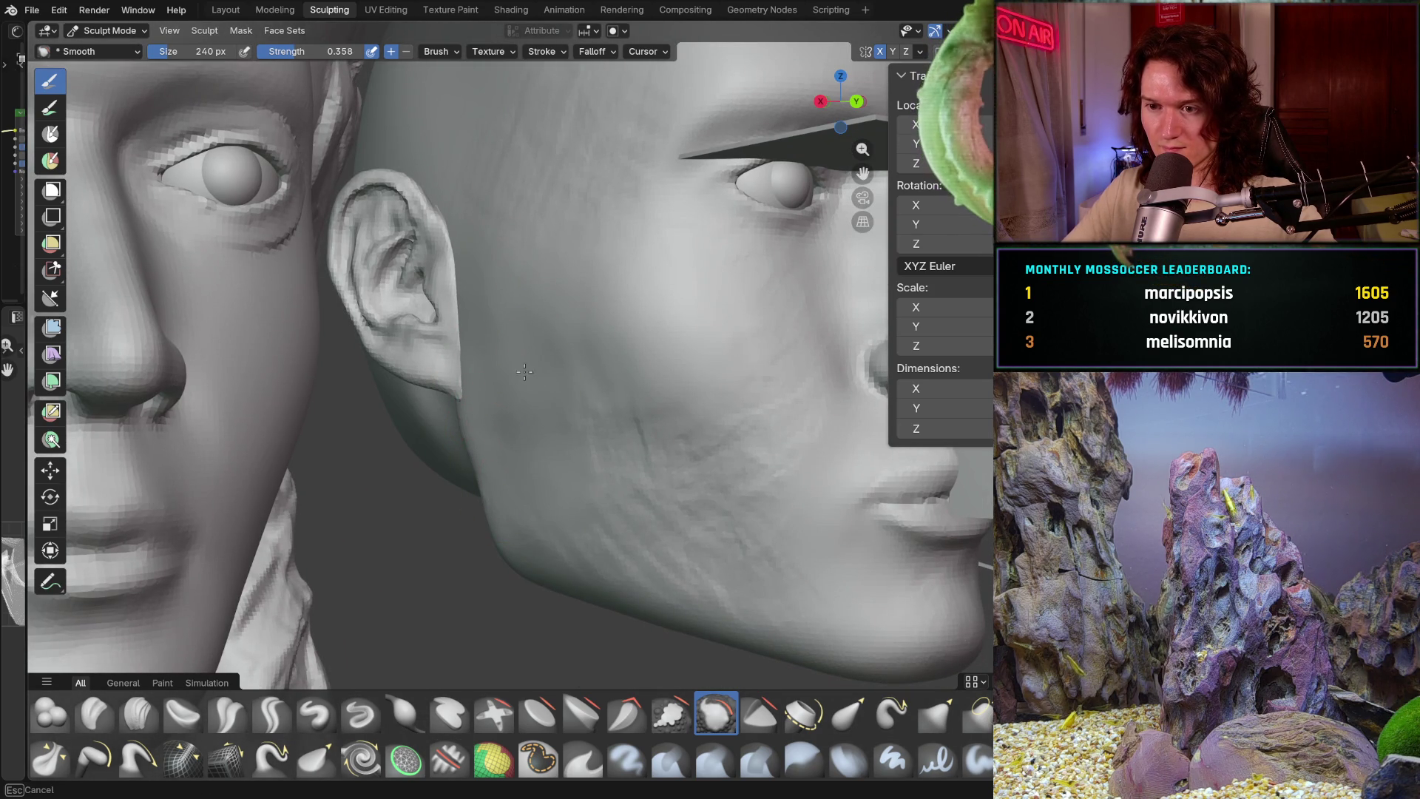
- Smooth the lumpy strokes along the jaw and review the bald head from several angles
{"action": "middle_click_drag", "start_coordinate": [736, 414], "coordinate": [748, 460]}
{"action": "scroll", "coordinate": [625, 412], "scroll_direction": "up", "scroll_amount": 3}
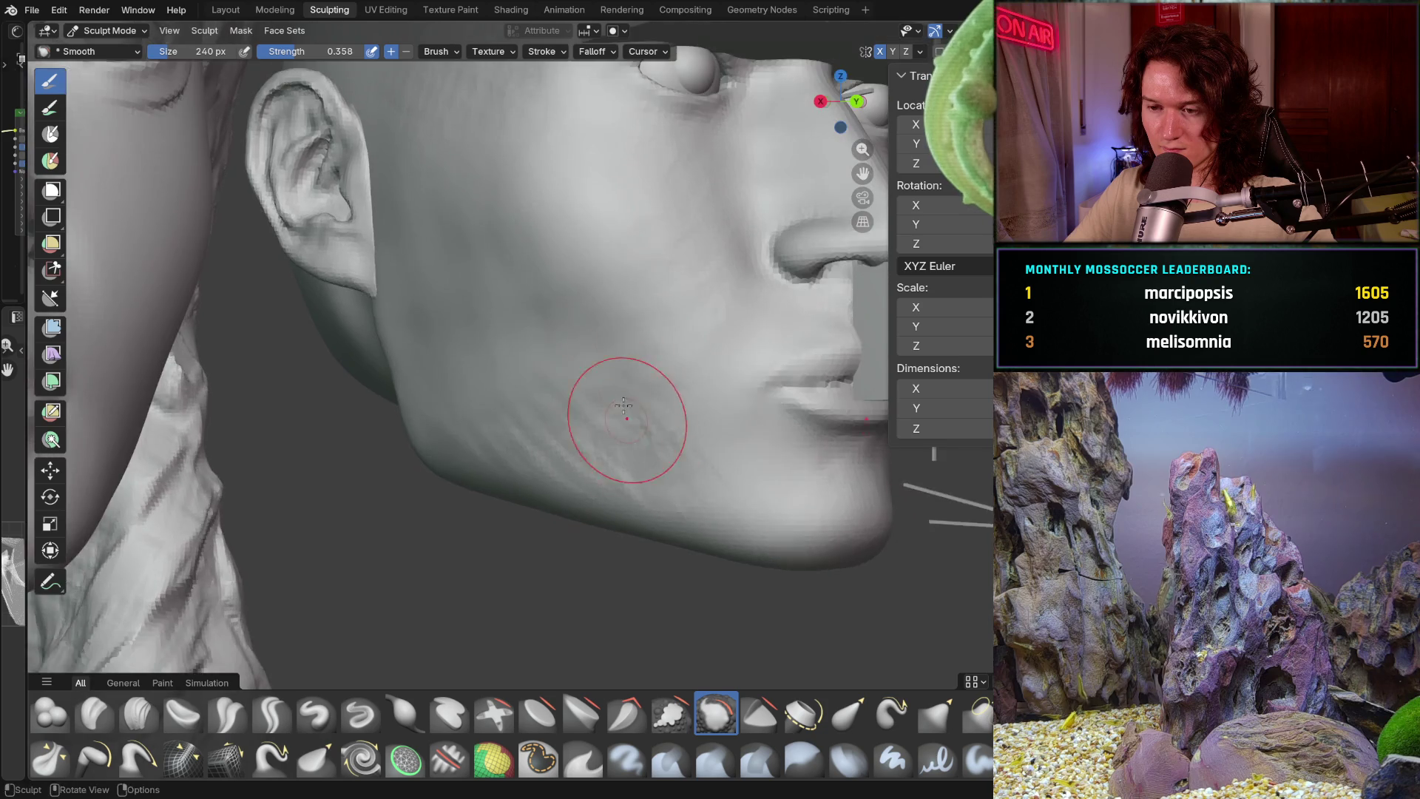
{"action": "scroll", "coordinate": [714, 412], "scroll_direction": "up", "scroll_amount": 2}
{"action": "middle_click_drag", "start_coordinate": [714, 411], "coordinate": [666, 469]}
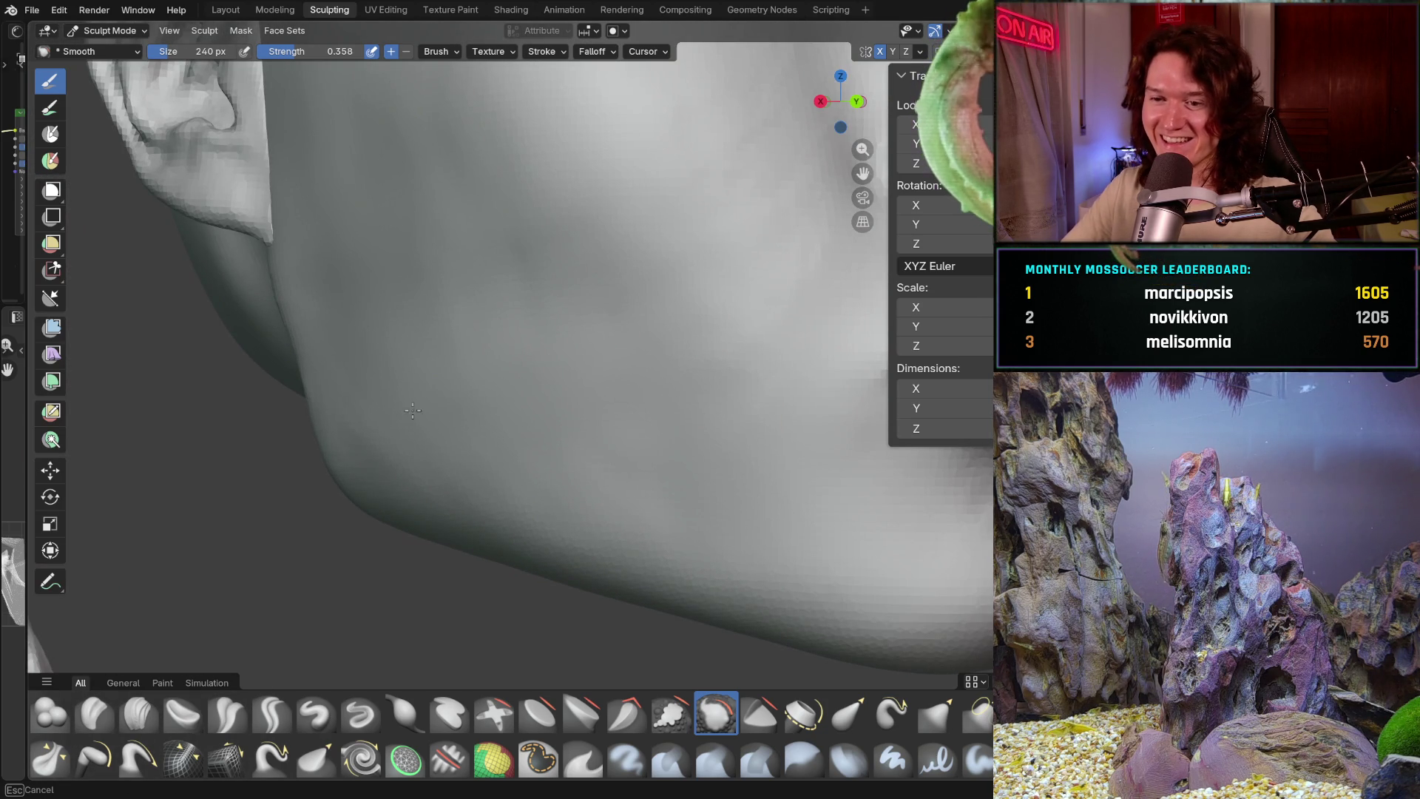
{"action": "scroll", "coordinate": [621, 341], "scroll_direction": "down", "scroll_amount": 2}
{"action": "scroll", "coordinate": [621, 341], "scroll_direction": "down", "scroll_amount": 4}
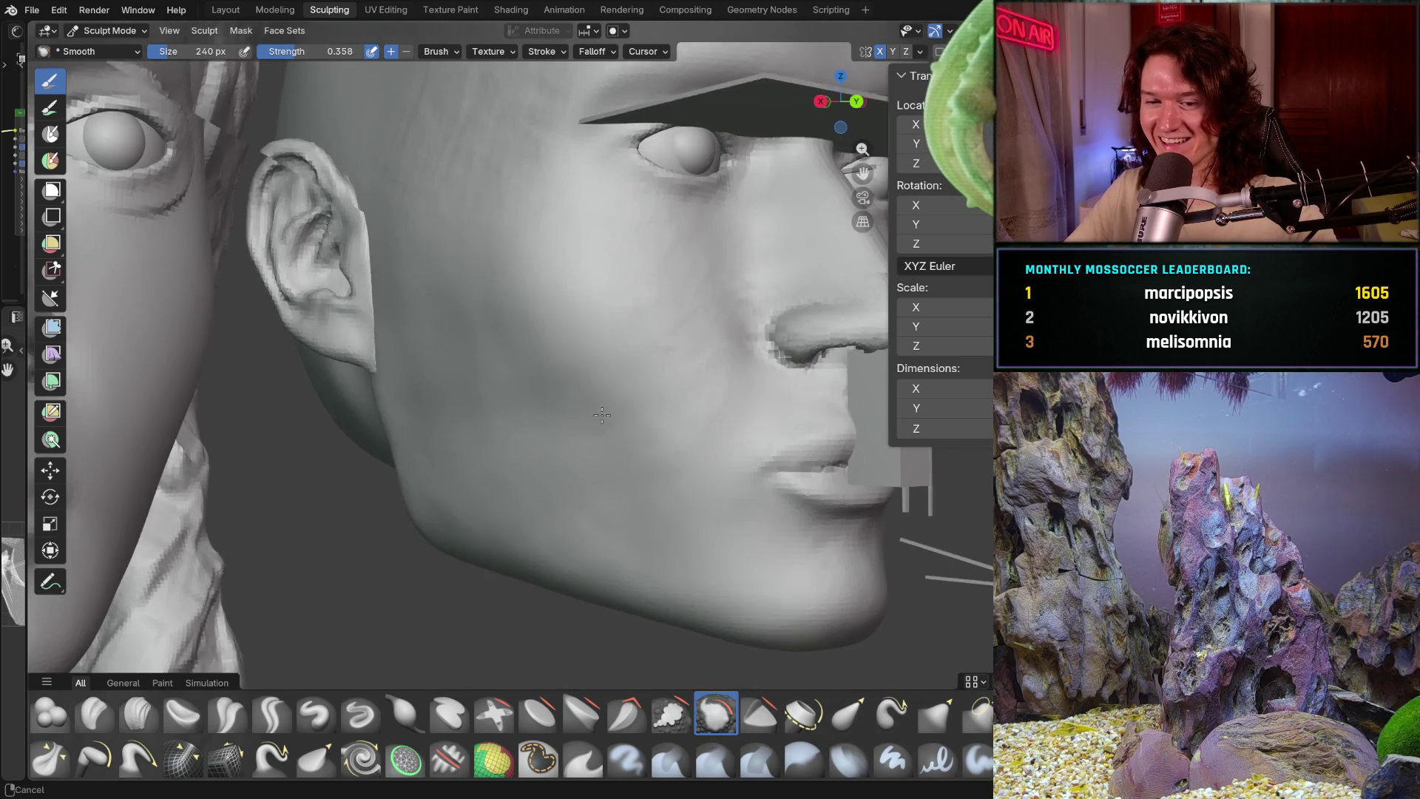
{"action": "mouse_move", "coordinate": [599, 377]}
{"action": "middle_mouse_down"}
{"action": "mouse_move", "coordinate": [547, 414]}
{"action": "mouse_move", "coordinate": [592, 351]}
{"action": "middle_mouse_up"}
{"action": "scroll", "coordinate": [592, 350], "scroll_direction": "up", "scroll_amount": 2}
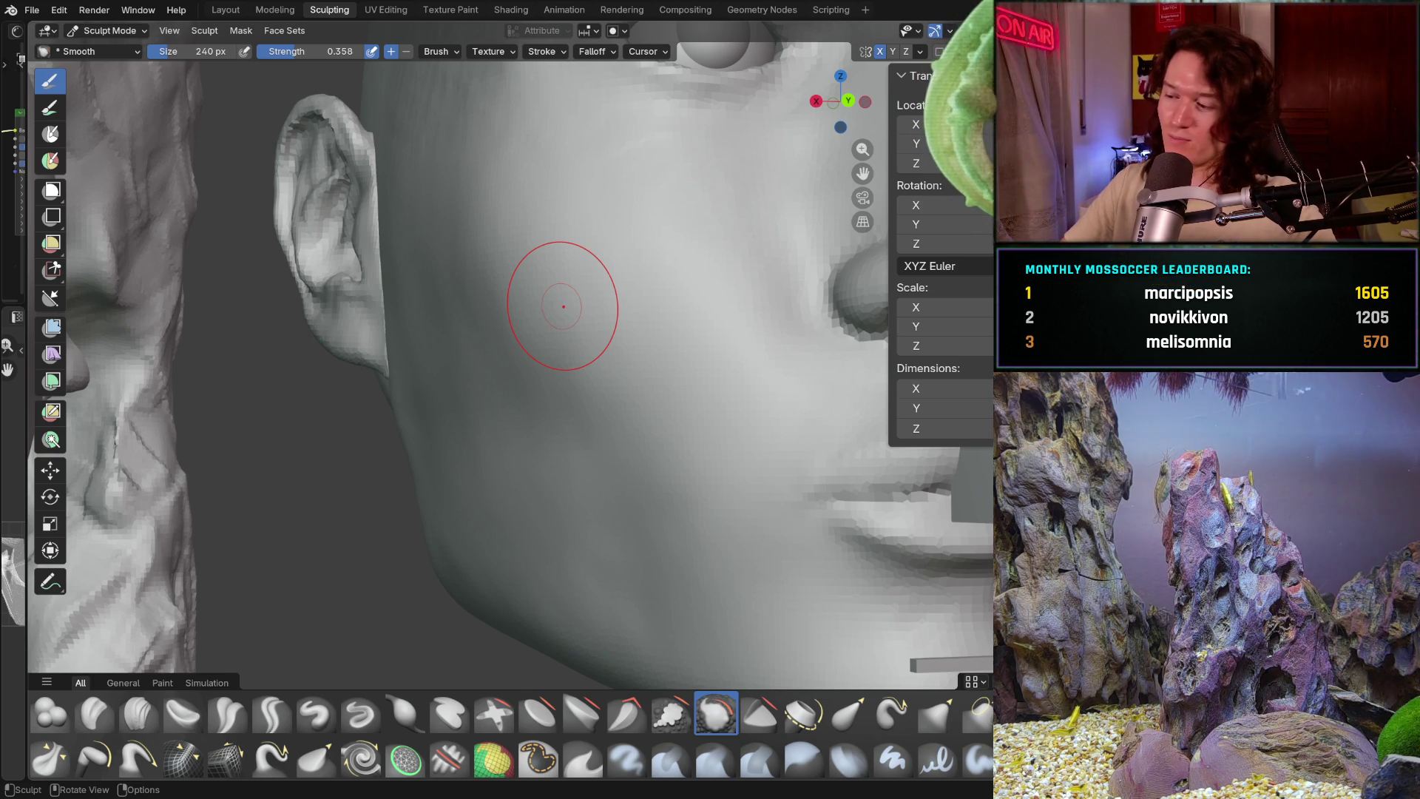
{"action": "mouse_move", "coordinate": [459, 363]}
{"action": "middle_mouse_down"}
{"action": "mouse_move", "coordinate": [401, 416]}
{"action": "mouse_move", "coordinate": [459, 441]}
{"action": "middle_mouse_up"}
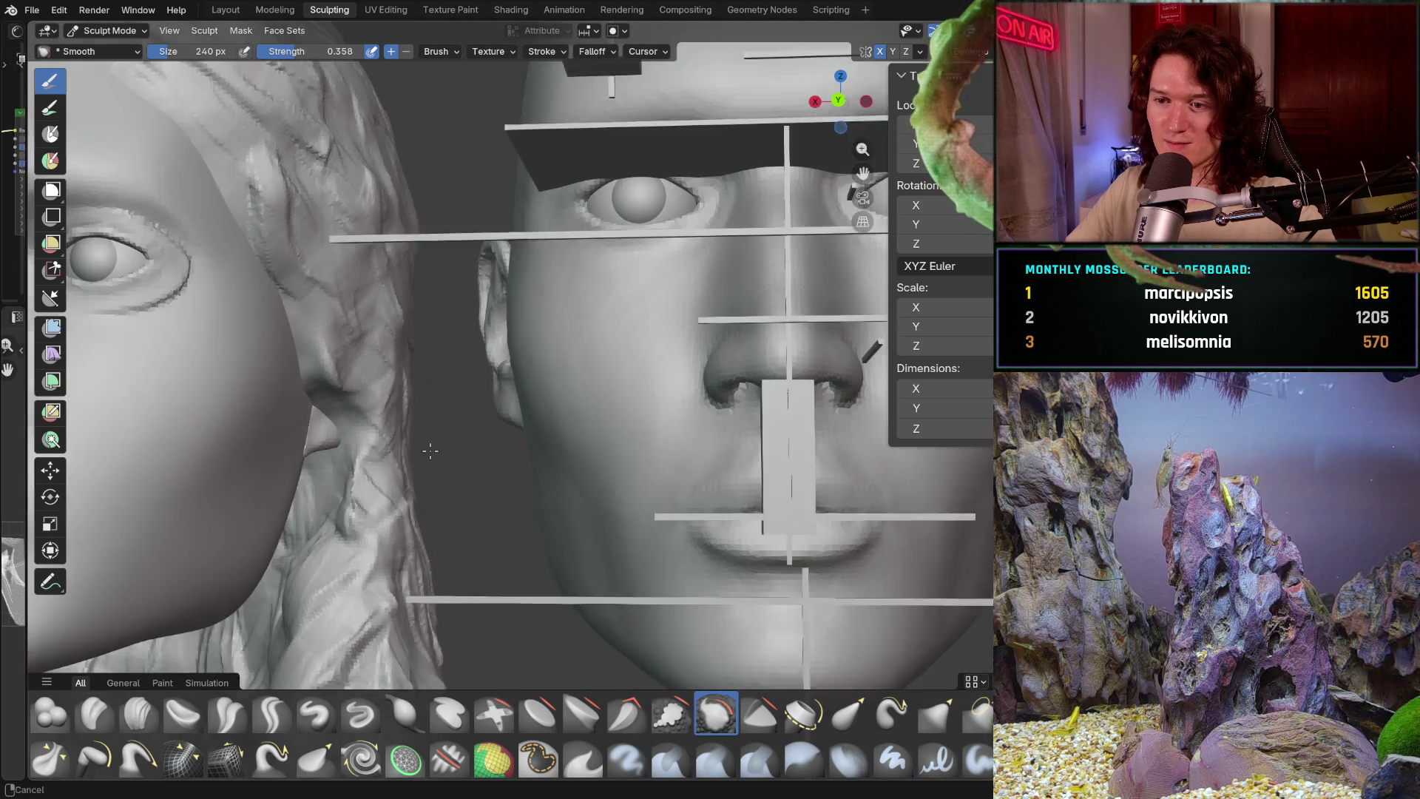
{"action": "middle_click_drag", "start_coordinate": [371, 457], "coordinate": [374, 502], "text": "shift"}
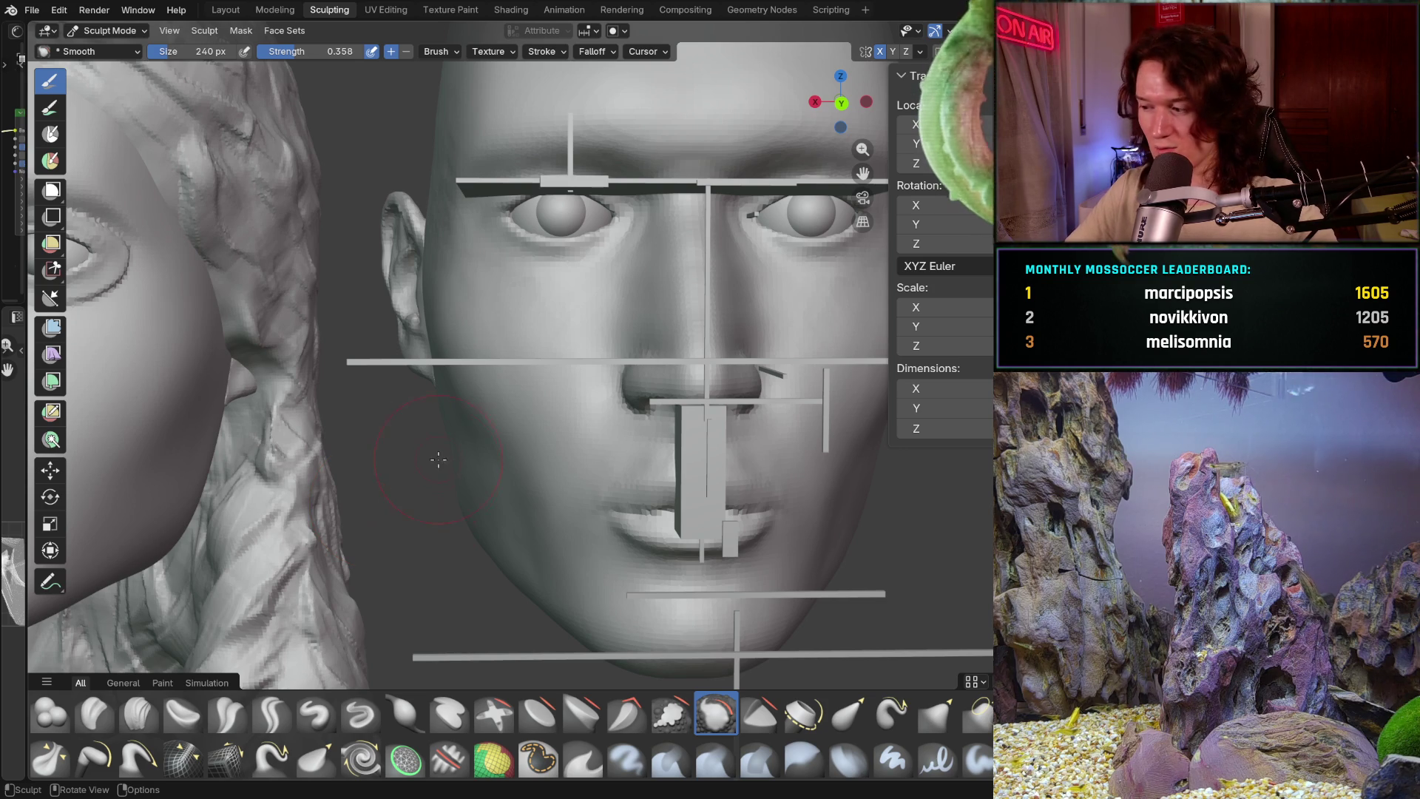
{"action": "mouse_move", "coordinate": [492, 479]}
{"action": "middle_mouse_down"}
{"action": "mouse_move", "coordinate": [407, 489]}
{"action": "mouse_move", "coordinate": [337, 473]}
{"action": "middle_mouse_up"}
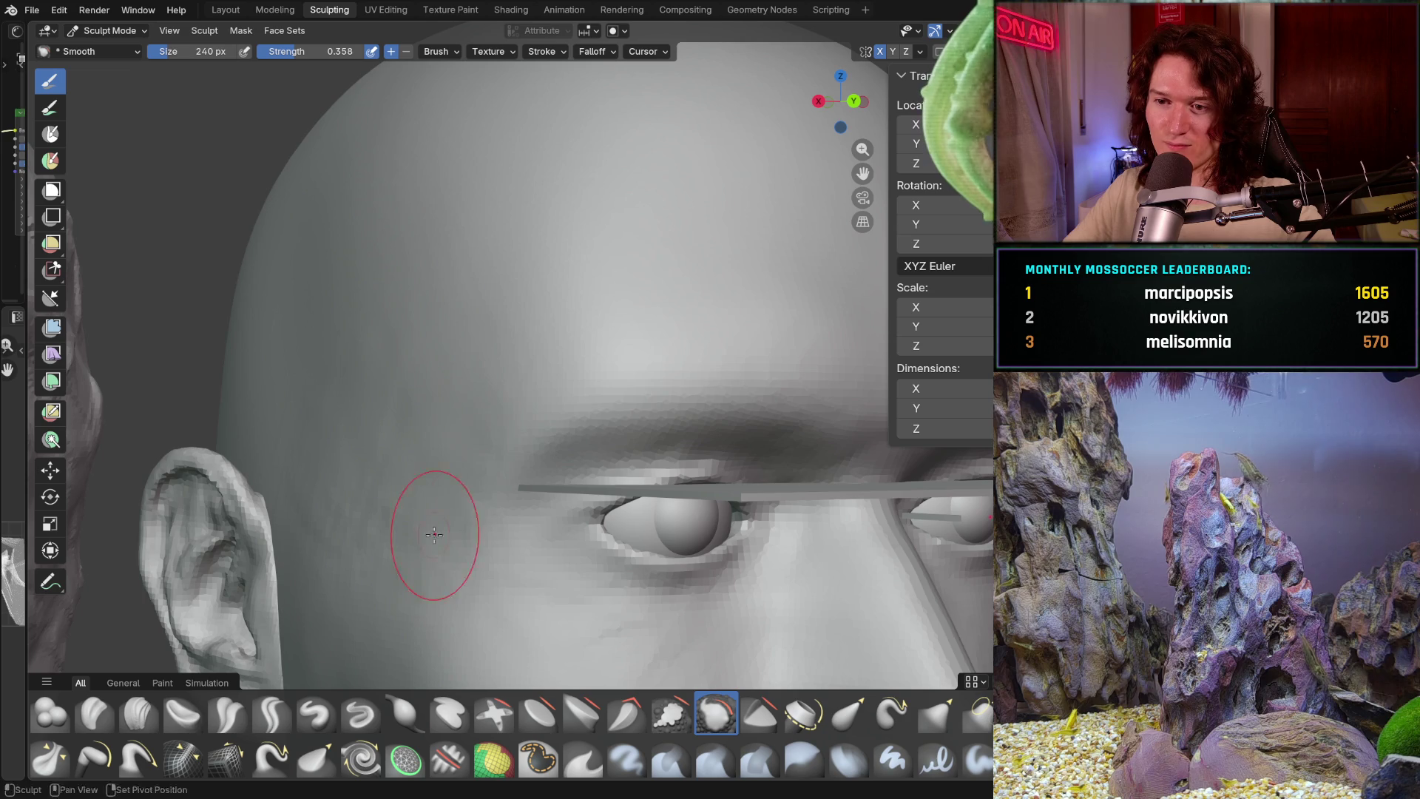
- Smooth the skin beside the eye at the temple, zooming out to judge it
{"action": "mouse_move", "coordinate": [452, 450]}
{"action": "middle_mouse_down"}
{"action": "mouse_move", "coordinate": [446, 430]}
{"action": "mouse_move", "coordinate": [470, 418]}
{"action": "middle_mouse_up"}
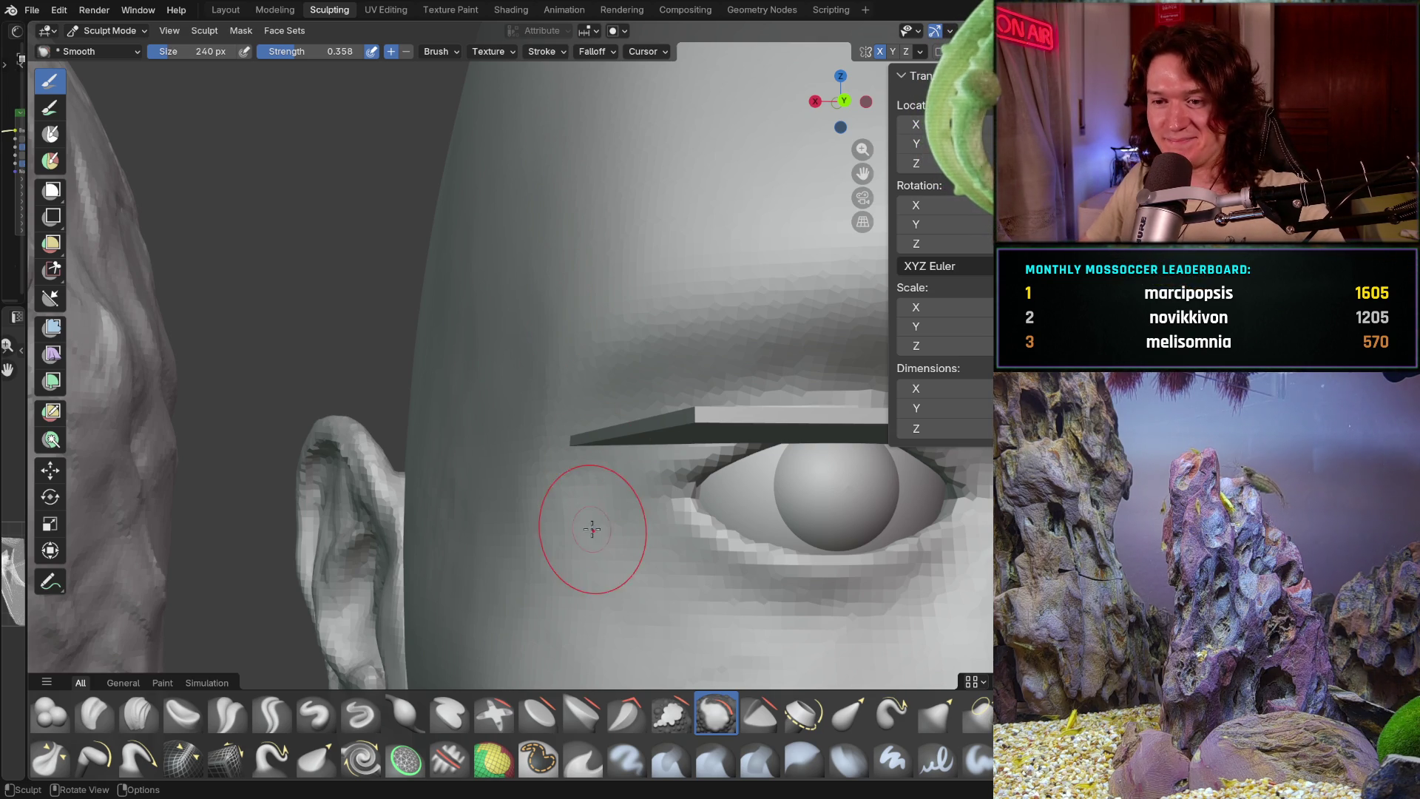
{"action": "key", "text": "ctrl"}
{"action": "middle_click_drag", "start_coordinate": [609, 465], "coordinate": [539, 476], "text": "ctrl"}
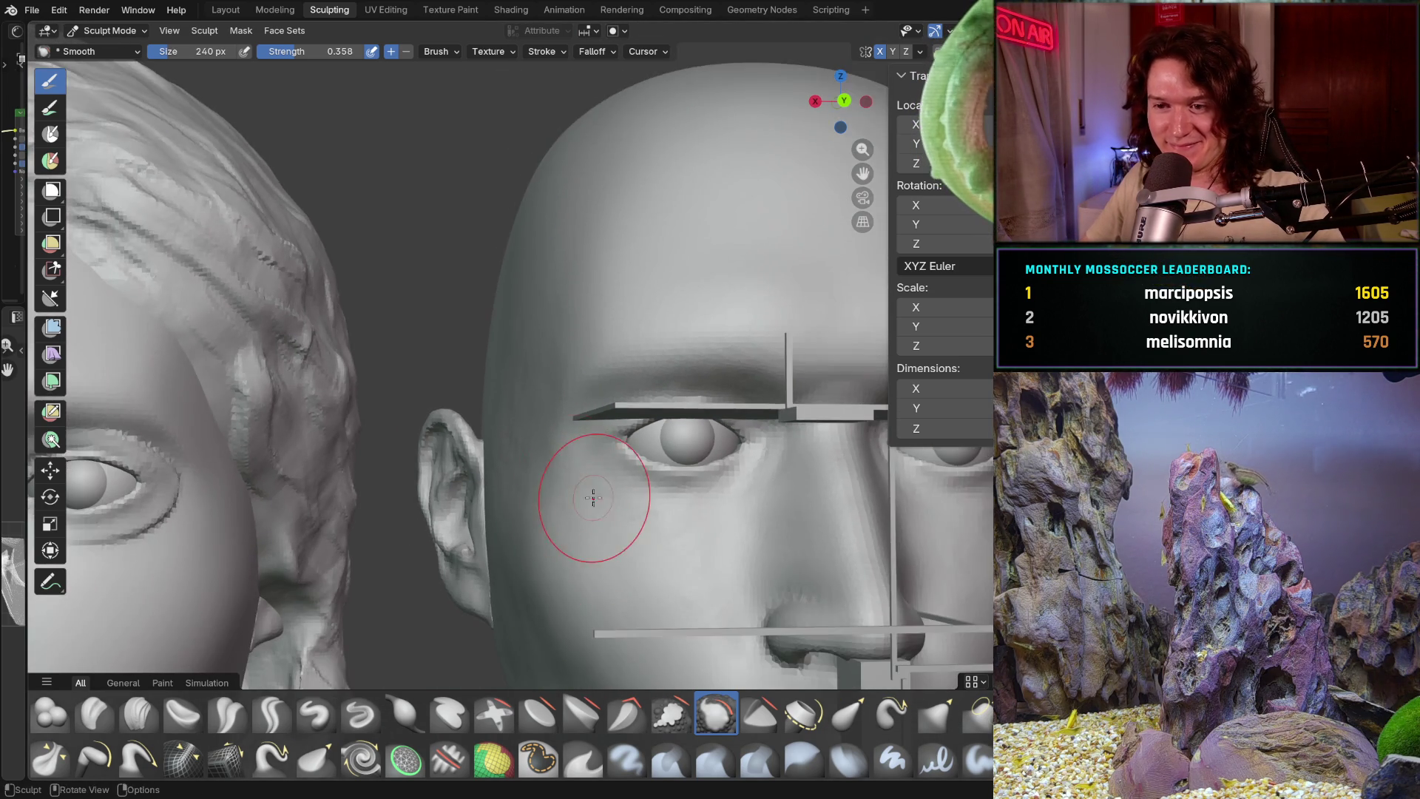
{"action": "left_click_drag", "start_coordinate": [538, 311], "coordinate": [529, 293]}
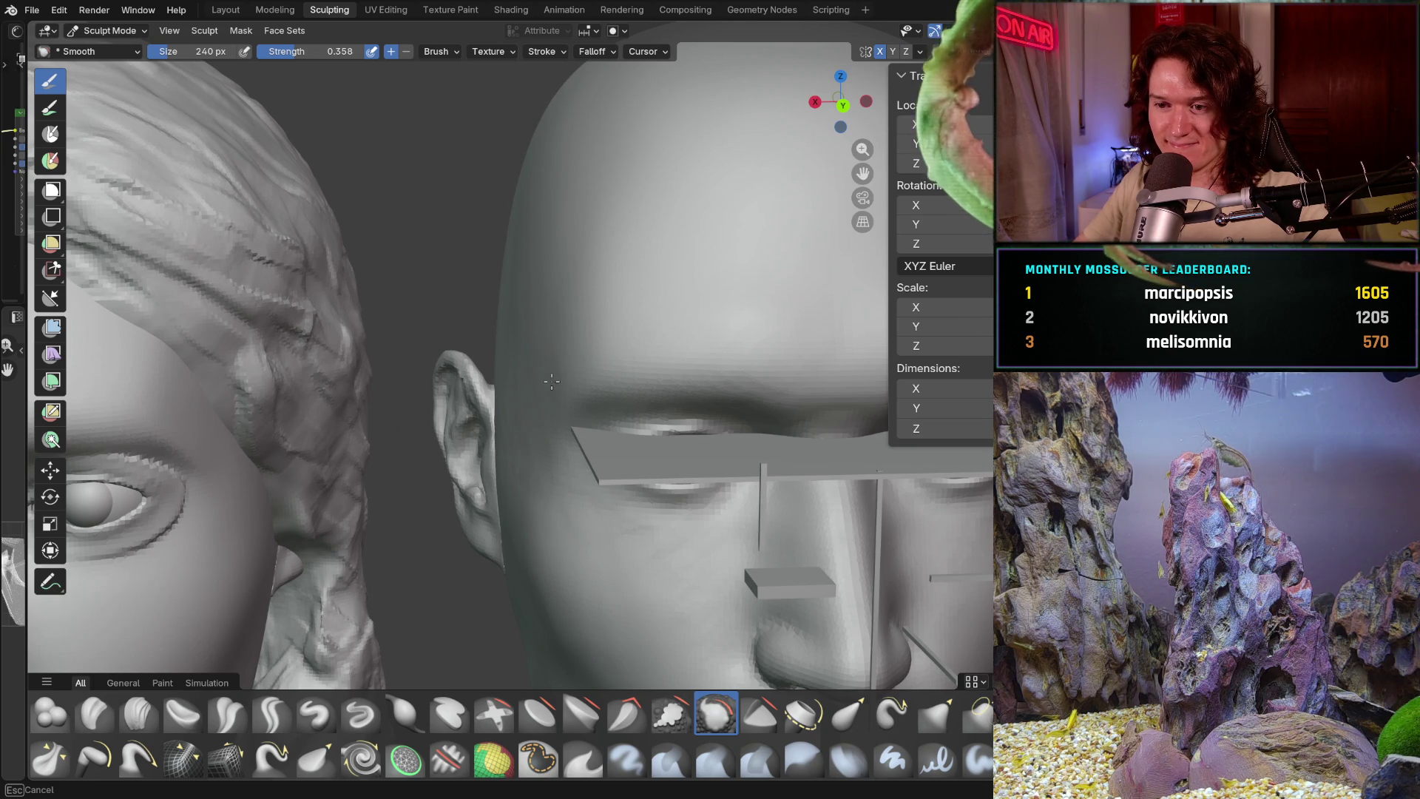
{"action": "middle_click_drag", "start_coordinate": [557, 319], "coordinate": [530, 397]}
{"action": "scroll", "coordinate": [516, 403], "scroll_direction": "up", "scroll_amount": 2}
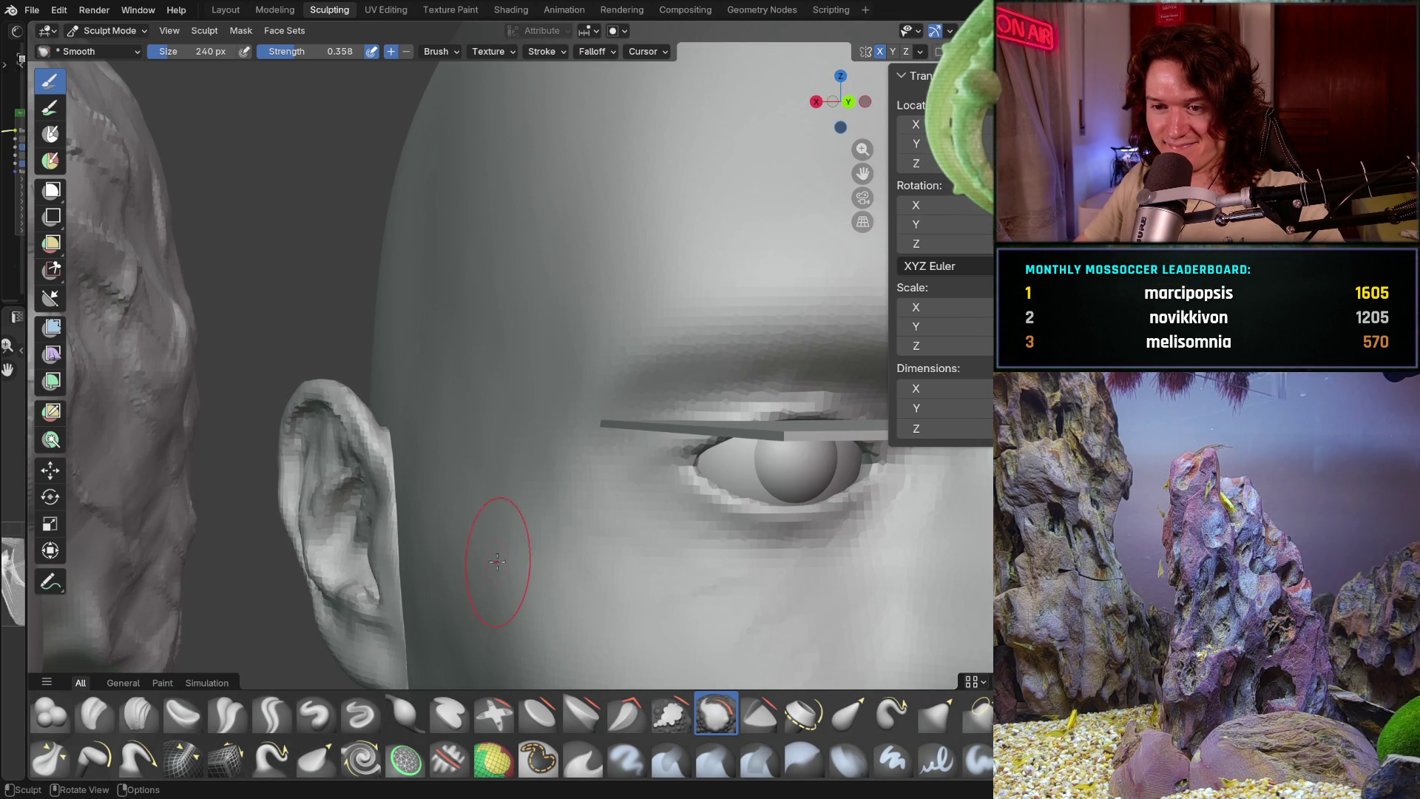
- Orbit around the side of the head to frame the area under the eye
{"action": "mouse_move", "coordinate": [497, 527]}
{"action": "middle_mouse_down"}
{"action": "mouse_move", "coordinate": [506, 492]}
{"action": "mouse_move", "coordinate": [554, 514]}
{"action": "mouse_move", "coordinate": [523, 460]}
{"action": "mouse_move", "coordinate": [554, 445]}
{"action": "mouse_move", "coordinate": [534, 426]}
{"action": "middle_mouse_up"}
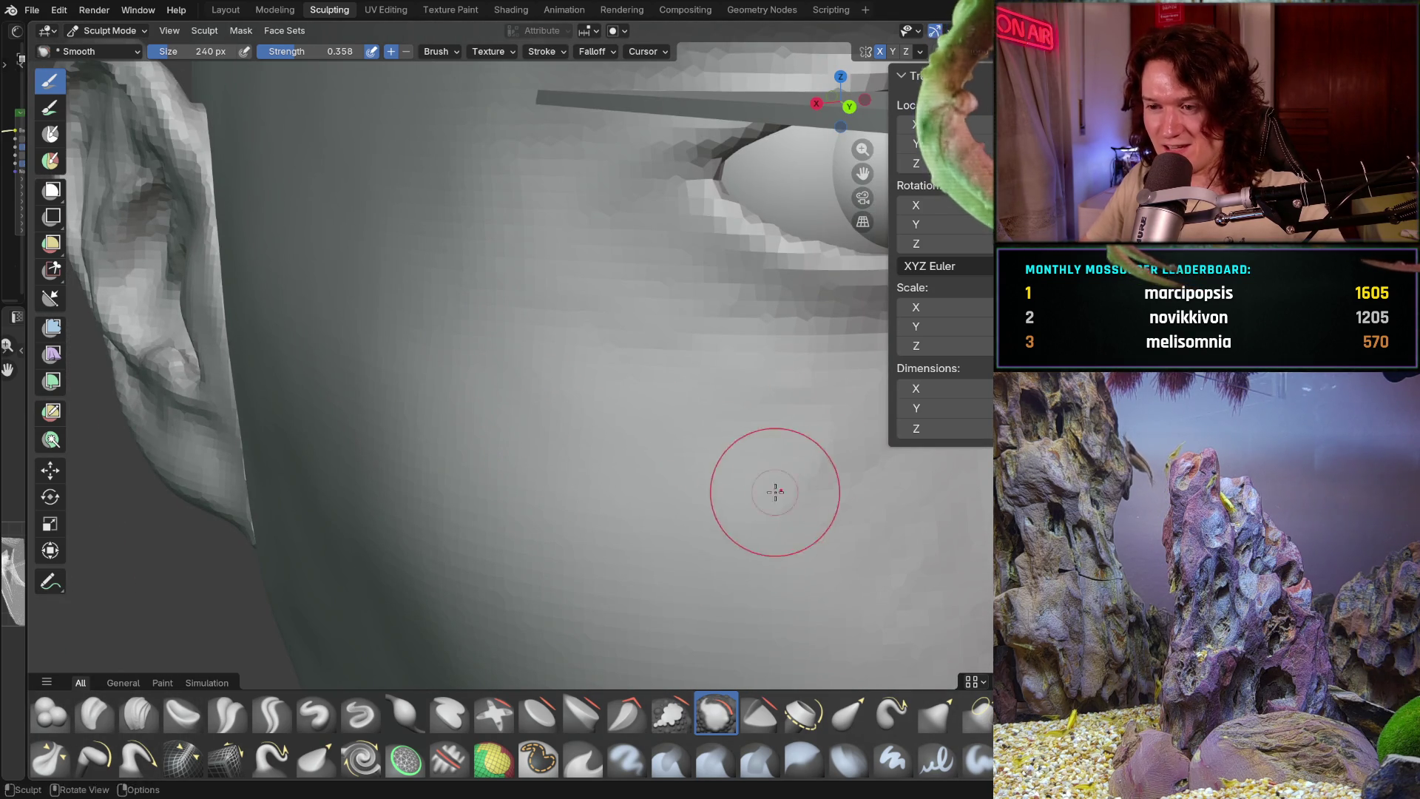
{"action": "mouse_move", "coordinate": [777, 492]}
{"action": "middle_mouse_down"}
{"action": "mouse_move", "coordinate": [589, 478]}
{"action": "mouse_move", "coordinate": [508, 415]}
{"action": "middle_mouse_up"}
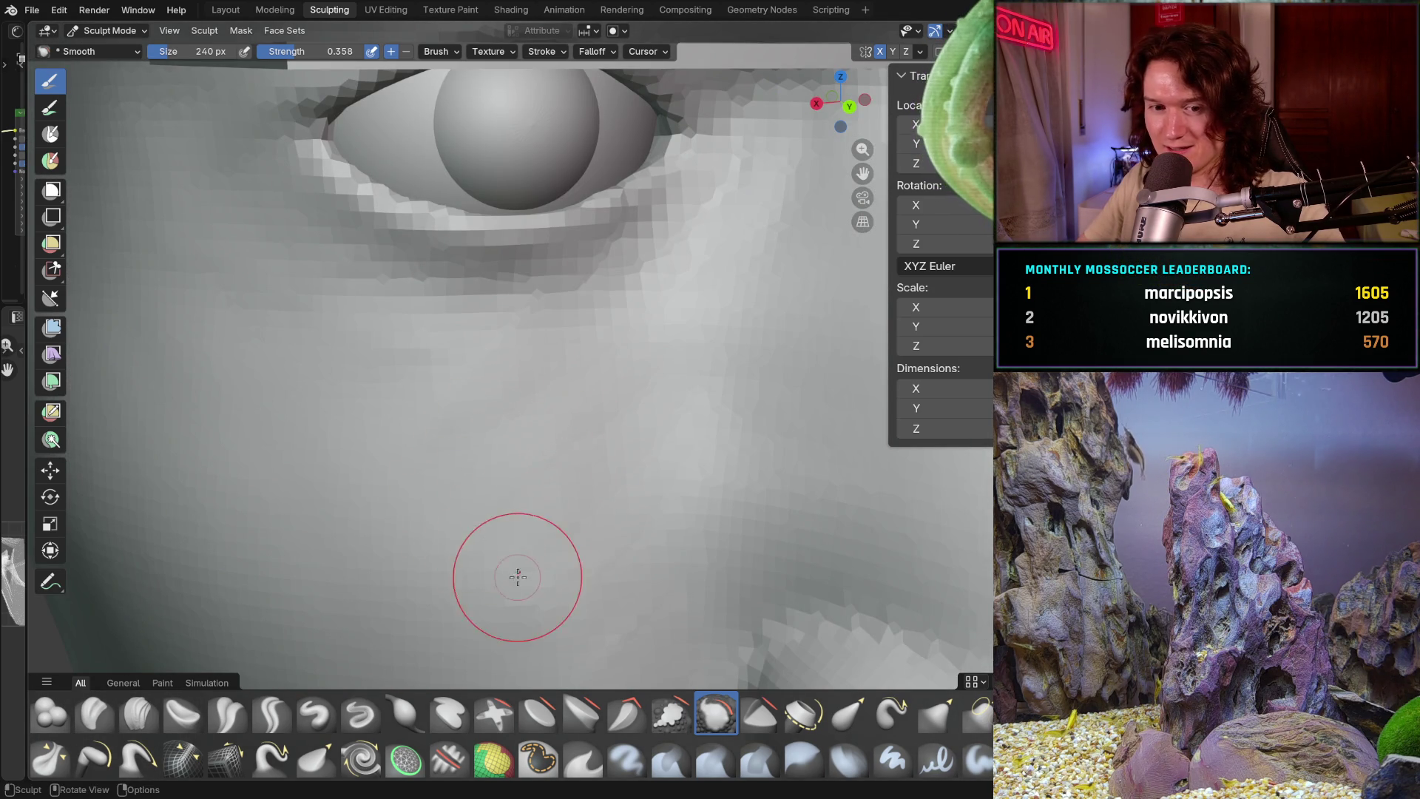
{"action": "middle_click_drag", "start_coordinate": [548, 539], "coordinate": [539, 491]}
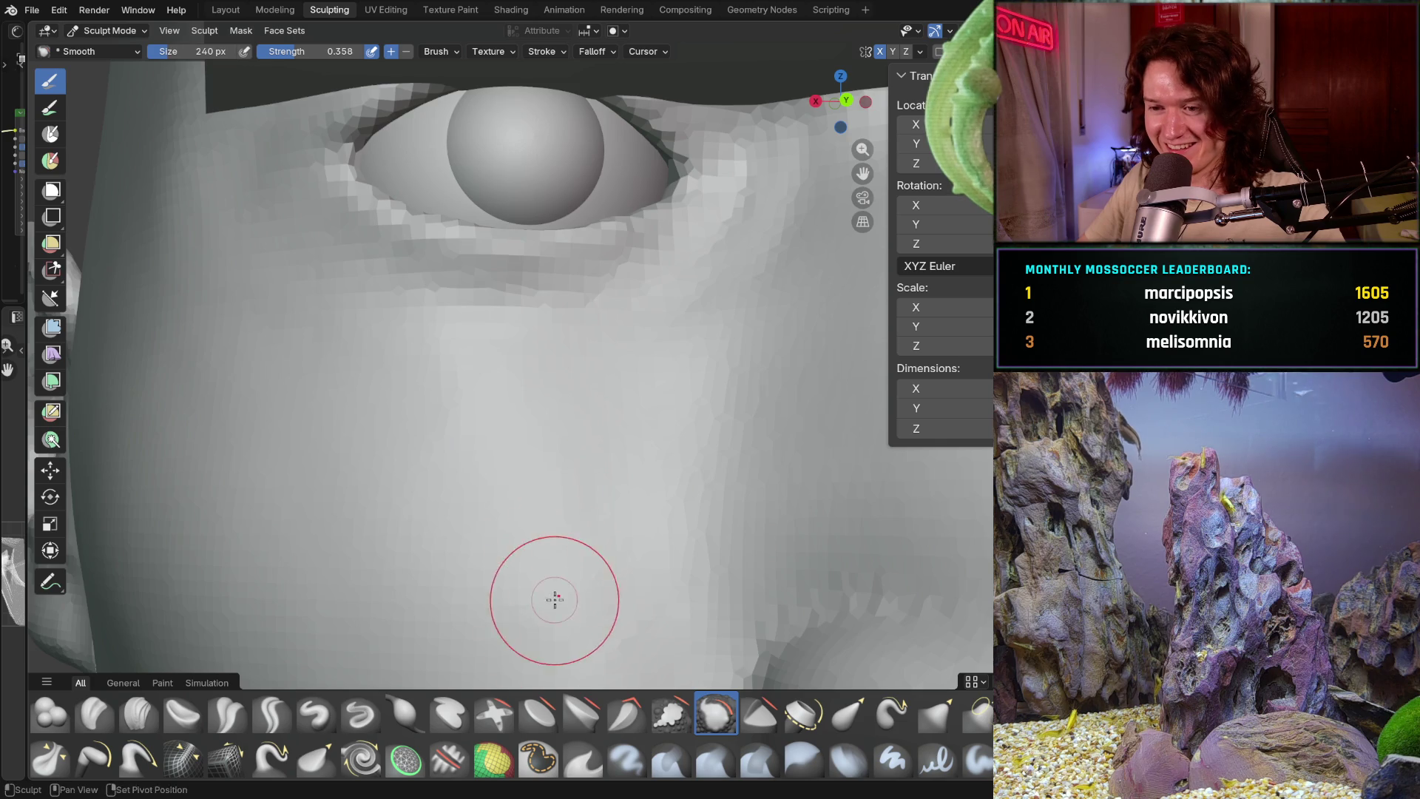
{"action": "mouse_move", "coordinate": [555, 602]}
{"action": "middle_mouse_down"}
{"action": "mouse_move", "coordinate": [577, 454]}
{"action": "mouse_move", "coordinate": [606, 496]}
{"action": "mouse_move", "coordinate": [558, 502]}
{"action": "mouse_move", "coordinate": [444, 448]}
{"action": "mouse_move", "coordinate": [458, 513]}
{"action": "mouse_move", "coordinate": [453, 374]}
{"action": "mouse_move", "coordinate": [539, 563]}
{"action": "mouse_move", "coordinate": [509, 485]}
{"action": "mouse_move", "coordinate": [496, 549]}
{"action": "middle_mouse_up"}
- Enlarge the Smooth brush to 338 px and inspect the ear and jaw area
{"action": "key", "text": "f"}
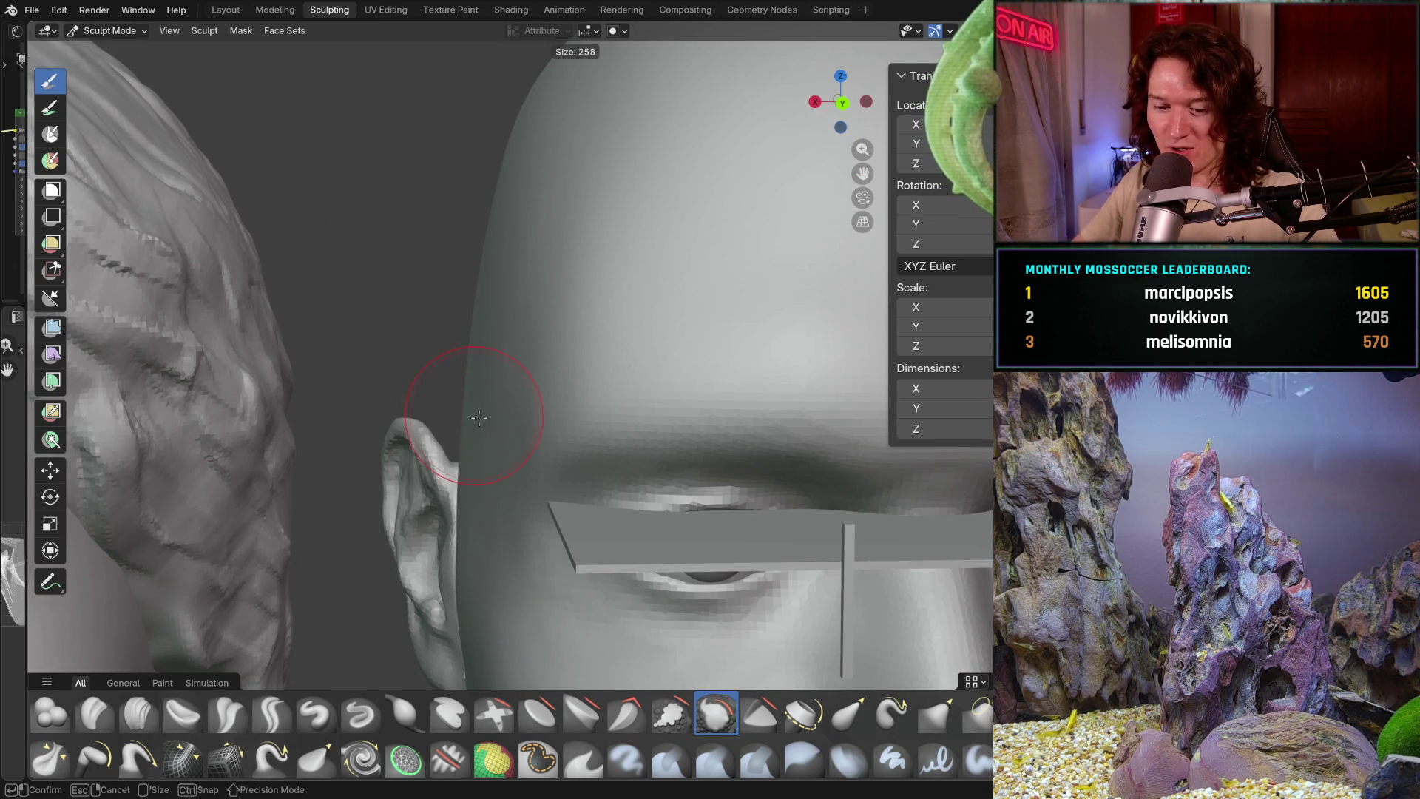
{"action": "left_click", "coordinate": [480, 403]}
{"action": "middle_click_drag", "start_coordinate": [480, 402], "coordinate": [492, 384]}
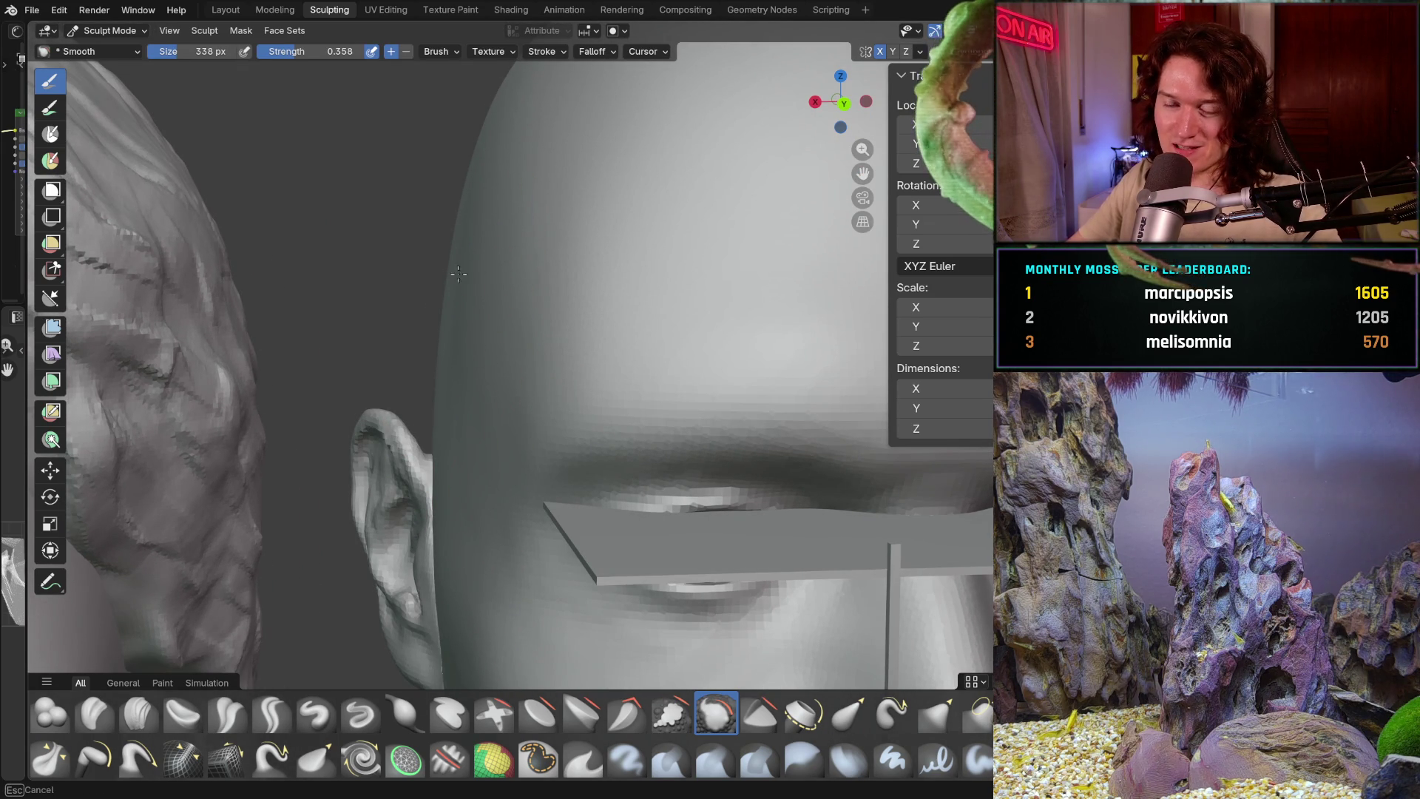
{"action": "middle_click_drag", "start_coordinate": [485, 393], "coordinate": [473, 490]}
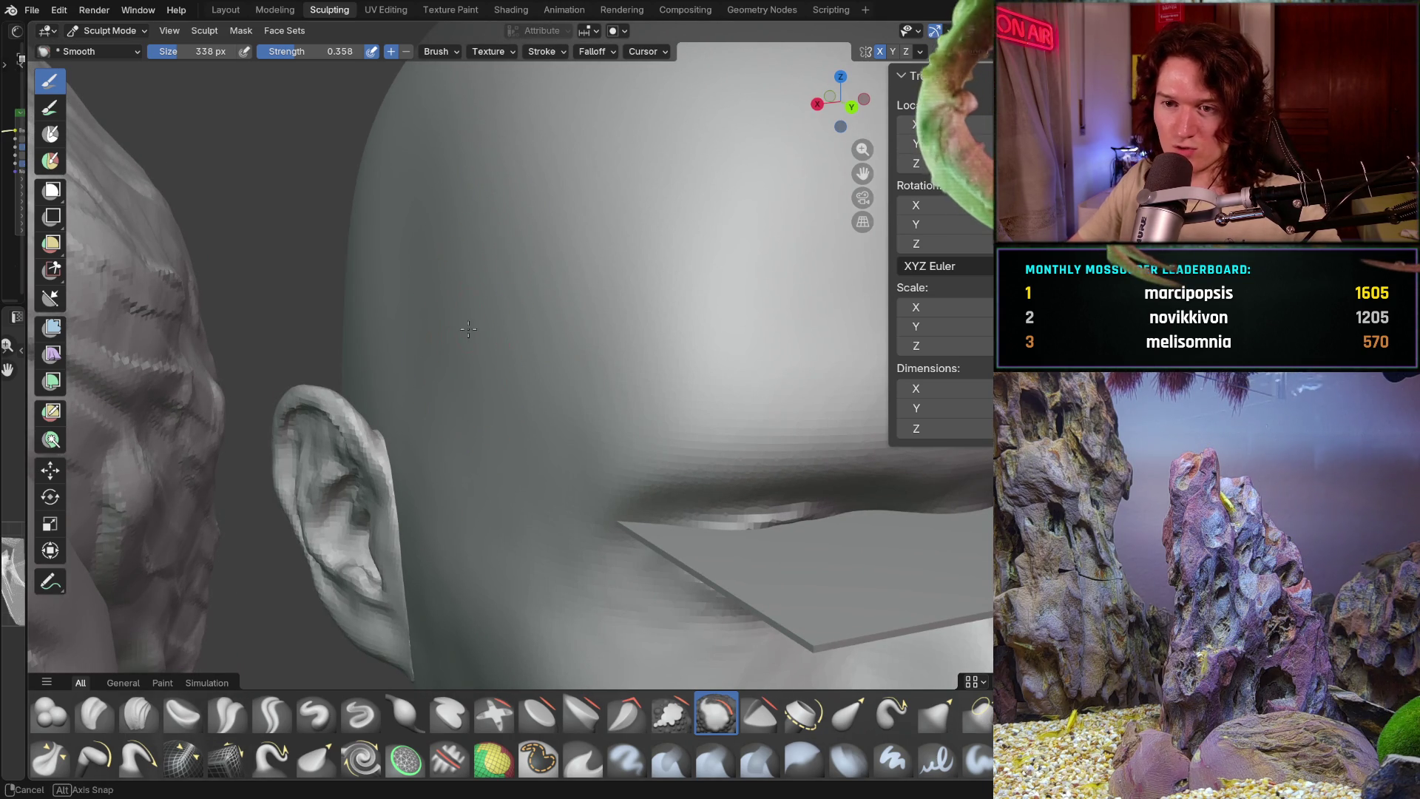
{"action": "middle_click_drag", "start_coordinate": [466, 401], "coordinate": [467, 336]}
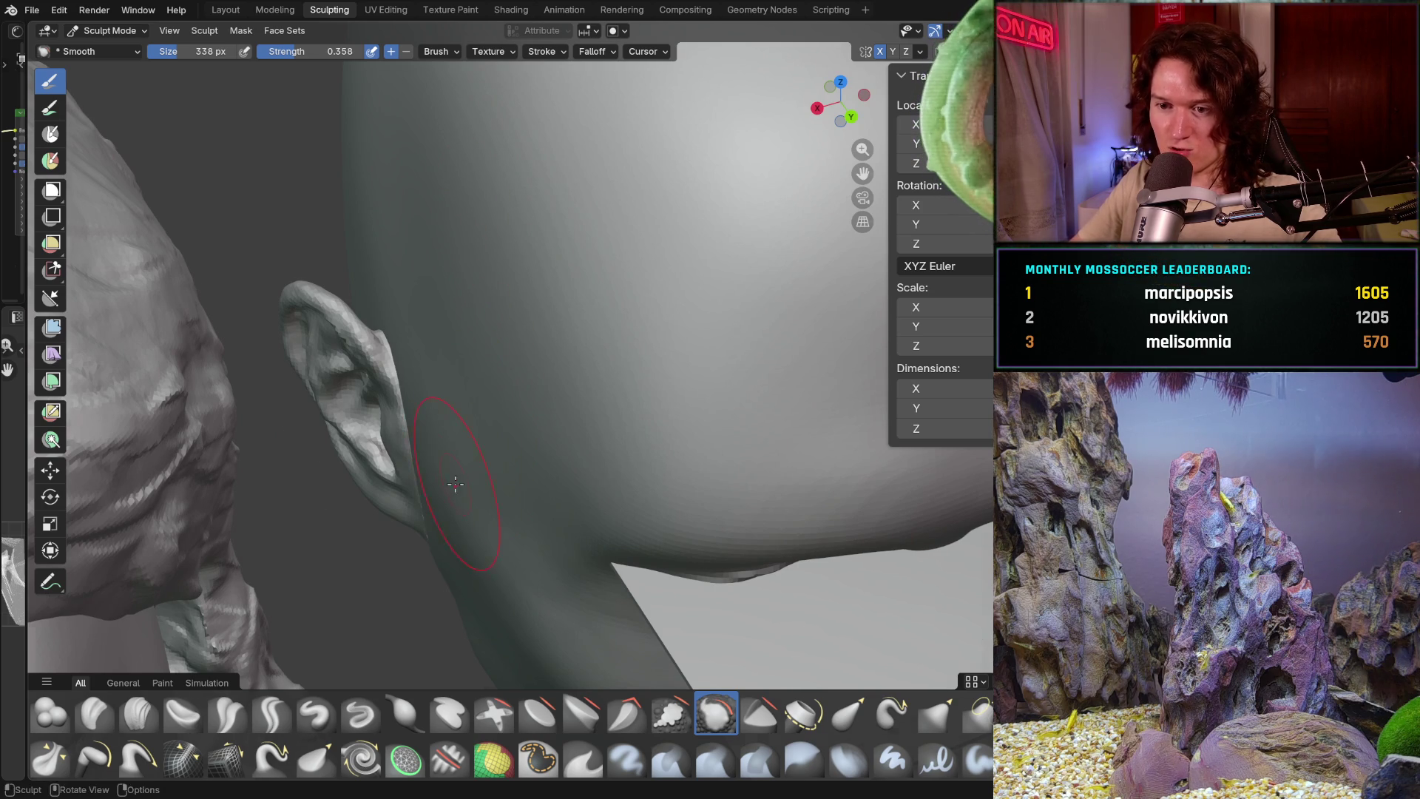
{"action": "mouse_move", "coordinate": [456, 484]}
{"action": "middle_mouse_down"}
{"action": "mouse_move", "coordinate": [463, 499]}
{"action": "mouse_move", "coordinate": [446, 367]}
{"action": "middle_mouse_up"}
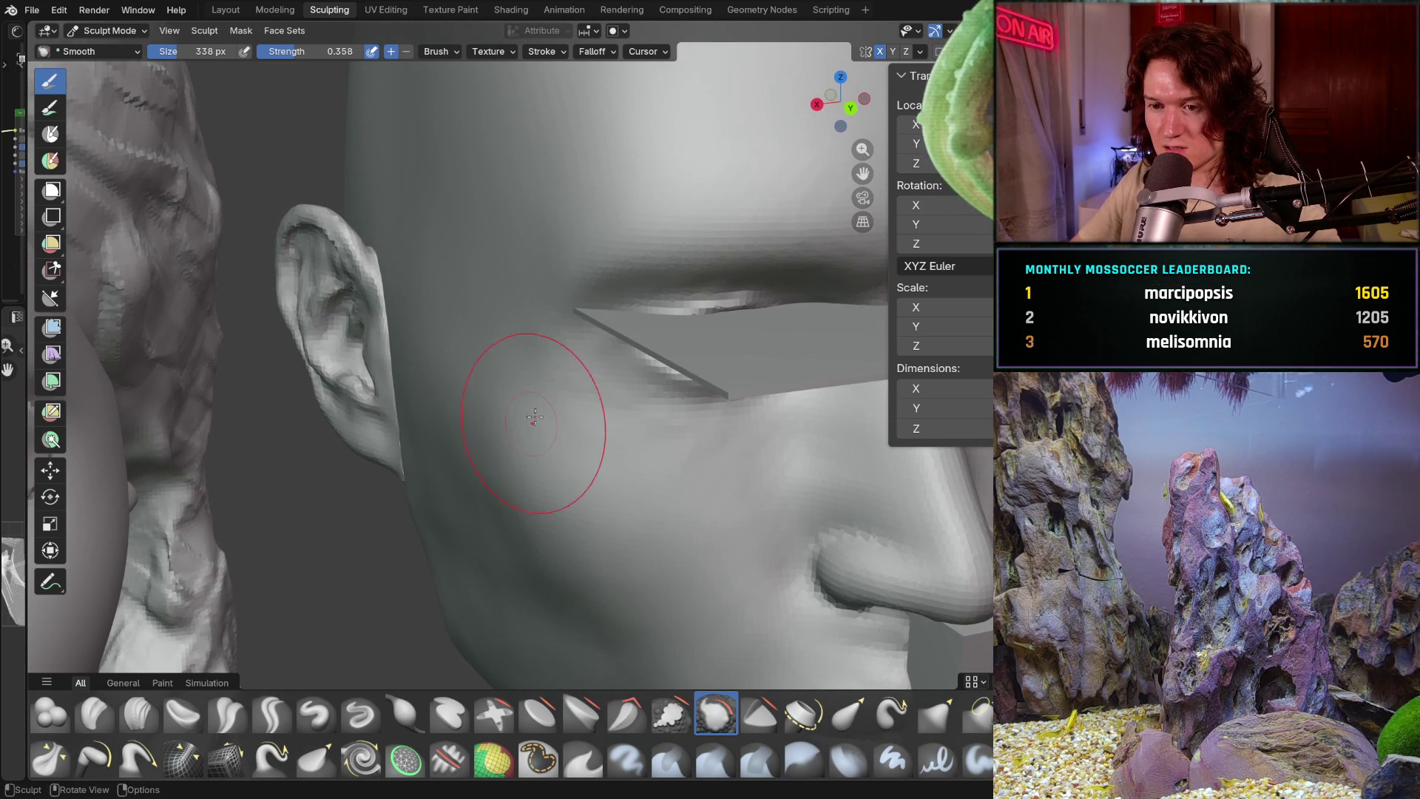
- Study the cheek and nose from a straight front view and angled views
{"action": "middle_click_drag", "start_coordinate": [533, 419], "coordinate": [394, 406], "text": "shift"}
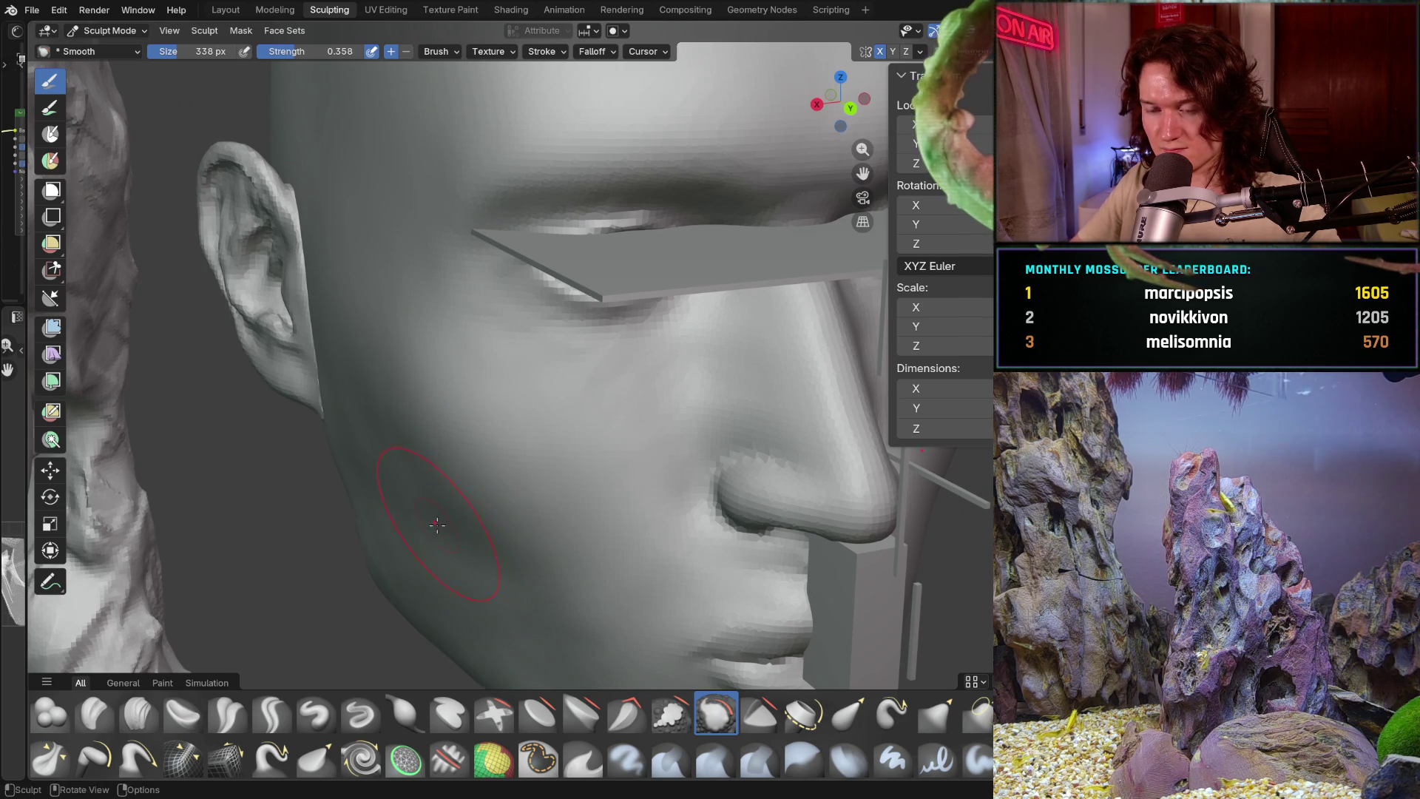
{"action": "middle_click_drag", "start_coordinate": [435, 523], "coordinate": [430, 398], "text": "alt"}
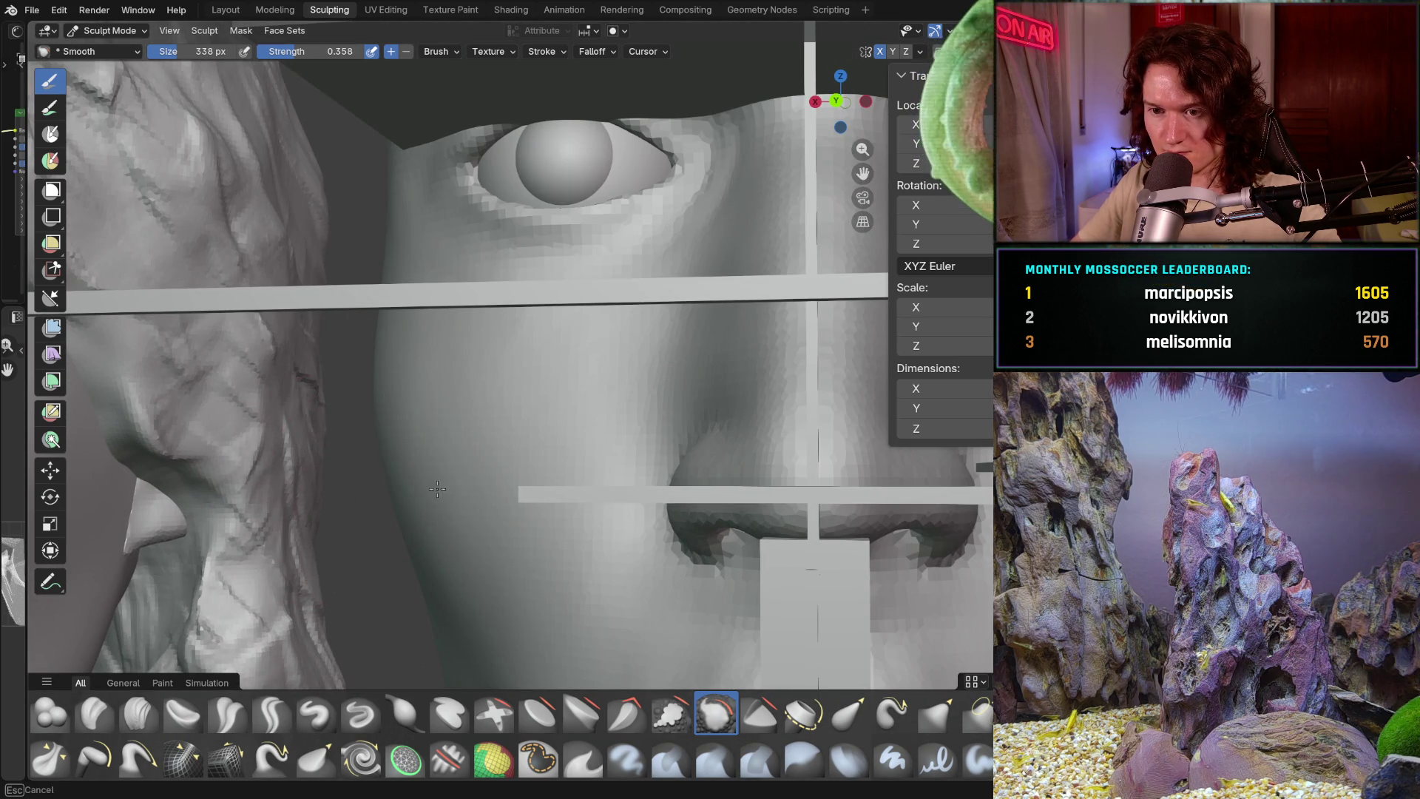
{"action": "mouse_move", "coordinate": [459, 412]}
{"action": "middle_mouse_down"}
{"action": "mouse_move", "coordinate": [533, 440]}
{"action": "mouse_move", "coordinate": [534, 522]}
{"action": "mouse_move", "coordinate": [516, 369]}
{"action": "mouse_move", "coordinate": [532, 492]}
{"action": "middle_mouse_up"}
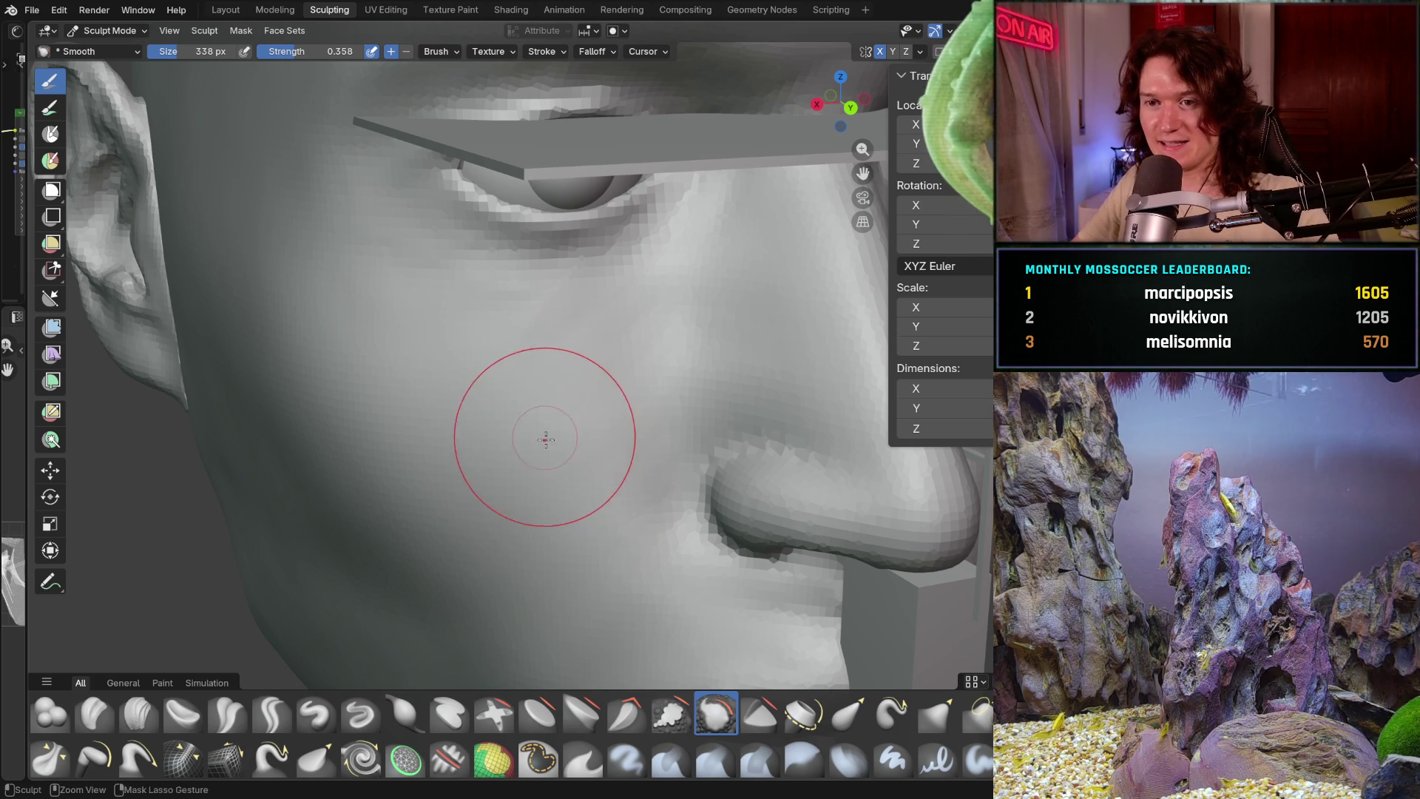
{"action": "scroll", "coordinate": [559, 406], "scroll_direction": "up", "scroll_amount": 3}
{"action": "mouse_move", "coordinate": [557, 407]}
{"action": "middle_mouse_down"}
{"action": "mouse_move", "coordinate": [602, 452]}
{"action": "mouse_move", "coordinate": [397, 348]}
{"action": "mouse_move", "coordinate": [412, 285]}
{"action": "middle_mouse_up"}
{"action": "scroll", "coordinate": [396, 348], "scroll_direction": "up", "scroll_amount": 2}
{"action": "mouse_move", "coordinate": [401, 274]}
{"action": "left_mouse_down"}
{"action": "mouse_move", "coordinate": [445, 374]}
{"action": "mouse_move", "coordinate": [546, 514]}
{"action": "mouse_move", "coordinate": [654, 545]}
{"action": "mouse_move", "coordinate": [438, 469]}
{"action": "left_mouse_up"}
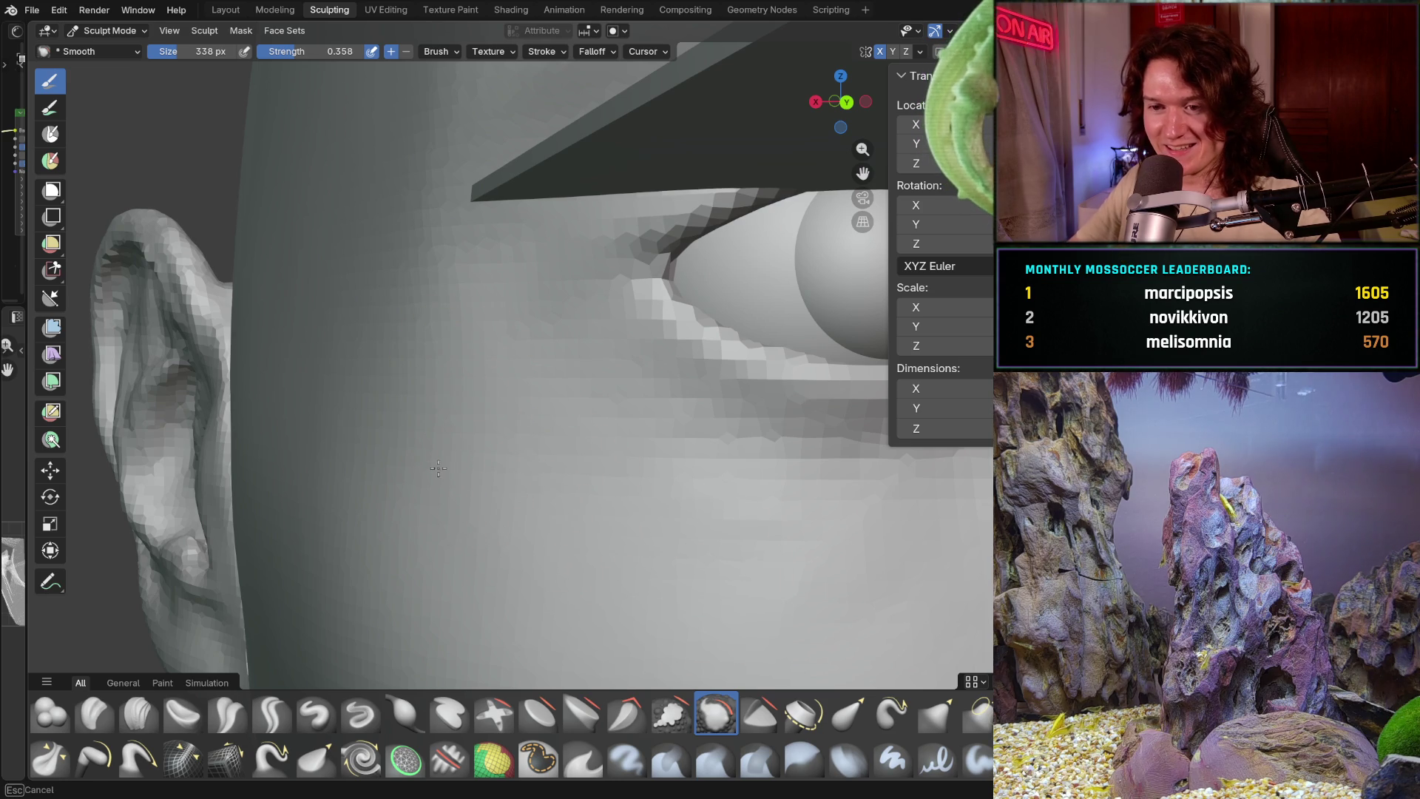
{"action": "scroll", "coordinate": [438, 470], "scroll_direction": "down", "scroll_amount": 4}
{"action": "middle_click_drag", "start_coordinate": [438, 469], "coordinate": [437, 300]}
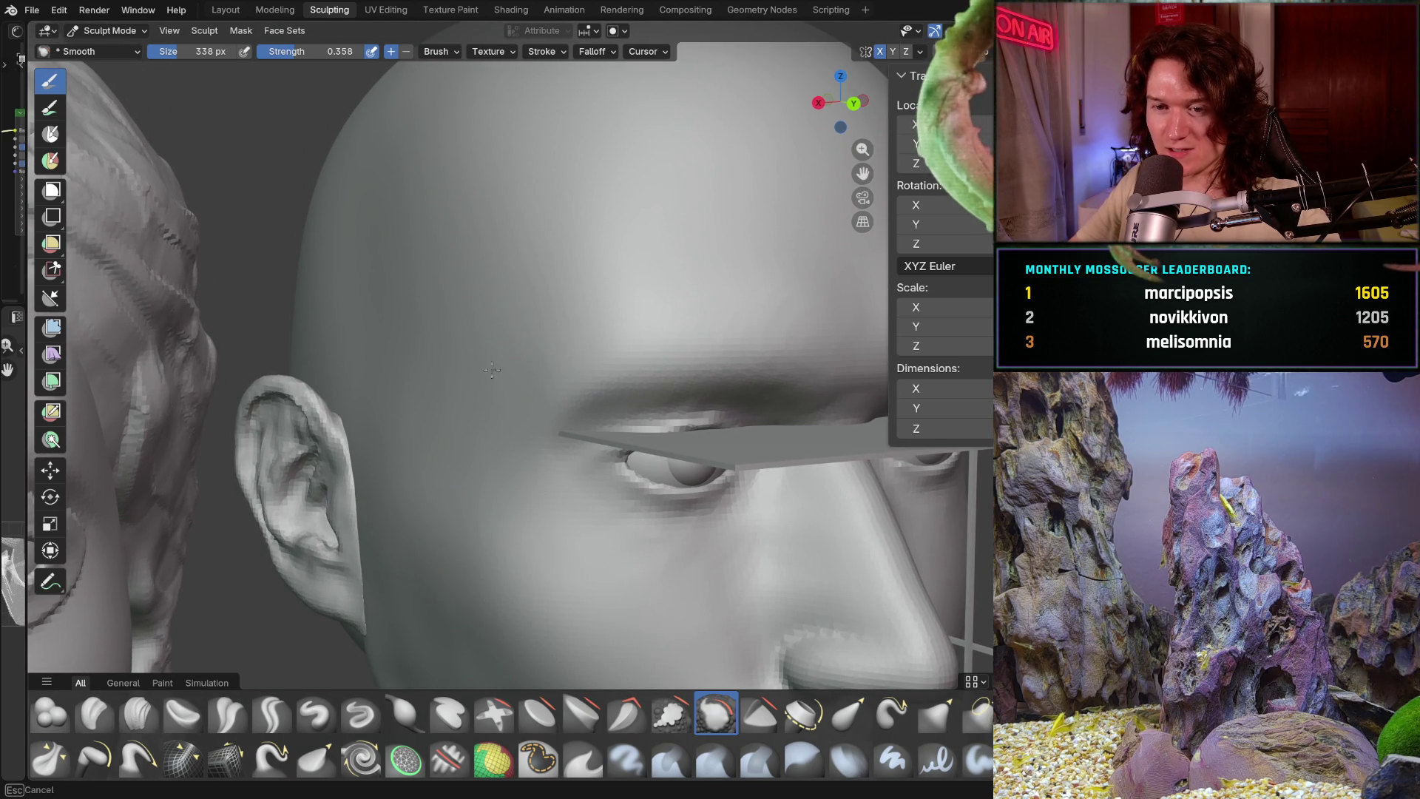
{"action": "middle_click_drag", "start_coordinate": [451, 539], "coordinate": [467, 369]}
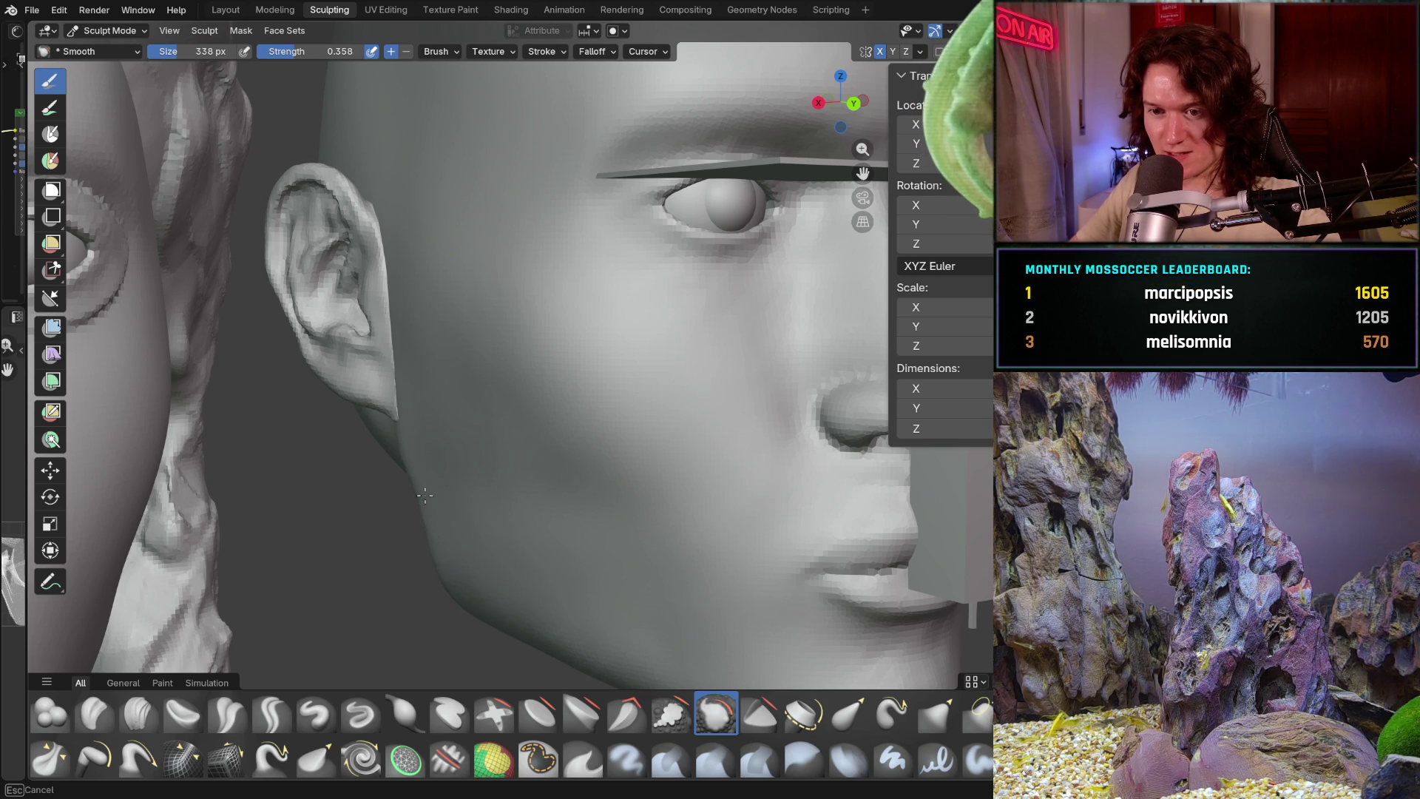
- Orbit through a side profile and three-quarter view, then bring the long-haired head's face into view
{"action": "mouse_move", "coordinate": [455, 397]}
{"action": "middle_mouse_down"}
{"action": "mouse_move", "coordinate": [413, 520]}
{"action": "mouse_move", "coordinate": [610, 461]}
{"action": "middle_mouse_up"}
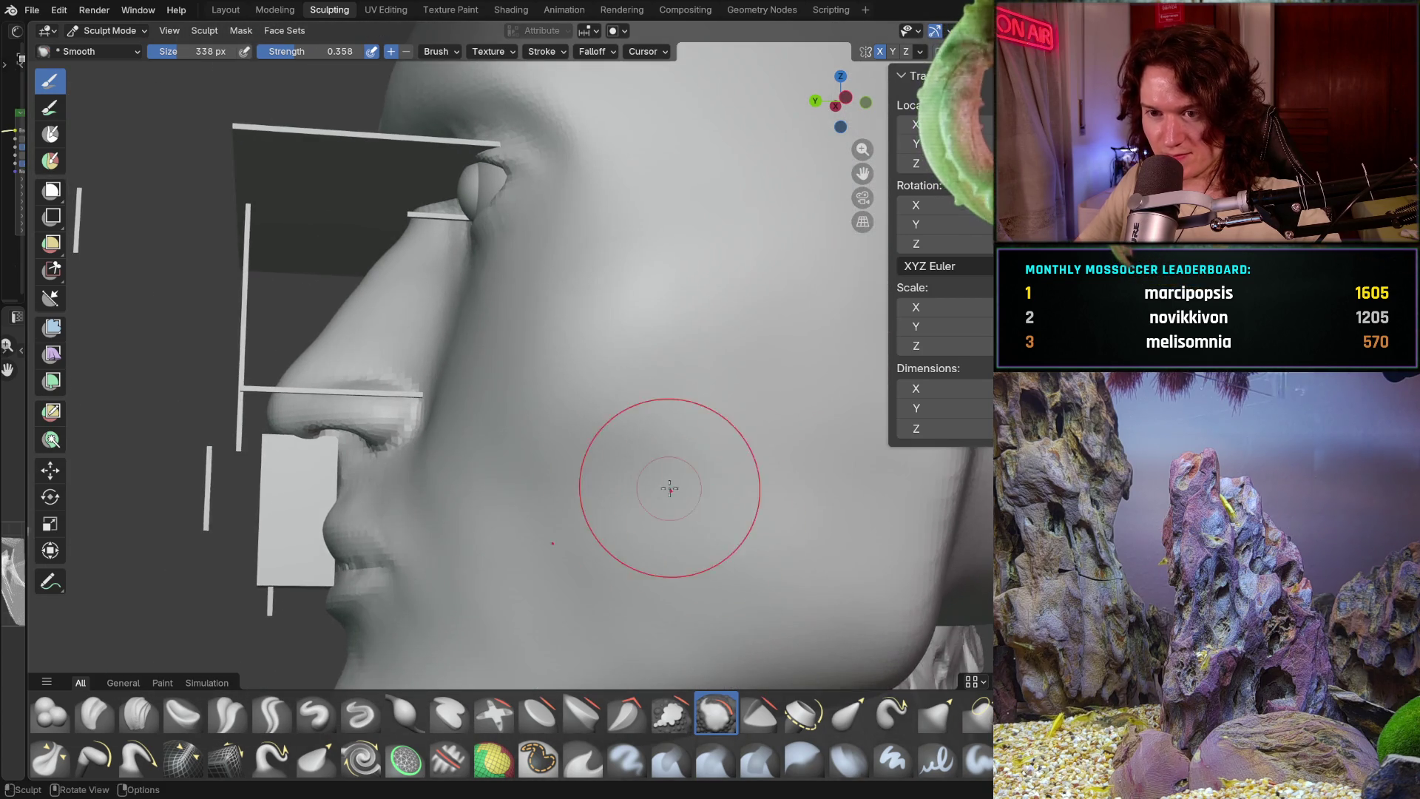
{"action": "scroll", "coordinate": [610, 461], "scroll_direction": "up", "scroll_amount": 1}
{"action": "middle_click_drag", "start_coordinate": [528, 347], "coordinate": [527, 347]}
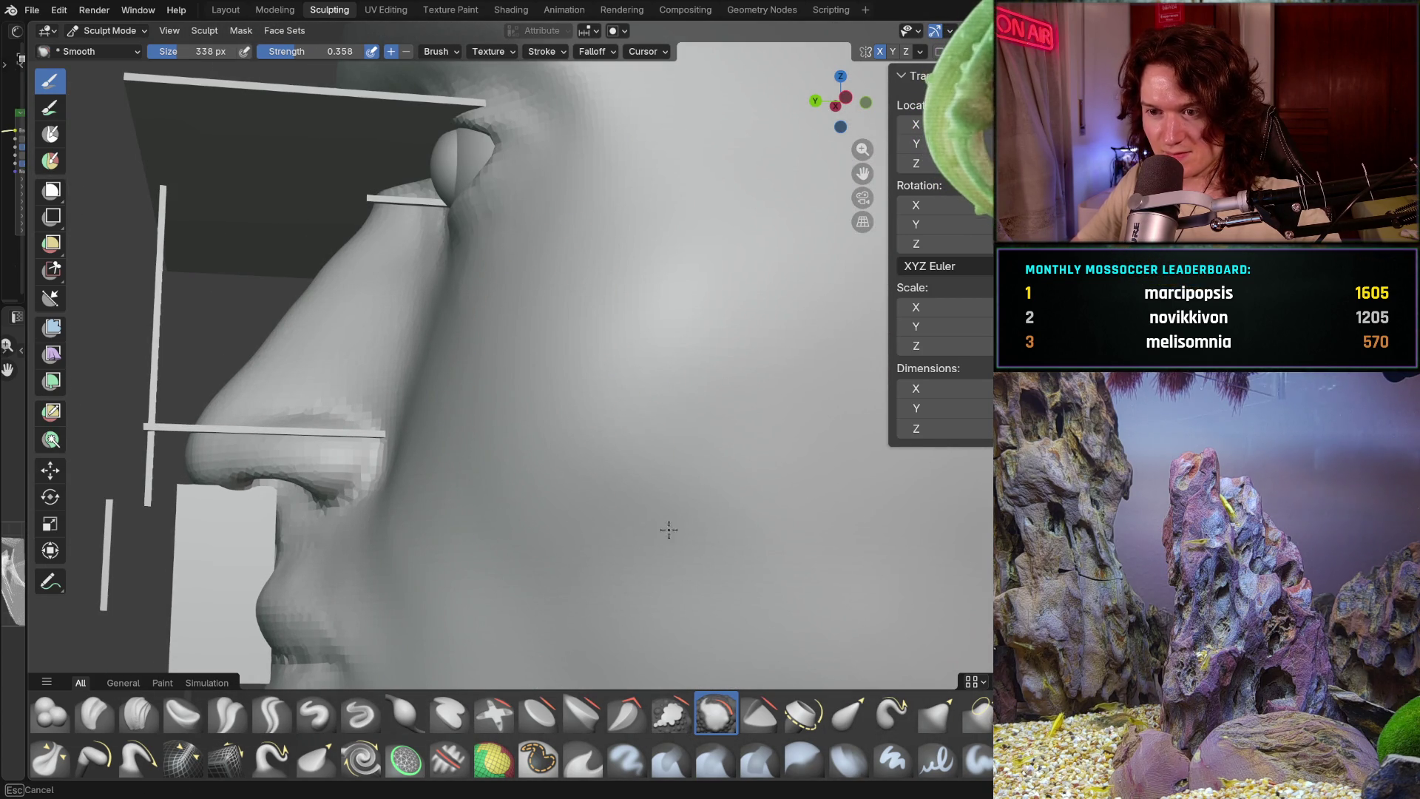
{"action": "middle_click_drag", "start_coordinate": [581, 559], "coordinate": [466, 519]}
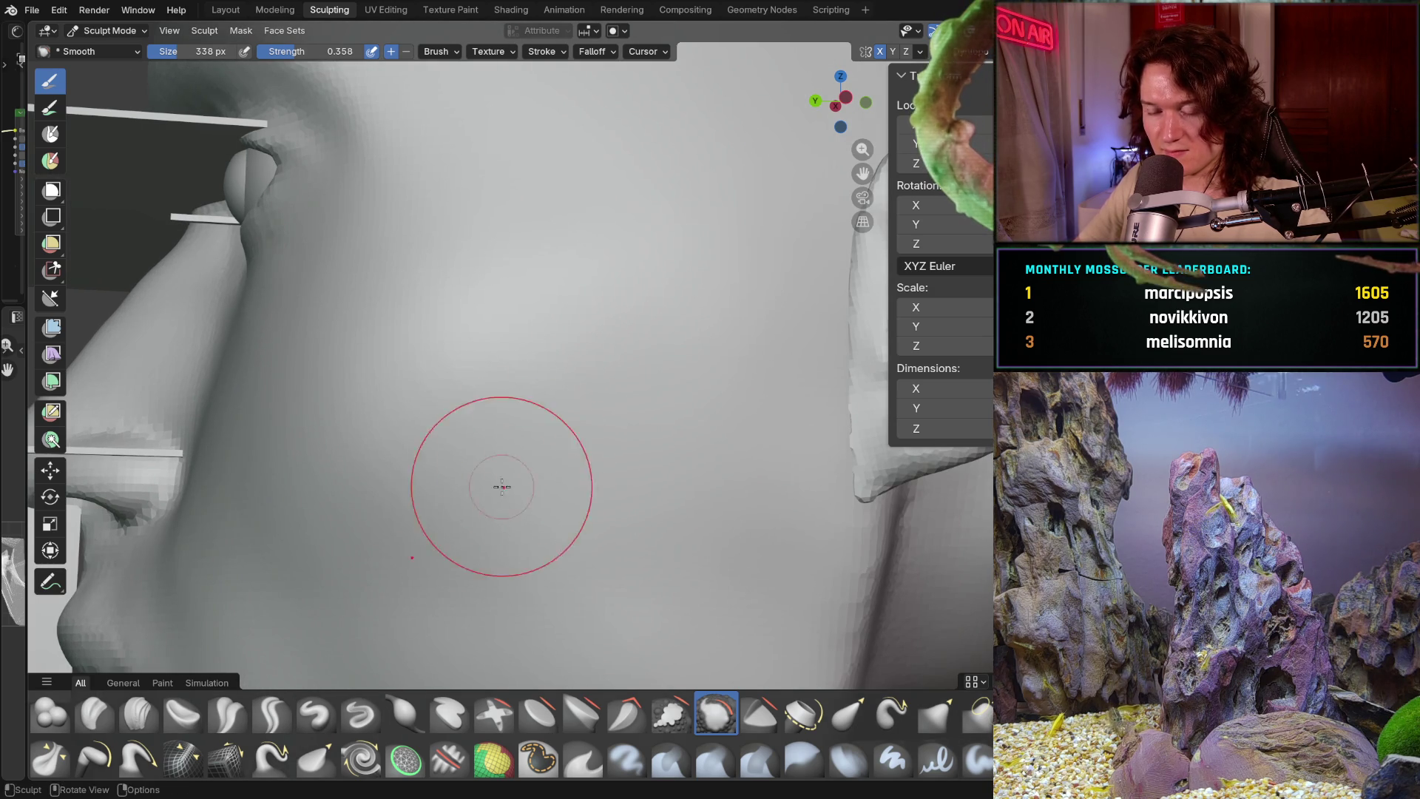
{"action": "scroll", "coordinate": [502, 486], "scroll_direction": "down", "scroll_amount": 3}
{"action": "mouse_move", "coordinate": [595, 438]}
{"action": "middle_mouse_down"}
{"action": "mouse_move", "coordinate": [482, 508]}
{"action": "mouse_move", "coordinate": [561, 523]}
{"action": "mouse_move", "coordinate": [712, 463]}
{"action": "mouse_move", "coordinate": [653, 492]}
{"action": "mouse_move", "coordinate": [754, 464]}
{"action": "mouse_move", "coordinate": [448, 549]}
{"action": "mouse_move", "coordinate": [517, 475]}
{"action": "mouse_move", "coordinate": [522, 577]}
{"action": "middle_mouse_up"}
{"action": "scroll", "coordinate": [560, 523], "scroll_direction": "down", "scroll_amount": 3}
{"action": "mouse_move", "coordinate": [189, 577]}
{"action": "middle_mouse_down", "text": "shift"}
{"action": "mouse_move", "coordinate": [554, 566]}
{"action": "mouse_move", "coordinate": [558, 461]}
{"action": "mouse_move", "coordinate": [543, 558]}
{"action": "middle_mouse_up", "text": "shift"}
- Leave Sculpt Mode for Object Mode and hide the long hair object (H)
{"action": "left_click_drag", "start_coordinate": [543, 492], "coordinate": [599, 444]}
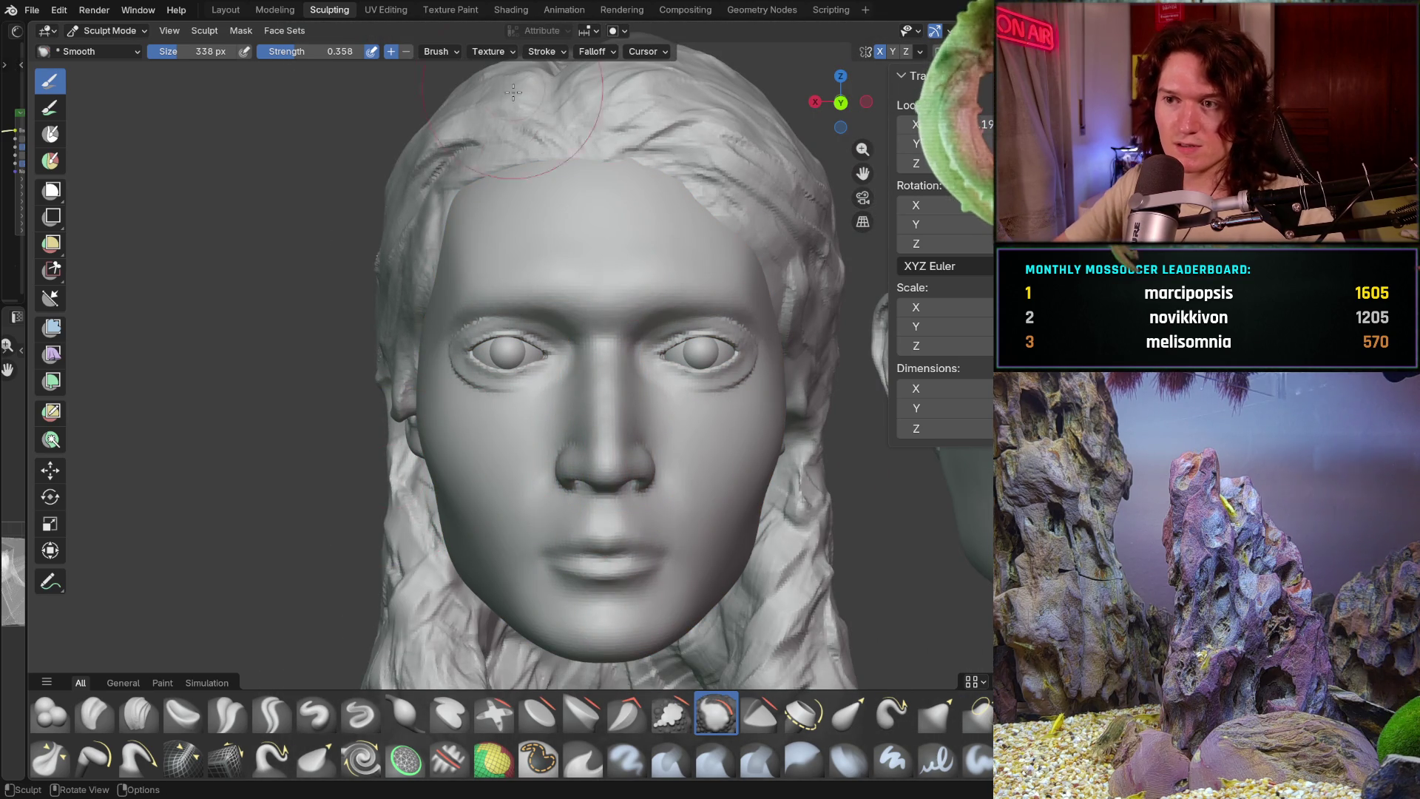
{"action": "left_click", "coordinate": [127, 32]}
{"action": "left_click", "coordinate": [112, 47]}
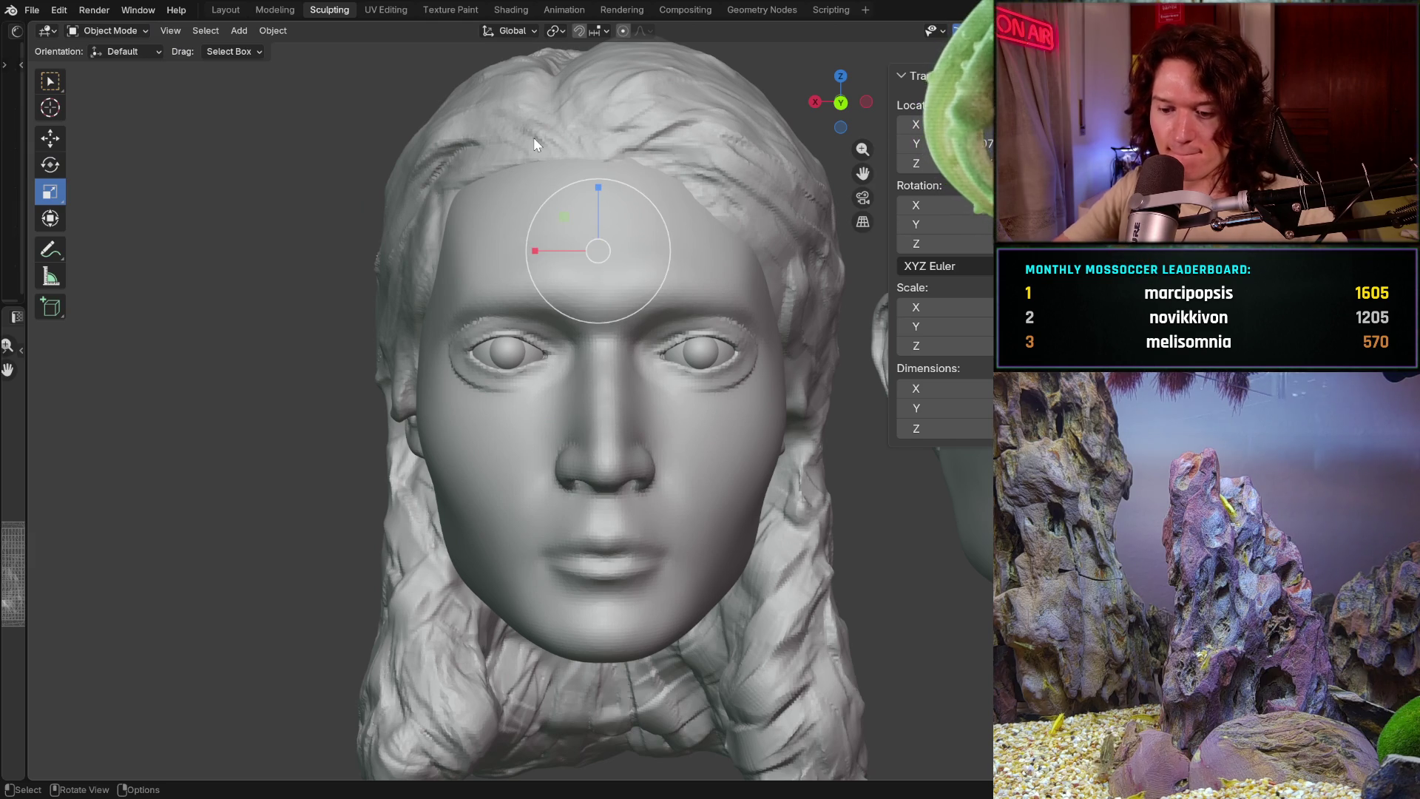
{"action": "key", "text": "h"}
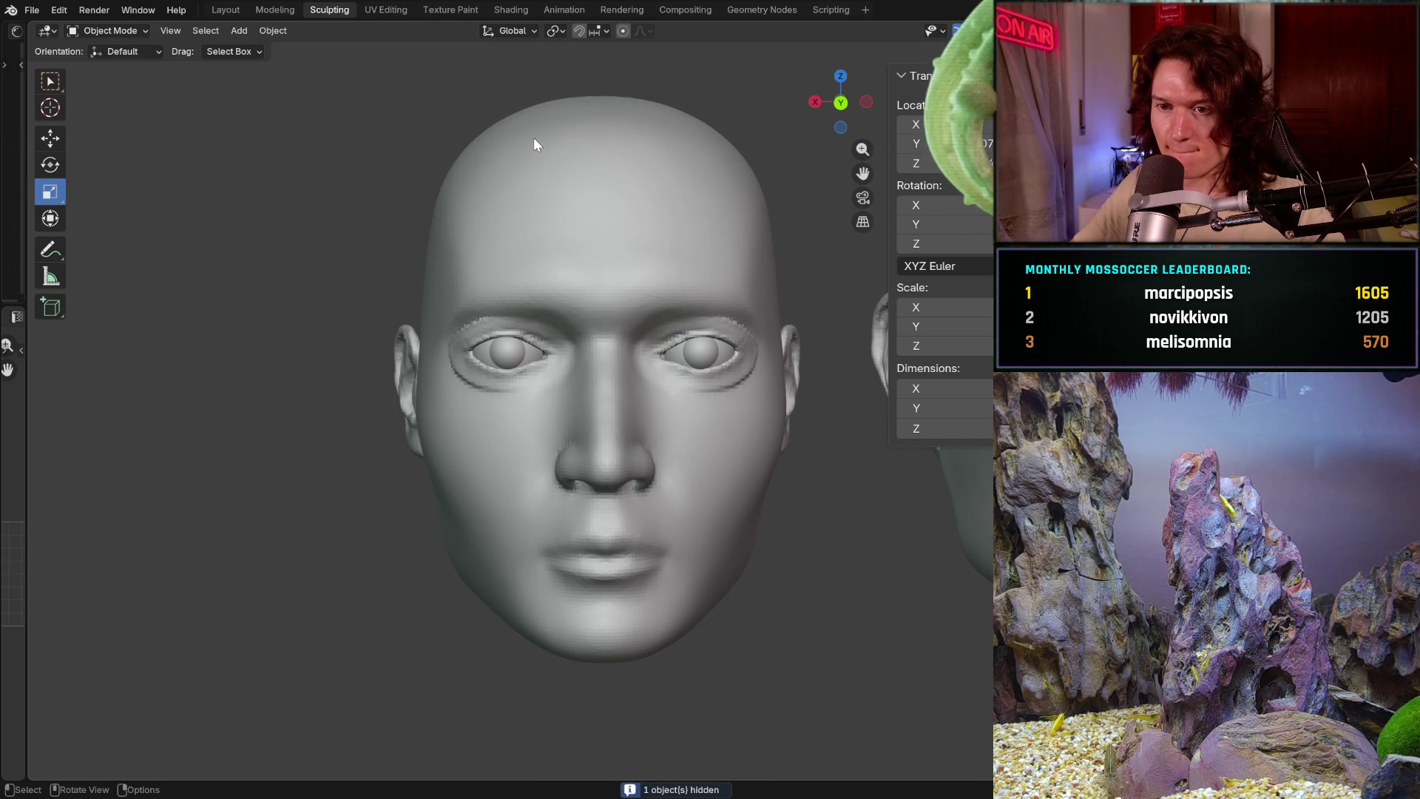
- Orbit out so both bald heads are visible, facing left
{"action": "middle_click_drag", "start_coordinate": [500, 488], "coordinate": [388, 489]}
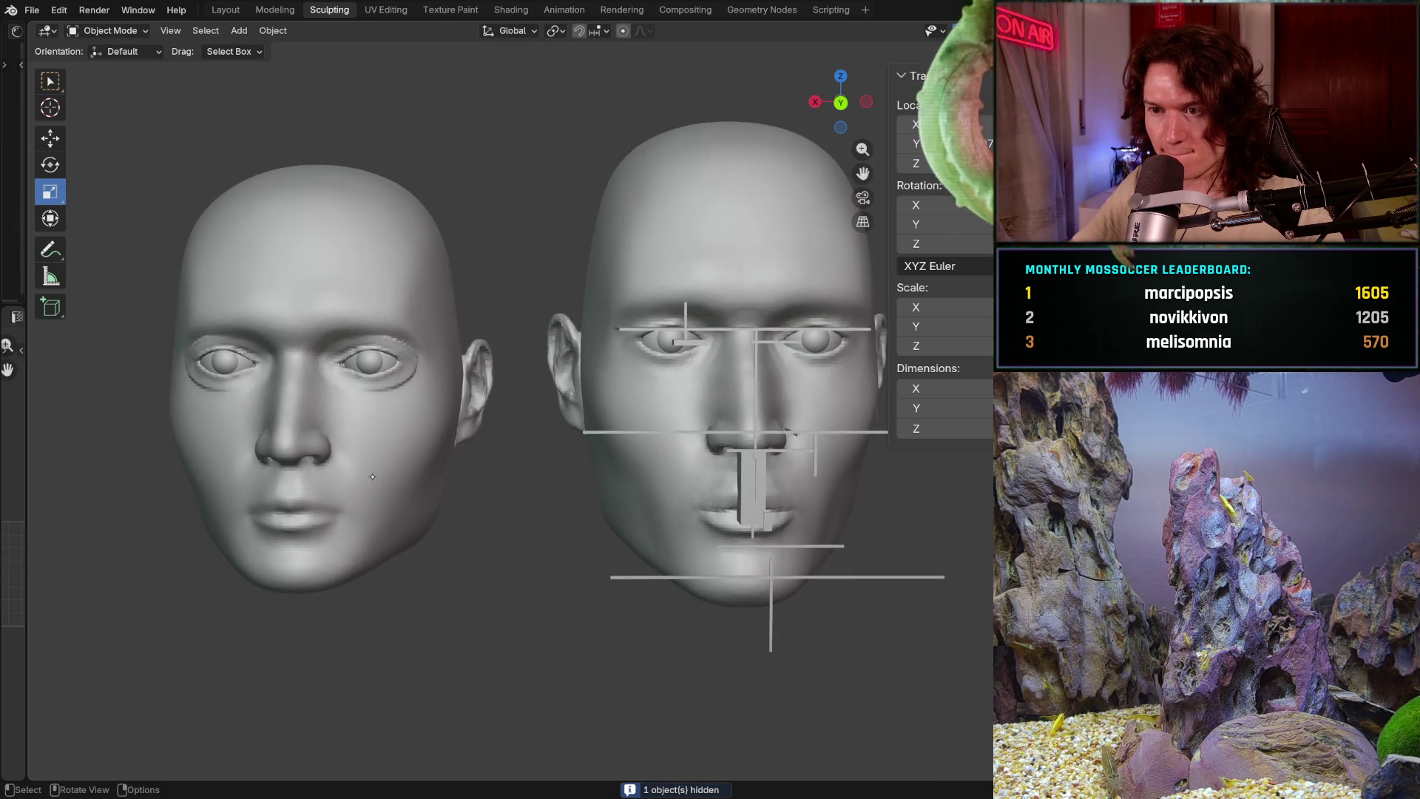
{"action": "mouse_move", "coordinate": [388, 488]}
{"action": "middle_mouse_down"}
{"action": "mouse_move", "coordinate": [489, 470]}
{"action": "mouse_move", "coordinate": [572, 495]}
{"action": "middle_mouse_up"}
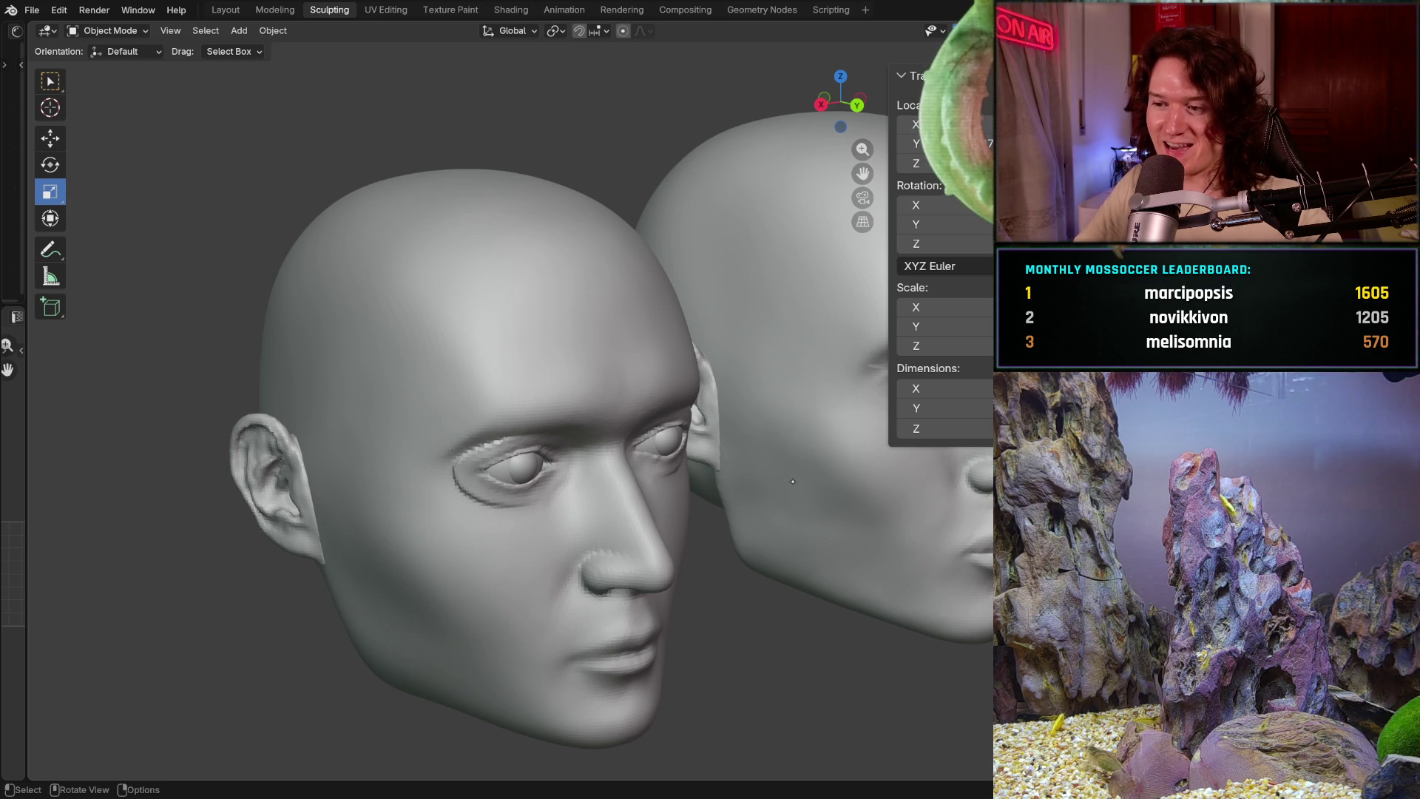
{"action": "scroll", "coordinate": [793, 481], "scroll_direction": "down", "scroll_amount": 2}
{"action": "scroll", "coordinate": [792, 480], "scroll_direction": "down", "scroll_amount": 2}
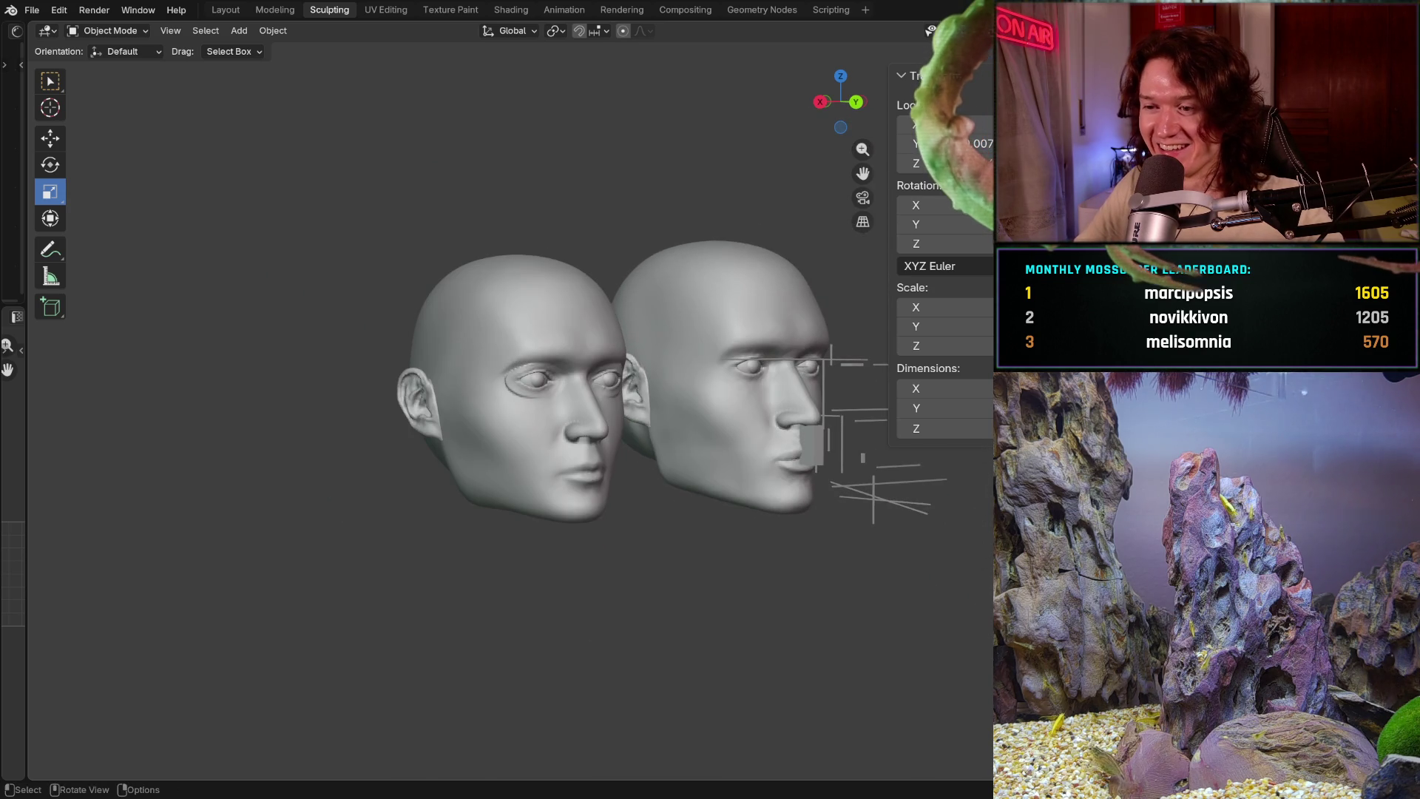
{"action": "middle_click_drag", "start_coordinate": [666, 389], "coordinate": [444, 392]}
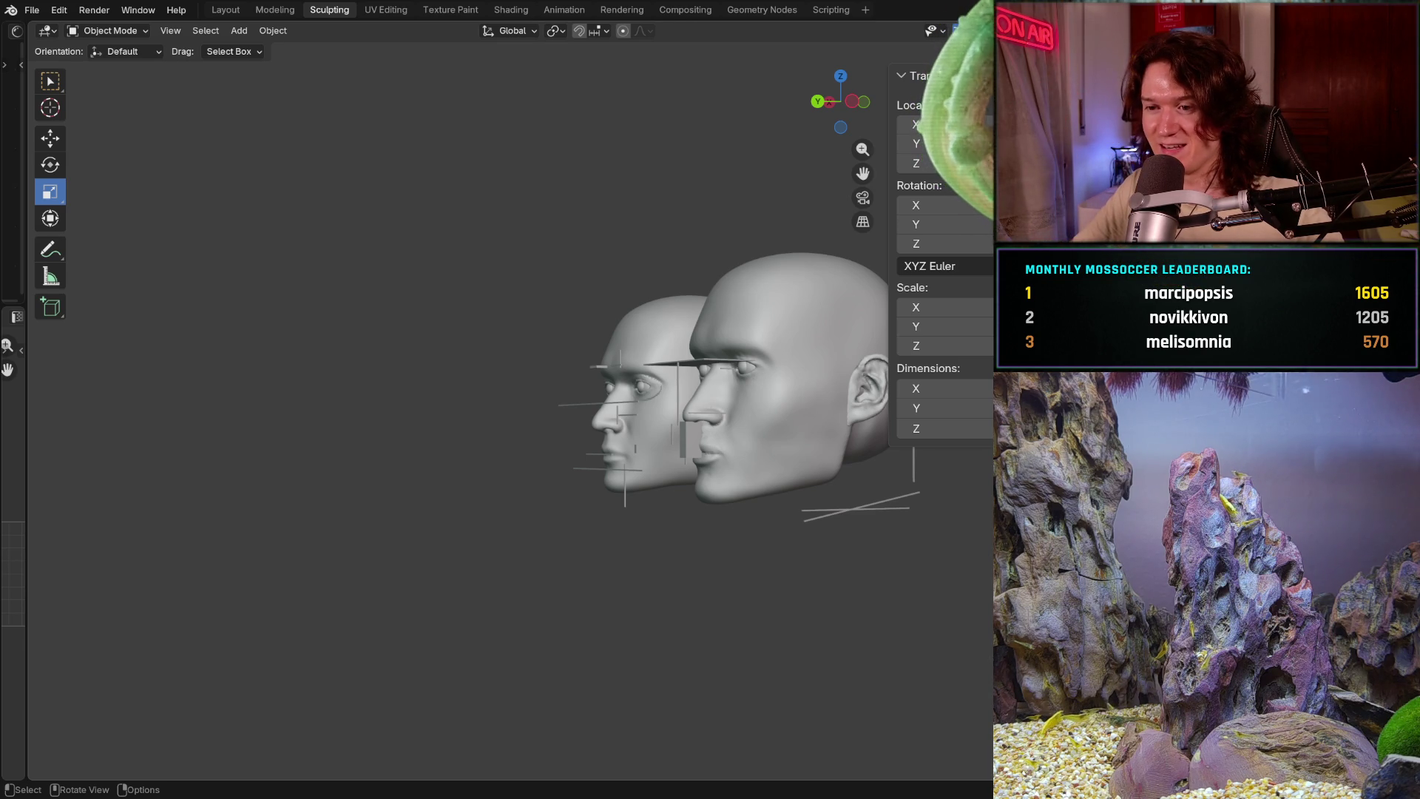
- Face the reference head straight on and select the head with the guide planes
{"action": "middle_click_drag", "start_coordinate": [721, 388], "coordinate": [777, 389]}
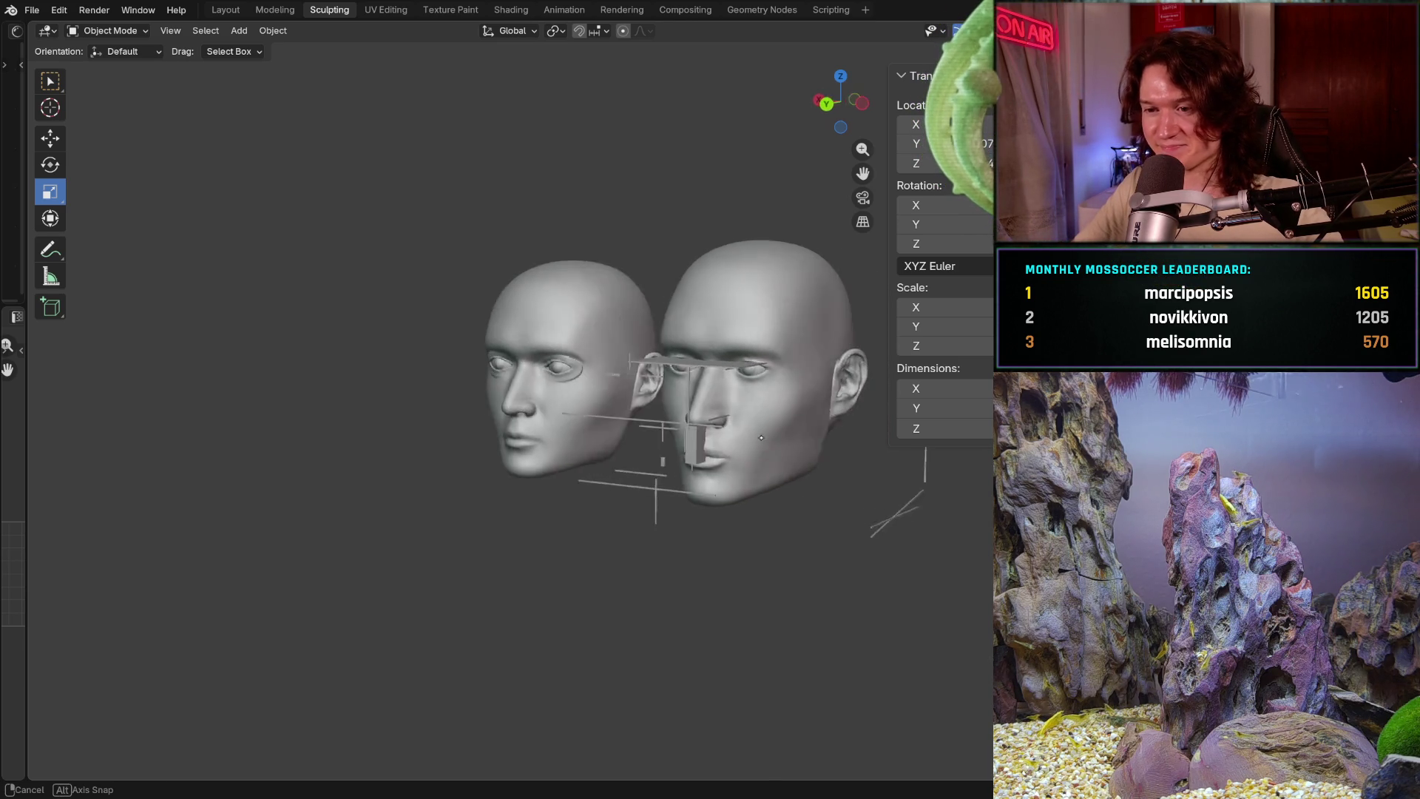
{"action": "mouse_move", "coordinate": [692, 466]}
{"action": "middle_mouse_down"}
{"action": "mouse_move", "coordinate": [683, 446]}
{"action": "mouse_move", "coordinate": [721, 469]}
{"action": "mouse_move", "coordinate": [585, 505]}
{"action": "middle_mouse_up"}
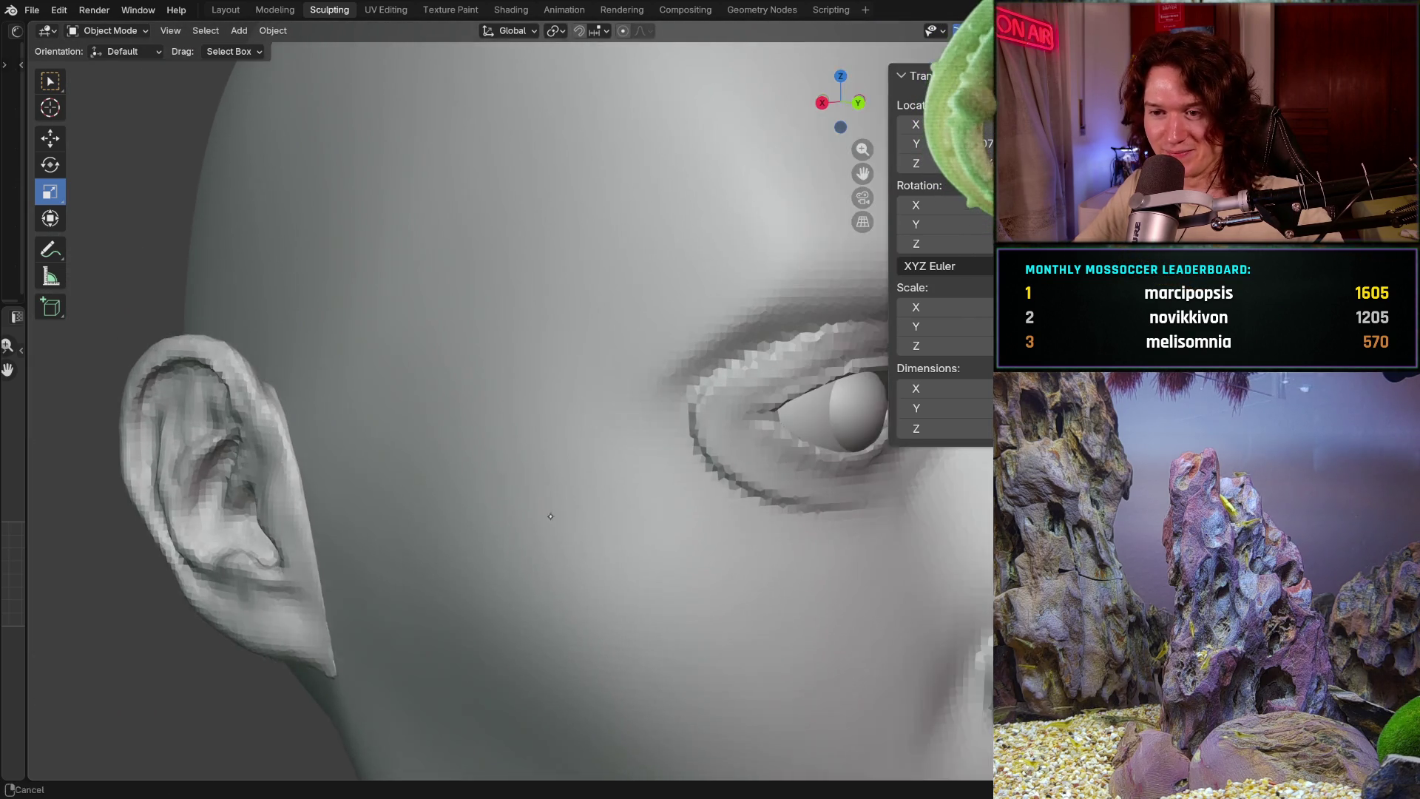
{"action": "mouse_move", "coordinate": [585, 506]}
{"action": "middle_mouse_down"}
{"action": "mouse_move", "coordinate": [566, 520]}
{"action": "mouse_move", "coordinate": [544, 494]}
{"action": "mouse_move", "coordinate": [572, 512]}
{"action": "mouse_move", "coordinate": [605, 491]}
{"action": "middle_mouse_up"}
{"action": "scroll", "coordinate": [571, 512], "scroll_direction": "down", "scroll_amount": 5}
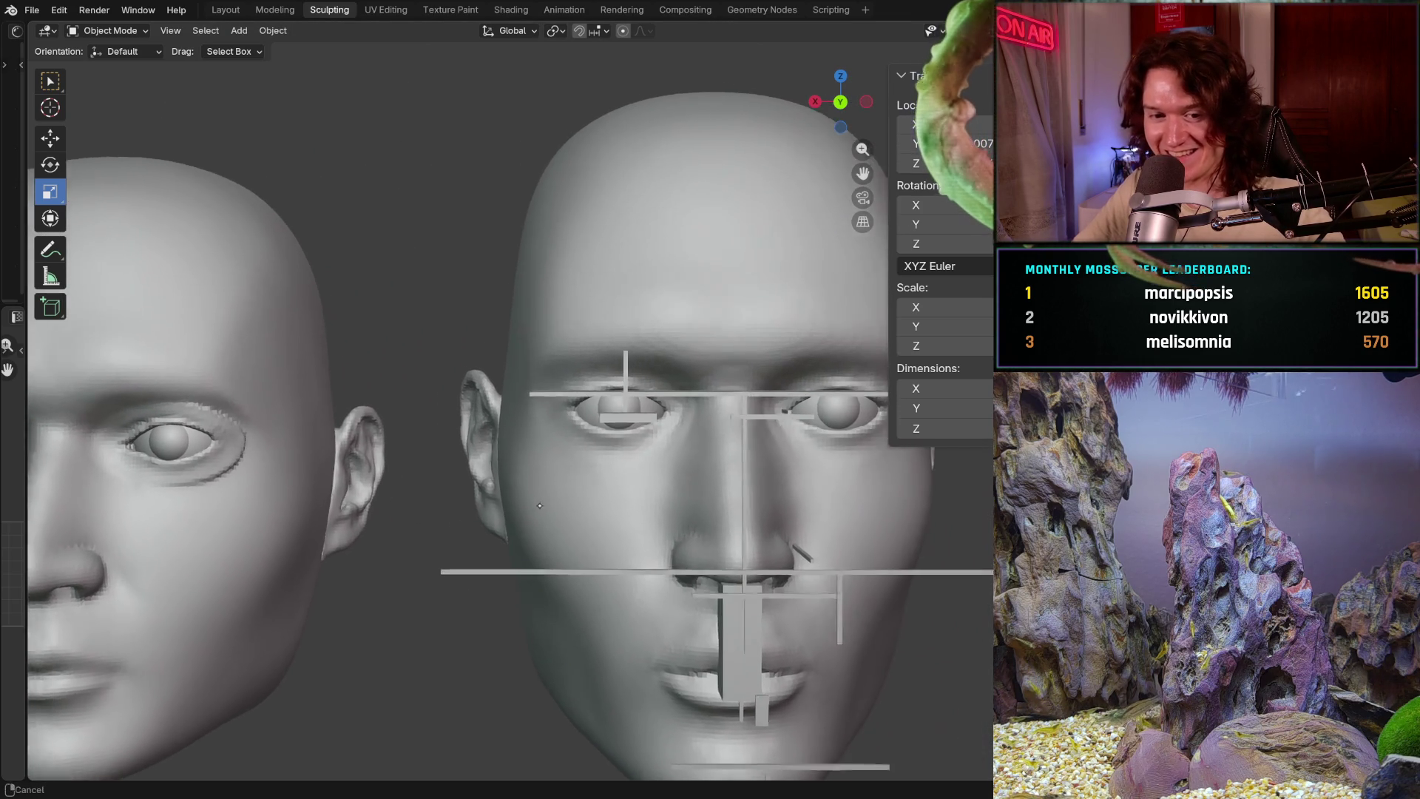
{"action": "middle_click_drag", "start_coordinate": [605, 492], "coordinate": [329, 313]}
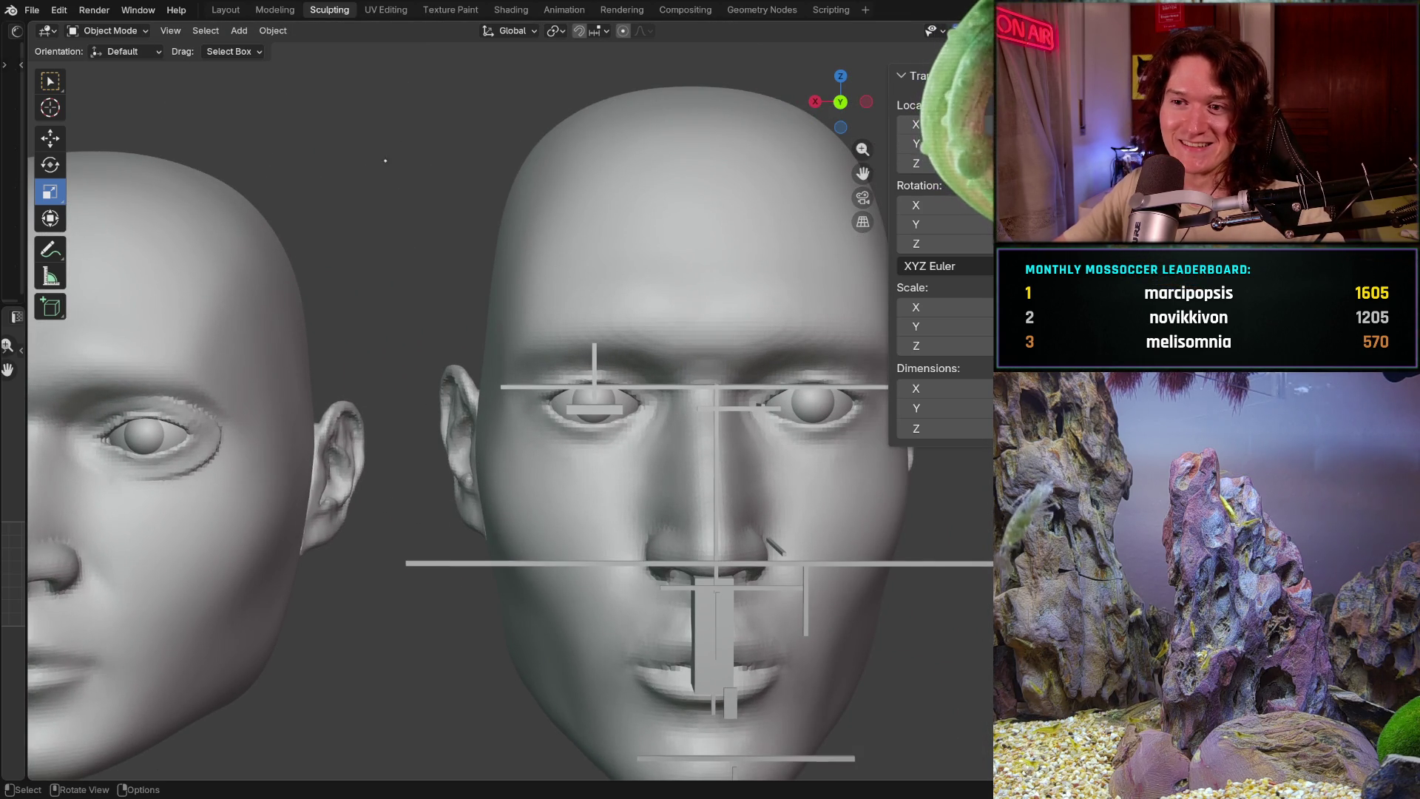
{"action": "left_click", "coordinate": [581, 237]}
- Put the selected head into Sculpt Mode with Clay Strips active at a 186 px brush size
{"action": "left_click", "coordinate": [132, 30]}
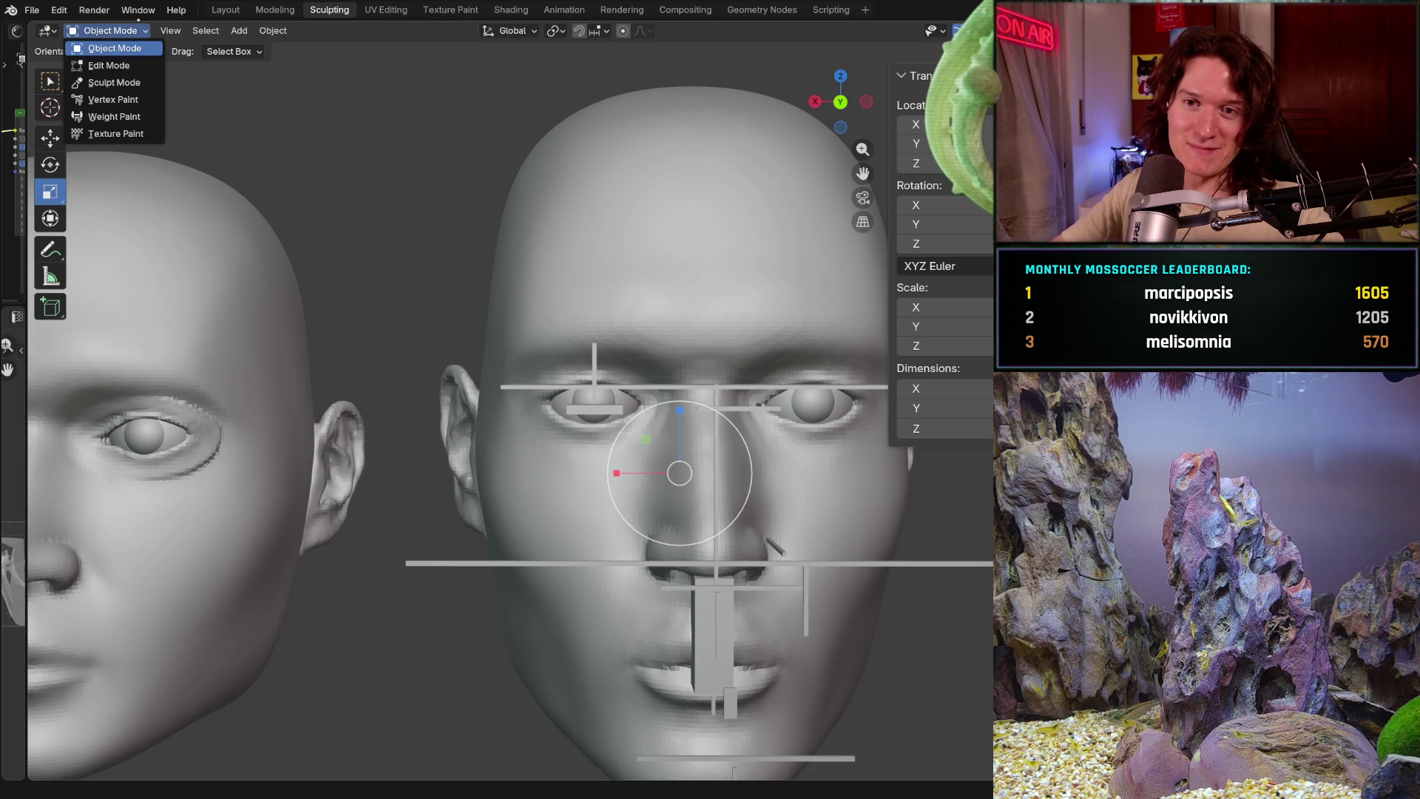
{"action": "left_click", "coordinate": [114, 82]}
{"action": "mouse_move", "coordinate": [555, 411]}
{"action": "middle_mouse_down"}
{"action": "mouse_move", "coordinate": [527, 423]}
{"action": "mouse_move", "coordinate": [602, 434]}
{"action": "mouse_move", "coordinate": [585, 500]}
{"action": "mouse_move", "coordinate": [588, 466]}
{"action": "middle_mouse_up"}
{"action": "key", "text": "f"}
{"action": "left_click", "coordinate": [660, 433]}
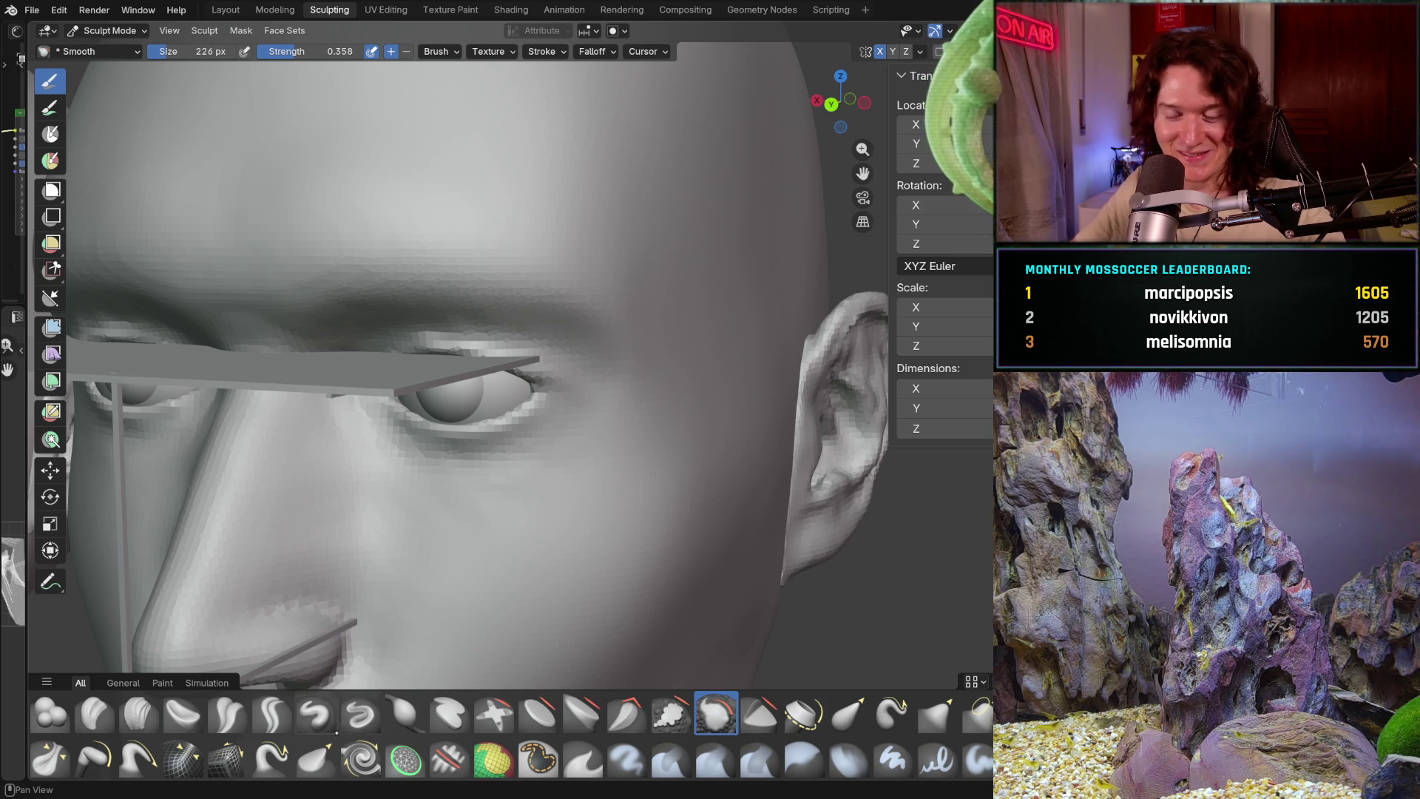
{"action": "left_click", "coordinate": [139, 714]}
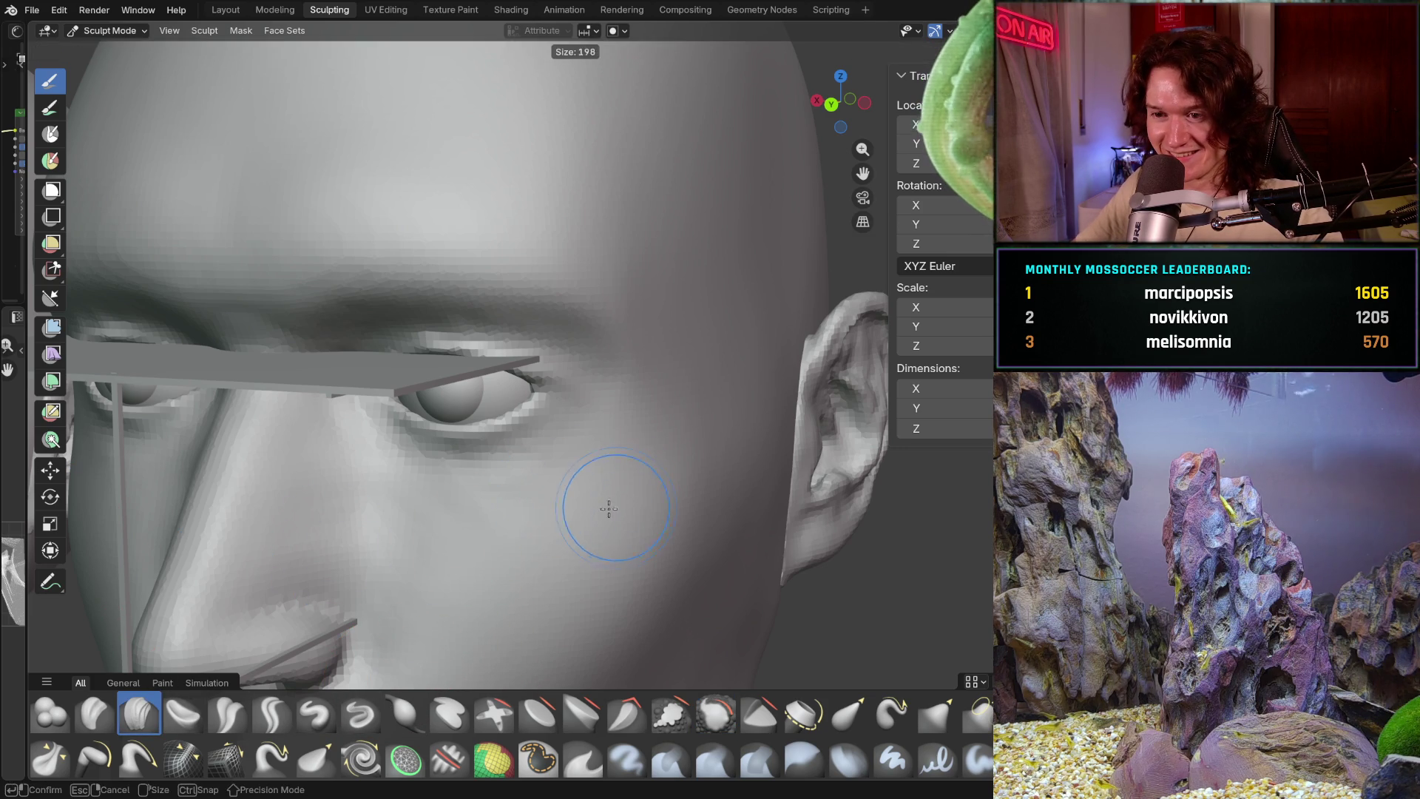
{"action": "mouse_move", "coordinate": [555, 490]}
{"action": "middle_mouse_down"}
{"action": "mouse_move", "coordinate": [555, 521]}
{"action": "mouse_move", "coordinate": [628, 414]}
{"action": "mouse_move", "coordinate": [623, 485]}
{"action": "mouse_move", "coordinate": [570, 459]}
{"action": "mouse_move", "coordinate": [648, 466]}
{"action": "mouse_move", "coordinate": [640, 451]}
{"action": "mouse_move", "coordinate": [591, 488]}
{"action": "middle_mouse_up"}
{"action": "scroll", "coordinate": [642, 414], "scroll_direction": "down", "scroll_amount": 5}
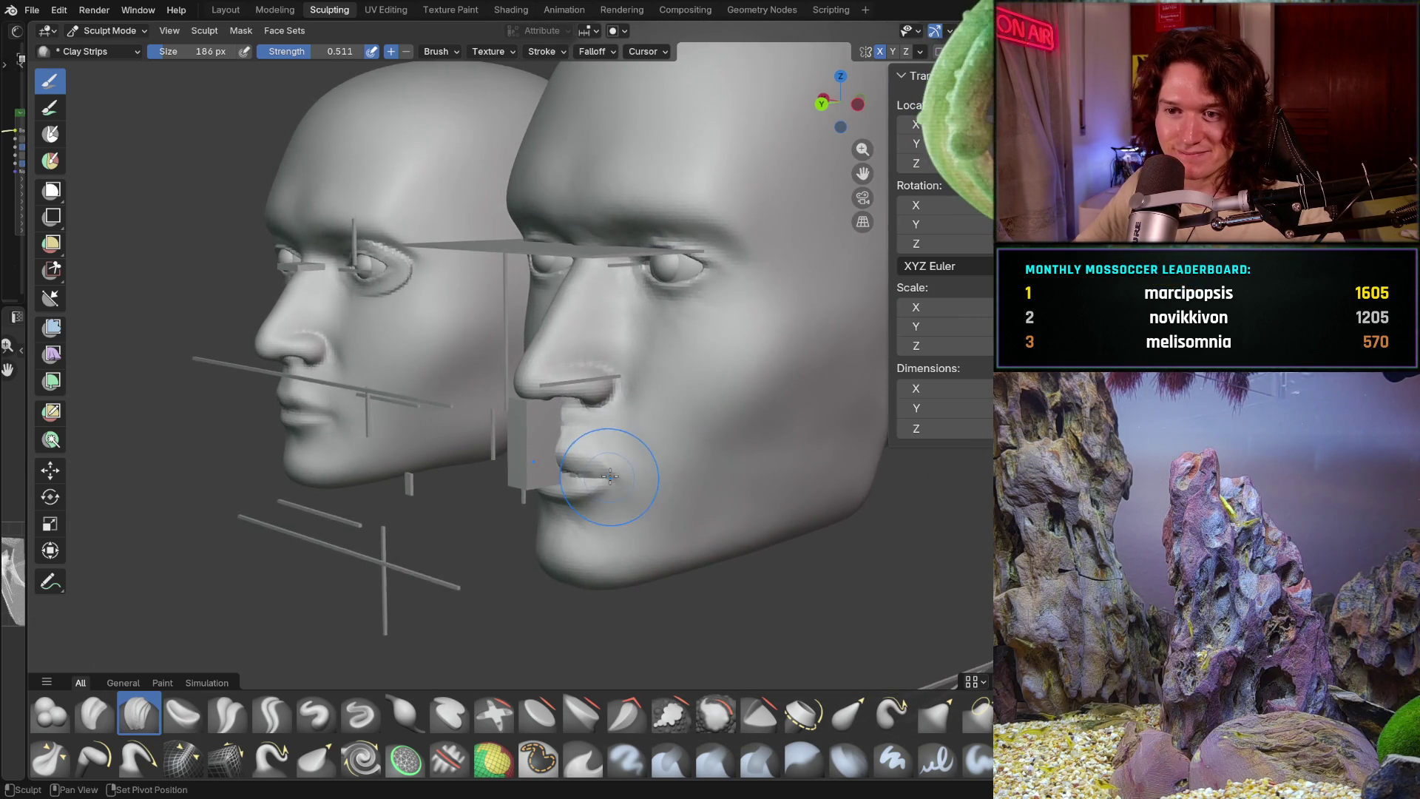
{"action": "scroll", "coordinate": [590, 488], "scroll_direction": "up", "scroll_amount": 3}
{"action": "scroll", "coordinate": [682, 339], "scroll_direction": "up", "scroll_amount": 2}
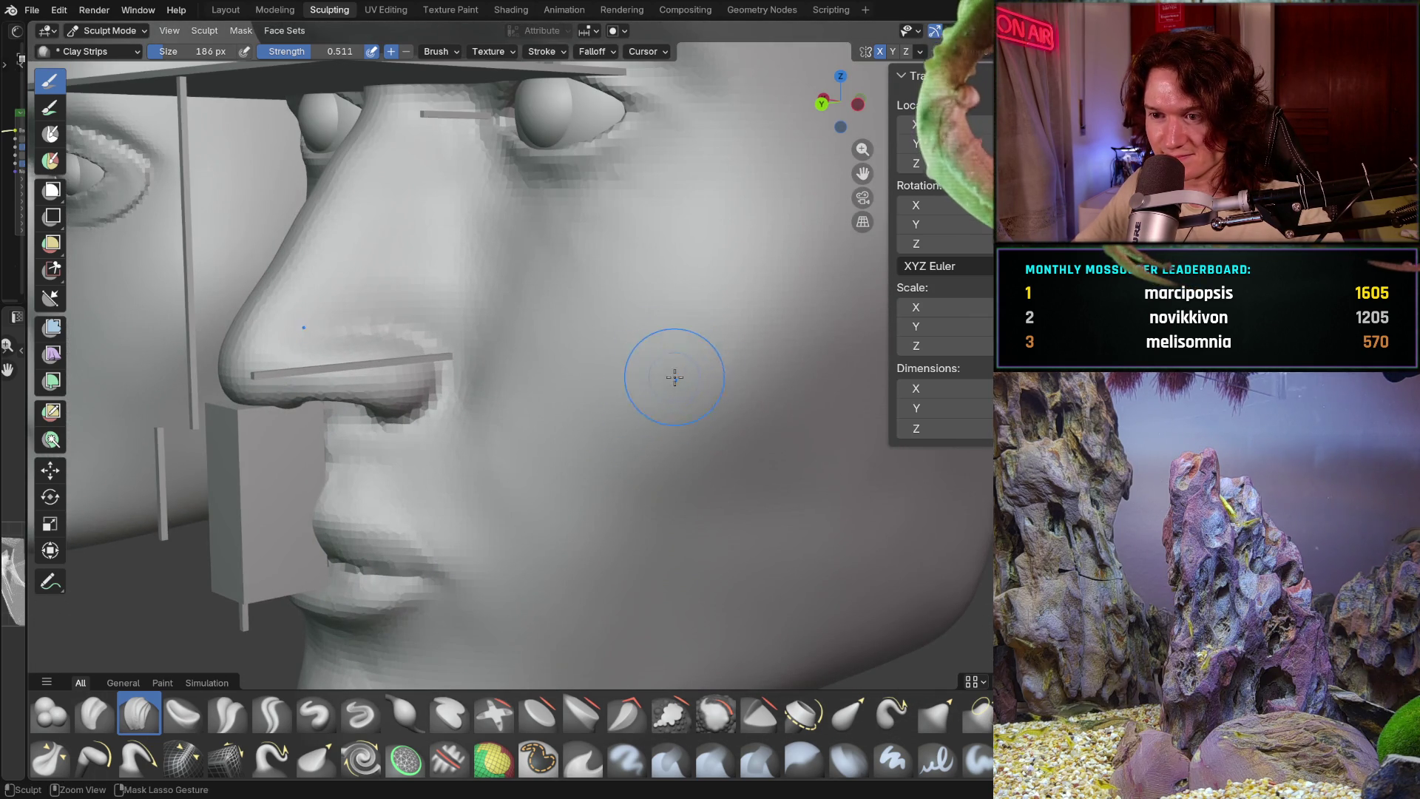
{"action": "mouse_move", "coordinate": [676, 373]}
{"action": "middle_mouse_down"}
{"action": "mouse_move", "coordinate": [729, 395]}
{"action": "mouse_move", "coordinate": [608, 491]}
{"action": "middle_mouse_up"}
{"action": "scroll", "coordinate": [730, 396], "scroll_direction": "down", "scroll_amount": 3}
{"action": "scroll", "coordinate": [729, 395], "scroll_direction": "down", "scroll_amount": 2}
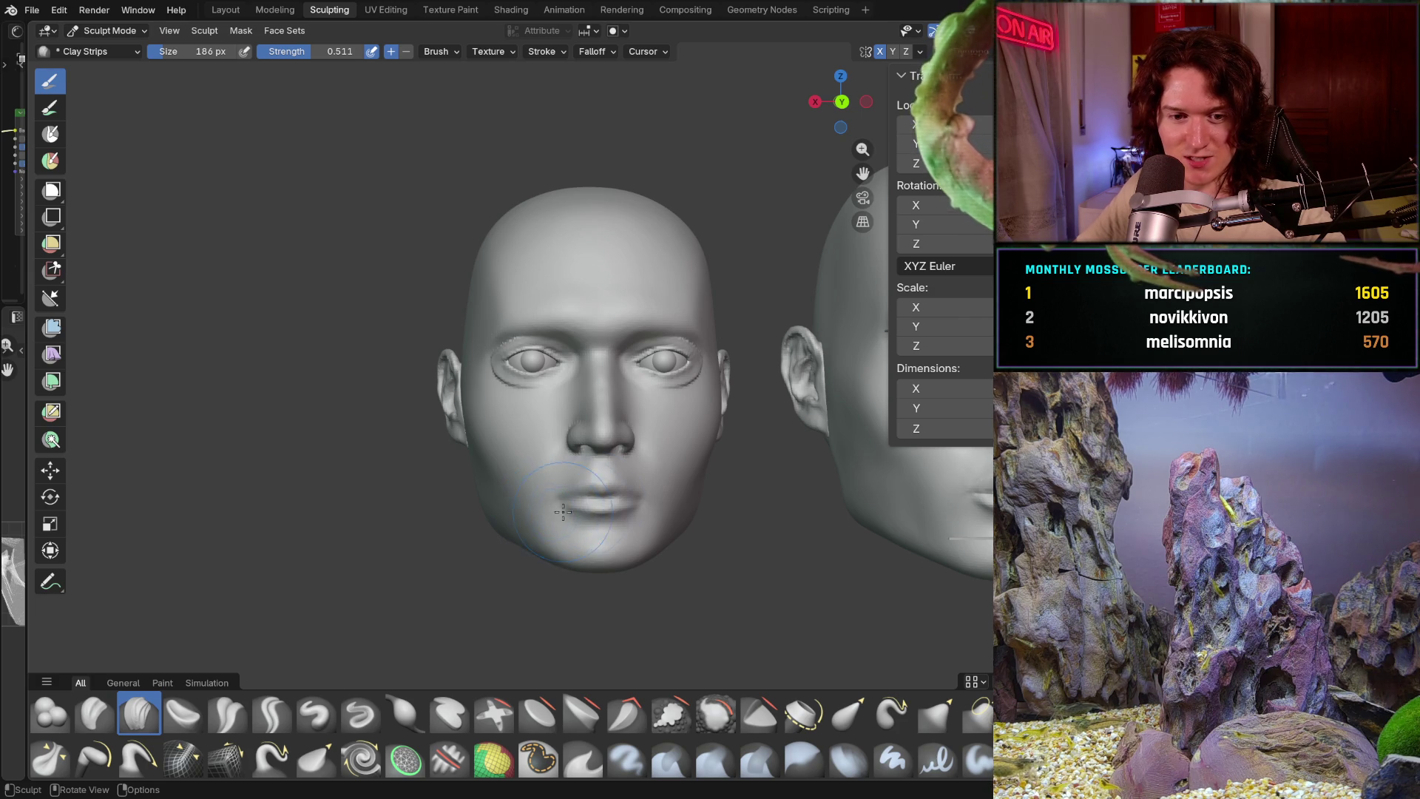
{"action": "mouse_move", "coordinate": [653, 512]}
{"action": "middle_mouse_down", "text": "ctrl"}
{"action": "mouse_move", "coordinate": [693, 438]}
{"action": "mouse_move", "coordinate": [578, 466]}
{"action": "mouse_move", "coordinate": [553, 499]}
{"action": "middle_mouse_up", "text": "ctrl"}
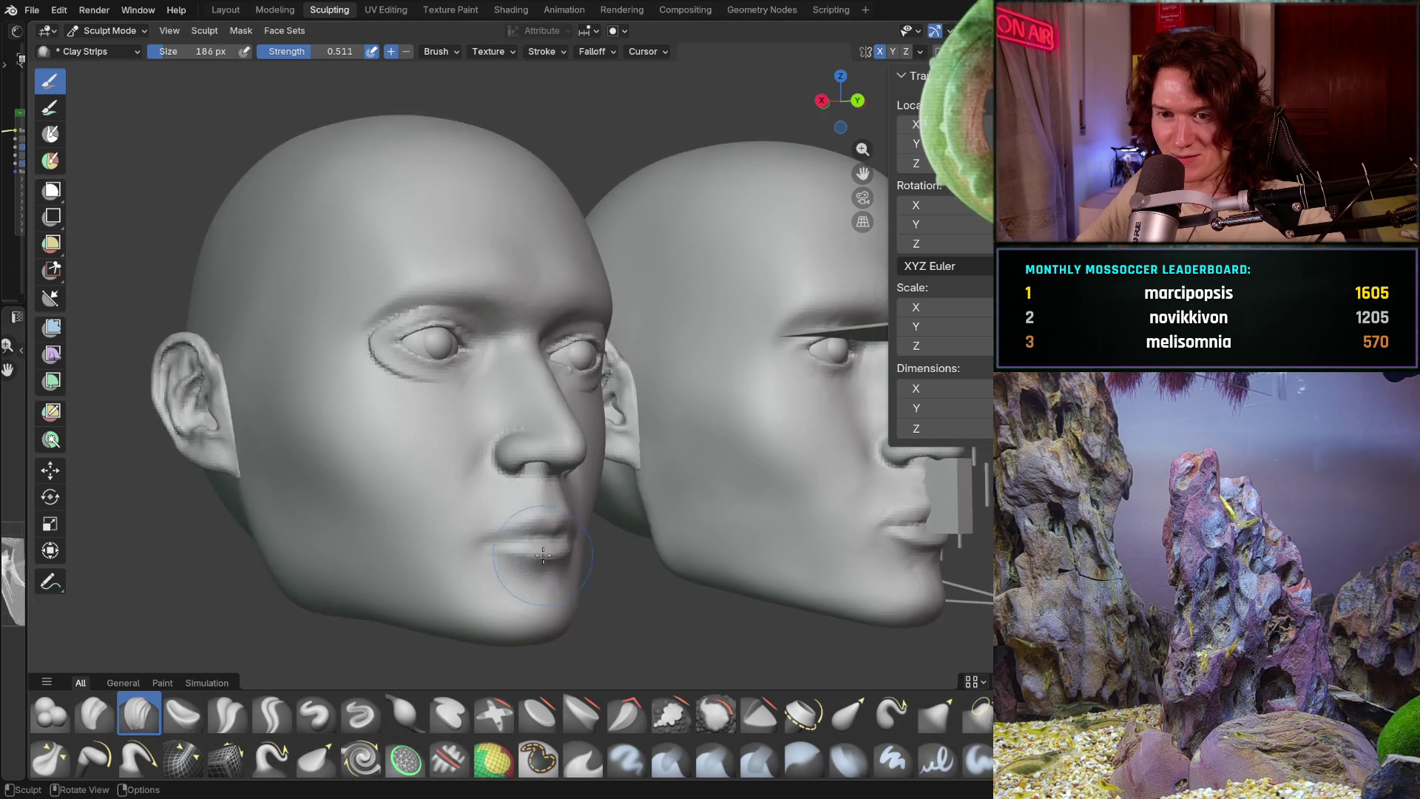
{"action": "mouse_move", "coordinate": [554, 499]}
{"action": "middle_mouse_down"}
{"action": "mouse_move", "coordinate": [481, 554]}
{"action": "mouse_move", "coordinate": [460, 593]}
{"action": "mouse_move", "coordinate": [465, 575]}
{"action": "middle_mouse_up"}
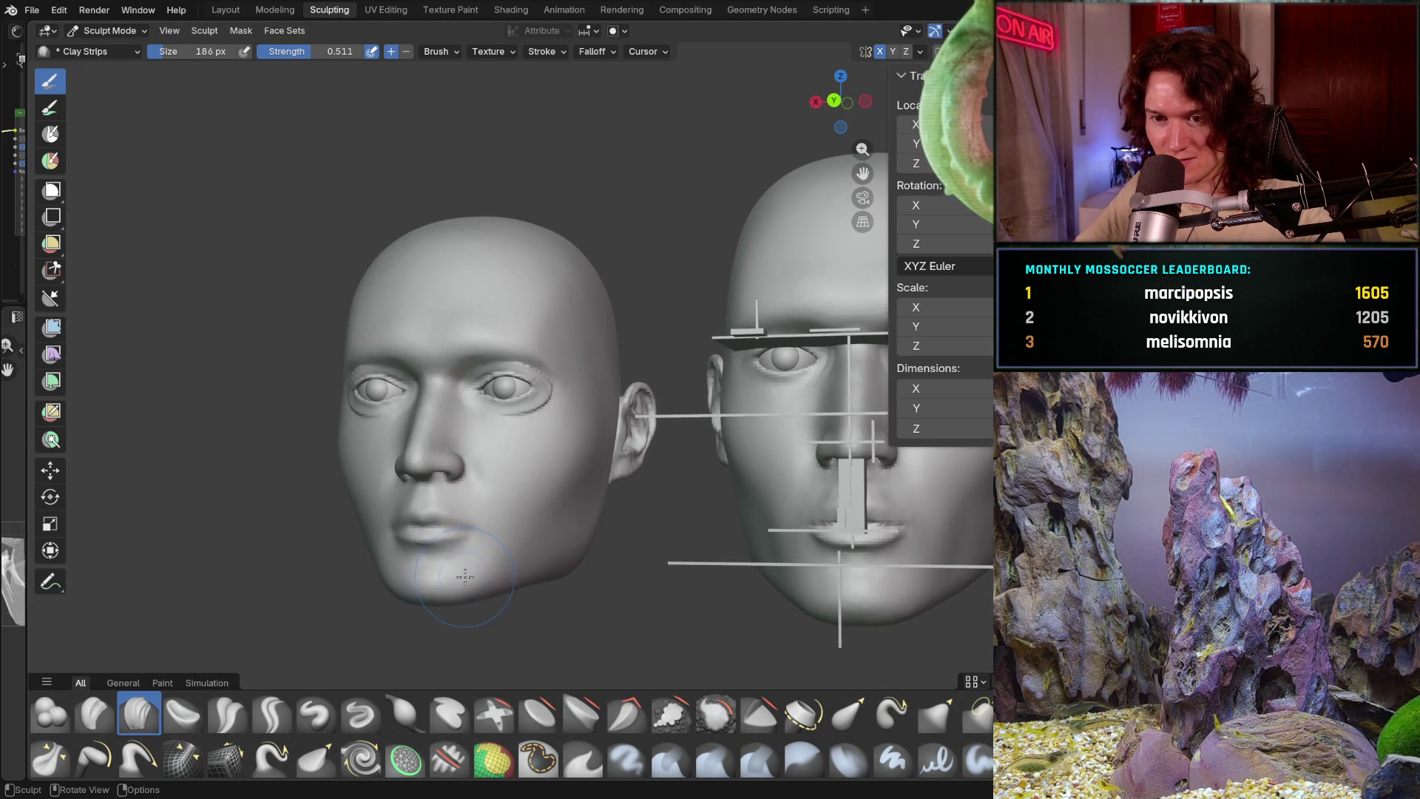
{"action": "middle_click_drag", "start_coordinate": [530, 542], "coordinate": [500, 529]}
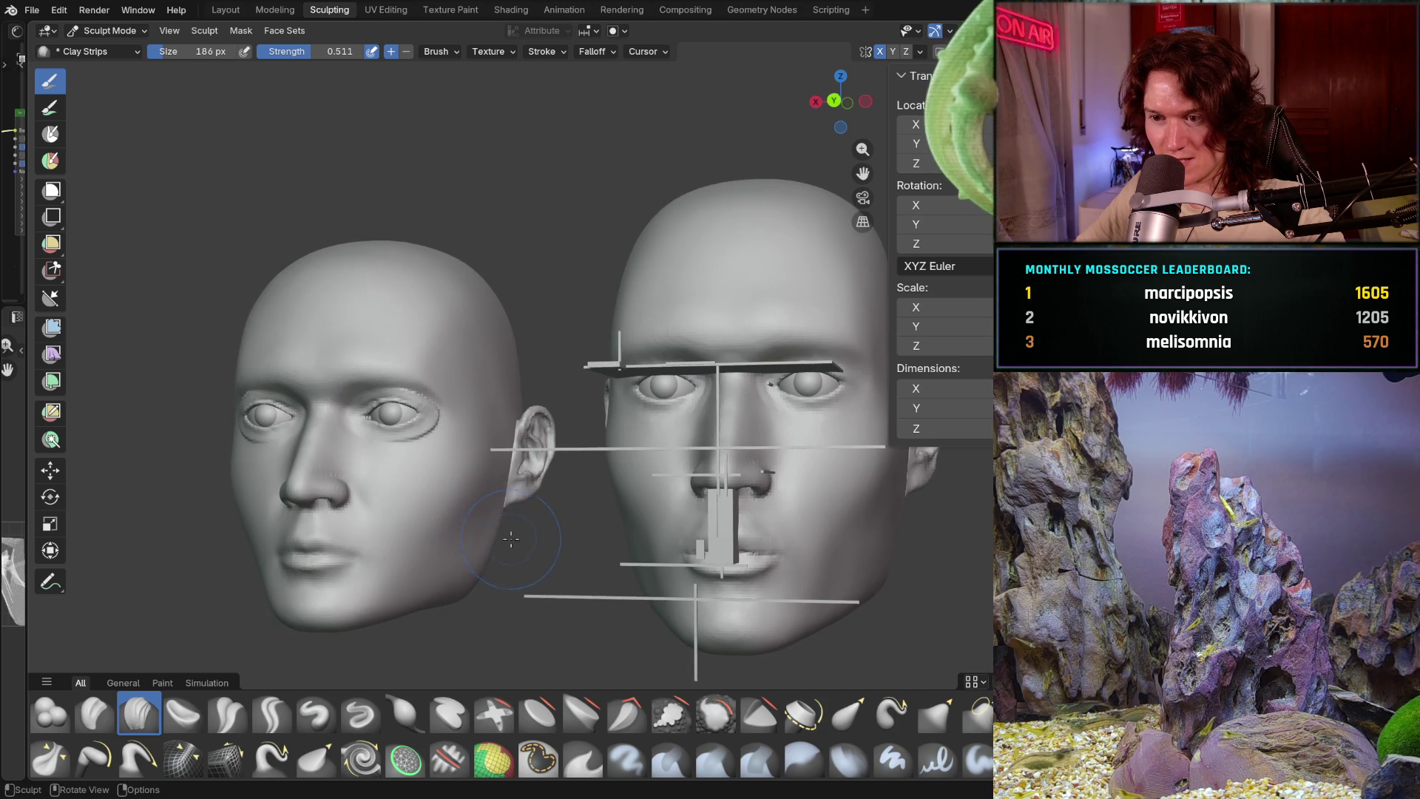
{"action": "scroll", "coordinate": [511, 539], "scroll_direction": "up", "scroll_amount": 1}
{"action": "scroll", "coordinate": [522, 528], "scroll_direction": "up", "scroll_amount": 3}
{"action": "scroll", "coordinate": [544, 511], "scroll_direction": "up", "scroll_amount": 2}
{"action": "middle_click_drag", "start_coordinate": [555, 499], "coordinate": [536, 477]}
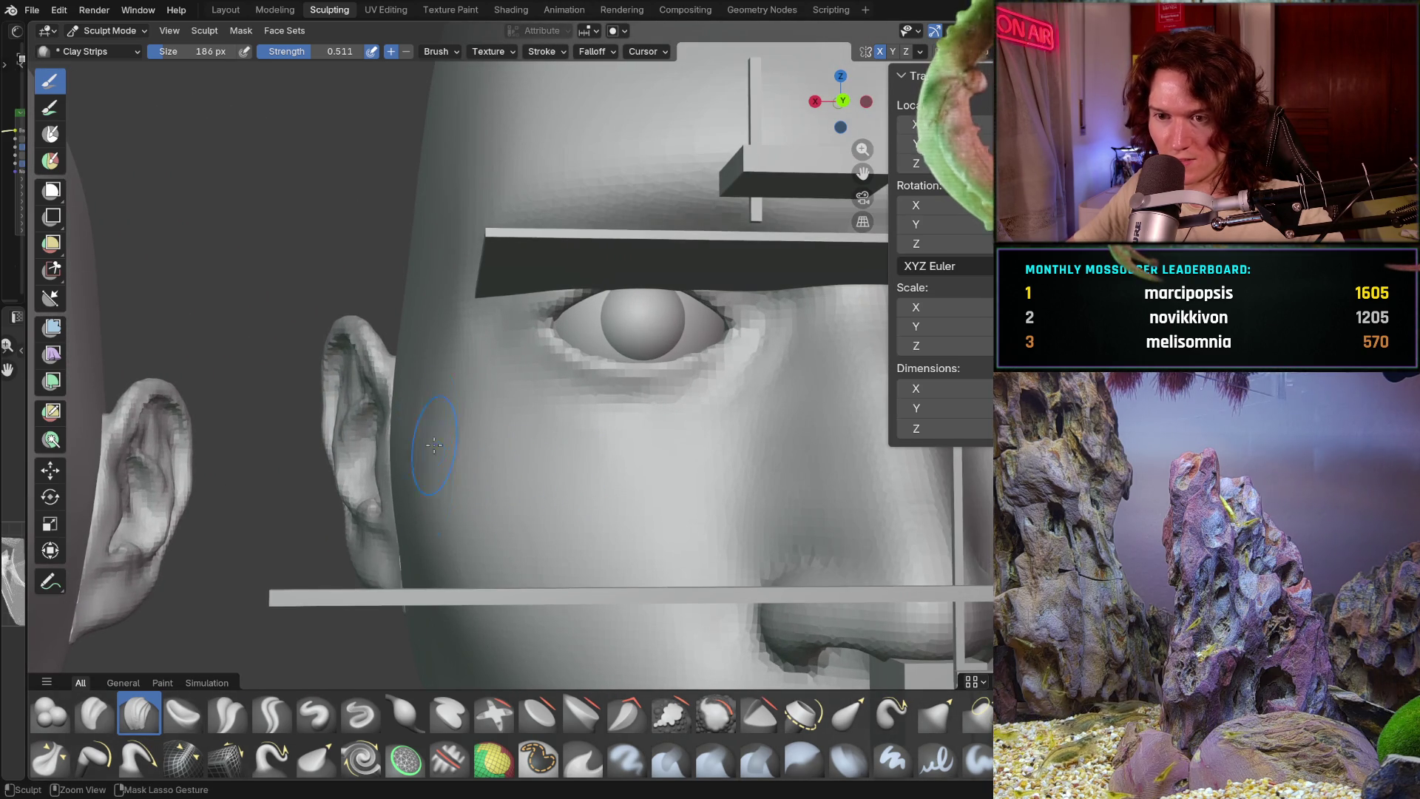
{"action": "middle_click_drag", "start_coordinate": [434, 445], "coordinate": [437, 381]}
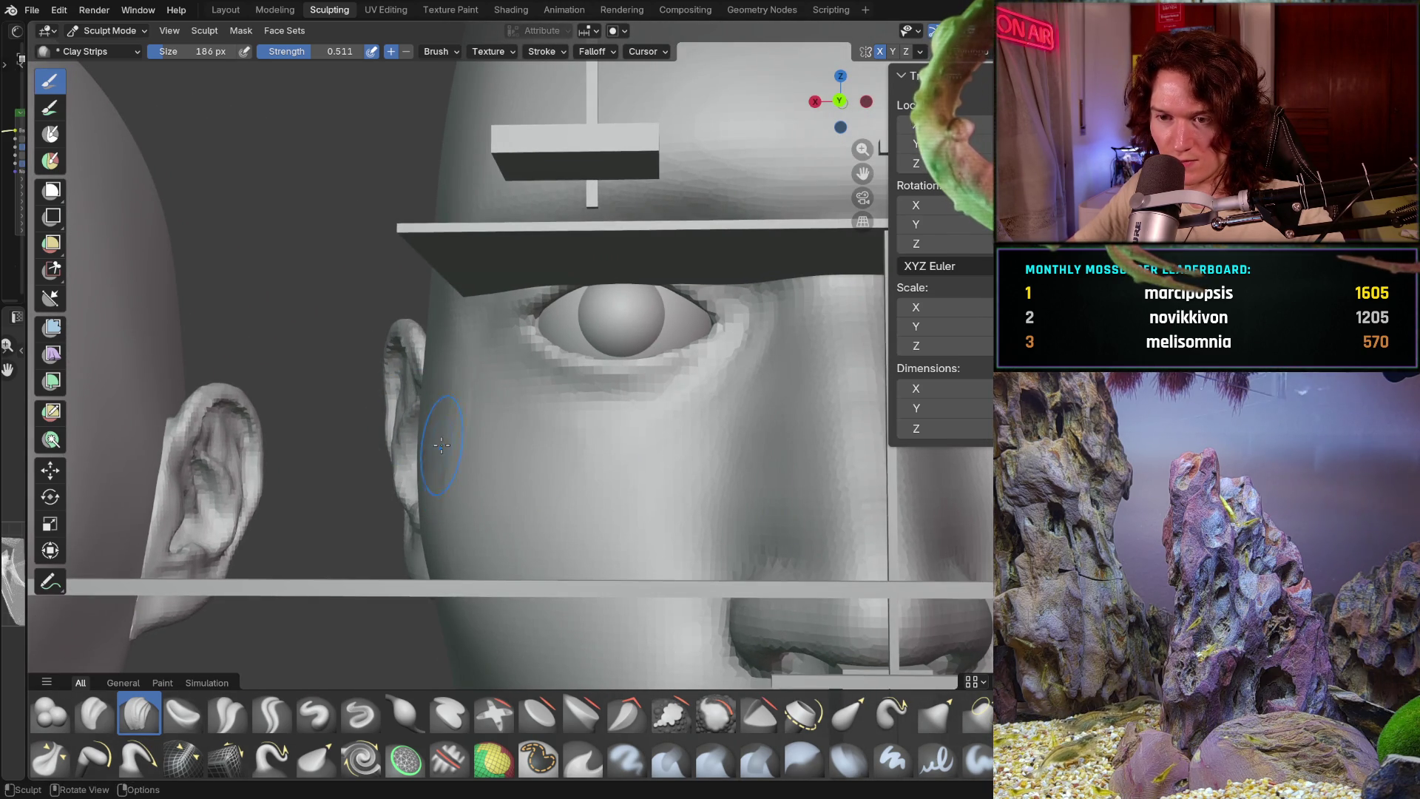
{"action": "middle_click_drag", "start_coordinate": [442, 445], "coordinate": [438, 440]}
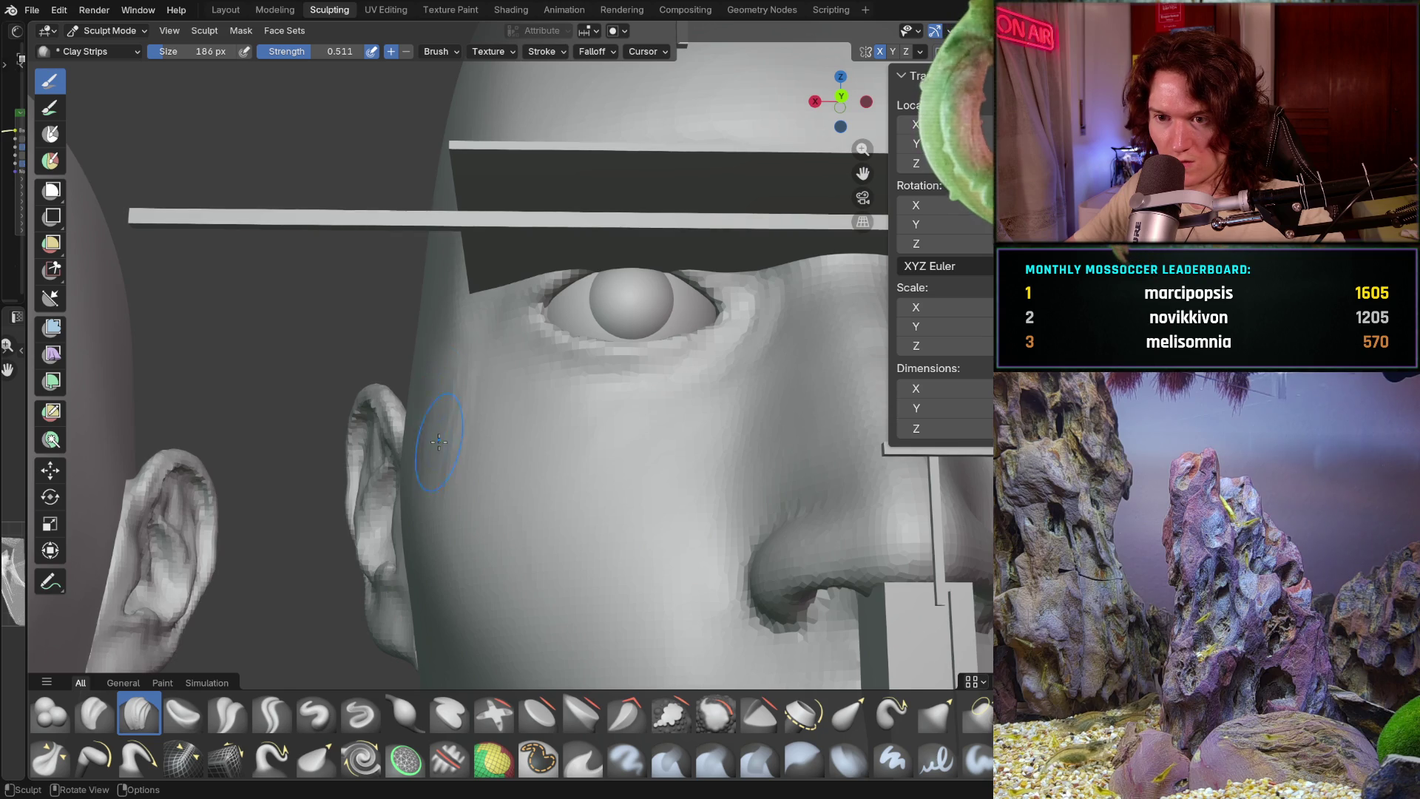
{"action": "middle_click_drag", "start_coordinate": [439, 442], "coordinate": [439, 449]}
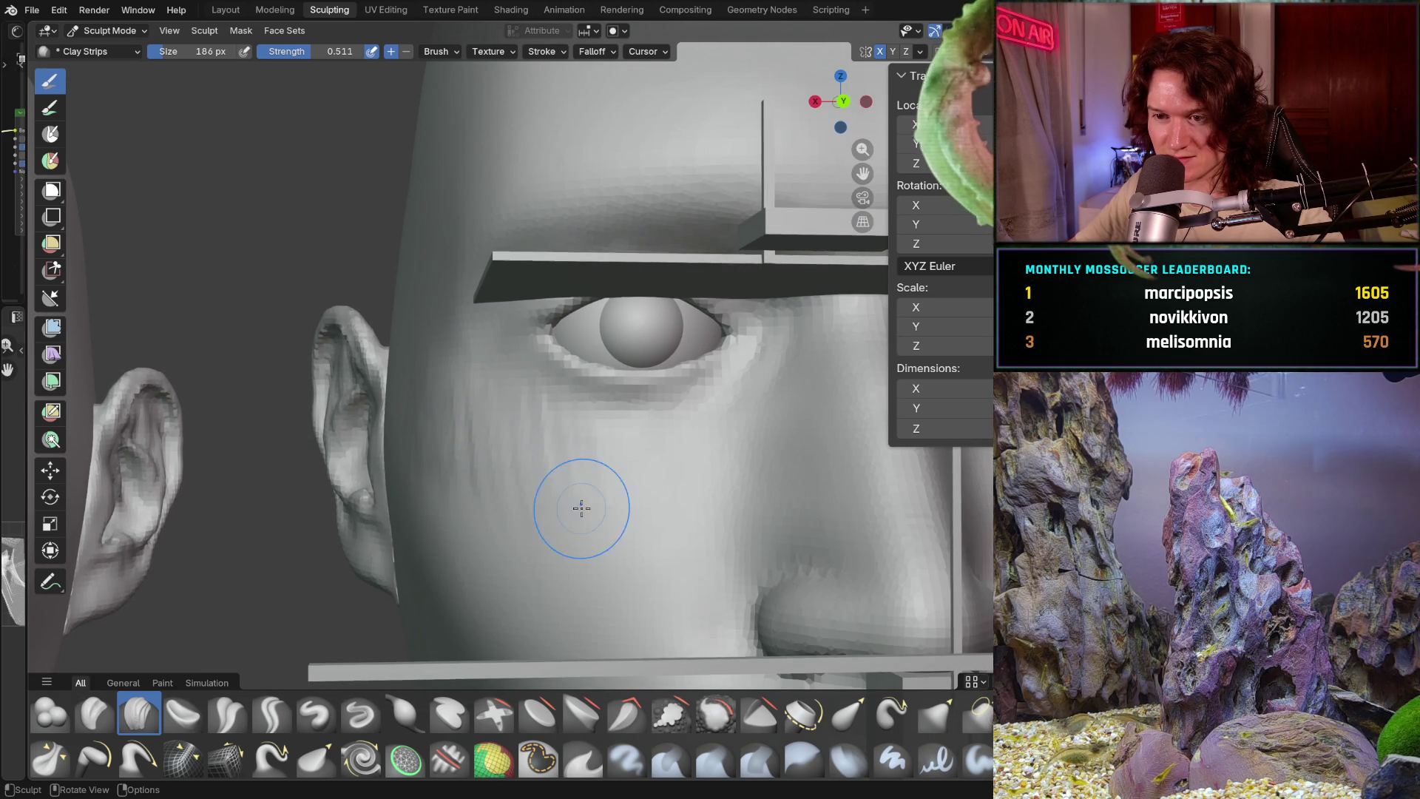
{"action": "mouse_move", "coordinate": [488, 455]}
{"action": "middle_mouse_down"}
{"action": "mouse_move", "coordinate": [439, 380]}
{"action": "mouse_move", "coordinate": [453, 364]}
{"action": "middle_mouse_up"}
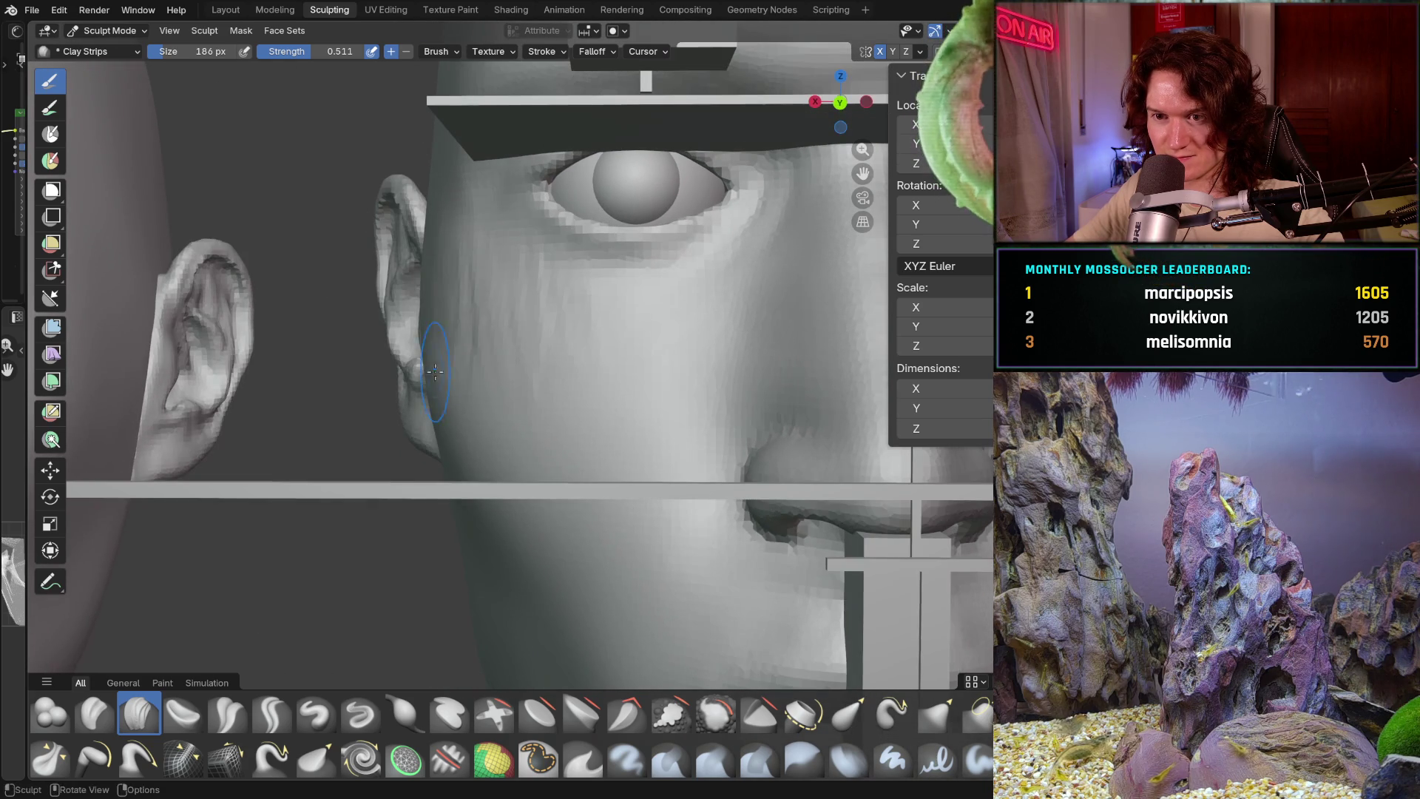
{"action": "middle_click_drag", "start_coordinate": [440, 419], "coordinate": [446, 422]}
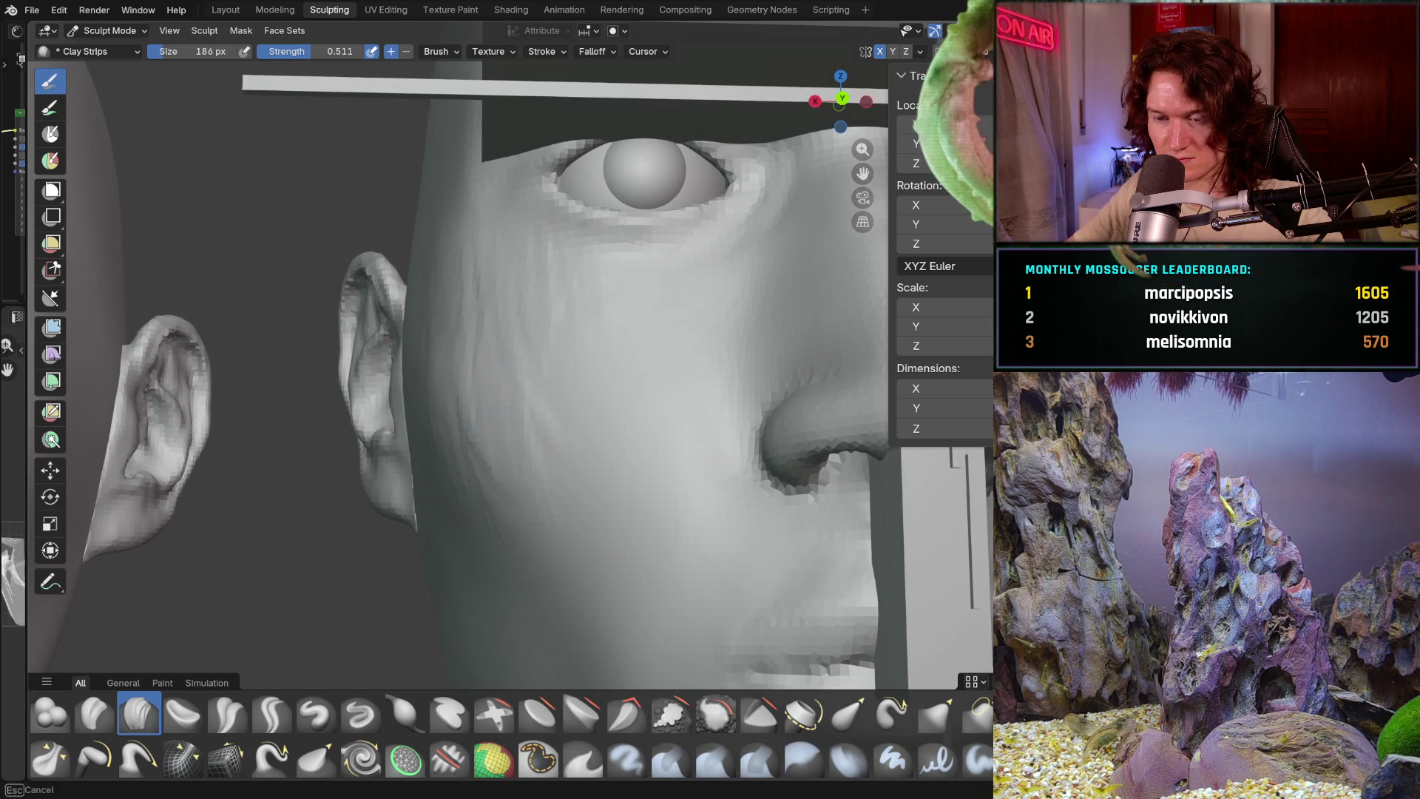
{"action": "middle_click_drag", "start_coordinate": [506, 397], "coordinate": [539, 397]}
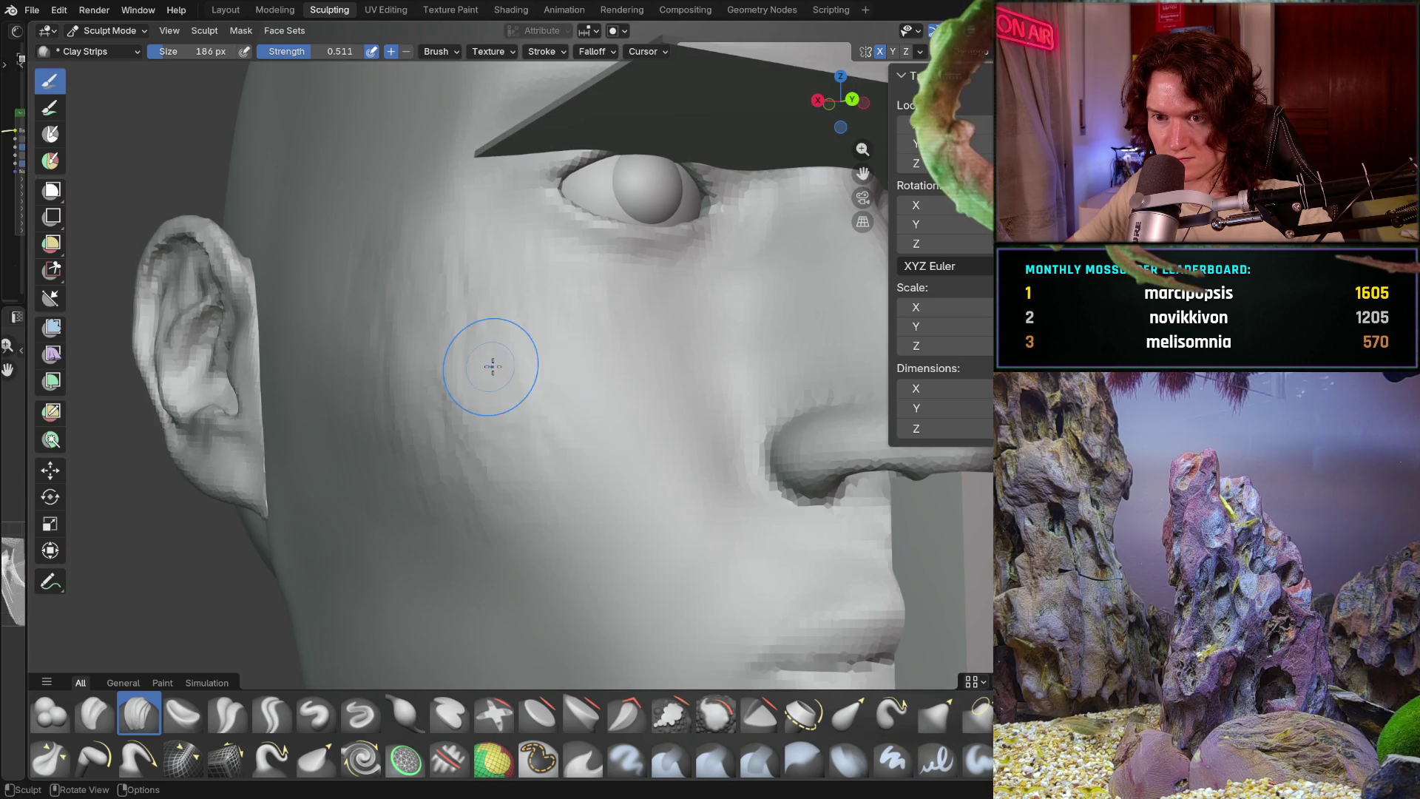
{"action": "middle_click_drag", "start_coordinate": [493, 455], "coordinate": [494, 459]}
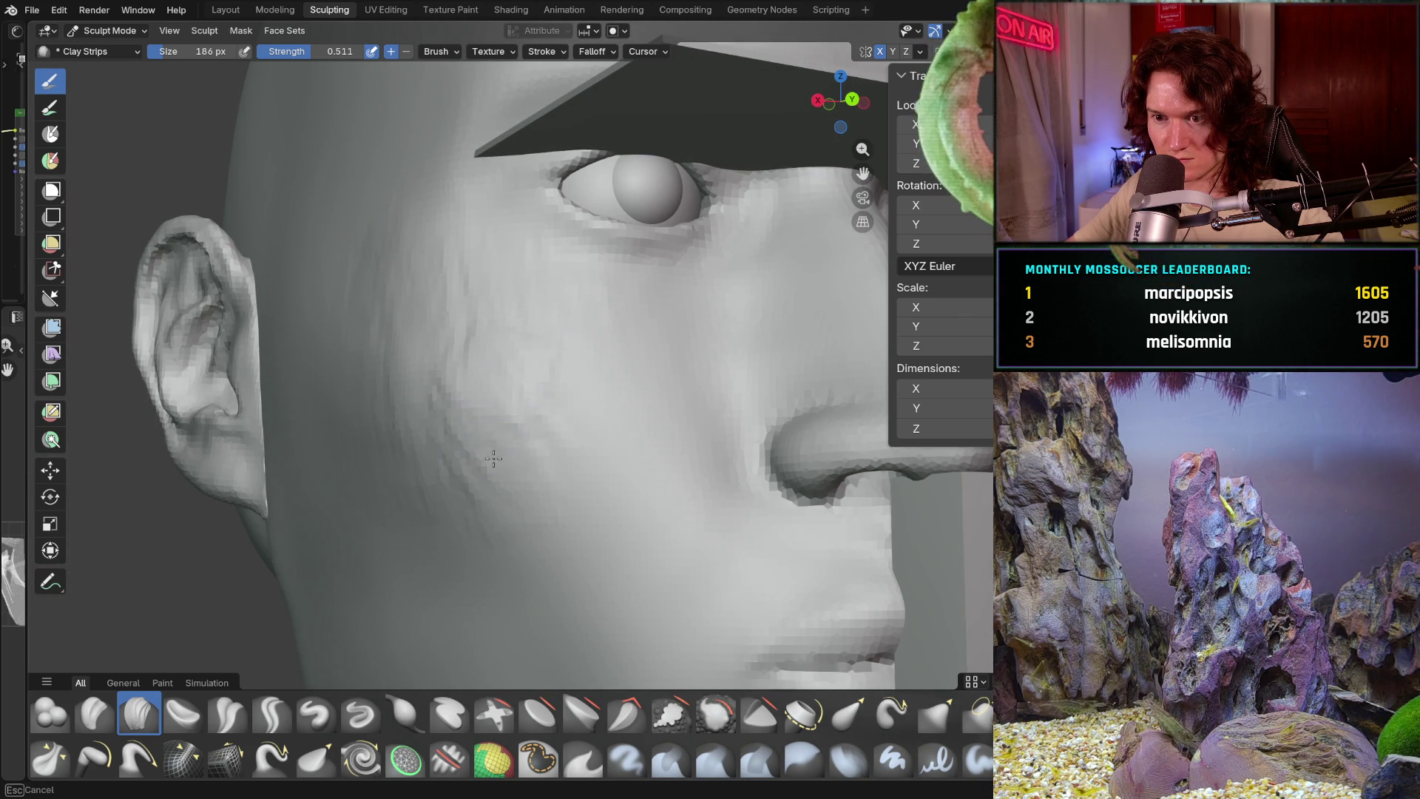
{"action": "middle_click_drag", "start_coordinate": [444, 415], "coordinate": [486, 448]}
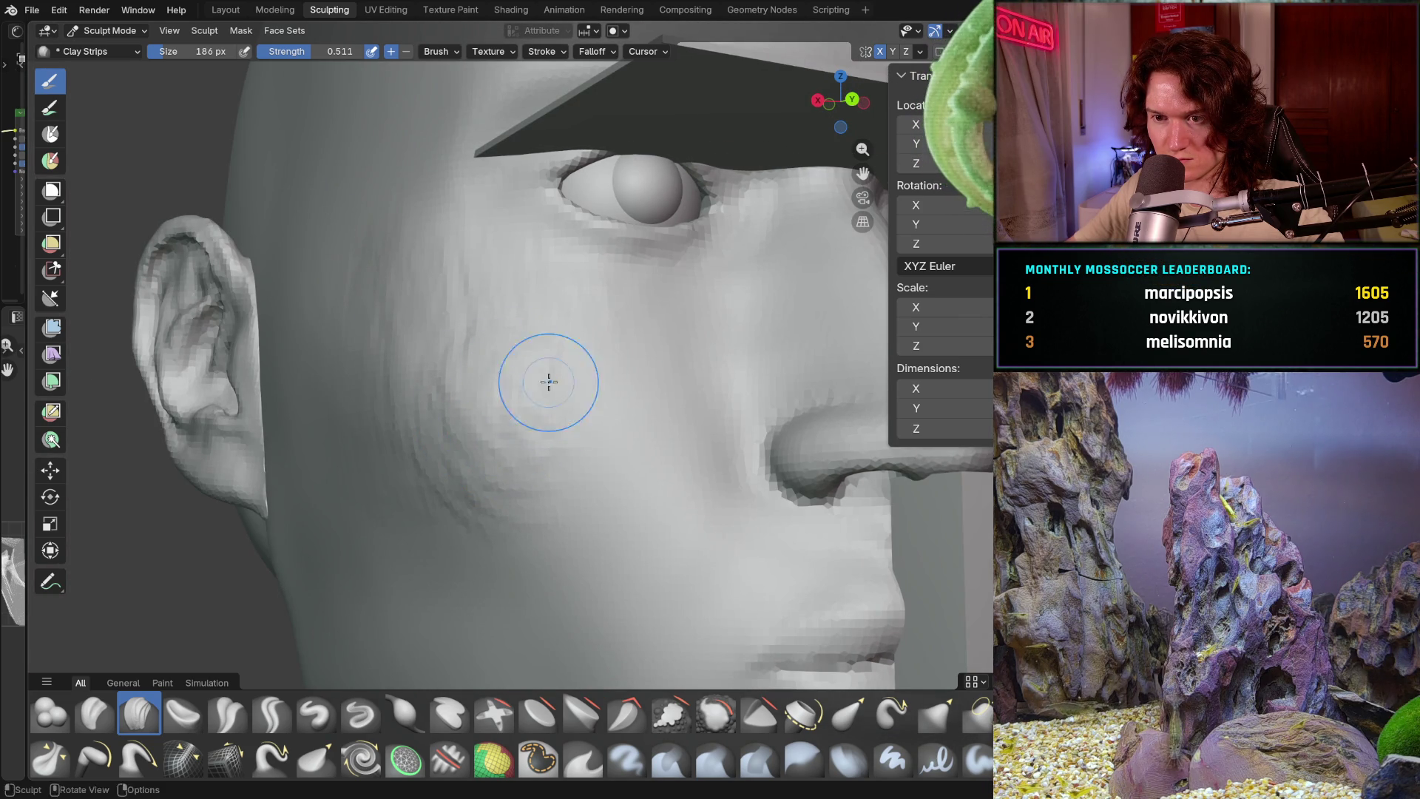
{"action": "scroll", "coordinate": [533, 400], "scroll_direction": "down", "scroll_amount": 2}
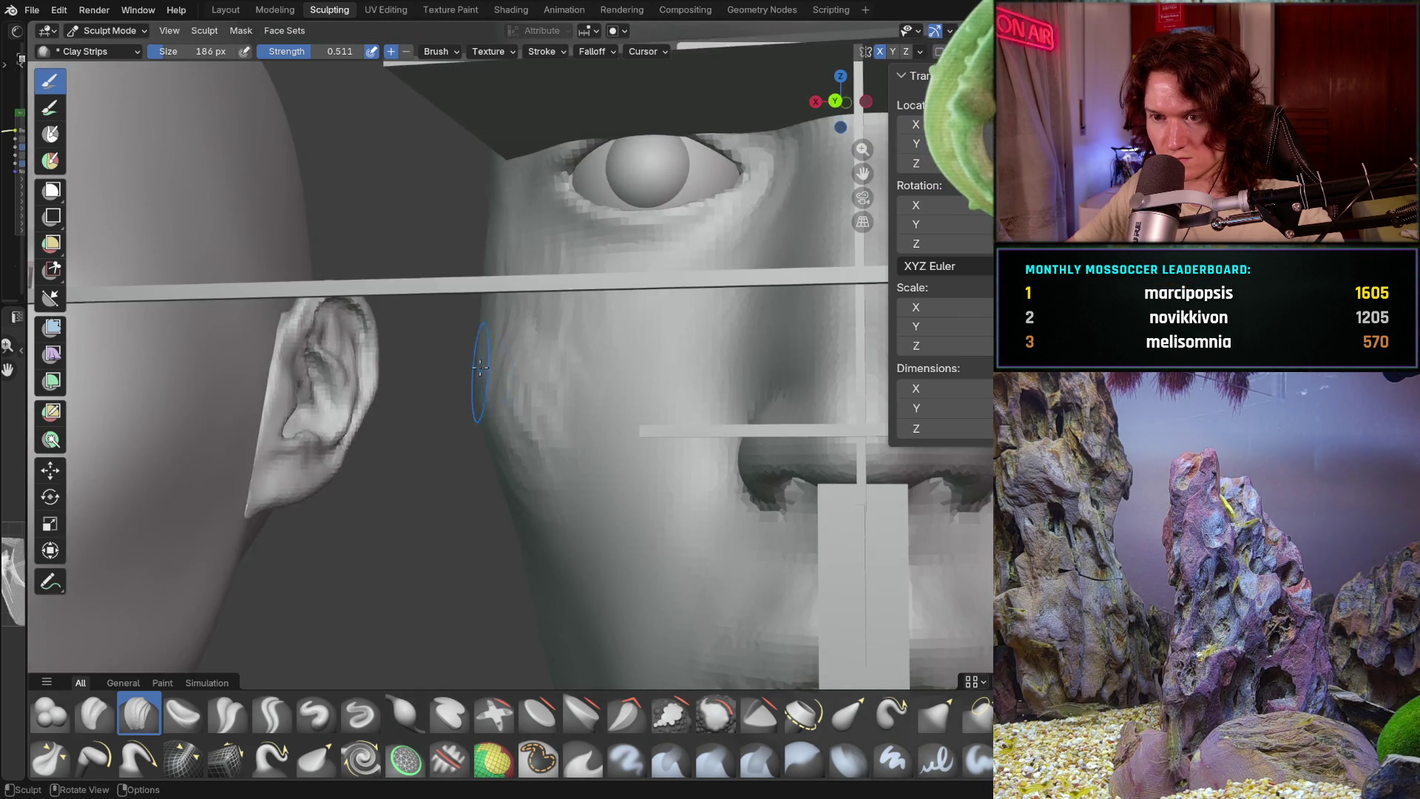
{"action": "scroll", "coordinate": [522, 416], "scroll_direction": "down", "scroll_amount": 2}
{"action": "scroll", "coordinate": [515, 430], "scroll_direction": "down", "scroll_amount": 1}
{"action": "scroll", "coordinate": [515, 429], "scroll_direction": "down", "scroll_amount": 4}
{"action": "scroll", "coordinate": [517, 432], "scroll_direction": "up", "scroll_amount": 1}
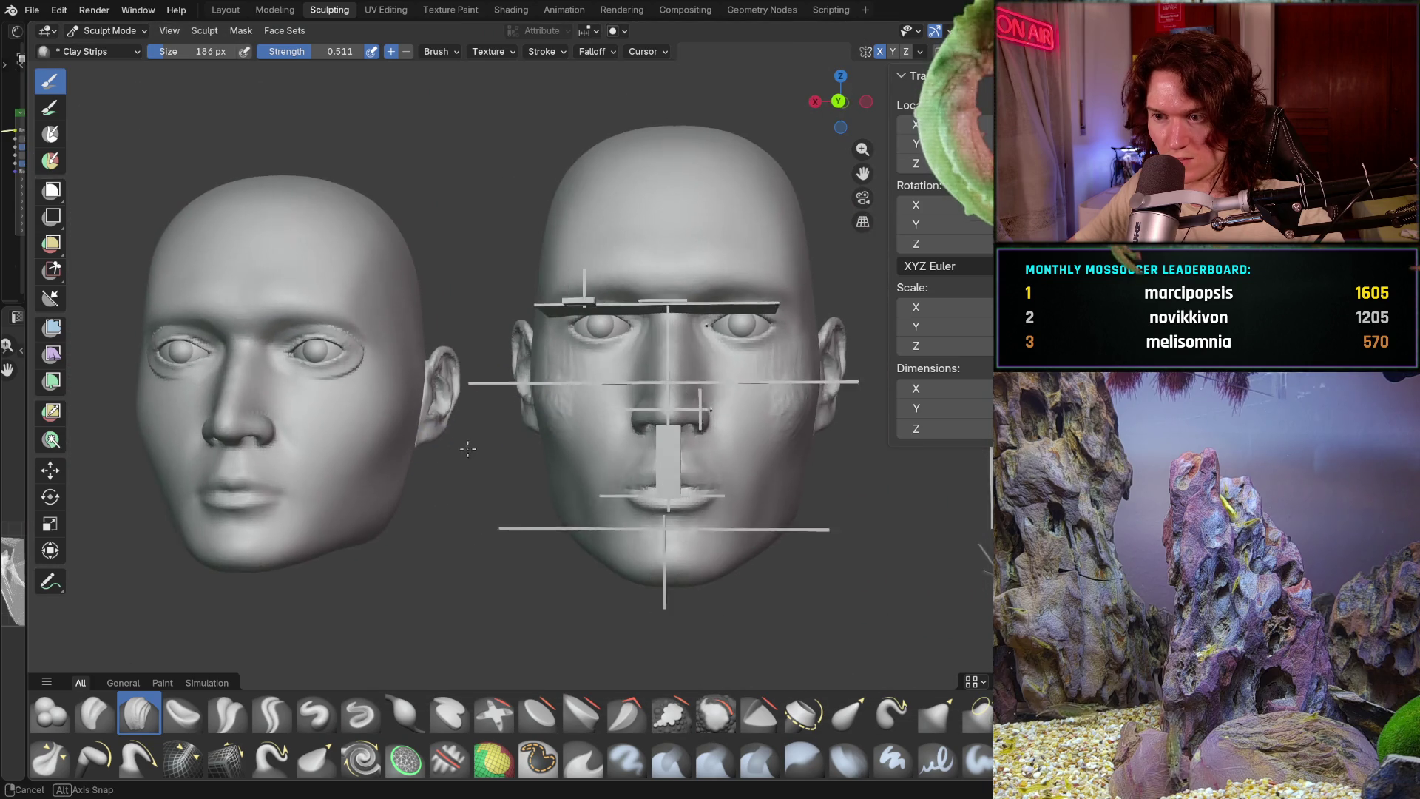
{"action": "scroll", "coordinate": [521, 439], "scroll_direction": "up", "scroll_amount": 1}
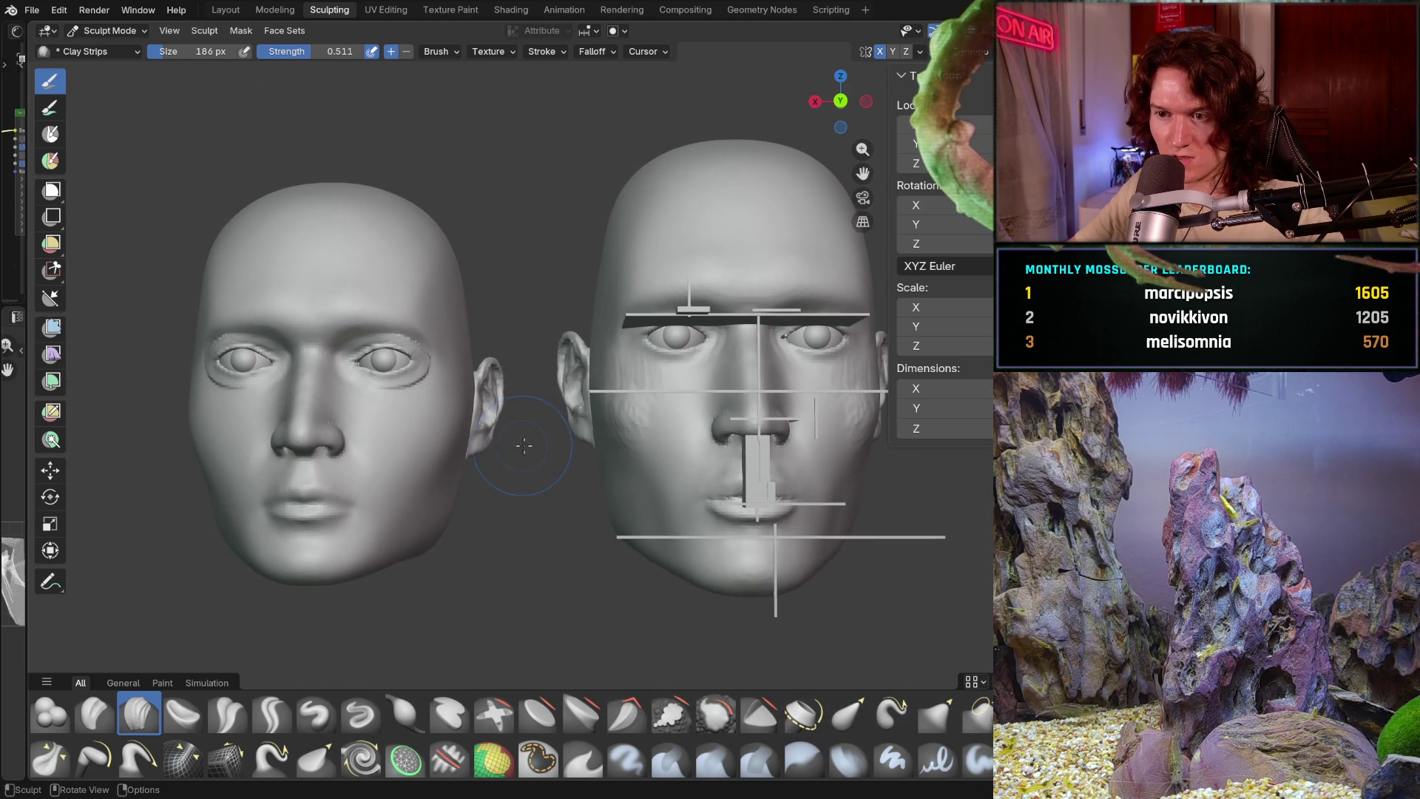
- Orbit to a three-quarter view bringing the left head's cheek between ear and eye up close
{"action": "mouse_move", "coordinate": [521, 439]}
{"action": "middle_mouse_down"}
{"action": "mouse_move", "coordinate": [585, 423]}
{"action": "mouse_move", "coordinate": [607, 463]}
{"action": "mouse_move", "coordinate": [510, 479]}
{"action": "mouse_move", "coordinate": [601, 495]}
{"action": "mouse_move", "coordinate": [589, 494]}
{"action": "middle_mouse_up"}
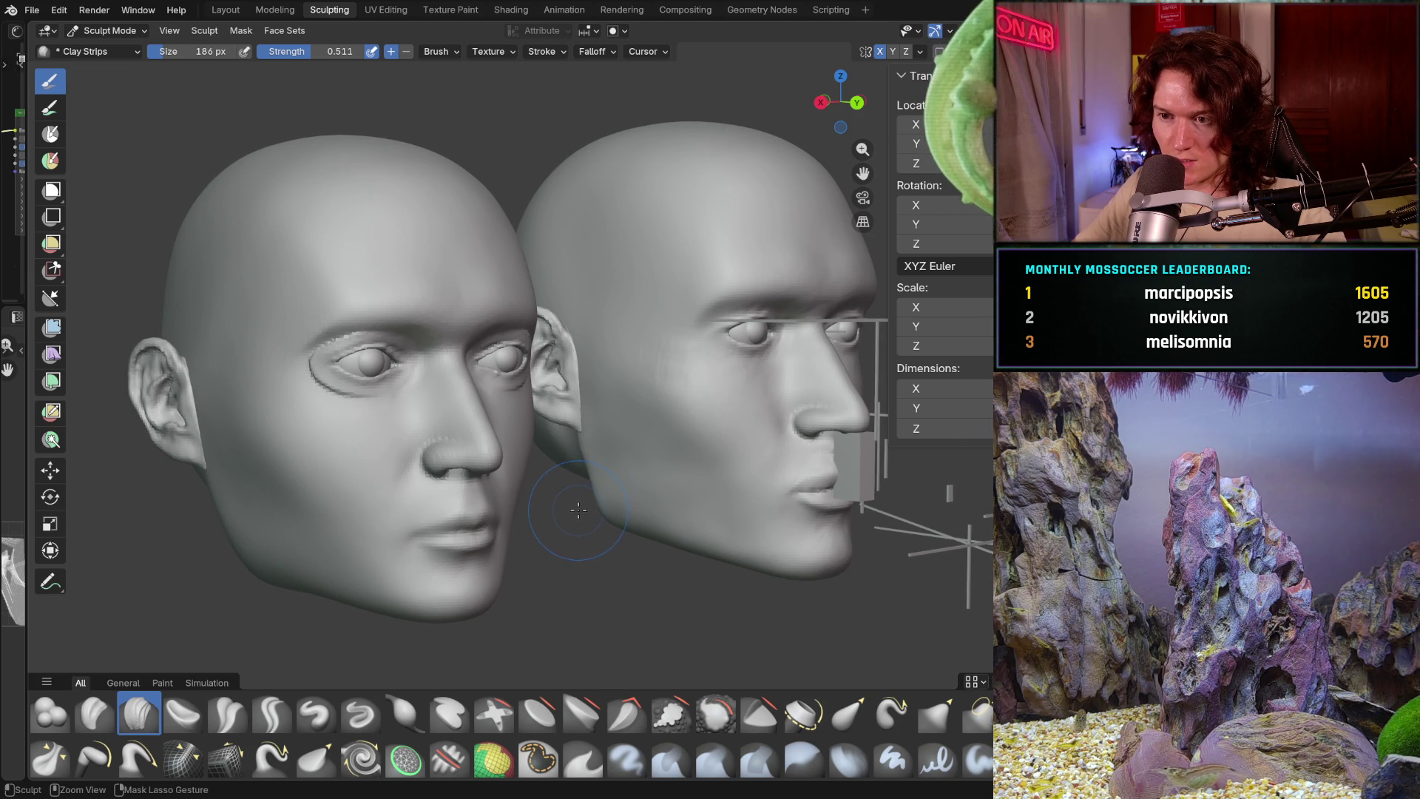
{"action": "middle_click_drag", "start_coordinate": [577, 511], "coordinate": [558, 493]}
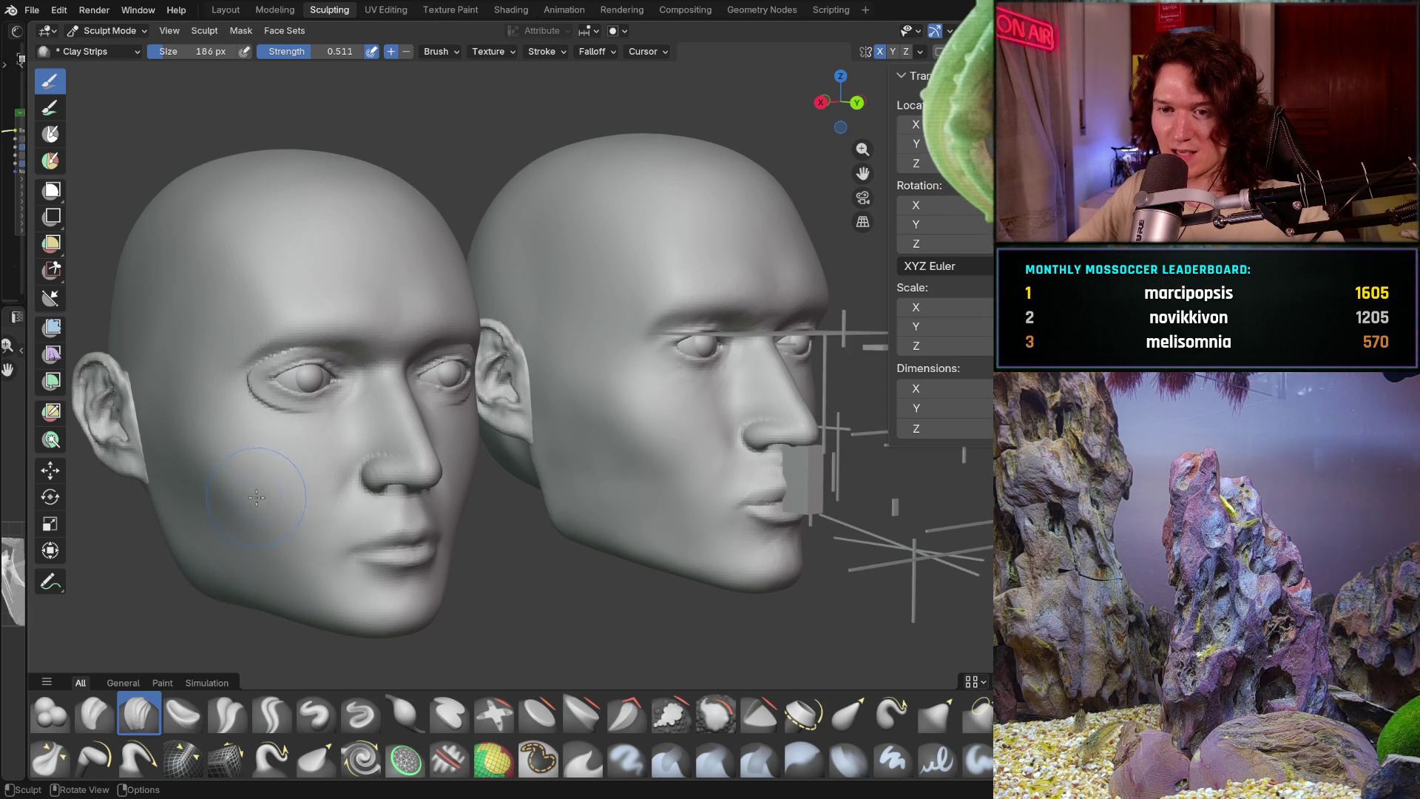
{"action": "mouse_move", "coordinate": [257, 499]}
{"action": "middle_mouse_down"}
{"action": "mouse_move", "coordinate": [200, 471]}
{"action": "mouse_move", "coordinate": [415, 467]}
{"action": "middle_mouse_up"}
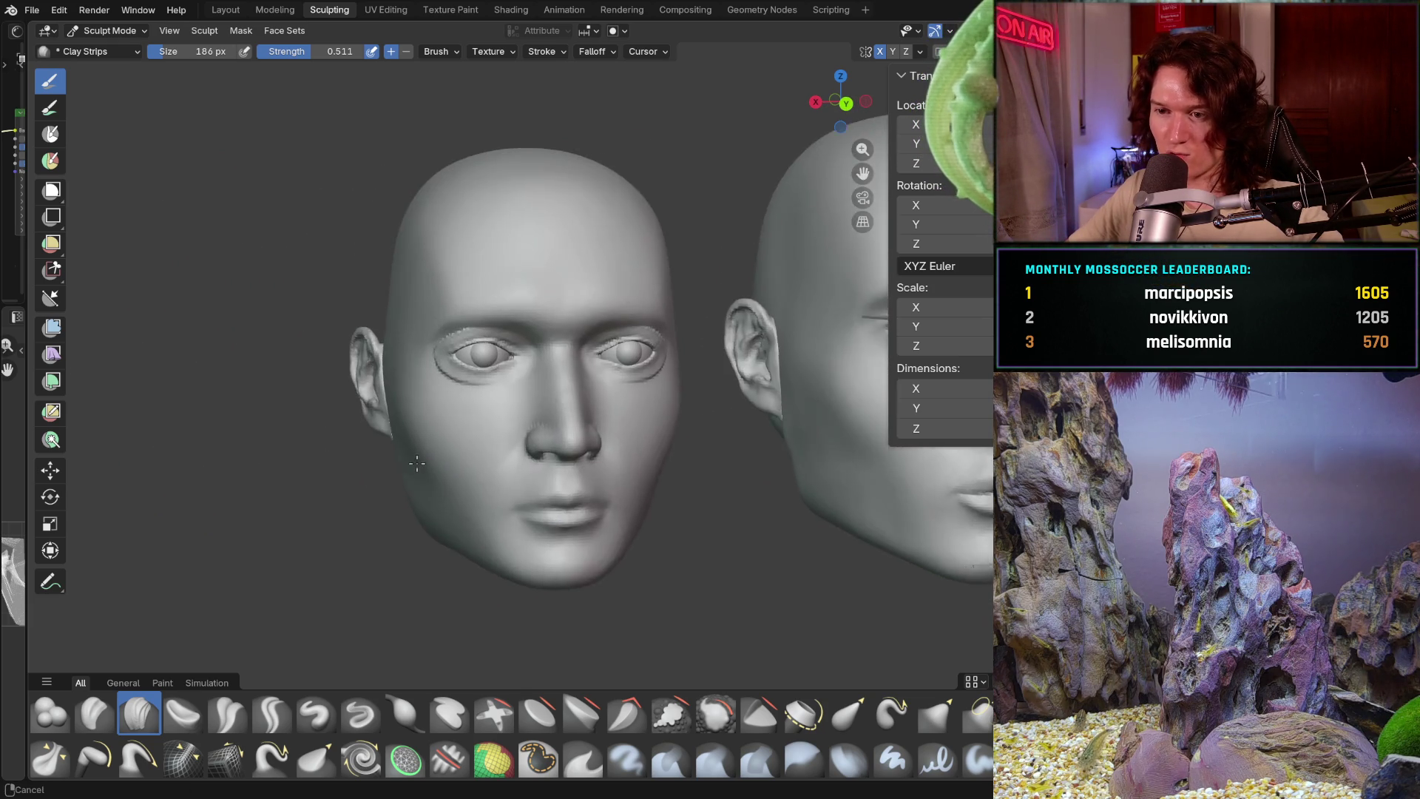
{"action": "scroll", "coordinate": [374, 469], "scroll_direction": "up", "scroll_amount": 1}
{"action": "scroll", "coordinate": [373, 444], "scroll_direction": "up", "scroll_amount": 4}
{"action": "scroll", "coordinate": [356, 438], "scroll_direction": "up", "scroll_amount": 2}
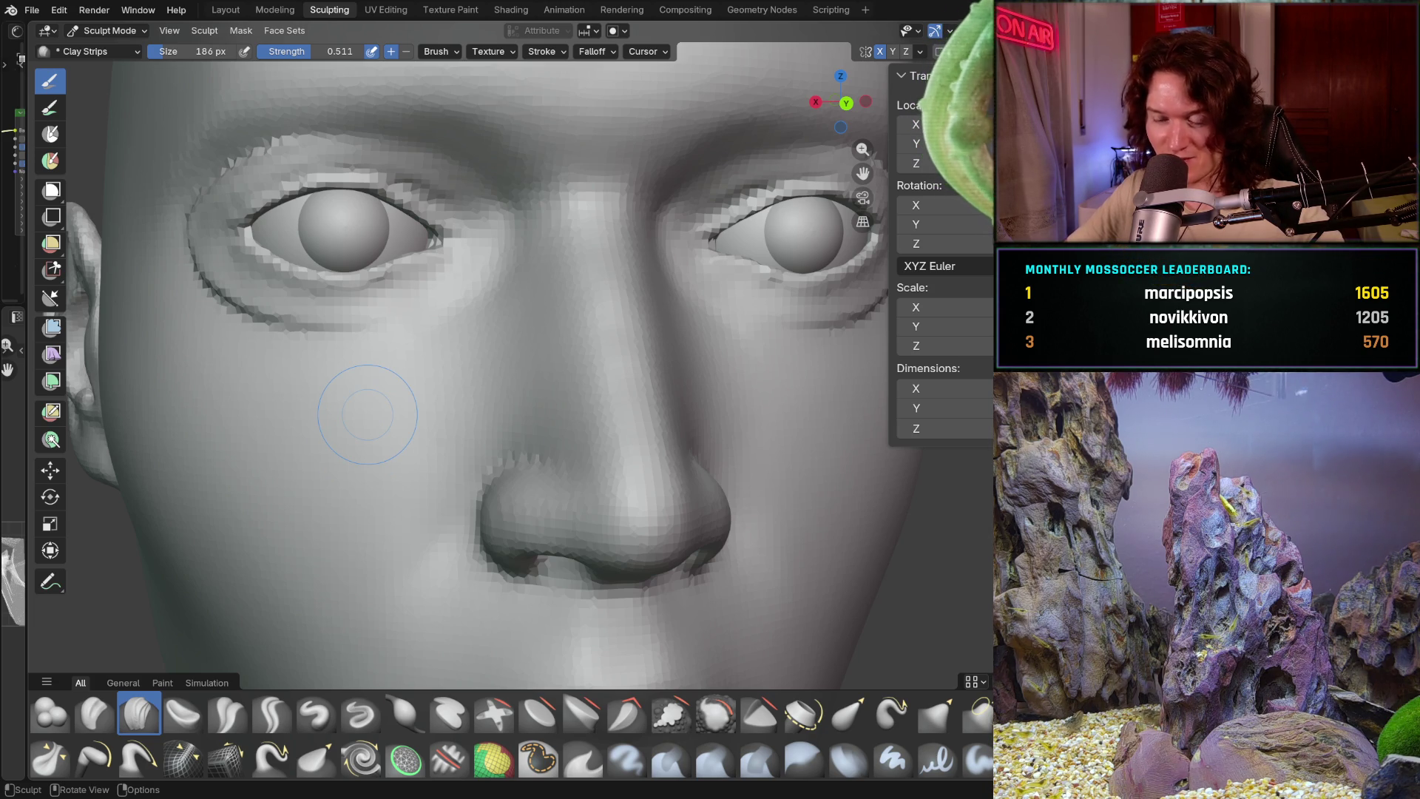
{"action": "scroll", "coordinate": [330, 479], "scroll_direction": "down", "scroll_amount": 1}
{"action": "scroll", "coordinate": [340, 498], "scroll_direction": "up", "scroll_amount": 3}
{"action": "mouse_move", "coordinate": [365, 455]}
{"action": "middle_mouse_down"}
{"action": "mouse_move", "coordinate": [332, 486]}
{"action": "mouse_move", "coordinate": [344, 471]}
{"action": "middle_mouse_up"}
{"action": "scroll", "coordinate": [350, 466], "scroll_direction": "up", "scroll_amount": 2}
{"action": "scroll", "coordinate": [358, 457], "scroll_direction": "up", "scroll_amount": 2}
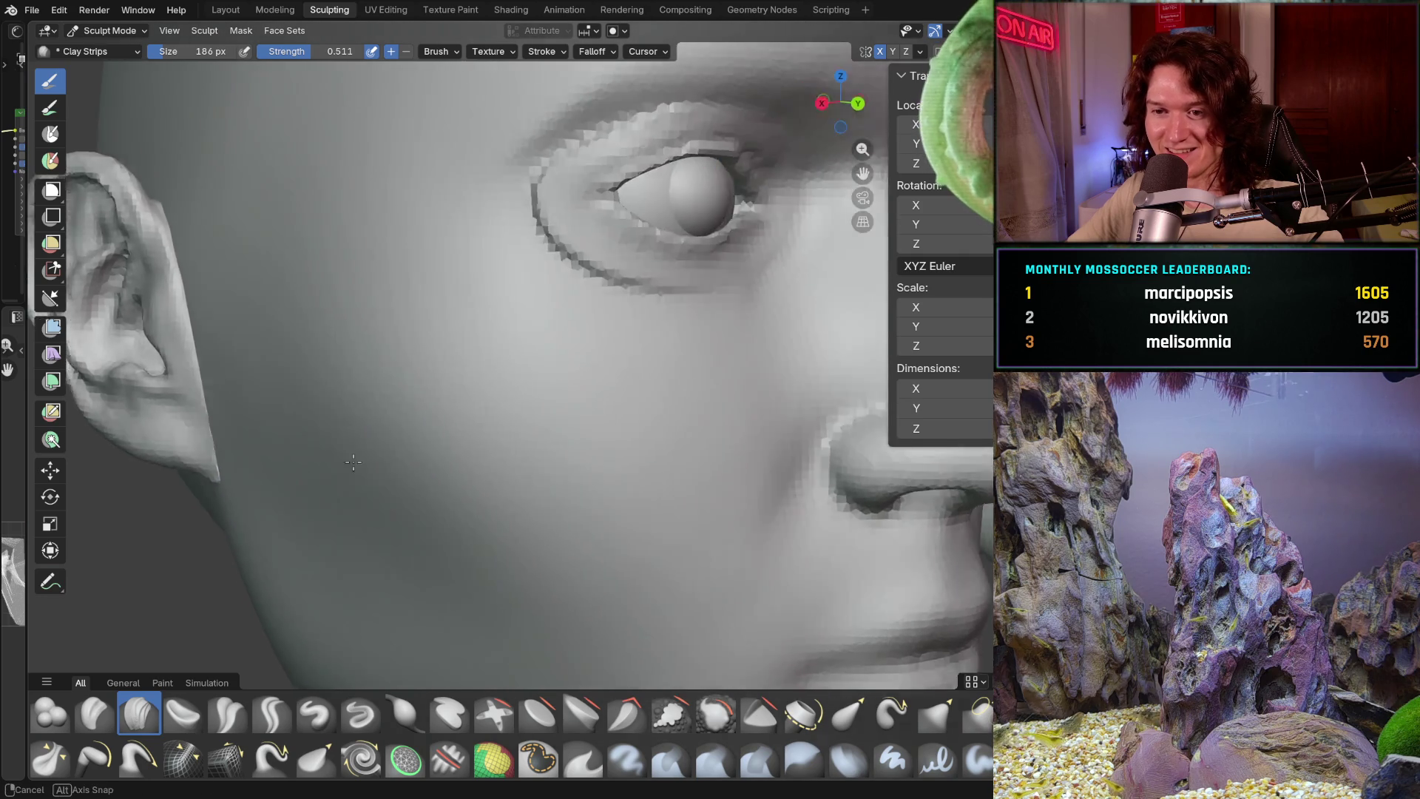
{"action": "scroll", "coordinate": [366, 452], "scroll_direction": "up", "scroll_amount": 2}
{"action": "scroll", "coordinate": [355, 488], "scroll_direction": "down", "scroll_amount": 2}
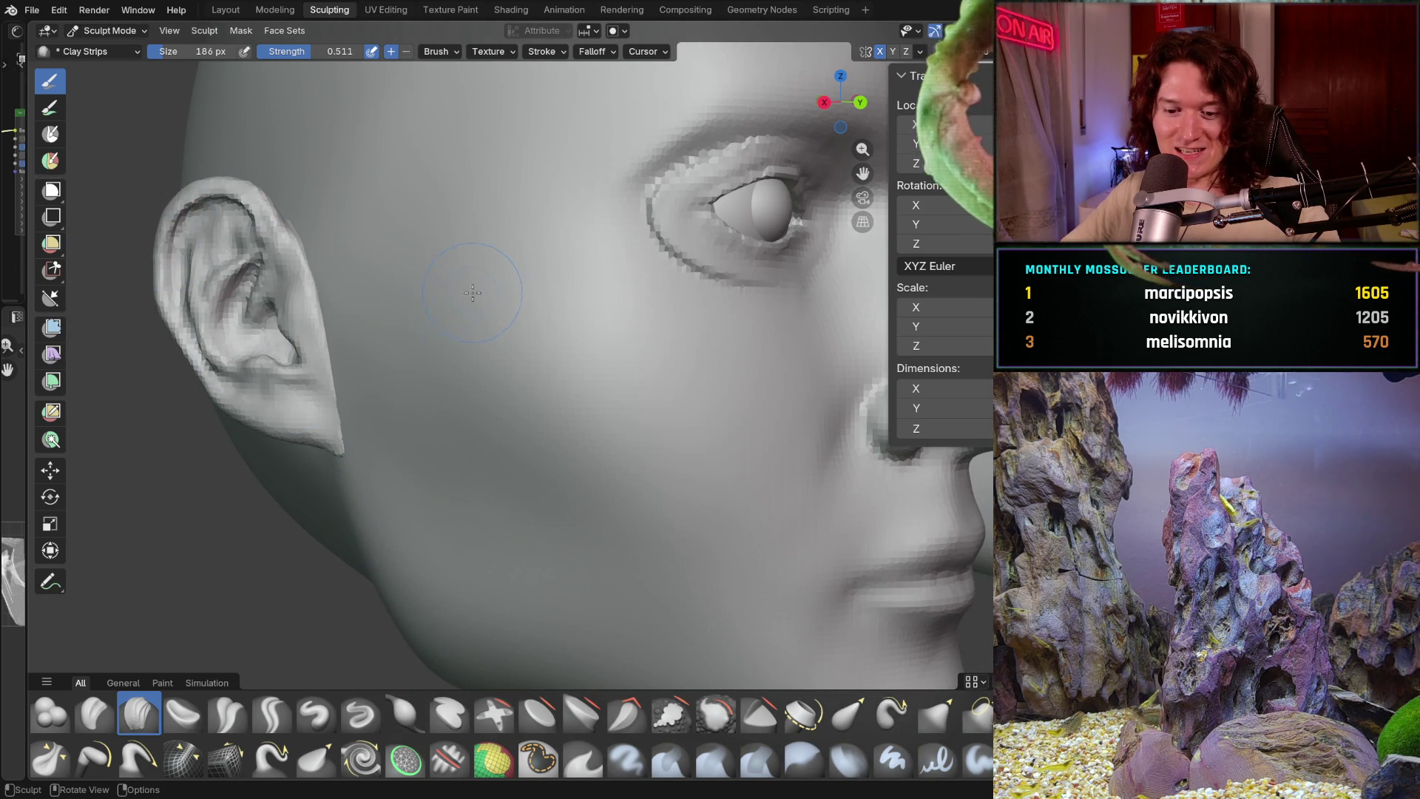
- Enter Edit Mode in the Modeling workspace, select all, and frame the wireframe cheek
{"action": "left_click", "coordinate": [125, 27]}
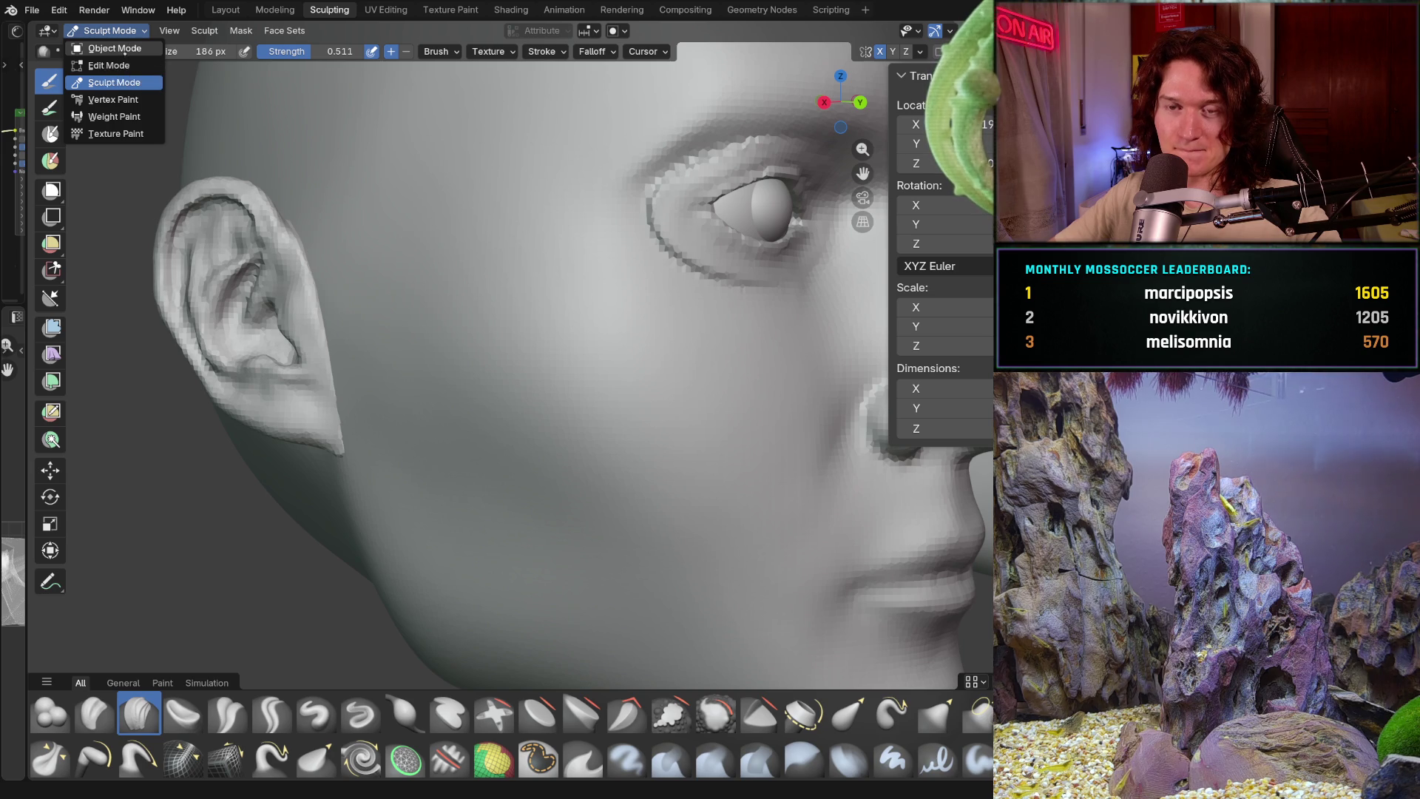
{"action": "left_click", "coordinate": [97, 64]}
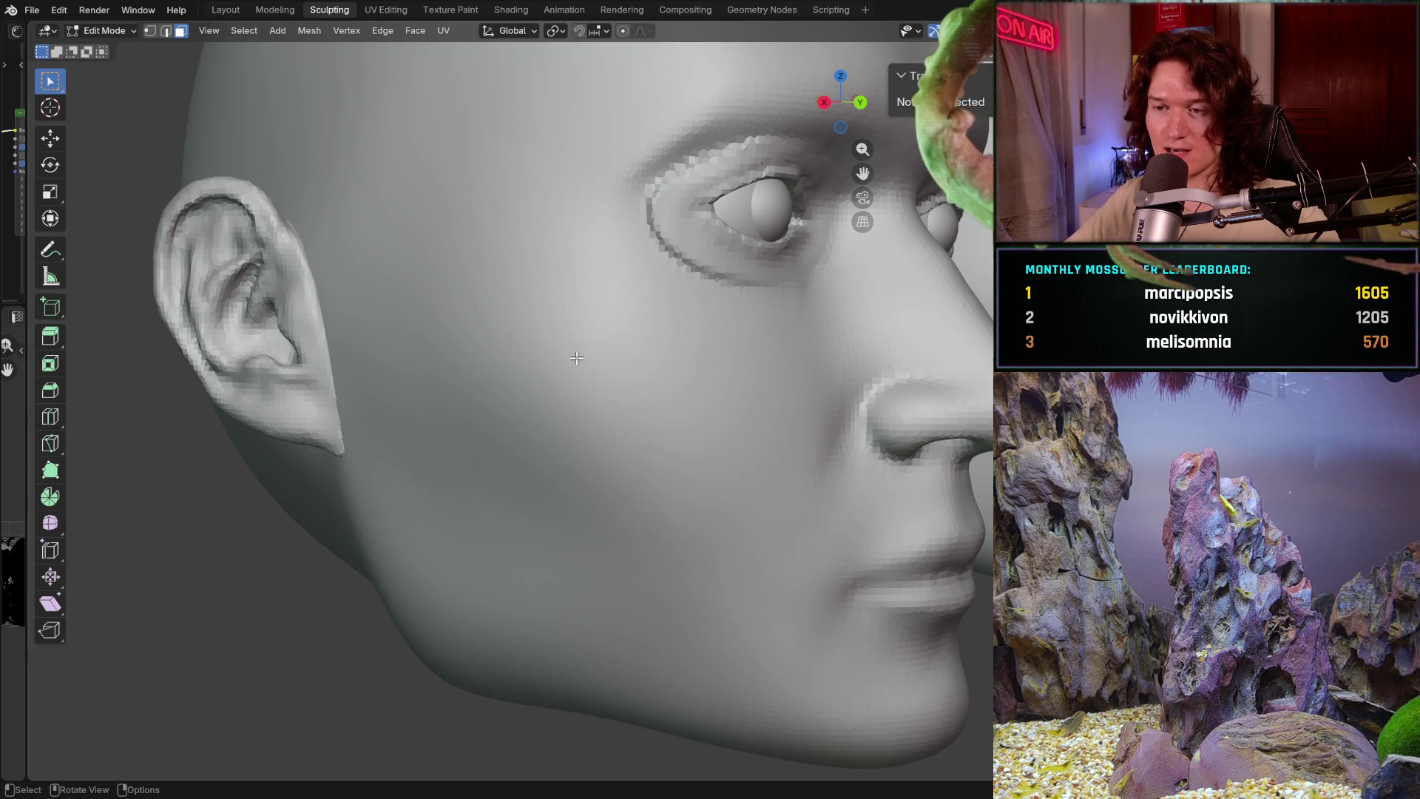
{"action": "key", "text": "a"}
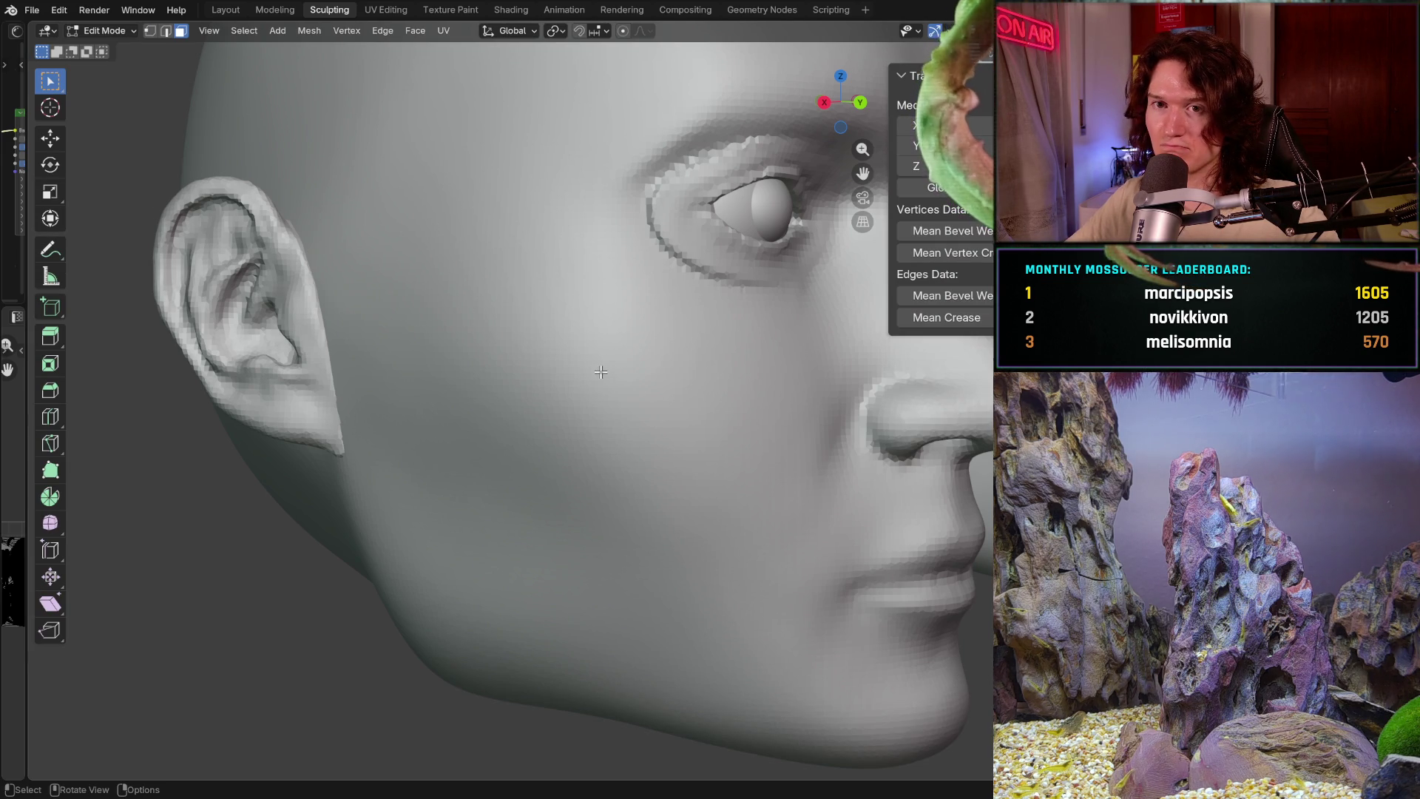
{"action": "scroll", "coordinate": [603, 358], "scroll_direction": "down", "scroll_amount": 5}
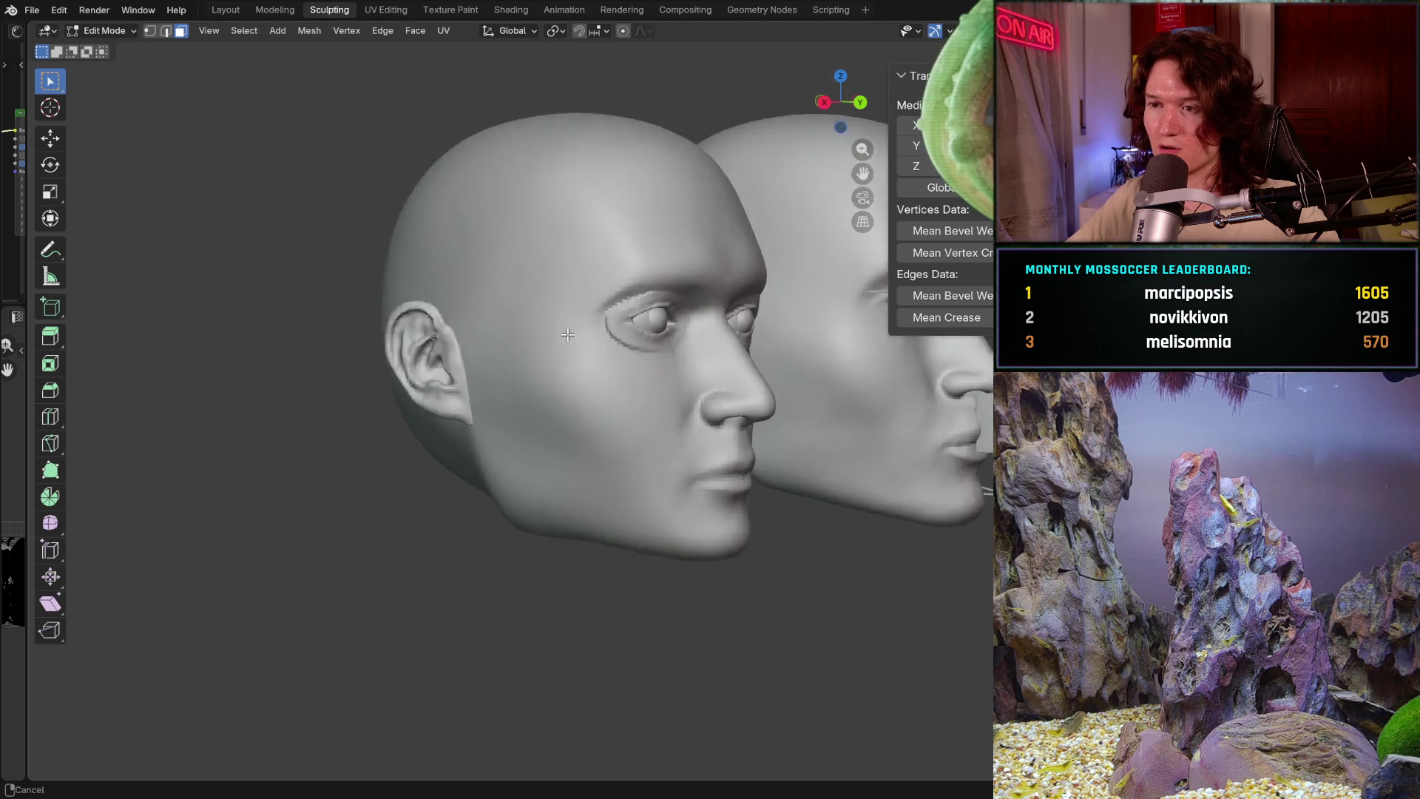
{"action": "mouse_move", "coordinate": [604, 359]}
{"action": "middle_mouse_down"}
{"action": "mouse_move", "coordinate": [507, 315]}
{"action": "mouse_move", "coordinate": [499, 266]}
{"action": "middle_mouse_up"}
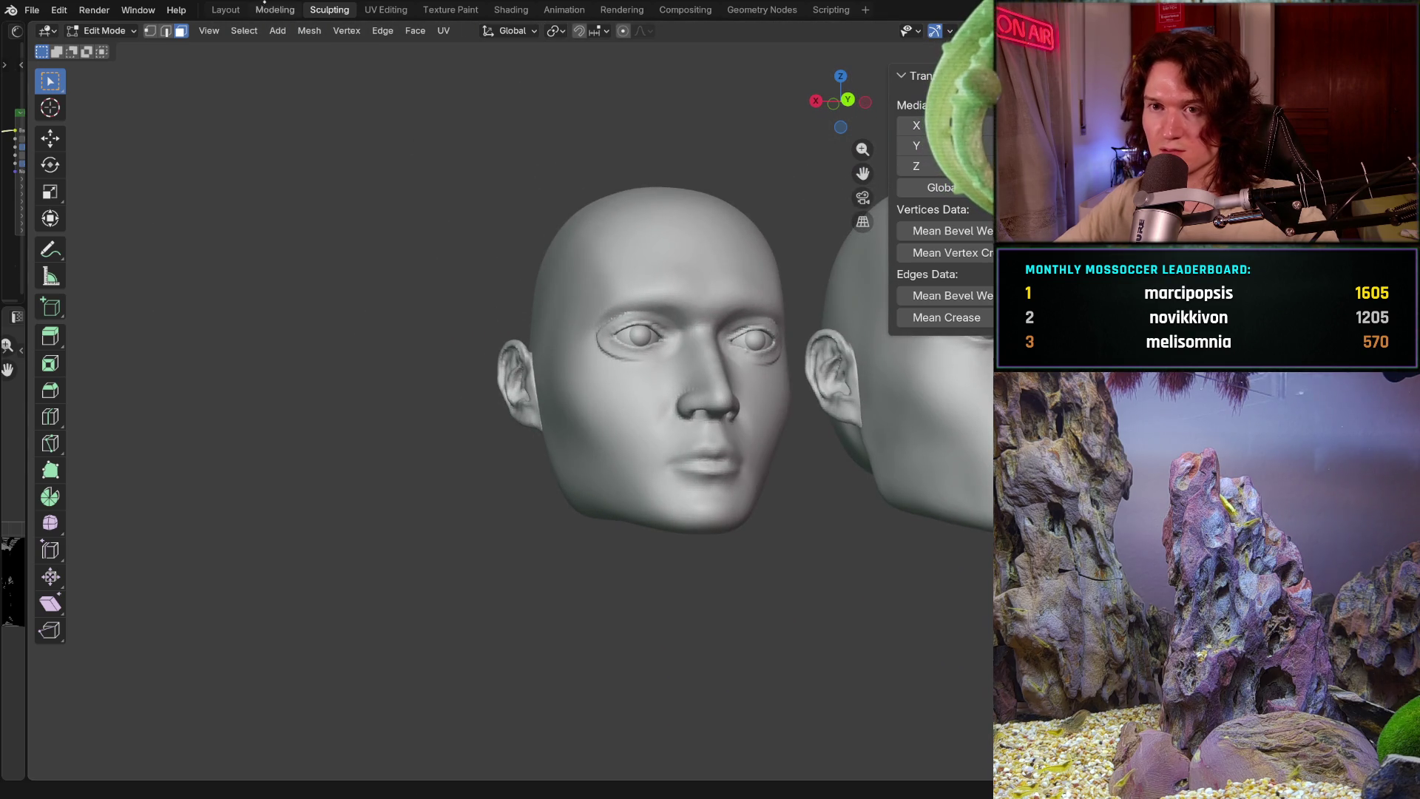
{"action": "left_click", "coordinate": [275, 10]}
{"action": "key", "text": "KP_Decimal"}
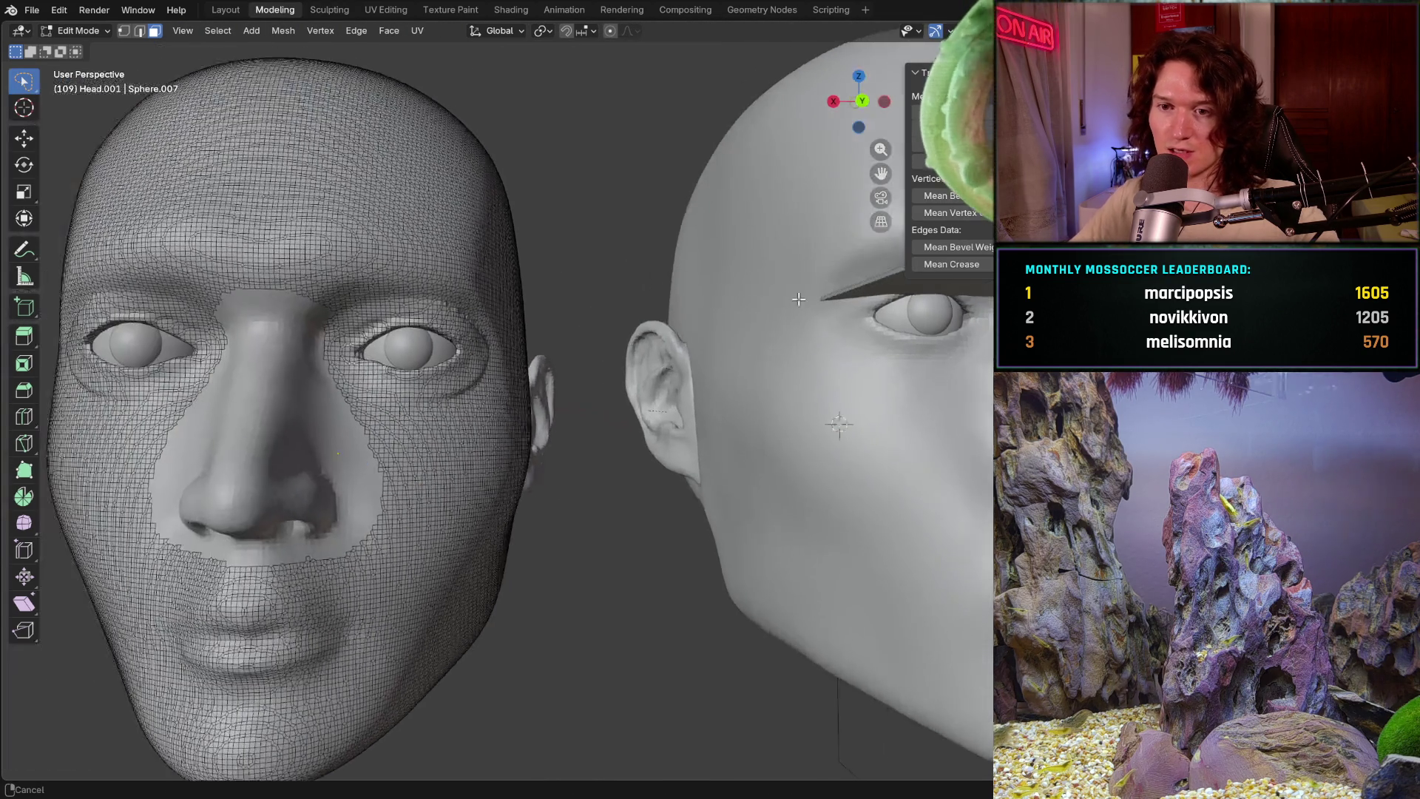
{"action": "mouse_move", "coordinate": [324, 305]}
{"action": "middle_mouse_down"}
{"action": "mouse_move", "coordinate": [528, 397]}
{"action": "mouse_move", "coordinate": [621, 402]}
{"action": "mouse_move", "coordinate": [538, 408]}
{"action": "middle_mouse_up"}
{"action": "scroll", "coordinate": [528, 397], "scroll_direction": "up", "scroll_amount": 2}
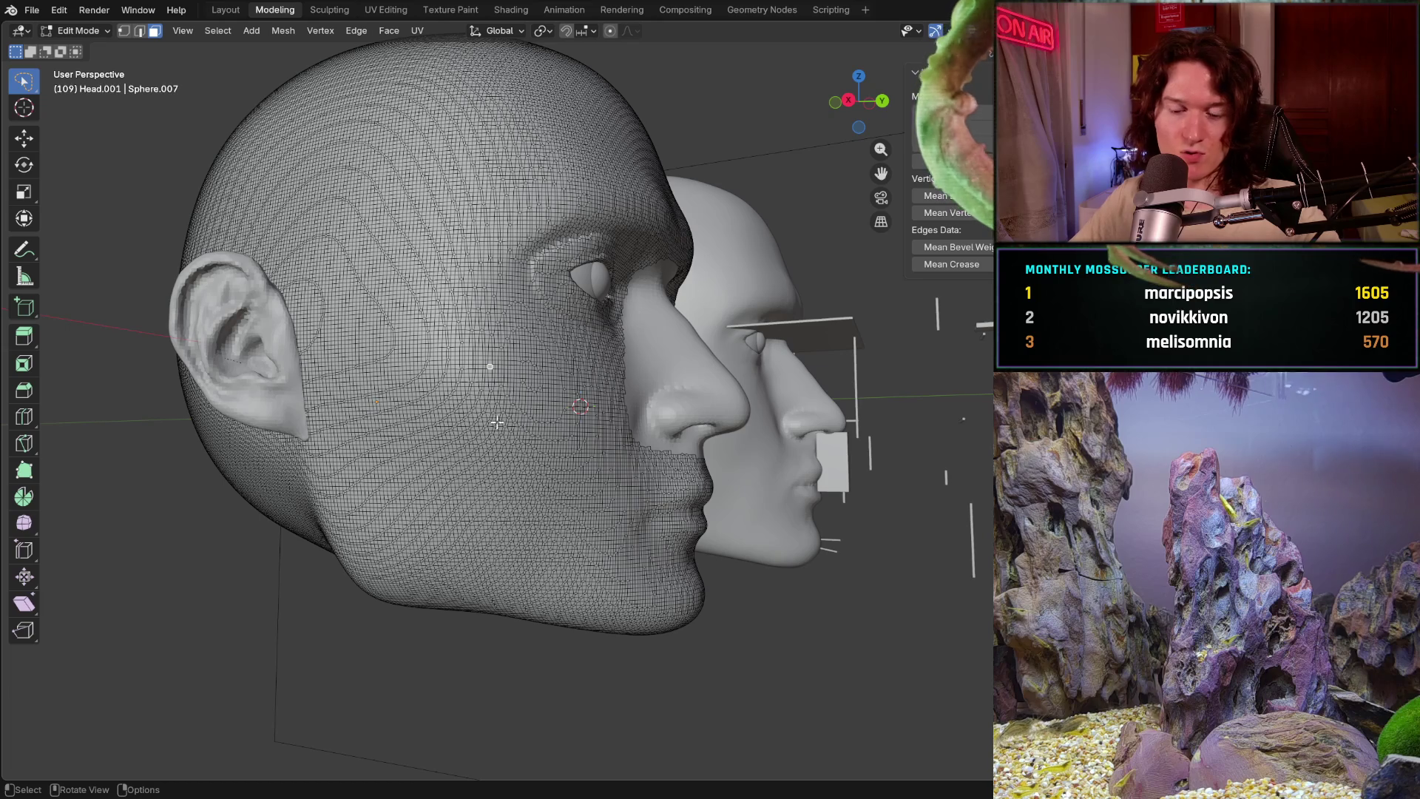
{"action": "mouse_move", "coordinate": [488, 491]}
{"action": "middle_mouse_down", "text": "ctrl"}
{"action": "mouse_move", "coordinate": [590, 564]}
{"action": "mouse_move", "coordinate": [367, 313]}
{"action": "middle_mouse_up", "text": "ctrl"}
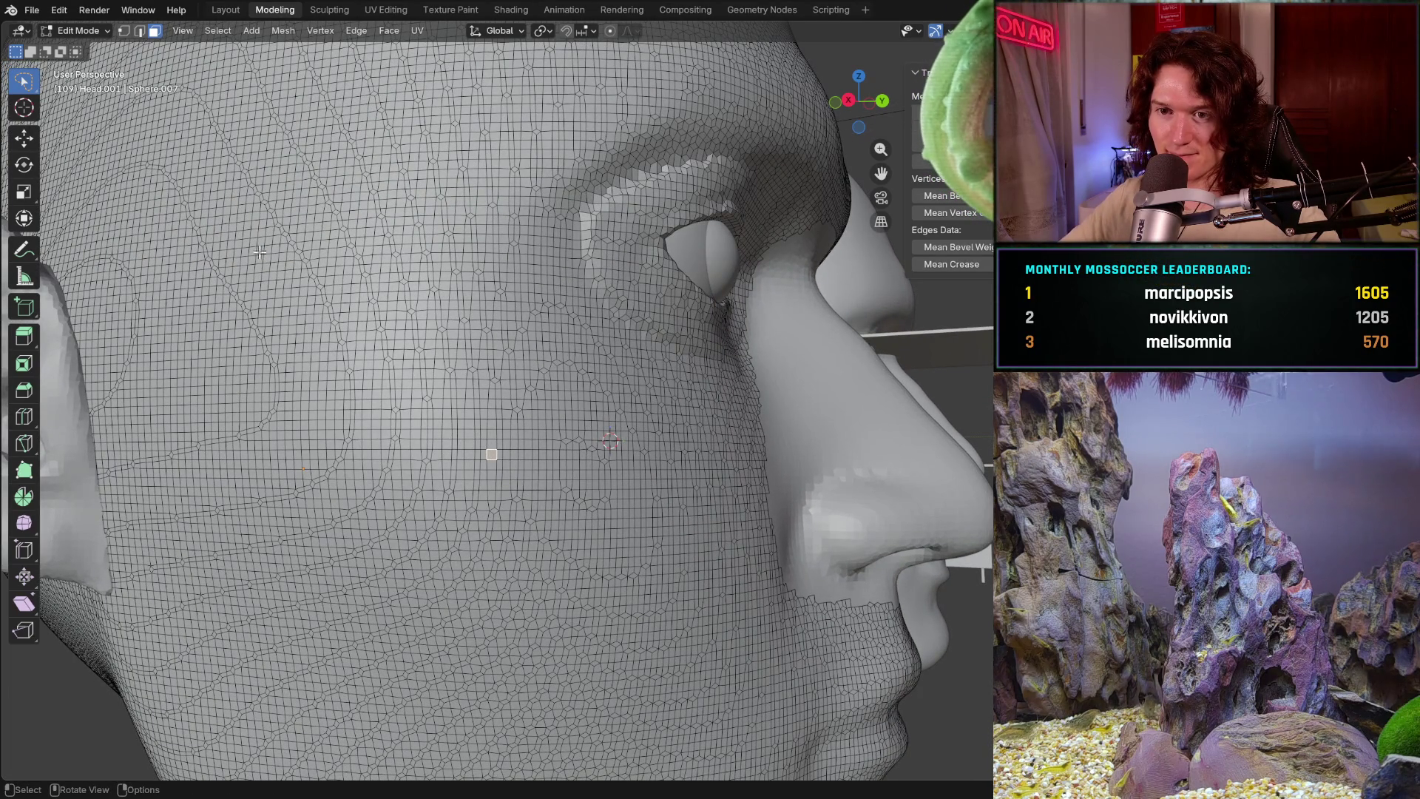
- Lasso-select the cheek faces from the eye corner back toward the ear, extending to the upper edge
{"action": "left_click_drag", "start_coordinate": [370, 279], "coordinate": [664, 372]}
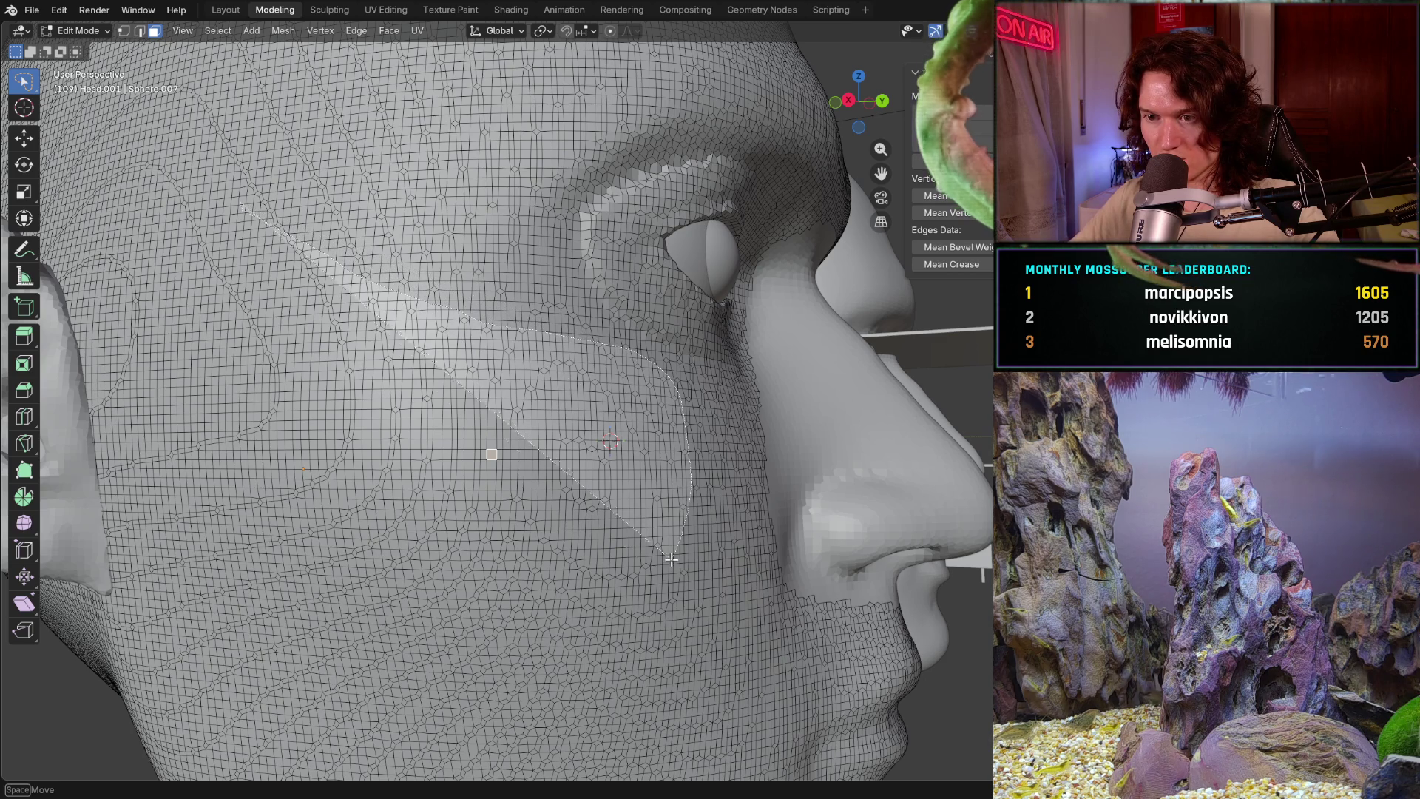
{"action": "mouse_move", "coordinate": [664, 371]}
{"action": "left_mouse_down"}
{"action": "mouse_move", "coordinate": [191, 496]}
{"action": "mouse_move", "coordinate": [160, 235]}
{"action": "left_mouse_up"}
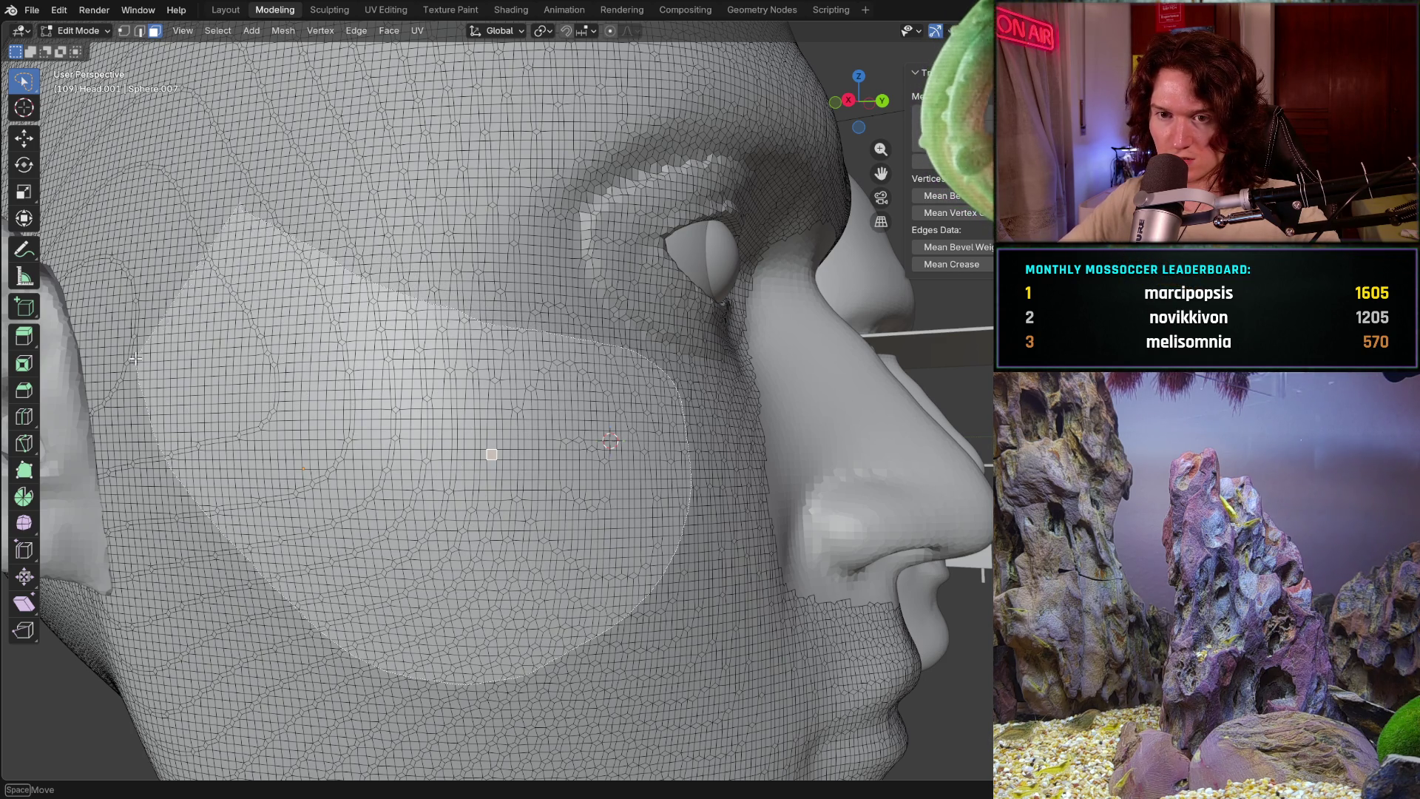
{"action": "left_click_drag", "start_coordinate": [246, 192], "coordinate": [247, 191]}
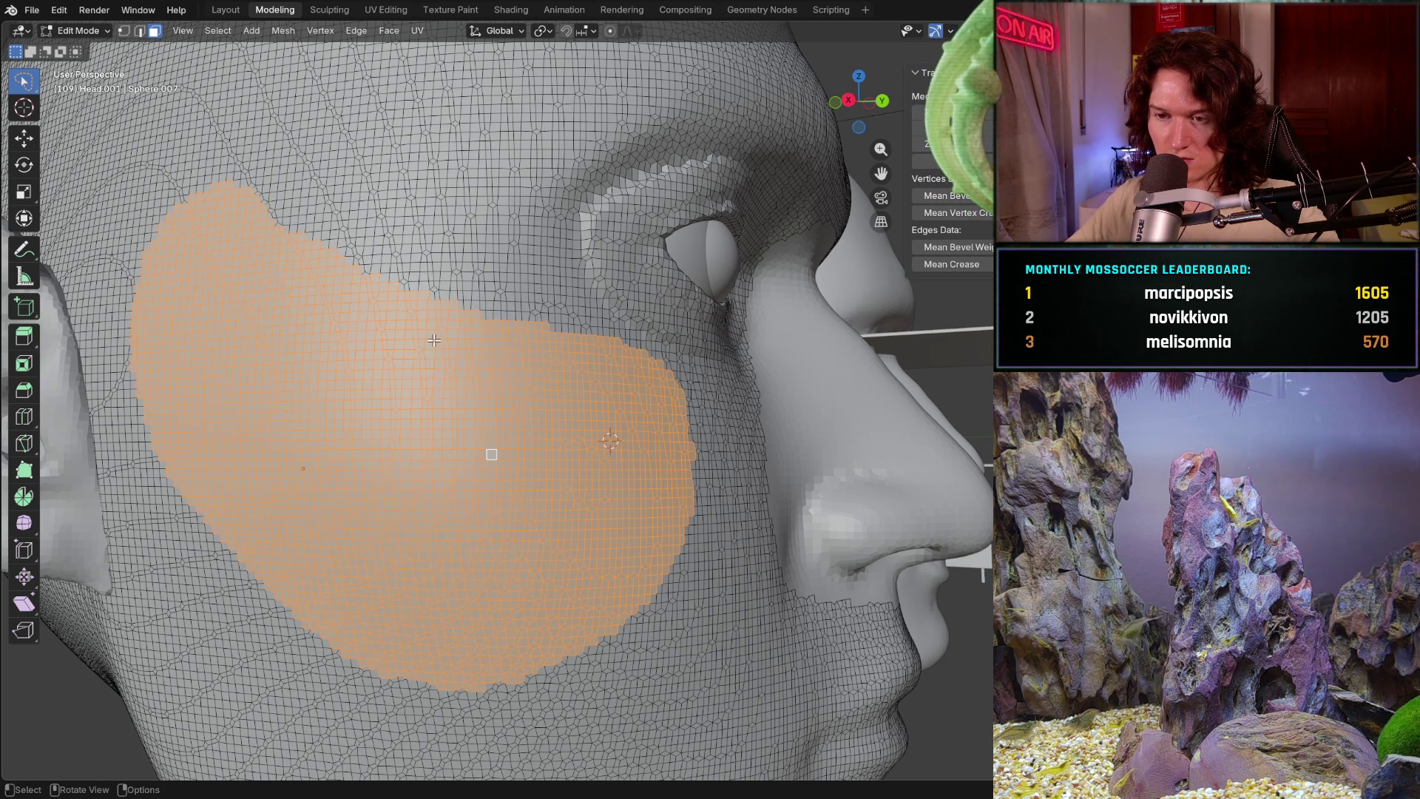
{"action": "middle_click_drag", "start_coordinate": [603, 428], "coordinate": [619, 368]}
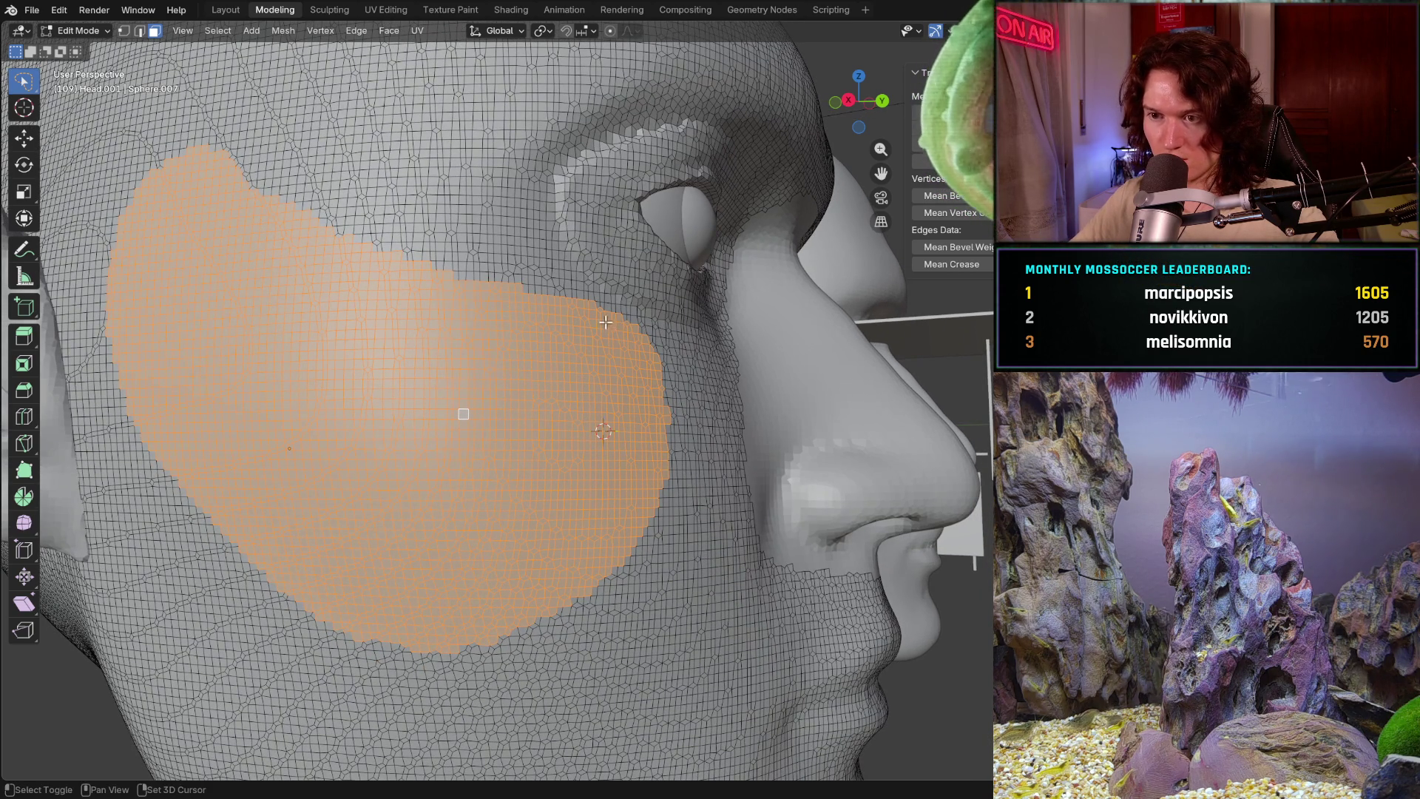
{"action": "mouse_move", "coordinate": [668, 336]}
{"action": "left_mouse_down"}
{"action": "mouse_move", "coordinate": [443, 701]}
{"action": "mouse_move", "coordinate": [89, 285]}
{"action": "left_mouse_up"}
{"action": "middle_click_drag", "start_coordinate": [89, 284], "coordinate": [266, 421]}
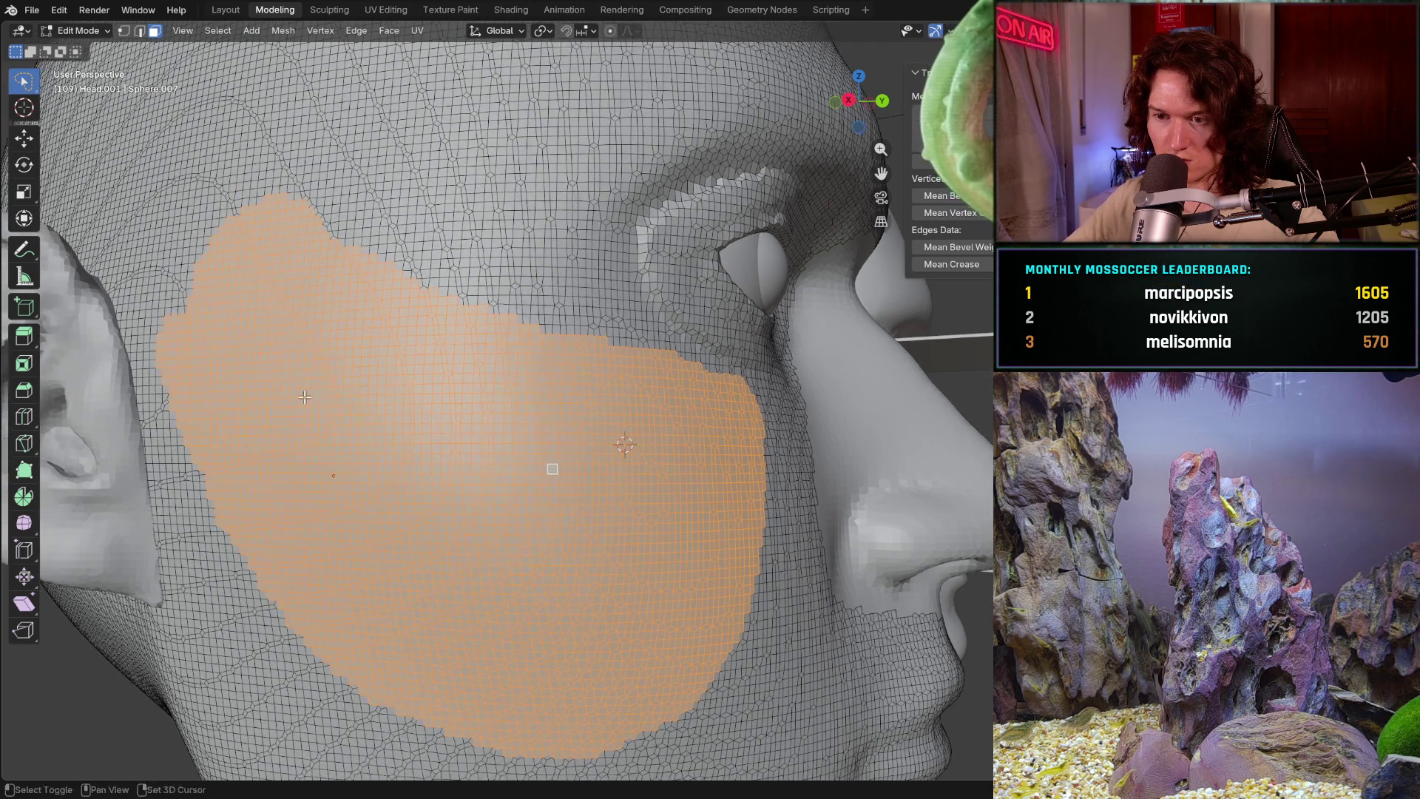
- Add faces along the cheek's back edge and reshape the selection's upper edge
{"action": "left_click_drag", "start_coordinate": [182, 316], "coordinate": [193, 341], "text": "ctrl"}
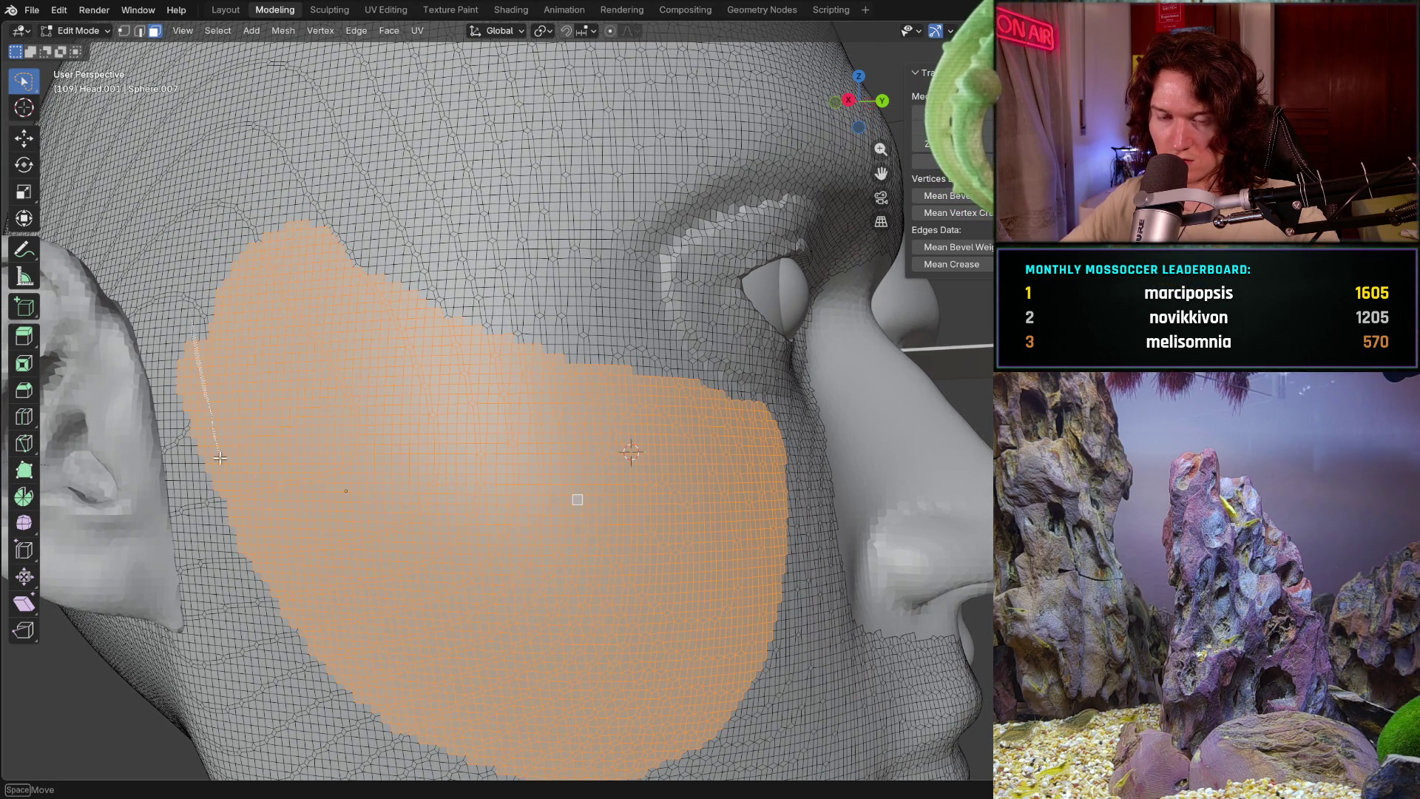
{"action": "left_click_drag", "start_coordinate": [221, 457], "coordinate": [182, 322], "text": "ctrl"}
{"action": "mouse_move", "coordinate": [182, 322]}
{"action": "middle_mouse_down"}
{"action": "mouse_move", "coordinate": [220, 256]}
{"action": "mouse_move", "coordinate": [237, 389]}
{"action": "middle_mouse_up"}
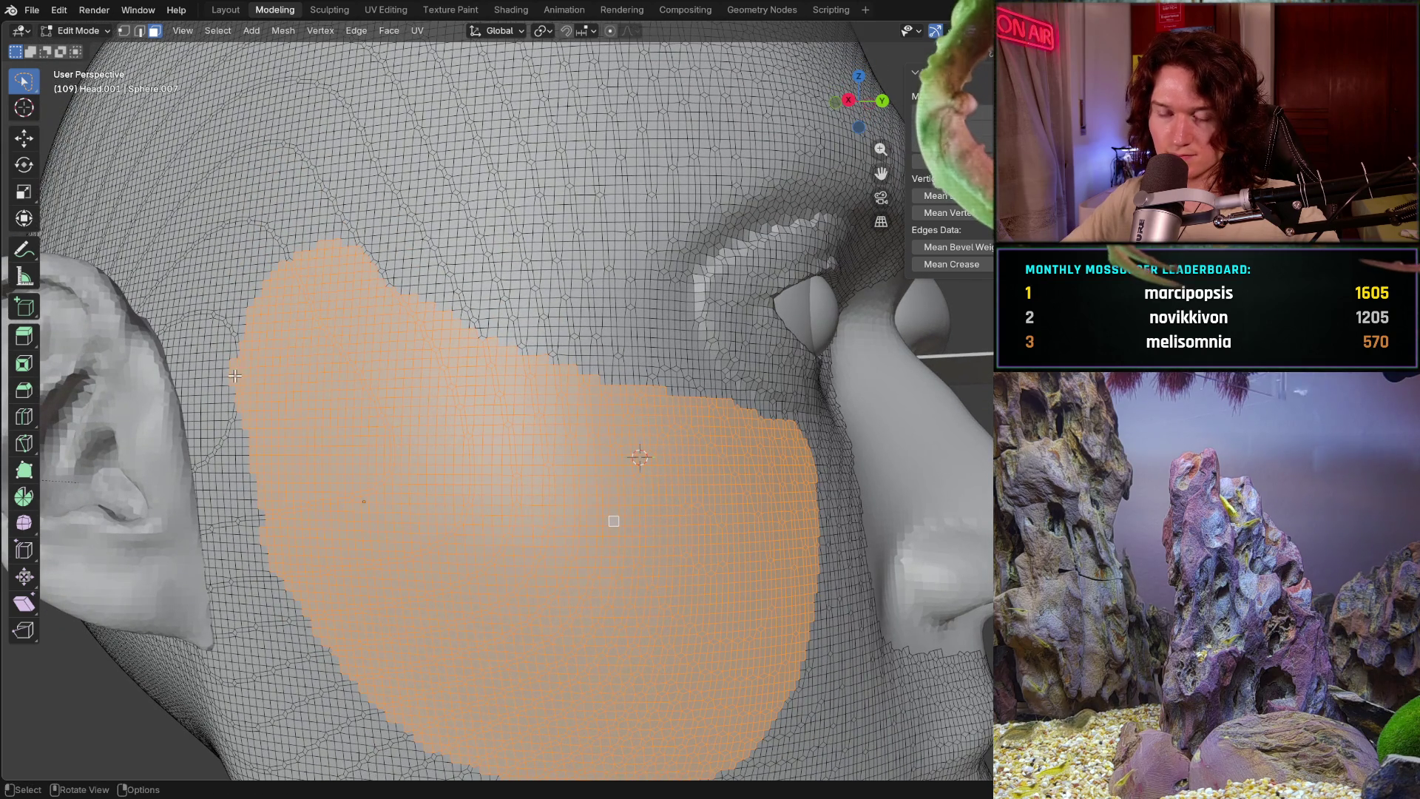
{"action": "left_click_drag", "start_coordinate": [234, 375], "coordinate": [418, 247]}
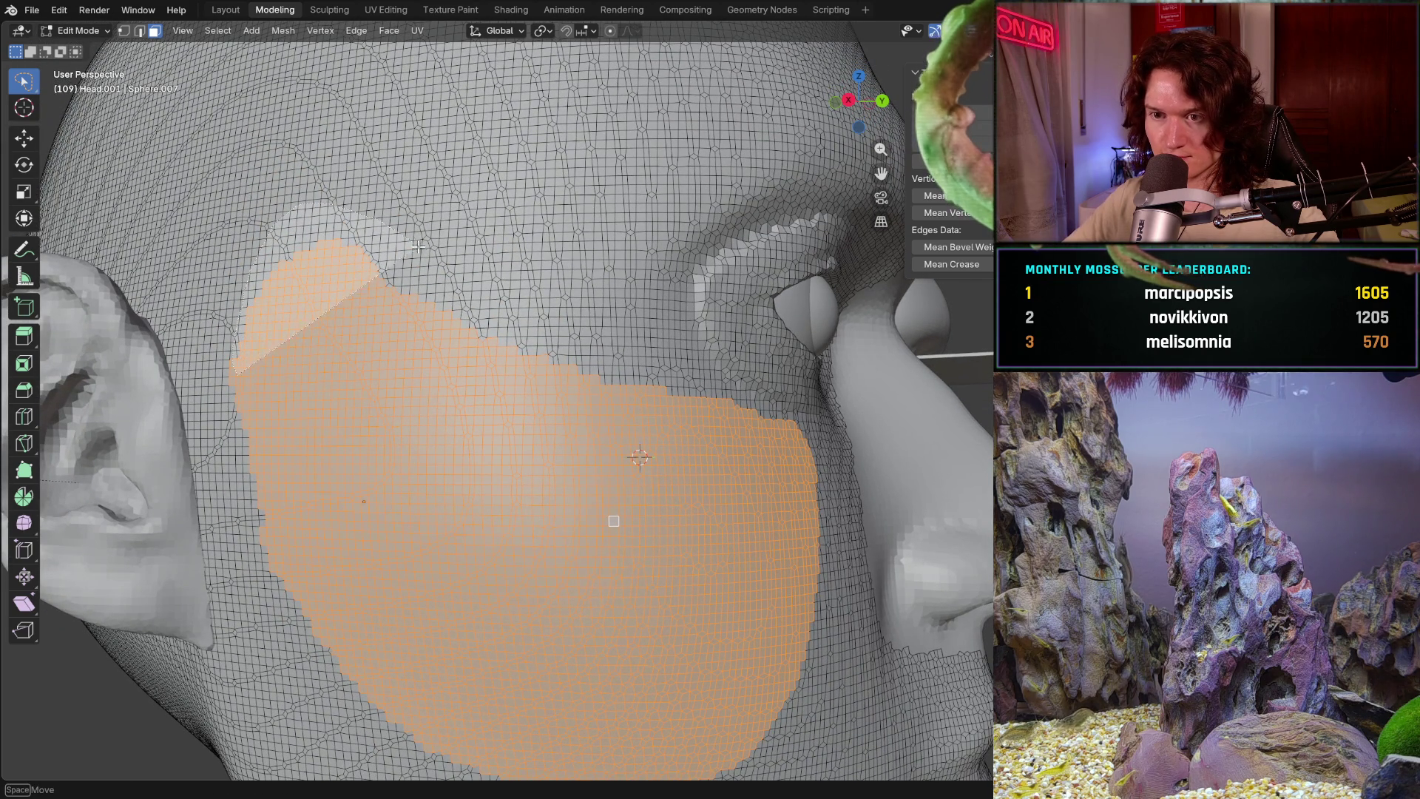
{"action": "mouse_move", "coordinate": [418, 247]}
{"action": "left_mouse_down"}
{"action": "mouse_move", "coordinate": [711, 400]}
{"action": "mouse_move", "coordinate": [563, 530]}
{"action": "mouse_move", "coordinate": [694, 444]}
{"action": "left_mouse_up"}
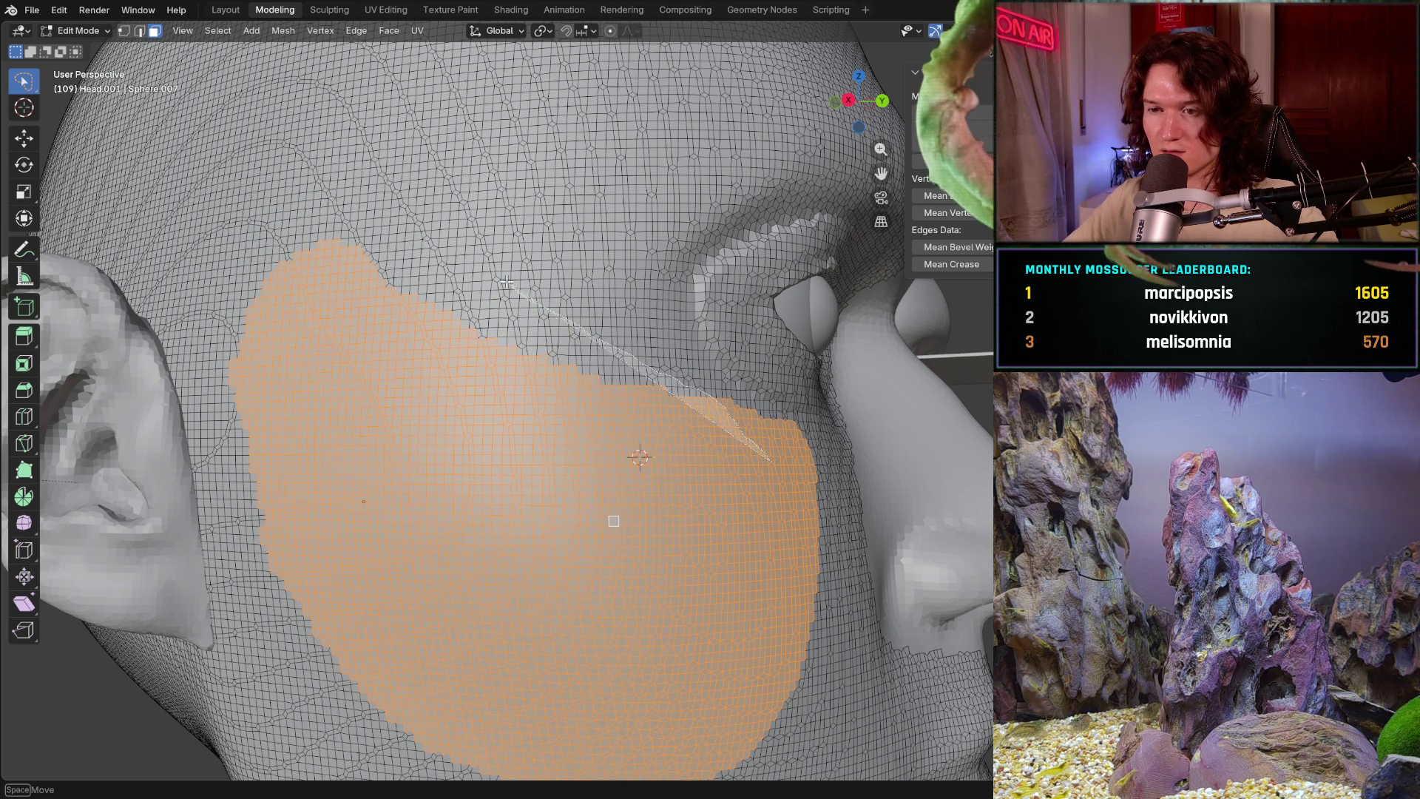
{"action": "mouse_move", "coordinate": [507, 281]}
{"action": "left_mouse_down"}
{"action": "mouse_move", "coordinate": [255, 259]}
{"action": "mouse_move", "coordinate": [397, 701]}
{"action": "left_mouse_up"}
{"action": "scroll", "coordinate": [398, 701], "scroll_direction": "down", "scroll_amount": 5}
{"action": "mouse_move", "coordinate": [398, 702]}
{"action": "middle_mouse_down"}
{"action": "mouse_move", "coordinate": [372, 474]}
{"action": "mouse_move", "coordinate": [397, 517]}
{"action": "middle_mouse_up"}
{"action": "scroll", "coordinate": [396, 517], "scroll_direction": "down", "scroll_amount": 3}
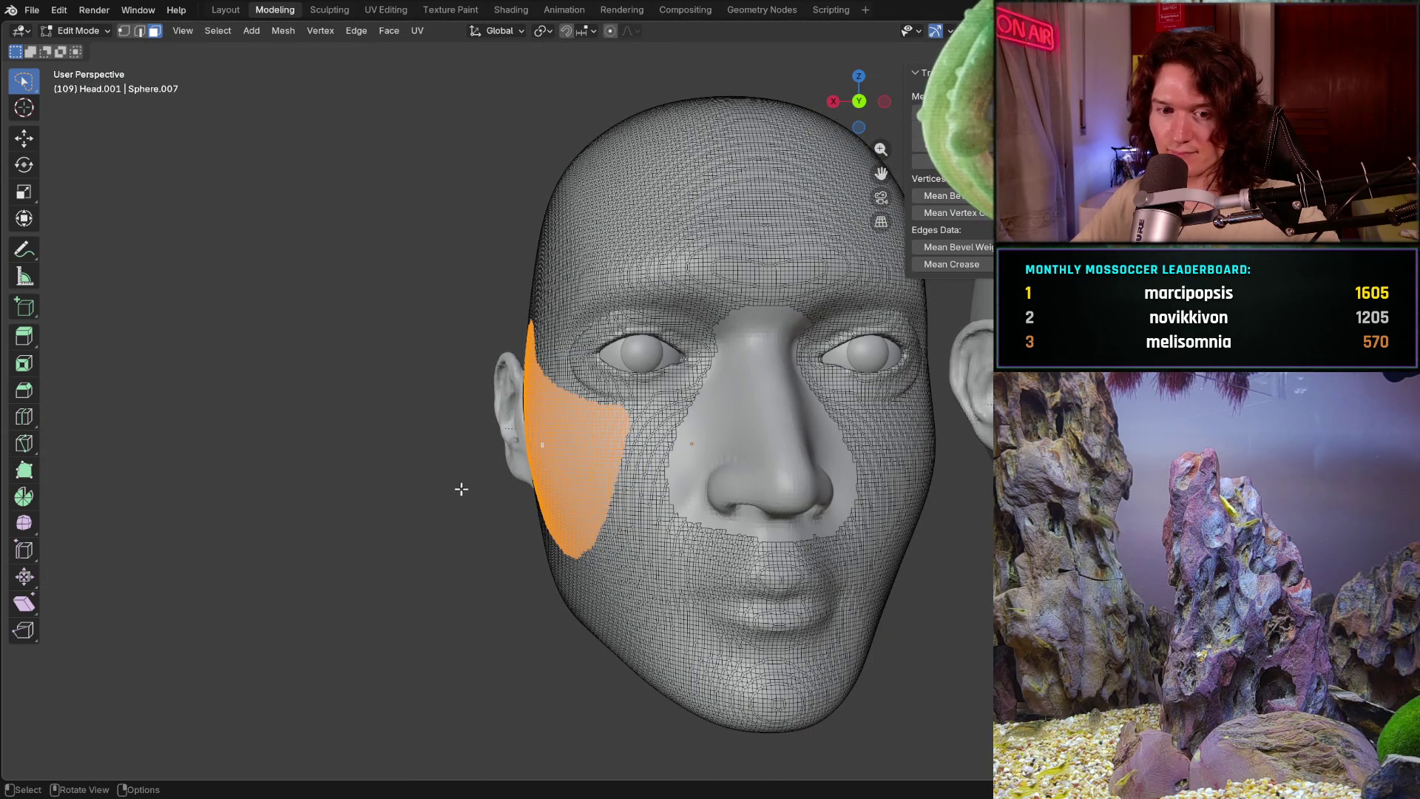
- Extend the cheek selection down toward the jaw and drop the lower-left faces
{"action": "middle_click_drag", "start_coordinate": [514, 501], "coordinate": [661, 449]}
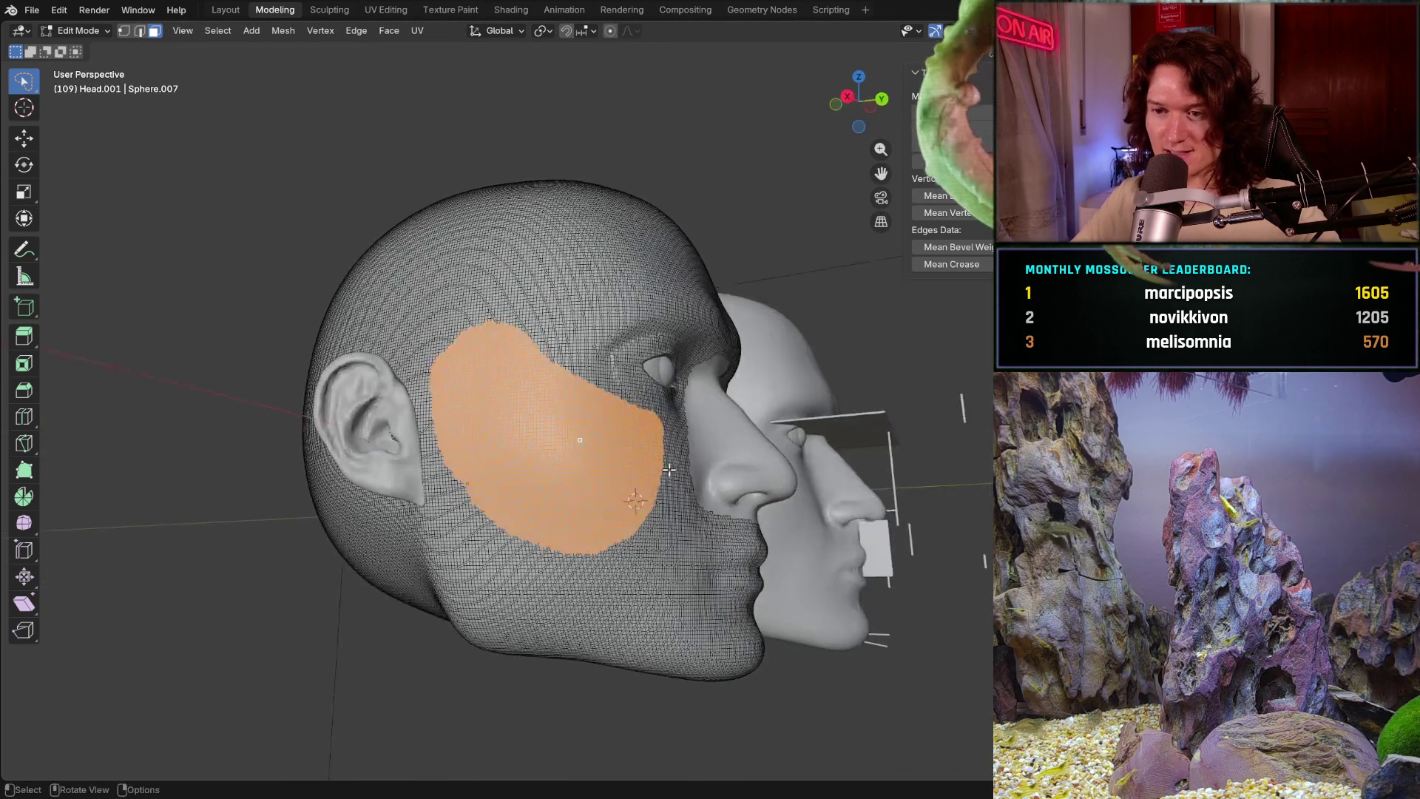
{"action": "scroll", "coordinate": [661, 449], "scroll_direction": "up", "scroll_amount": 2}
{"action": "scroll", "coordinate": [666, 489], "scroll_direction": "up", "scroll_amount": 2}
{"action": "scroll", "coordinate": [643, 478], "scroll_direction": "up", "scroll_amount": 2}
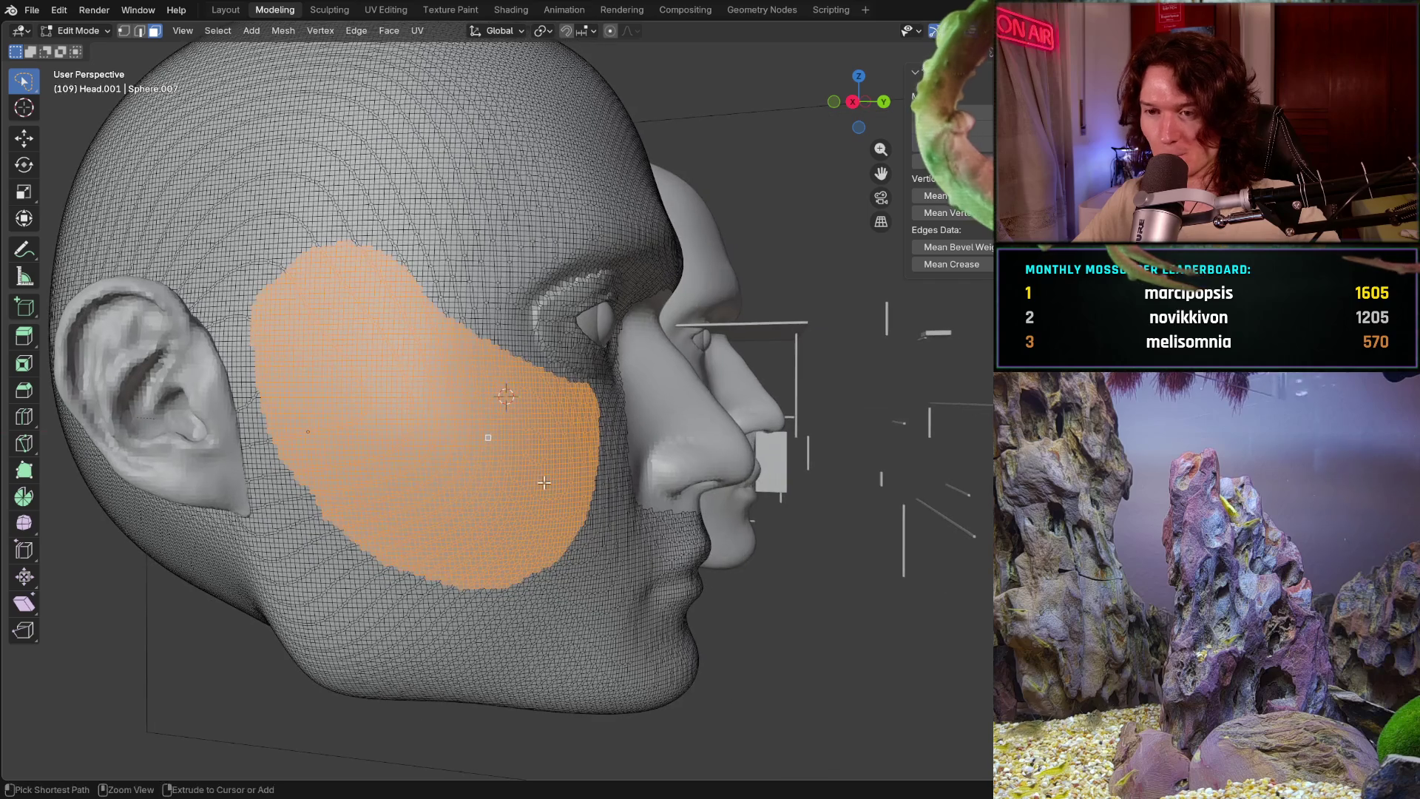
{"action": "scroll", "coordinate": [619, 462], "scroll_direction": "up", "scroll_amount": 1}
{"action": "scroll", "coordinate": [617, 463], "scroll_direction": "up", "scroll_amount": 2}
{"action": "scroll", "coordinate": [597, 413], "scroll_direction": "up", "scroll_amount": 1}
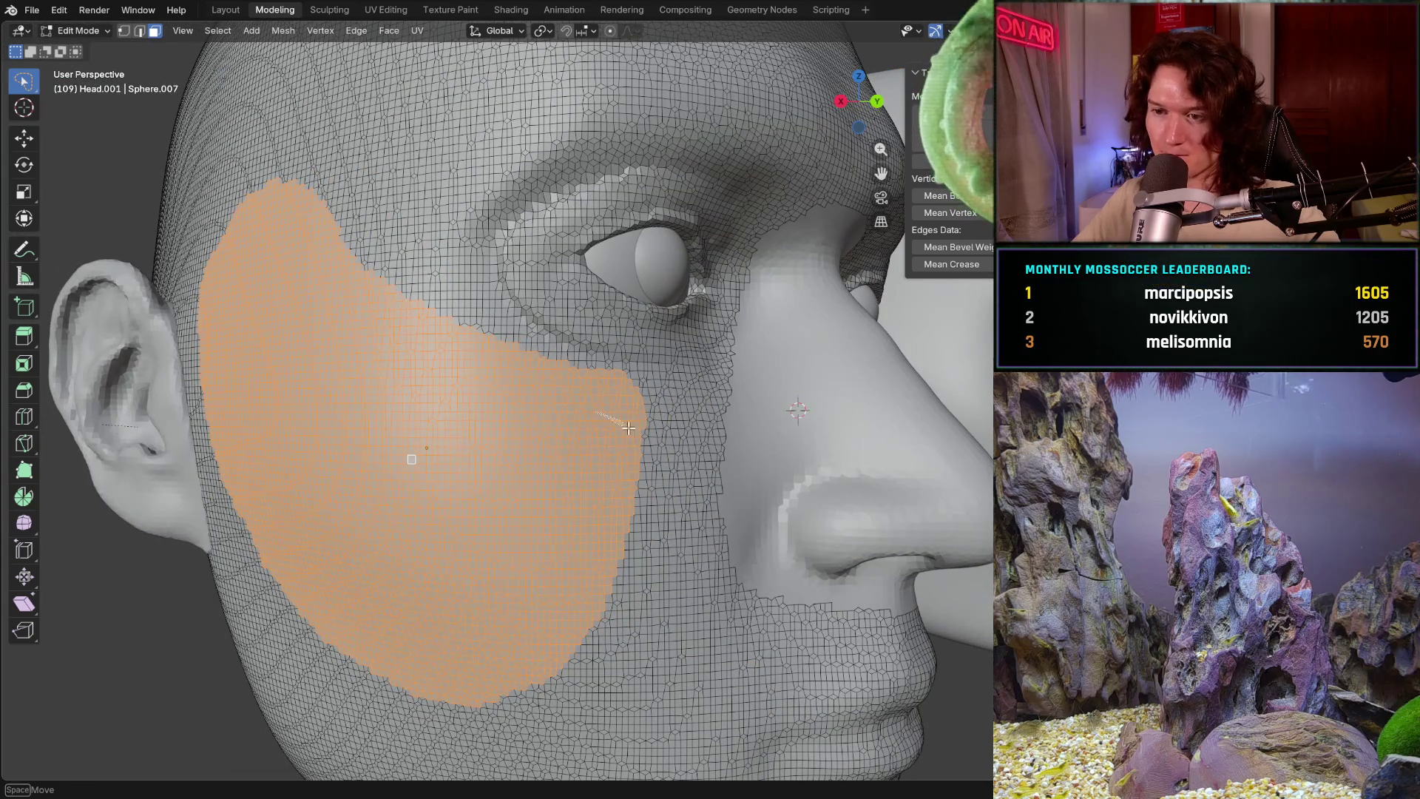
{"action": "mouse_move", "coordinate": [629, 428]}
{"action": "left_mouse_down"}
{"action": "mouse_move", "coordinate": [642, 530]}
{"action": "mouse_move", "coordinate": [616, 666]}
{"action": "mouse_move", "coordinate": [527, 732]}
{"action": "mouse_move", "coordinate": [421, 727]}
{"action": "mouse_move", "coordinate": [288, 688]}
{"action": "mouse_move", "coordinate": [228, 599]}
{"action": "mouse_move", "coordinate": [216, 511]}
{"action": "mouse_move", "coordinate": [267, 427]}
{"action": "left_mouse_up"}
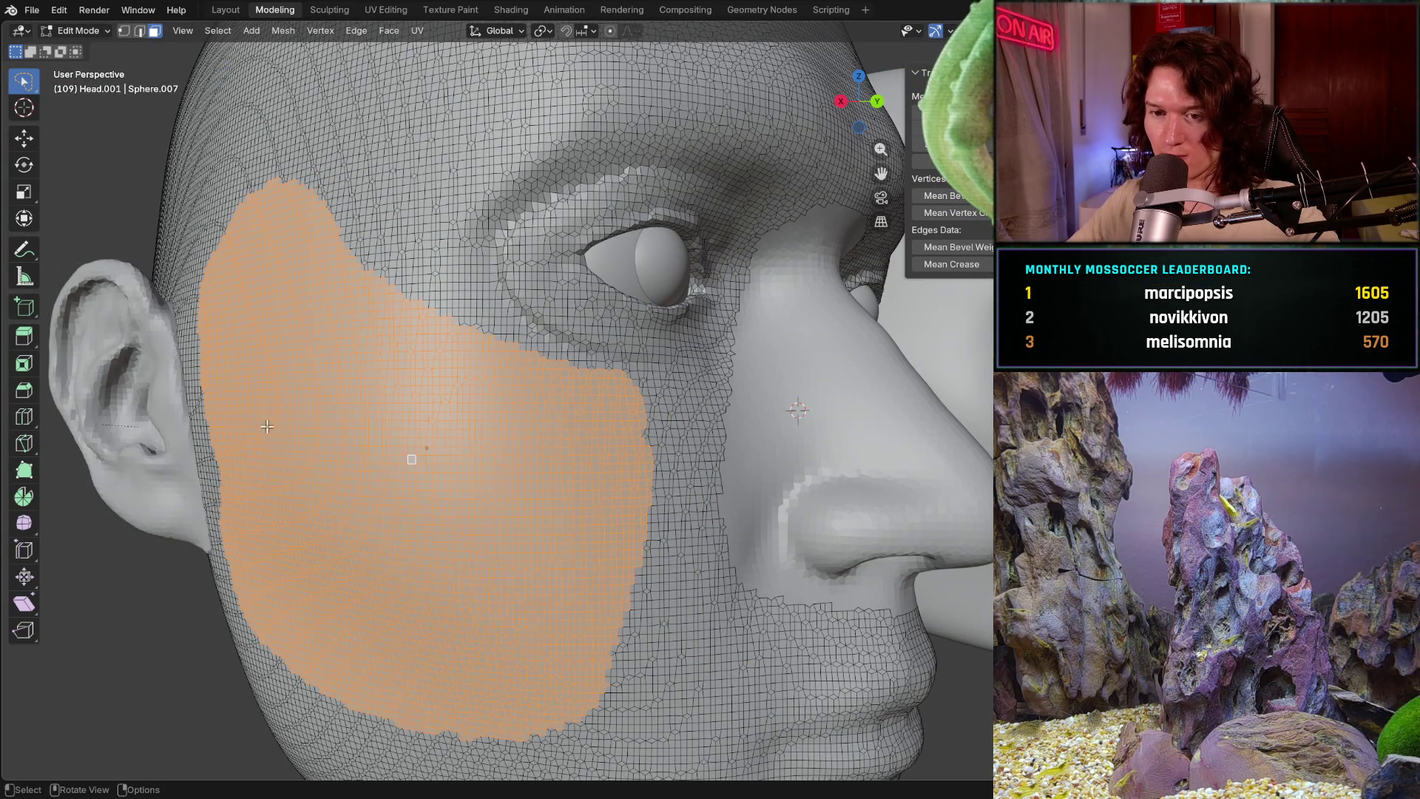
{"action": "middle_click_drag", "start_coordinate": [266, 426], "coordinate": [227, 482]}
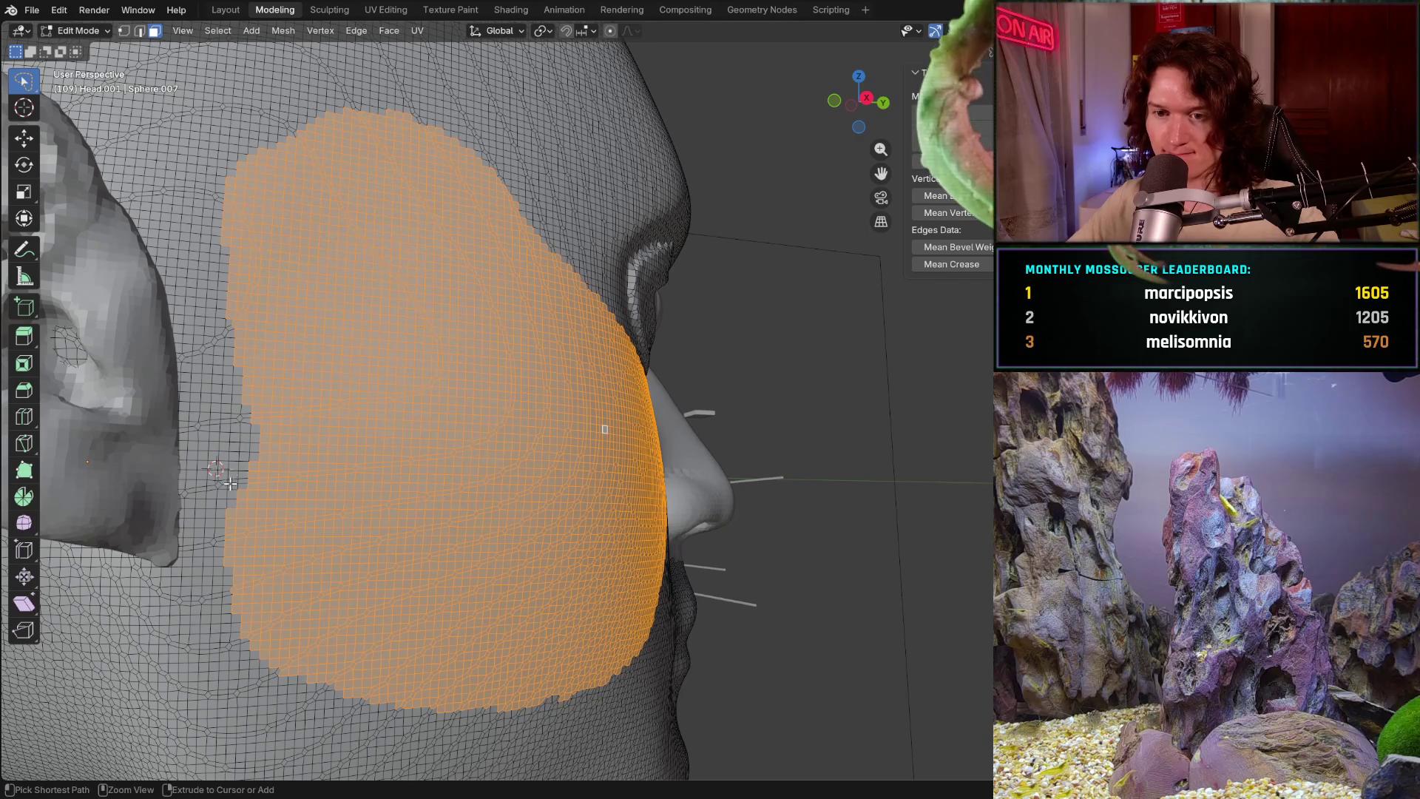
{"action": "left_click_drag", "start_coordinate": [227, 482], "coordinate": [249, 454]}
{"action": "mouse_move", "coordinate": [329, 570]}
{"action": "left_mouse_down", "text": "ctrl"}
{"action": "mouse_move", "coordinate": [470, 676]}
{"action": "mouse_move", "coordinate": [475, 778]}
{"action": "mouse_move", "coordinate": [222, 732]}
{"action": "mouse_move", "coordinate": [167, 455]}
{"action": "left_mouse_up", "text": "ctrl"}
{"action": "scroll", "coordinate": [493, 400], "scroll_direction": "down", "scroll_amount": 3}
{"action": "scroll", "coordinate": [494, 400], "scroll_direction": "down", "scroll_amount": 2}
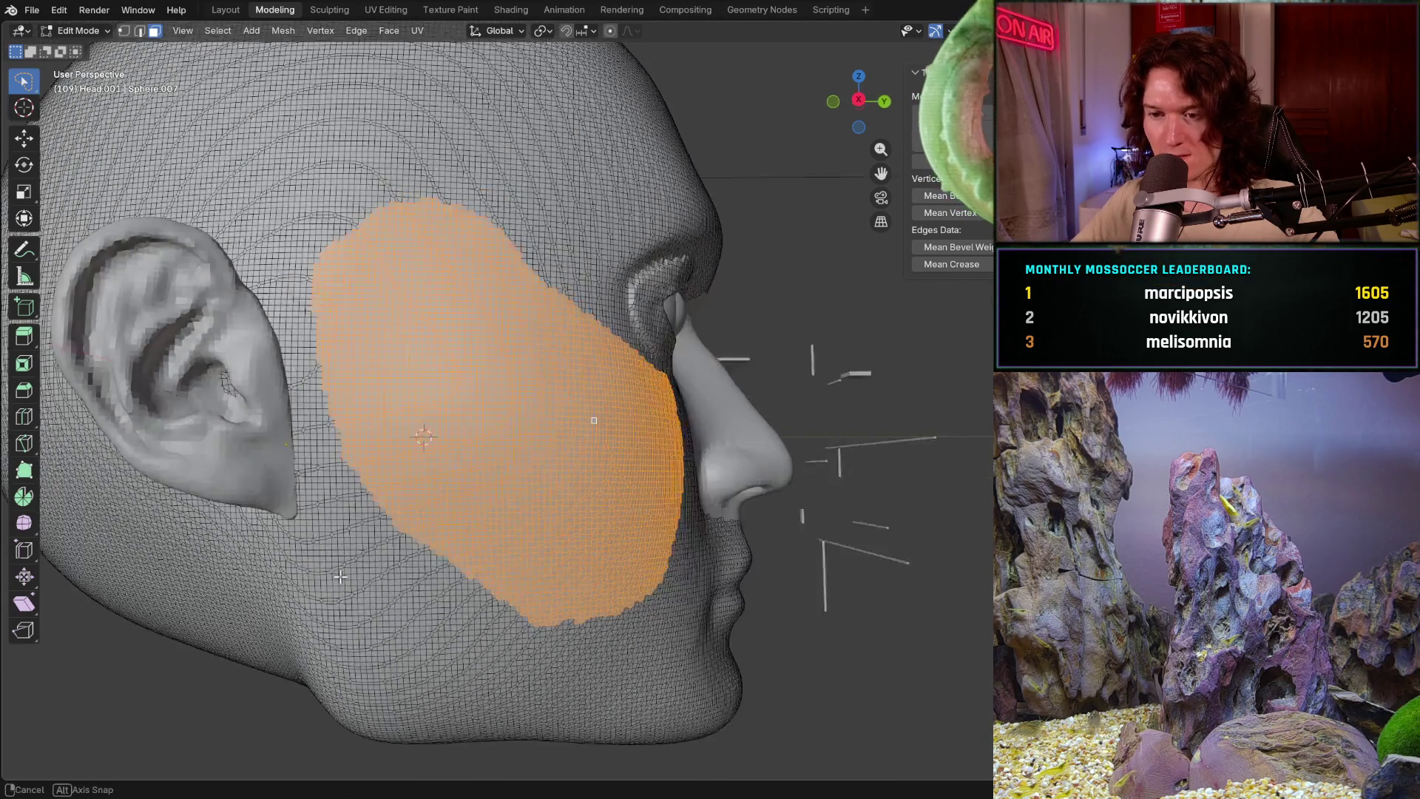
- Add the lower cheek, remove the sliver near the brow, and check the patch from front and side
{"action": "mouse_move", "coordinate": [333, 521]}
{"action": "middle_mouse_down"}
{"action": "mouse_move", "coordinate": [381, 547]}
{"action": "mouse_move", "coordinate": [362, 585]}
{"action": "mouse_move", "coordinate": [444, 522]}
{"action": "middle_mouse_up"}
{"action": "scroll", "coordinate": [476, 469], "scroll_direction": "up", "scroll_amount": 3}
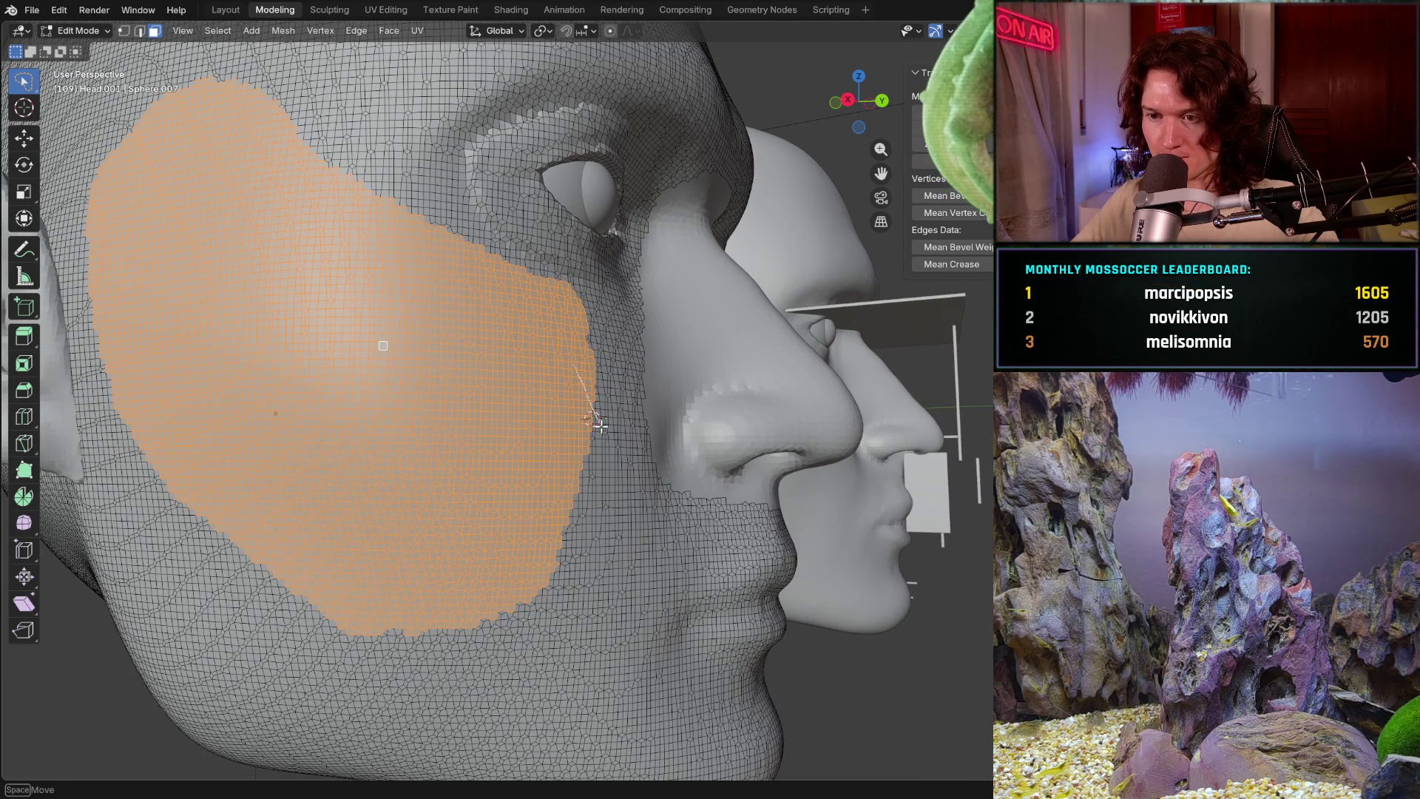
{"action": "left_click_drag", "start_coordinate": [598, 423], "coordinate": [166, 532]}
{"action": "middle_click_drag", "start_coordinate": [167, 533], "coordinate": [245, 522]}
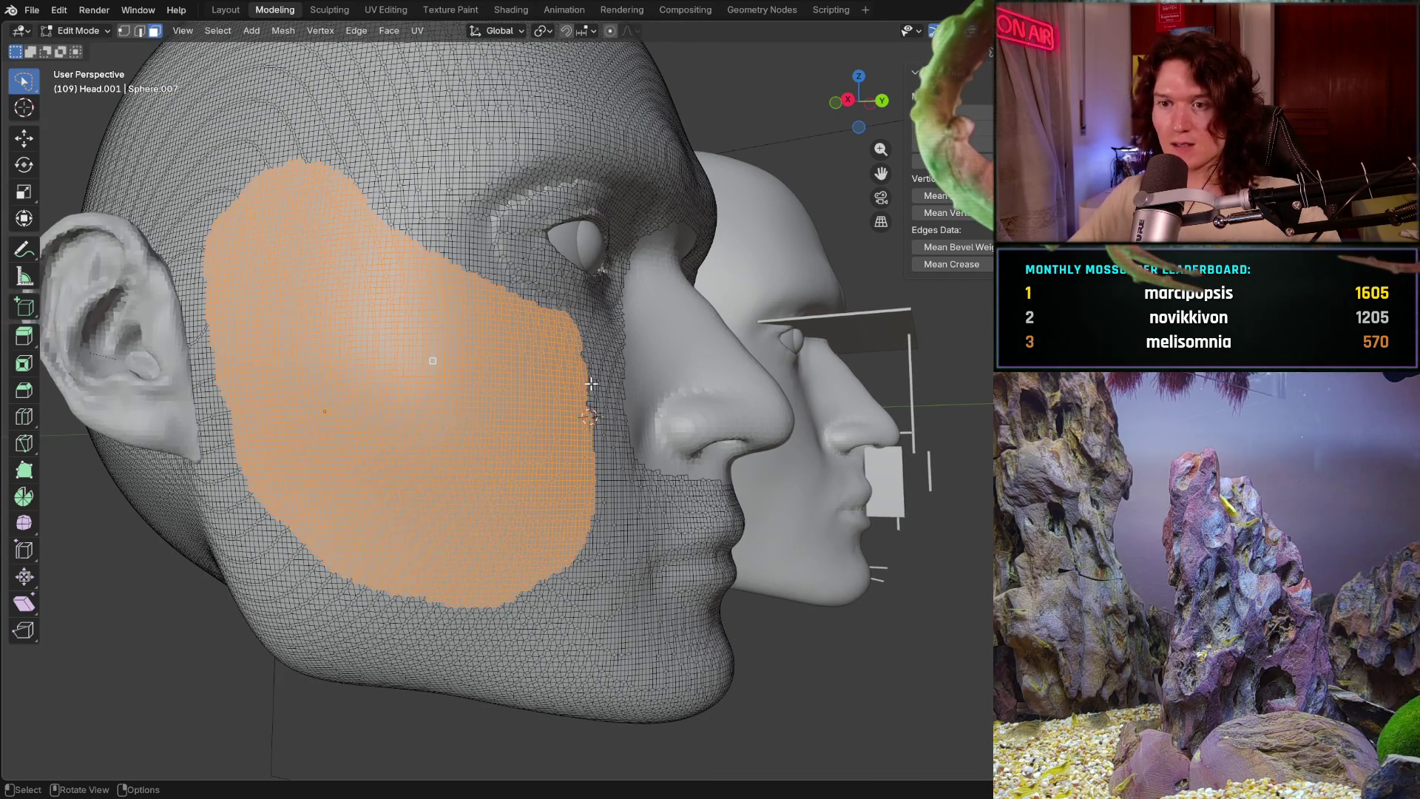
{"action": "middle_click_drag", "start_coordinate": [592, 385], "coordinate": [435, 377]}
{"action": "scroll", "coordinate": [435, 377], "scroll_direction": "down", "scroll_amount": 3}
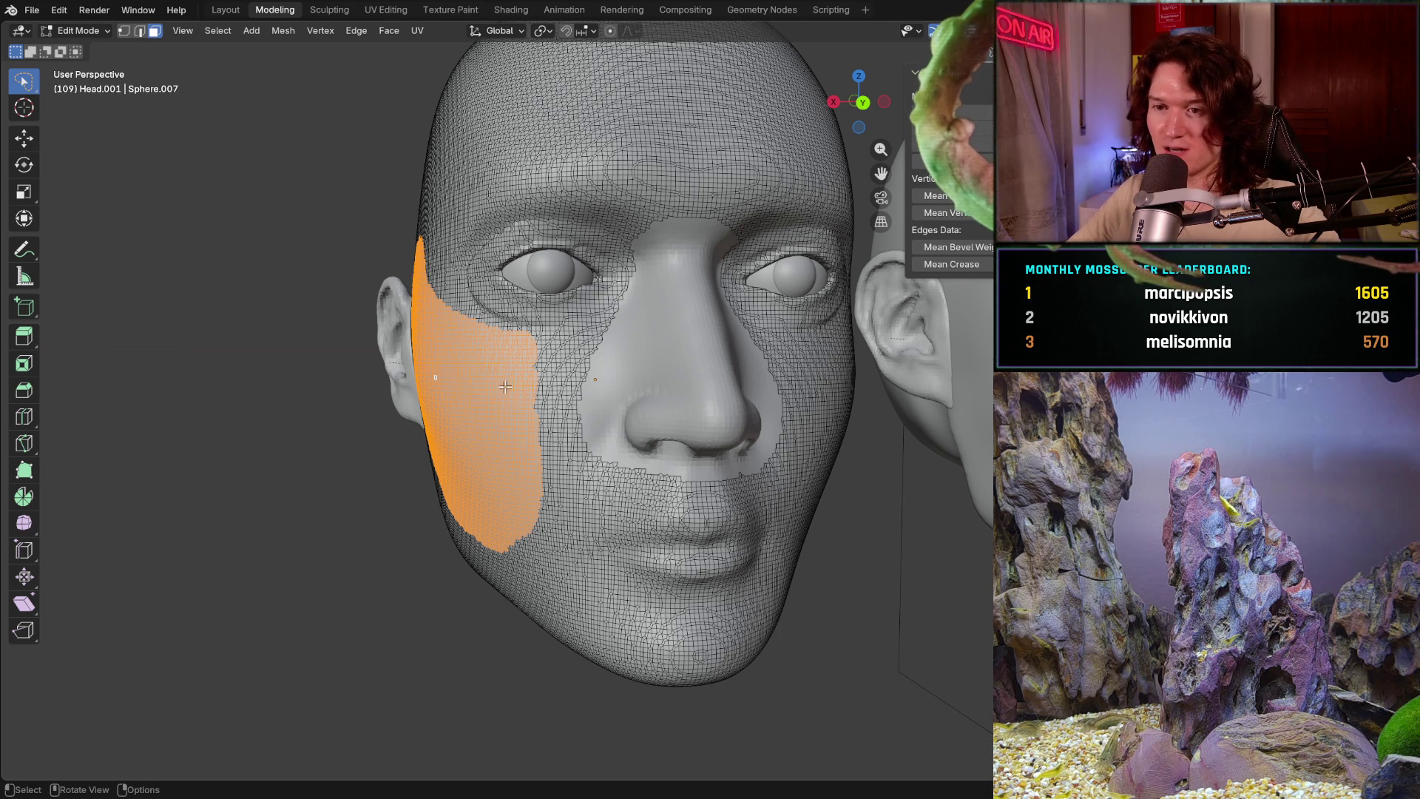
{"action": "mouse_move", "coordinate": [504, 386]}
{"action": "middle_mouse_down", "text": "ctrl"}
{"action": "mouse_move", "coordinate": [466, 444]}
{"action": "mouse_move", "coordinate": [519, 446]}
{"action": "mouse_move", "coordinate": [576, 500]}
{"action": "middle_mouse_up", "text": "ctrl"}
{"action": "right_click_drag", "start_coordinate": [617, 512], "coordinate": [596, 496], "text": "ctrl"}
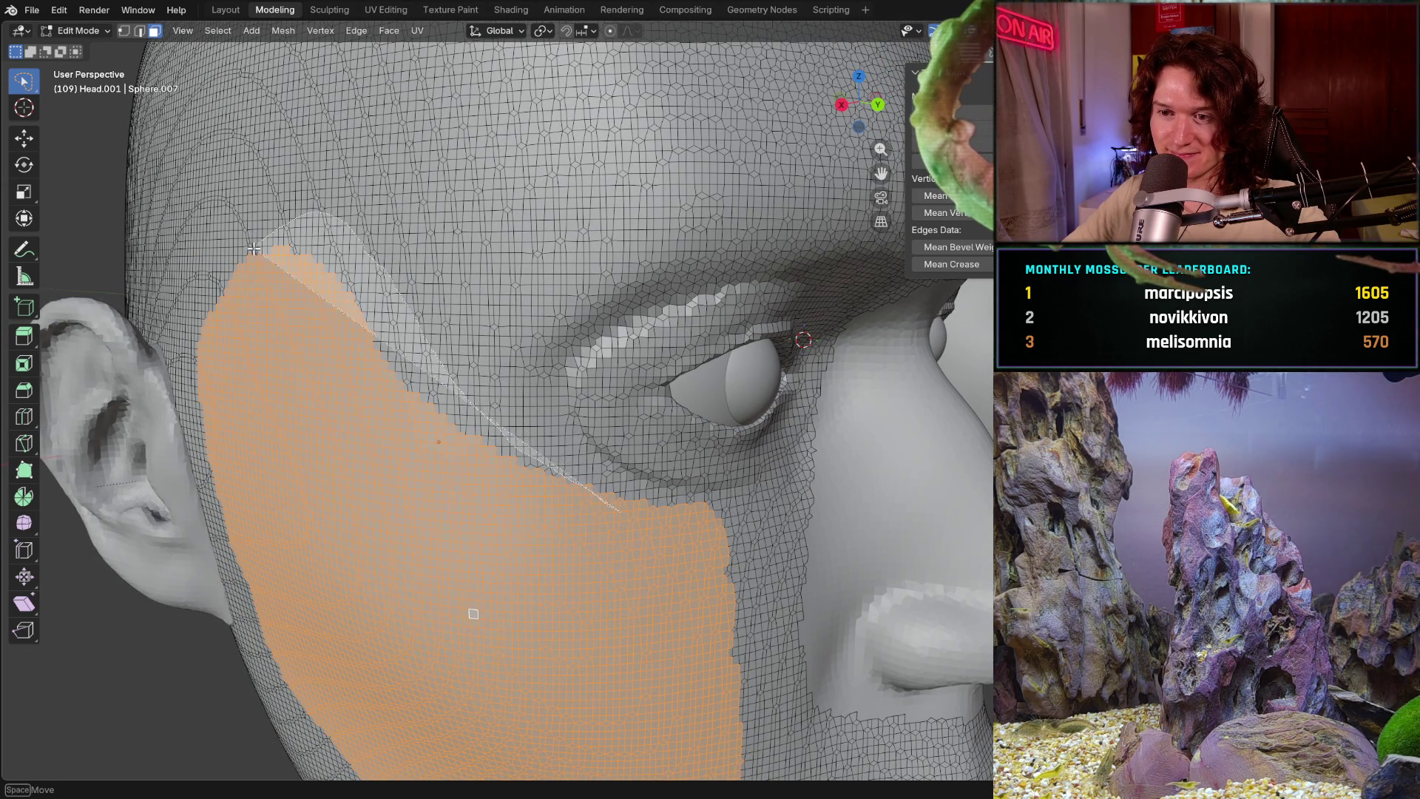
{"action": "mouse_move", "coordinate": [368, 255]}
{"action": "right_mouse_down", "text": "ctrl"}
{"action": "mouse_move", "coordinate": [225, 277]}
{"action": "mouse_move", "coordinate": [378, 393]}
{"action": "right_mouse_up", "text": "ctrl"}
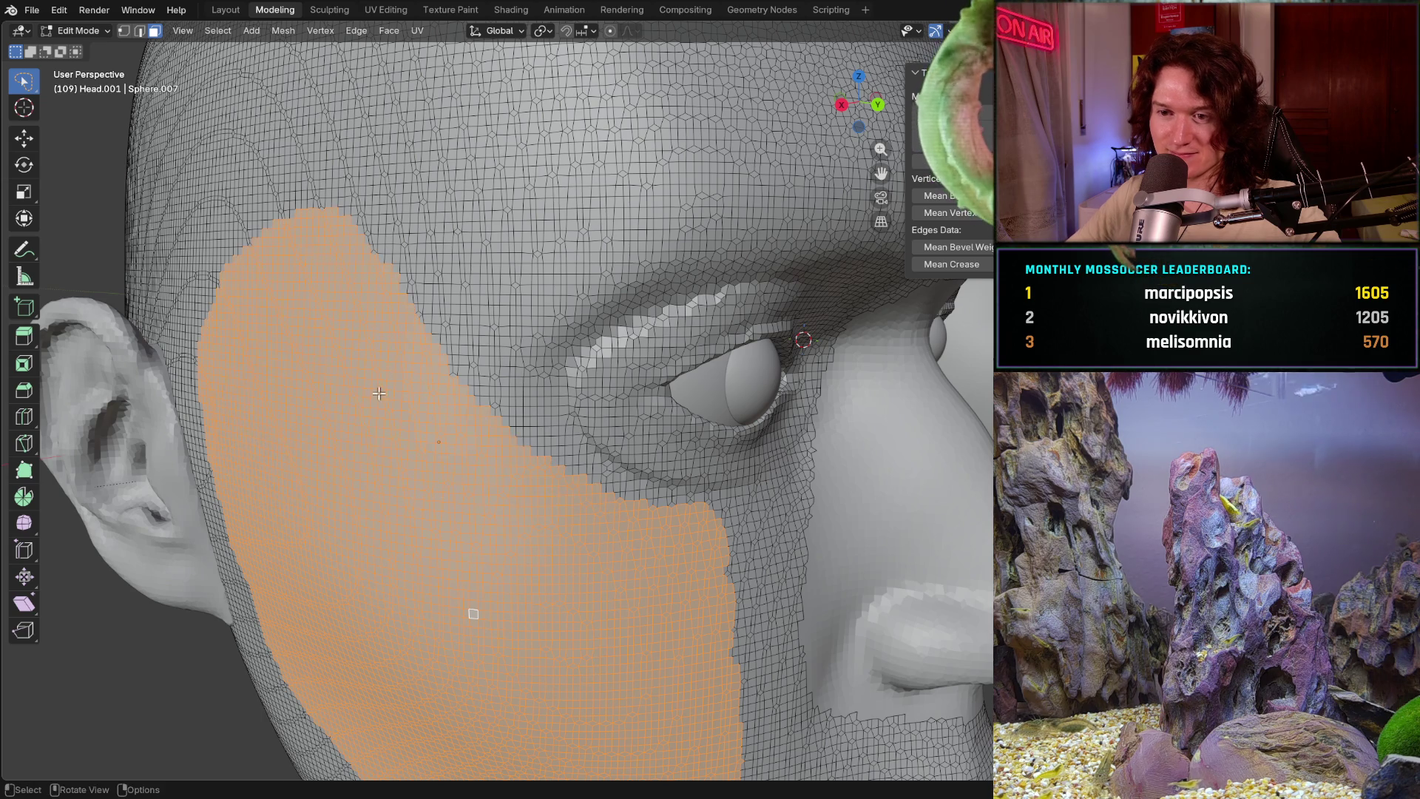
{"action": "scroll", "coordinate": [473, 613], "scroll_direction": "down", "scroll_amount": 3}
{"action": "scroll", "coordinate": [466, 533], "scroll_direction": "down", "scroll_amount": 3}
{"action": "scroll", "coordinate": [461, 466], "scroll_direction": "down", "scroll_amount": 3}
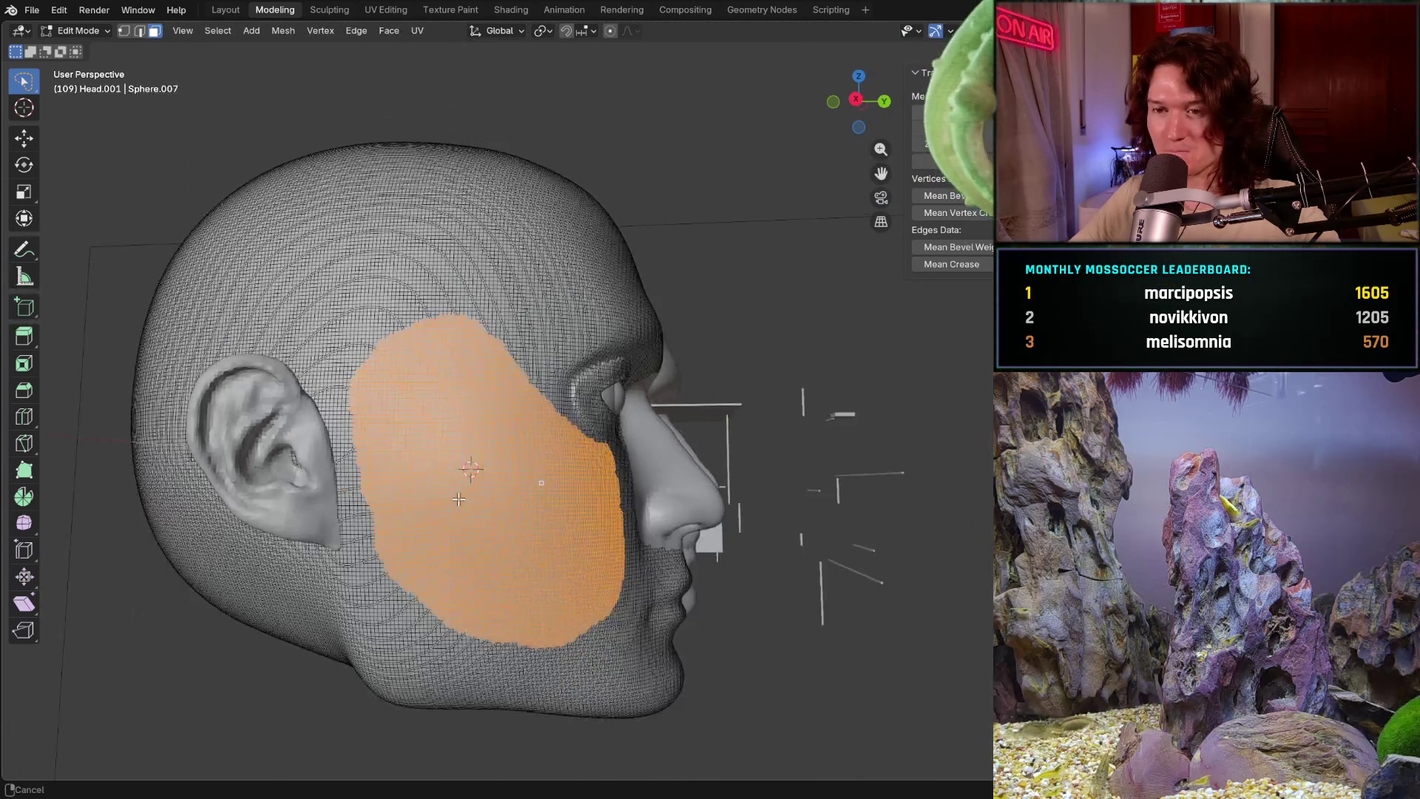
{"action": "scroll", "coordinate": [460, 450], "scroll_direction": "down", "scroll_amount": 2}
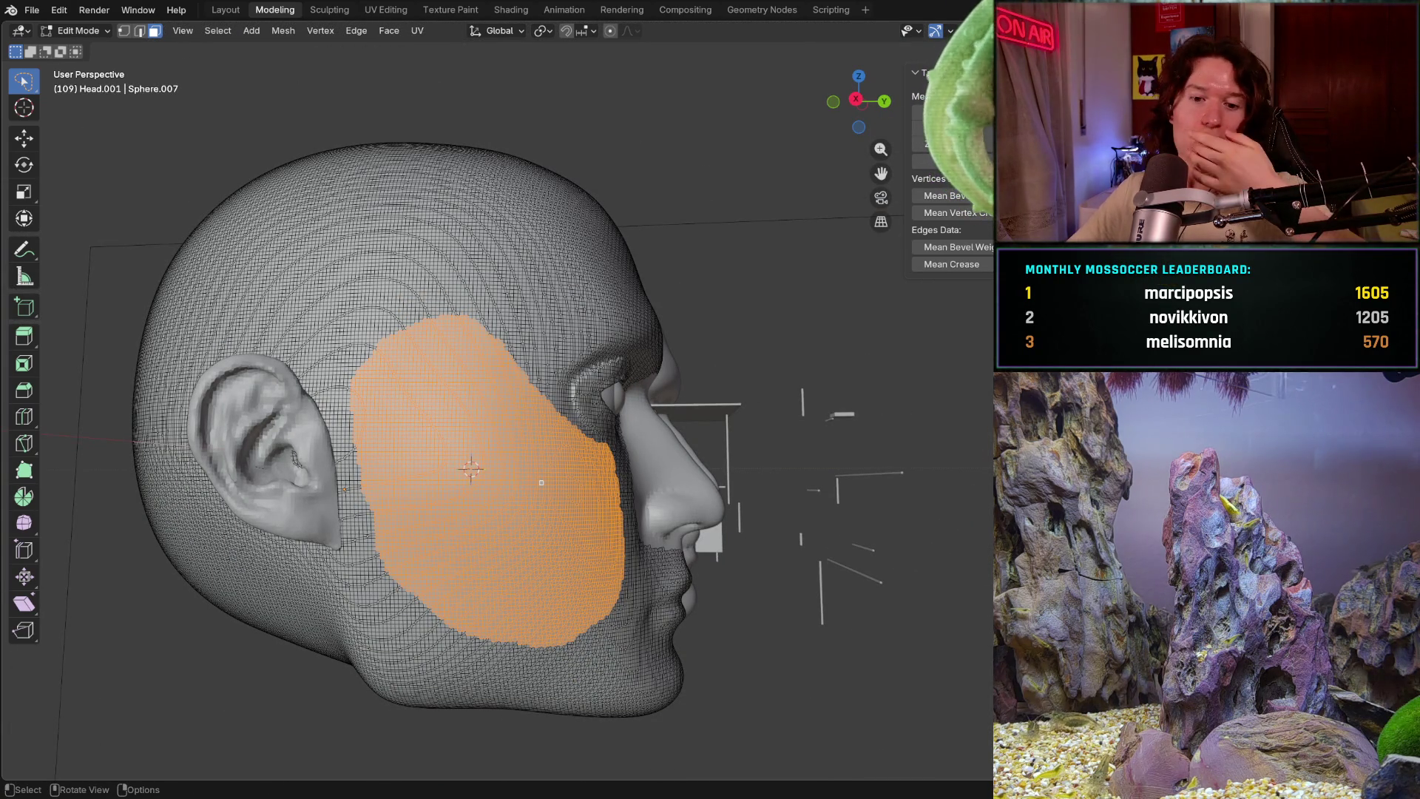
{"action": "middle_click_drag", "start_coordinate": [472, 469], "coordinate": [388, 439]}
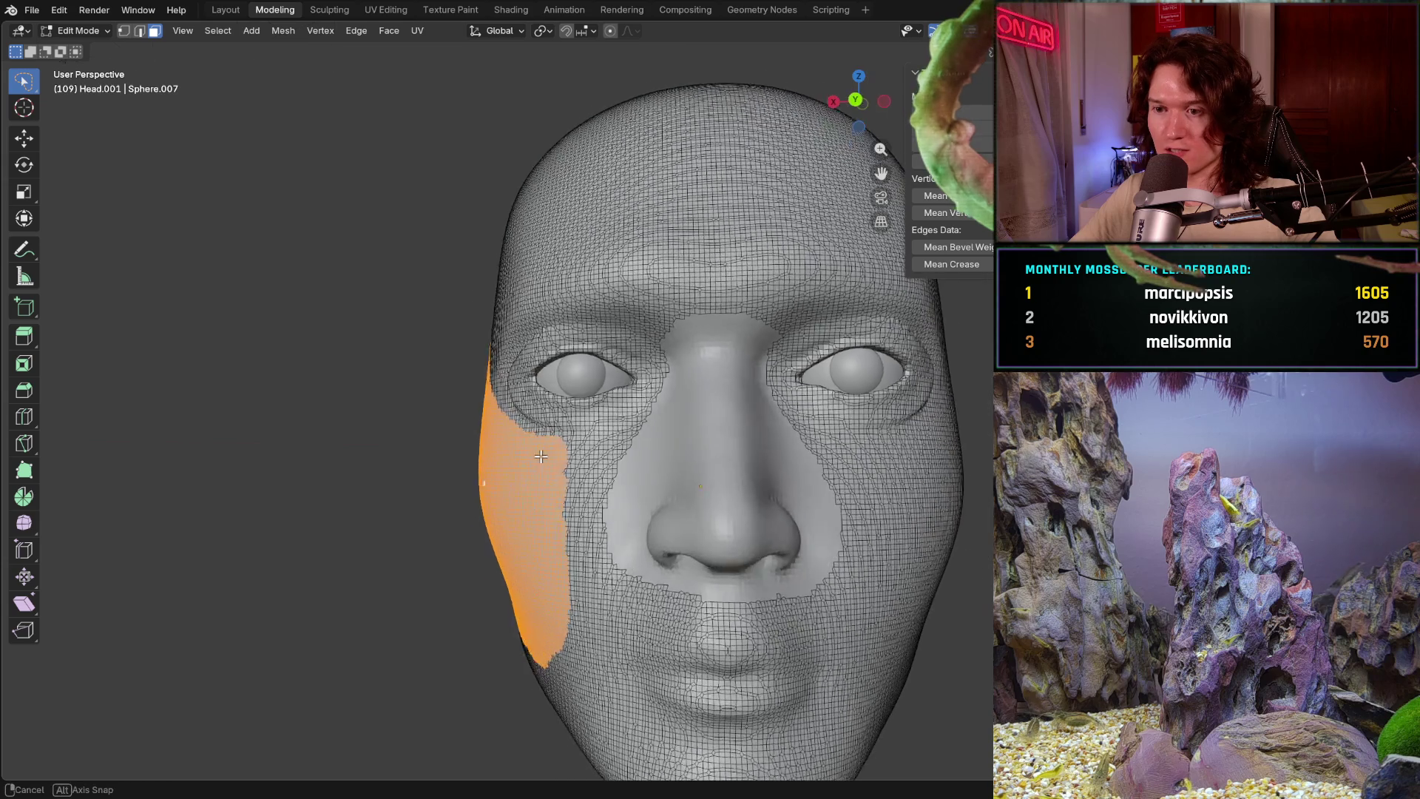
{"action": "middle_click_drag", "start_coordinate": [496, 459], "coordinate": [710, 466]}
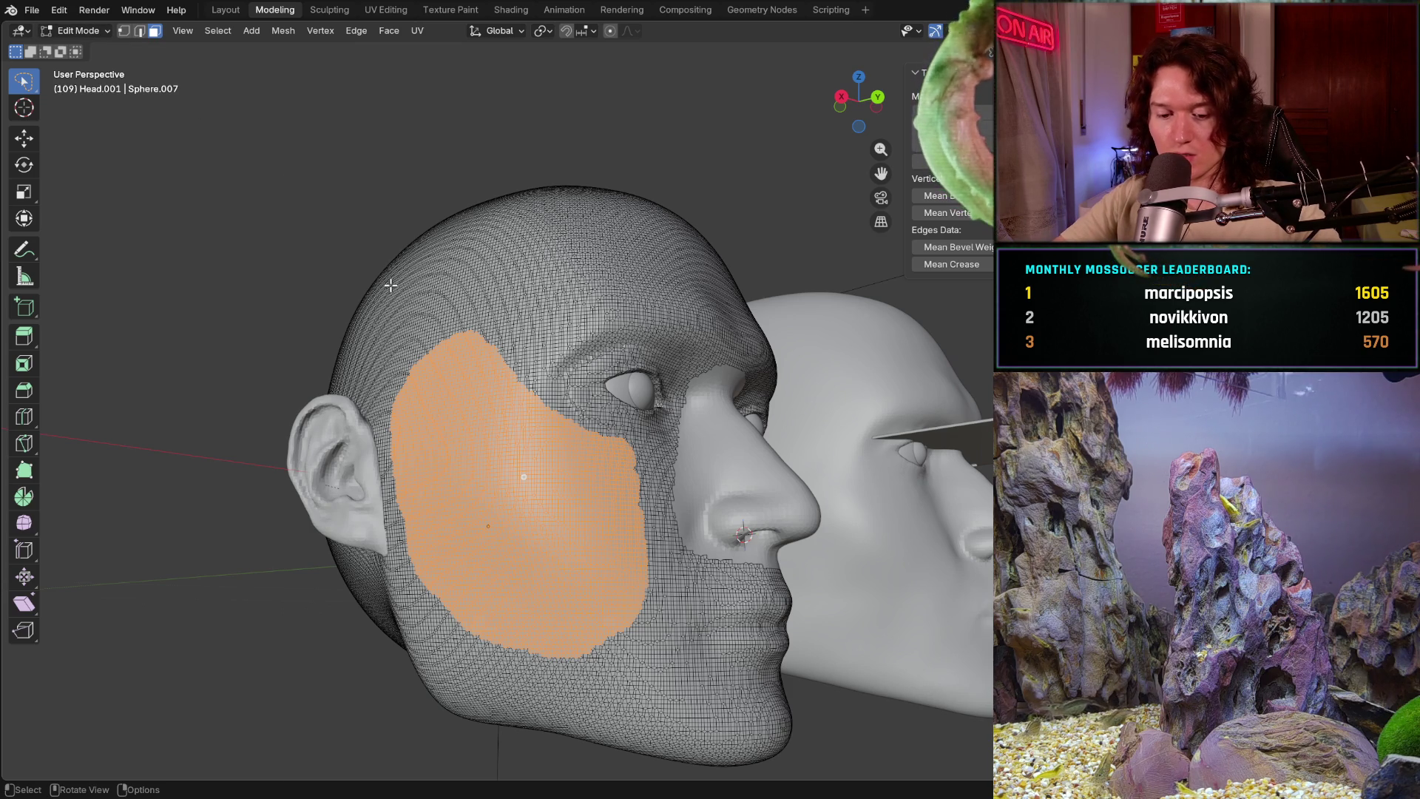
- Separate the selected cheek faces into their own mesh via Separate > Selection
{"action": "key", "text": "ctrl+p"}
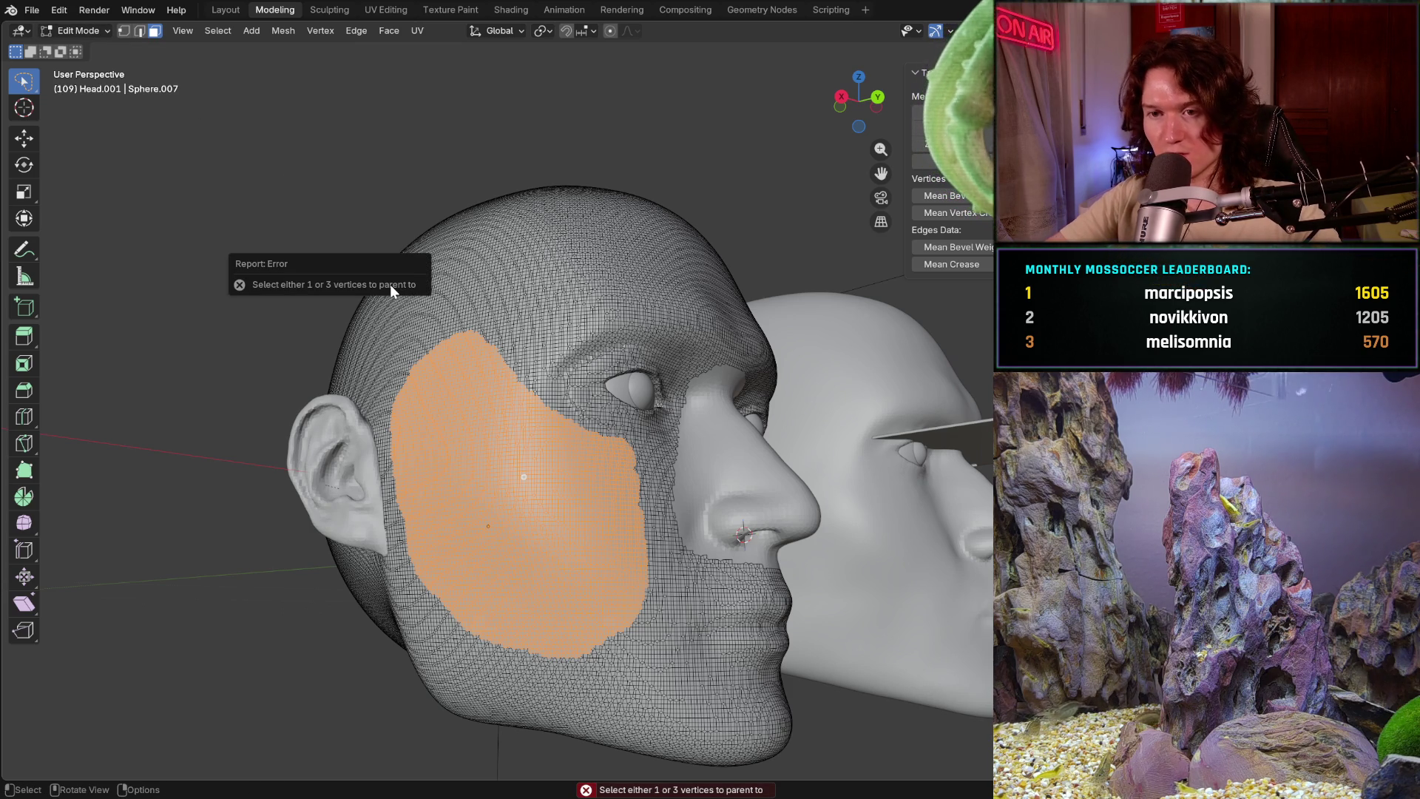
{"action": "key", "text": "ctrl+z"}
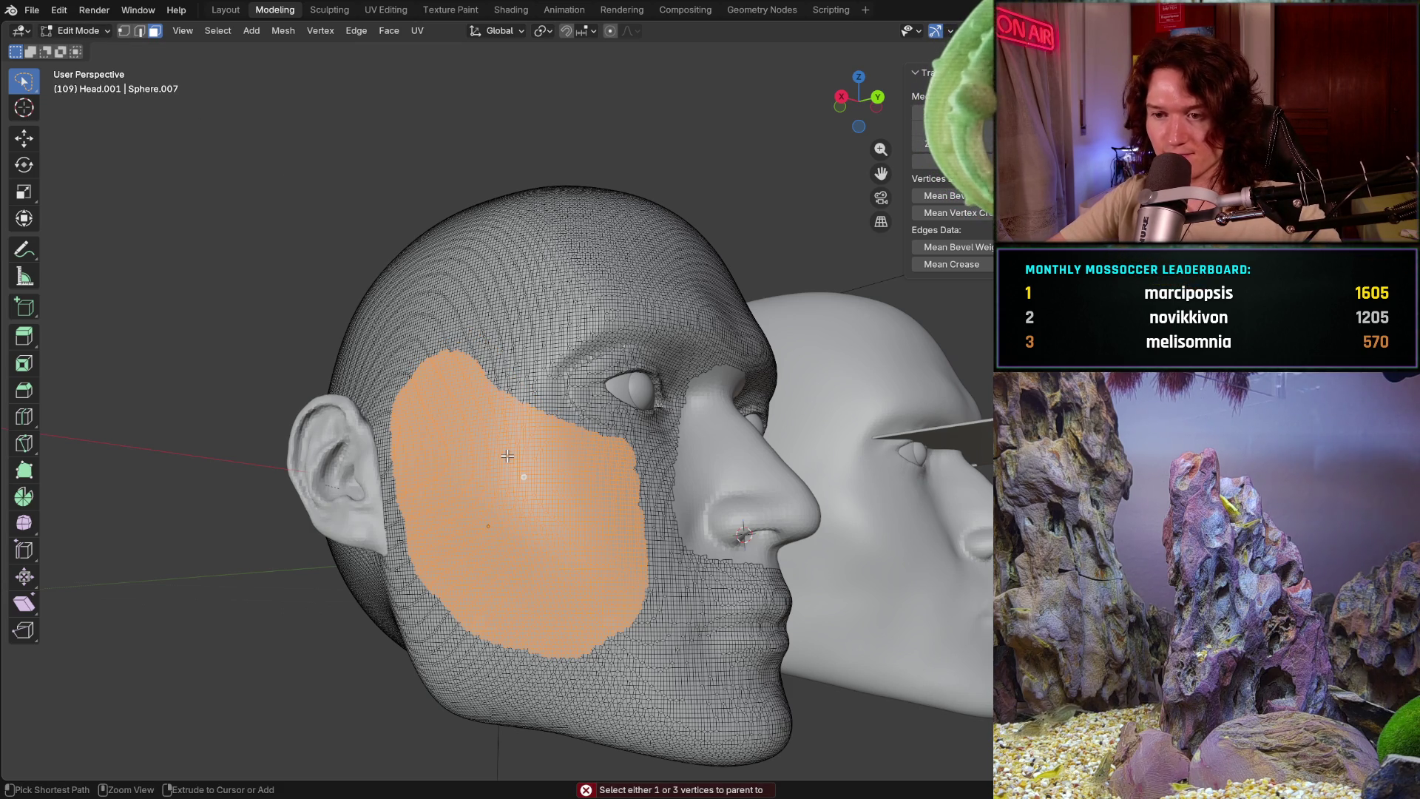
{"action": "key", "text": "ctrl+shift+z"}
{"action": "key", "text": "p"}
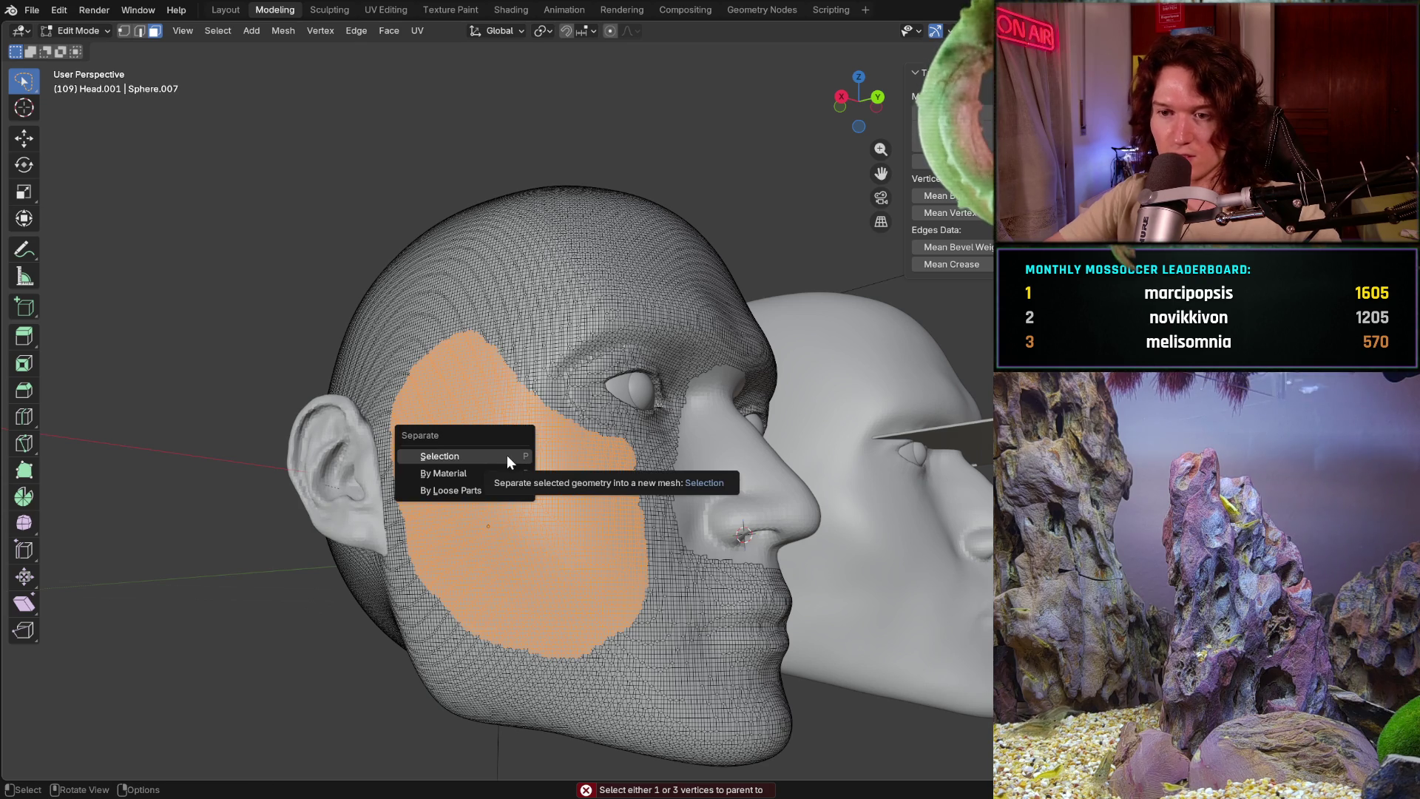
{"action": "left_click", "coordinate": [506, 455]}
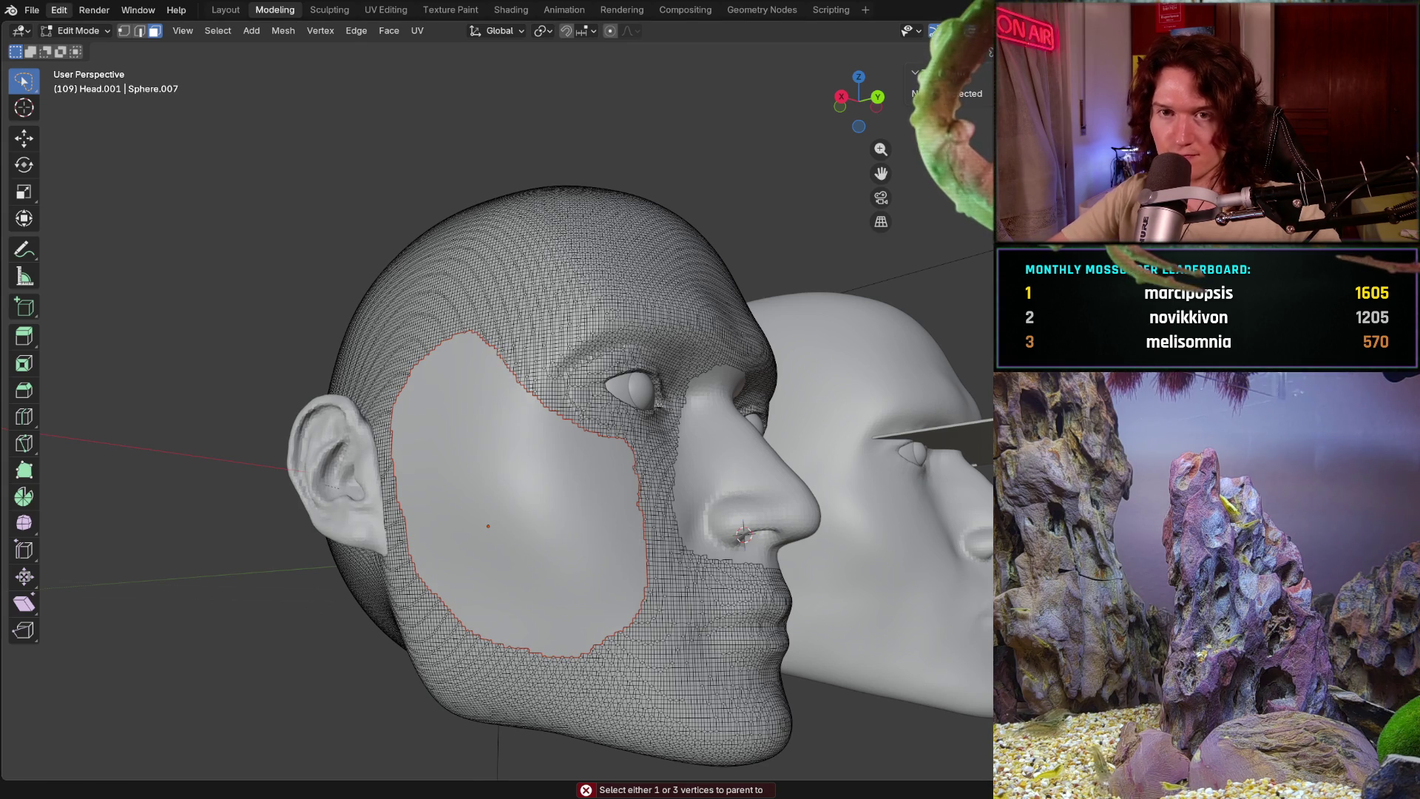
- Return the head from Edit Mode to Object Mode
{"action": "left_click", "coordinate": [79, 29]}
{"action": "left_click", "coordinate": [118, 43]}
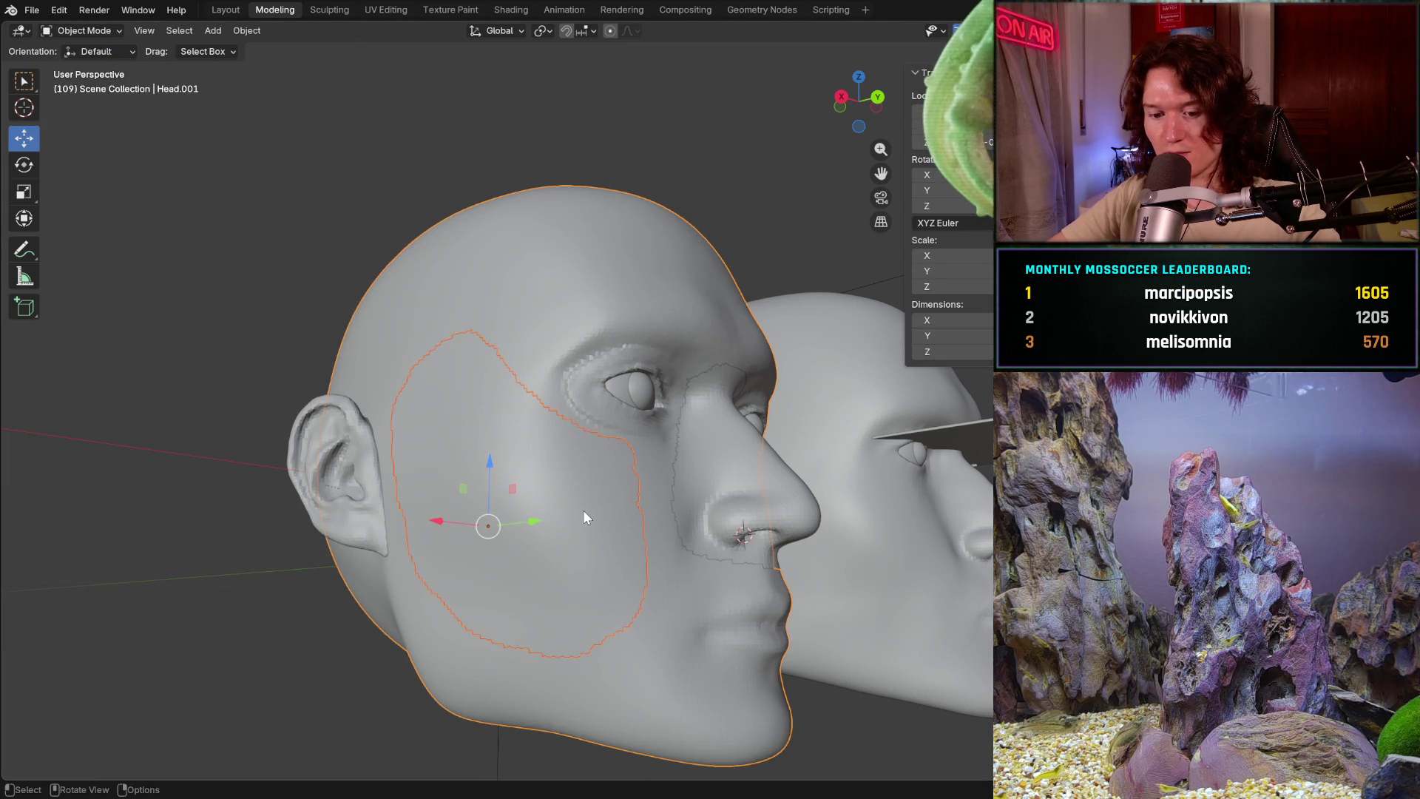
- Cancel an accidental duplicate of the head and toggle Edit Mode off again
{"action": "key", "text": "shift+d"}
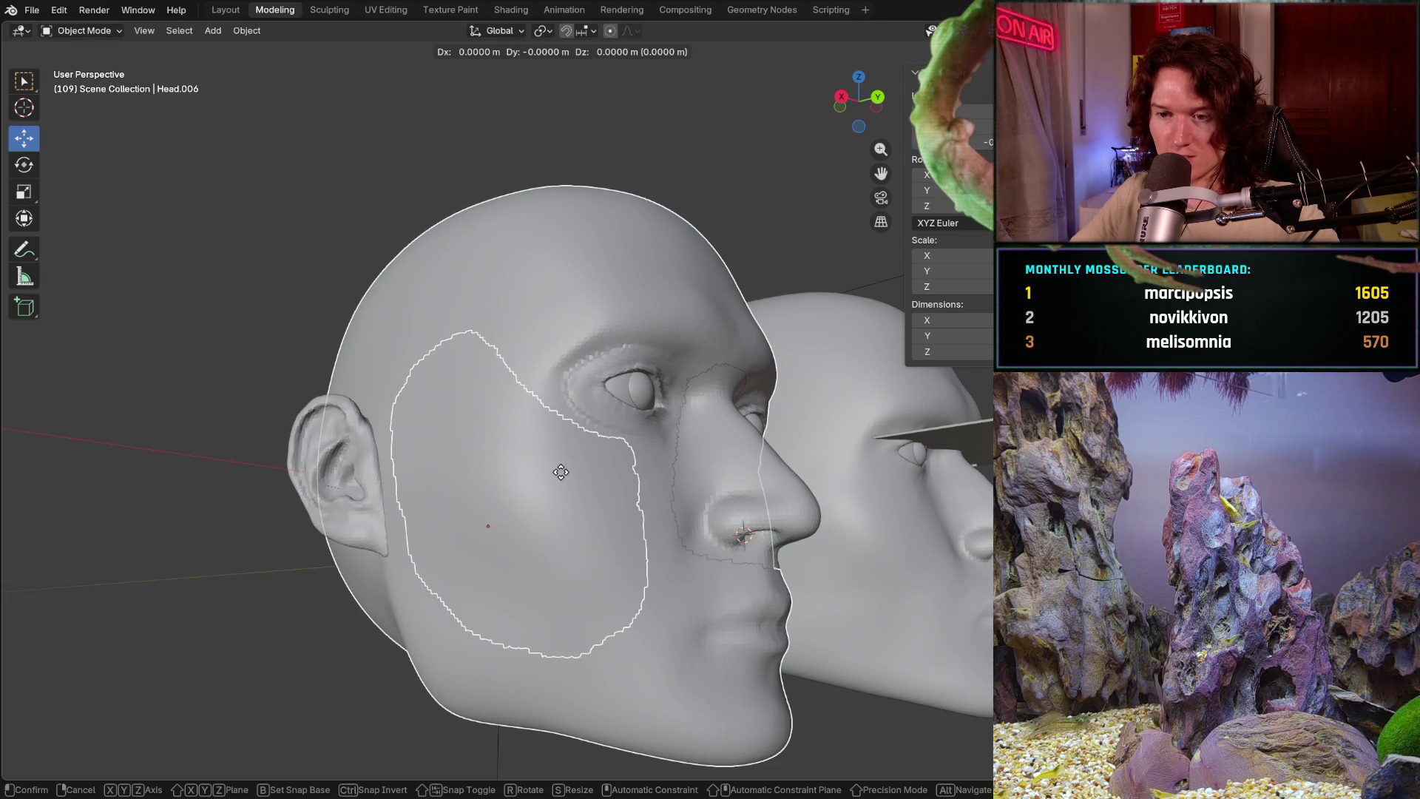
{"action": "right_click", "coordinate": [546, 513]}
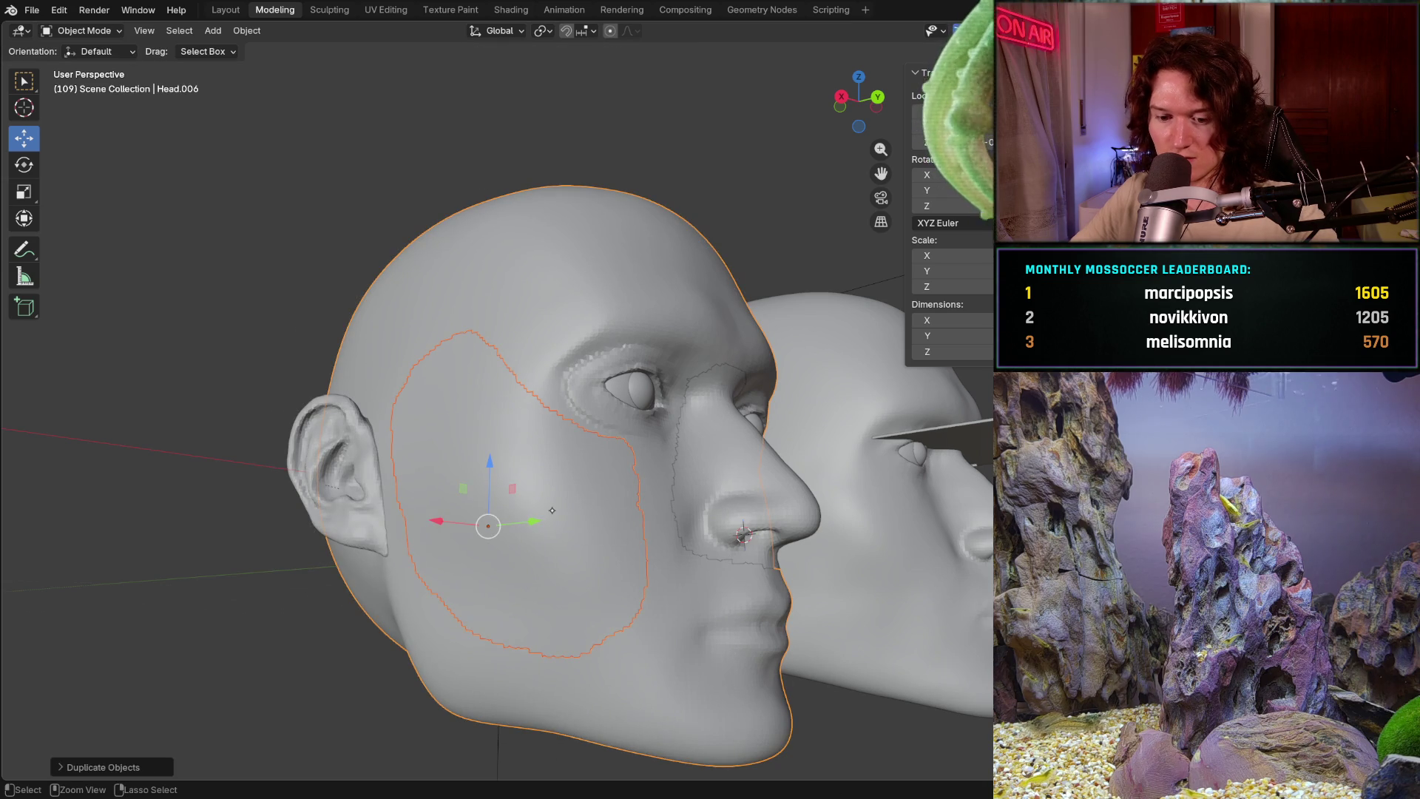
{"action": "key", "text": "Tab"}
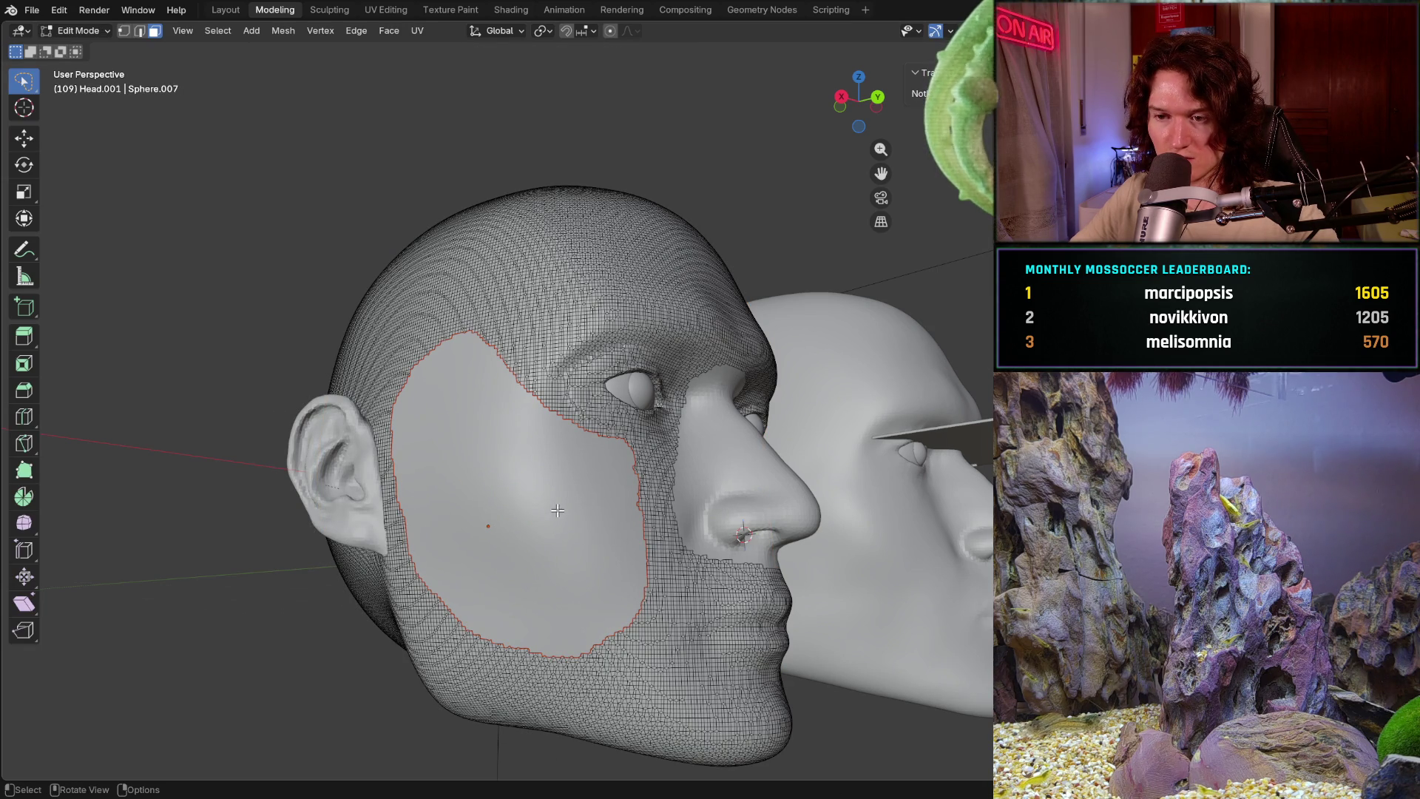
{"action": "key", "text": "Tab"}
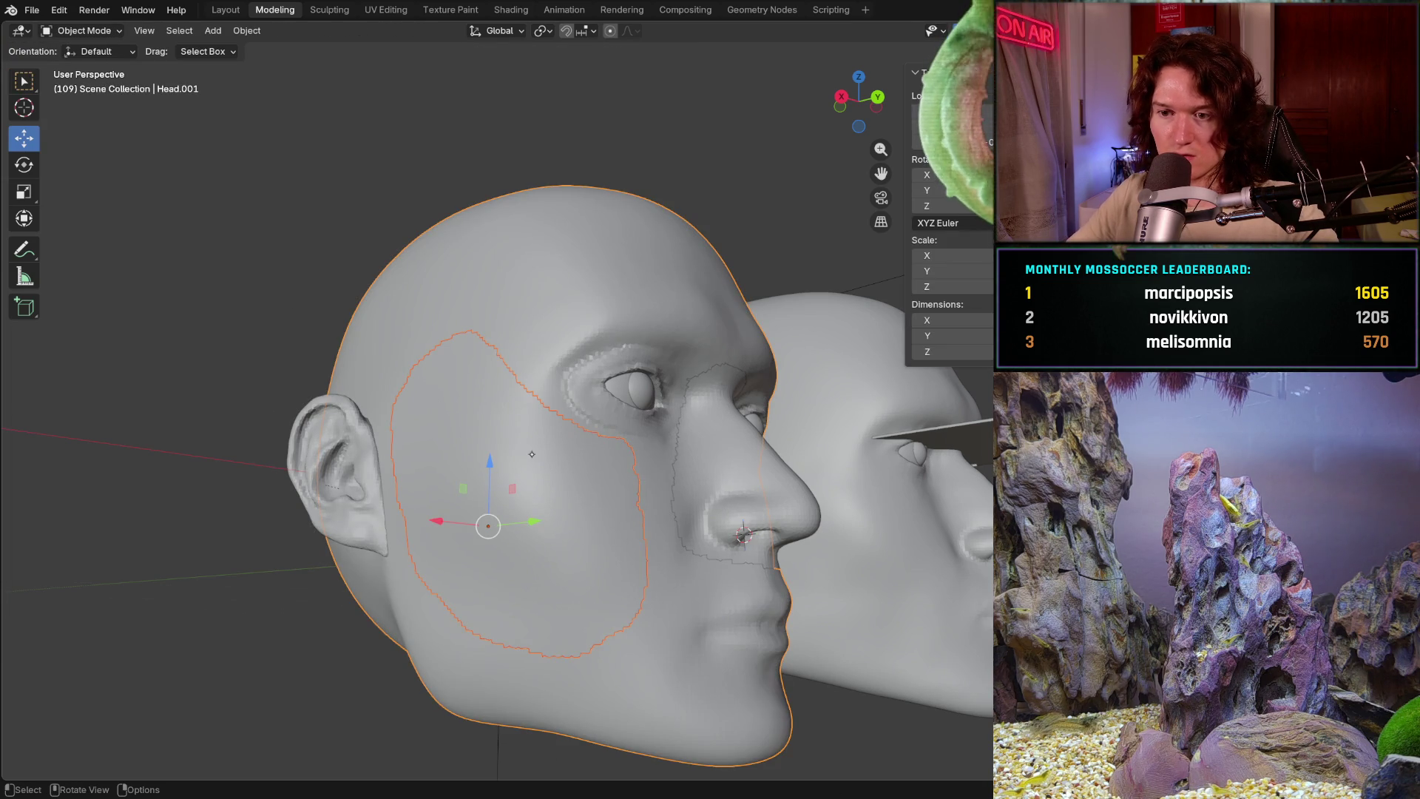
- Duplicate the cheek patch and drop the copy to the right toward the second head
{"action": "left_click", "coordinate": [531, 455]}
{"action": "key", "text": "shift+d"}
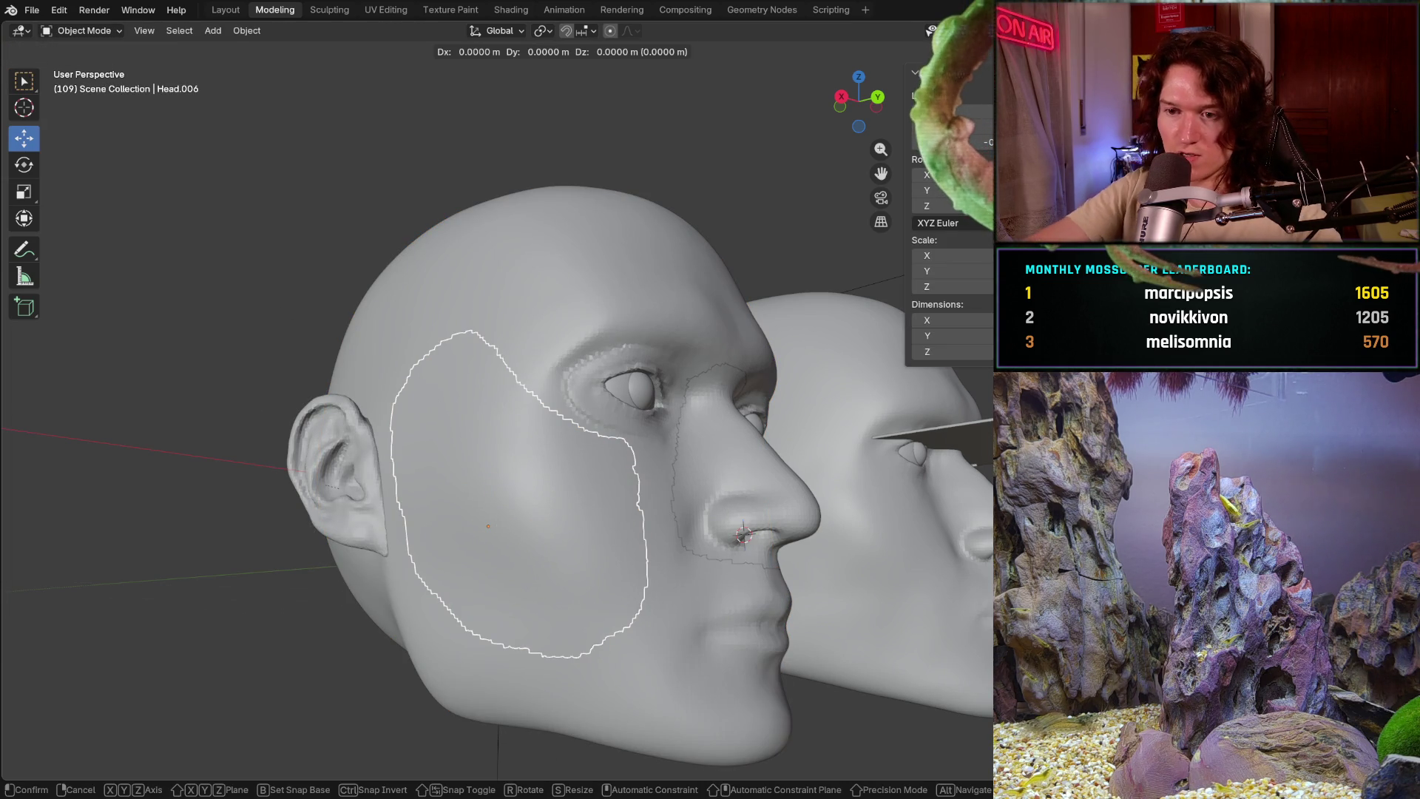
{"action": "left_click", "coordinate": [669, 469]}
{"action": "mouse_move", "coordinate": [626, 456]}
{"action": "middle_mouse_down"}
{"action": "mouse_move", "coordinate": [634, 524]}
{"action": "mouse_move", "coordinate": [344, 521]}
{"action": "middle_mouse_up"}
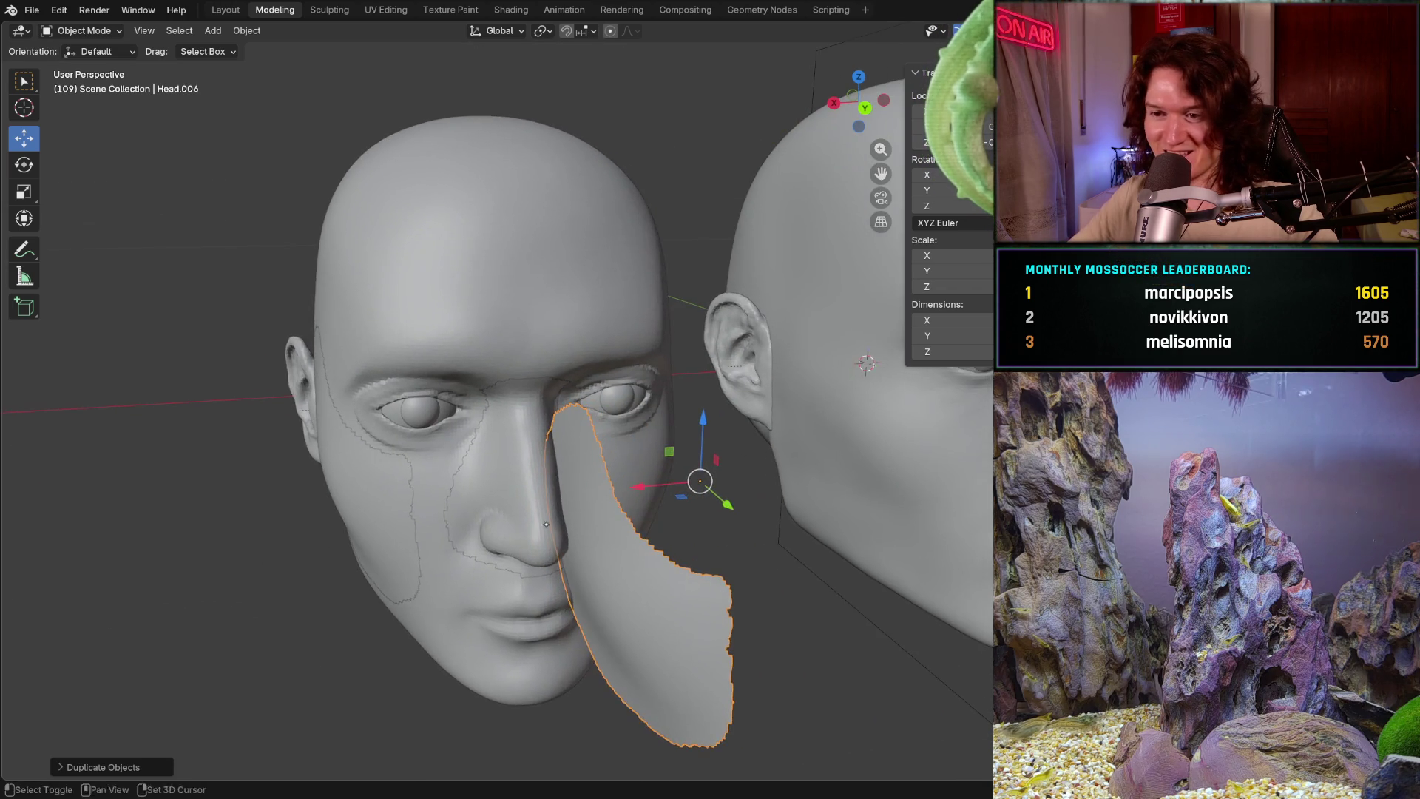
- Grab the patch copy onto the right head, then slide it left along X and up along Z
{"action": "key", "text": "g"}
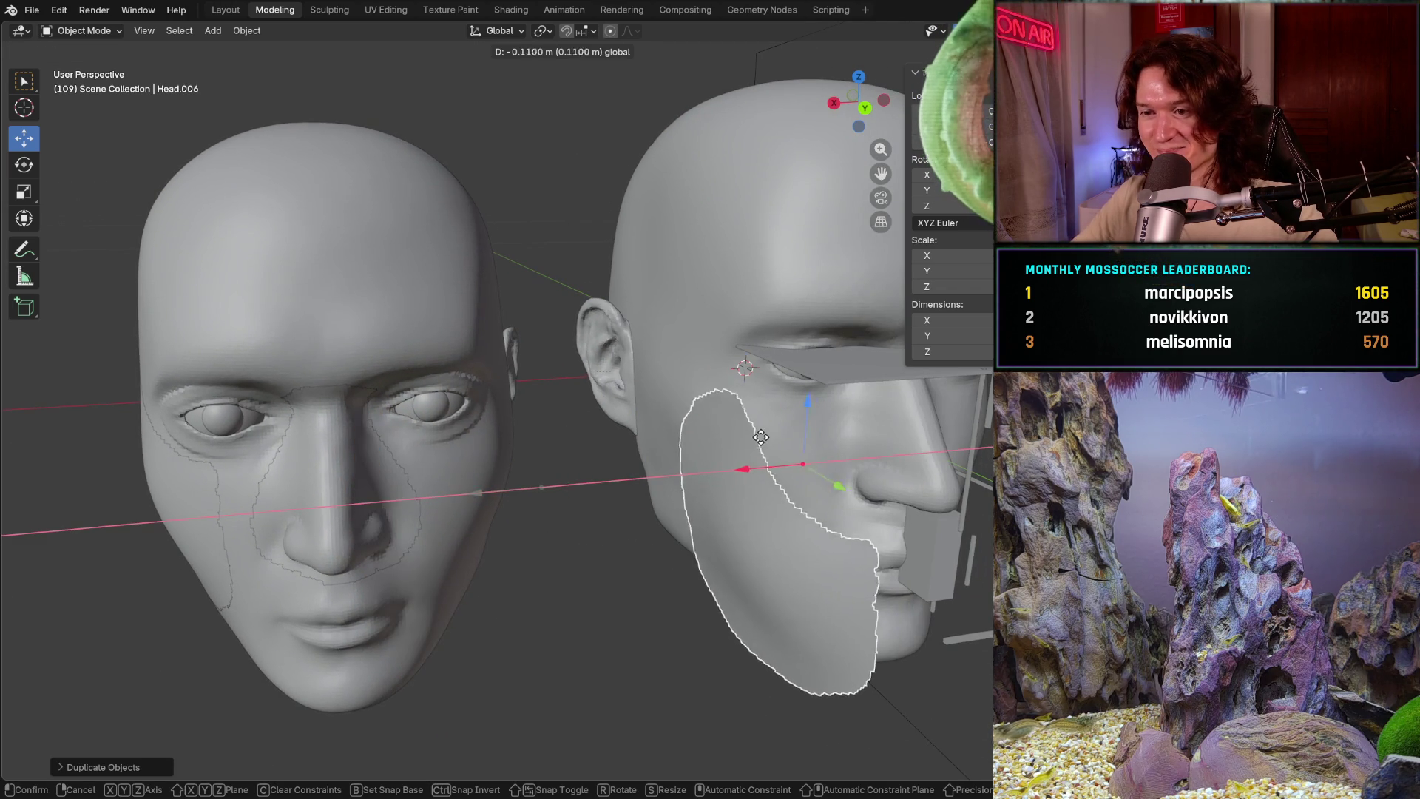
{"action": "left_click", "coordinate": [761, 494]}
{"action": "middle_click_drag", "start_coordinate": [761, 493], "coordinate": [777, 489]}
{"action": "middle_click_drag", "start_coordinate": [662, 412], "coordinate": [823, 469]}
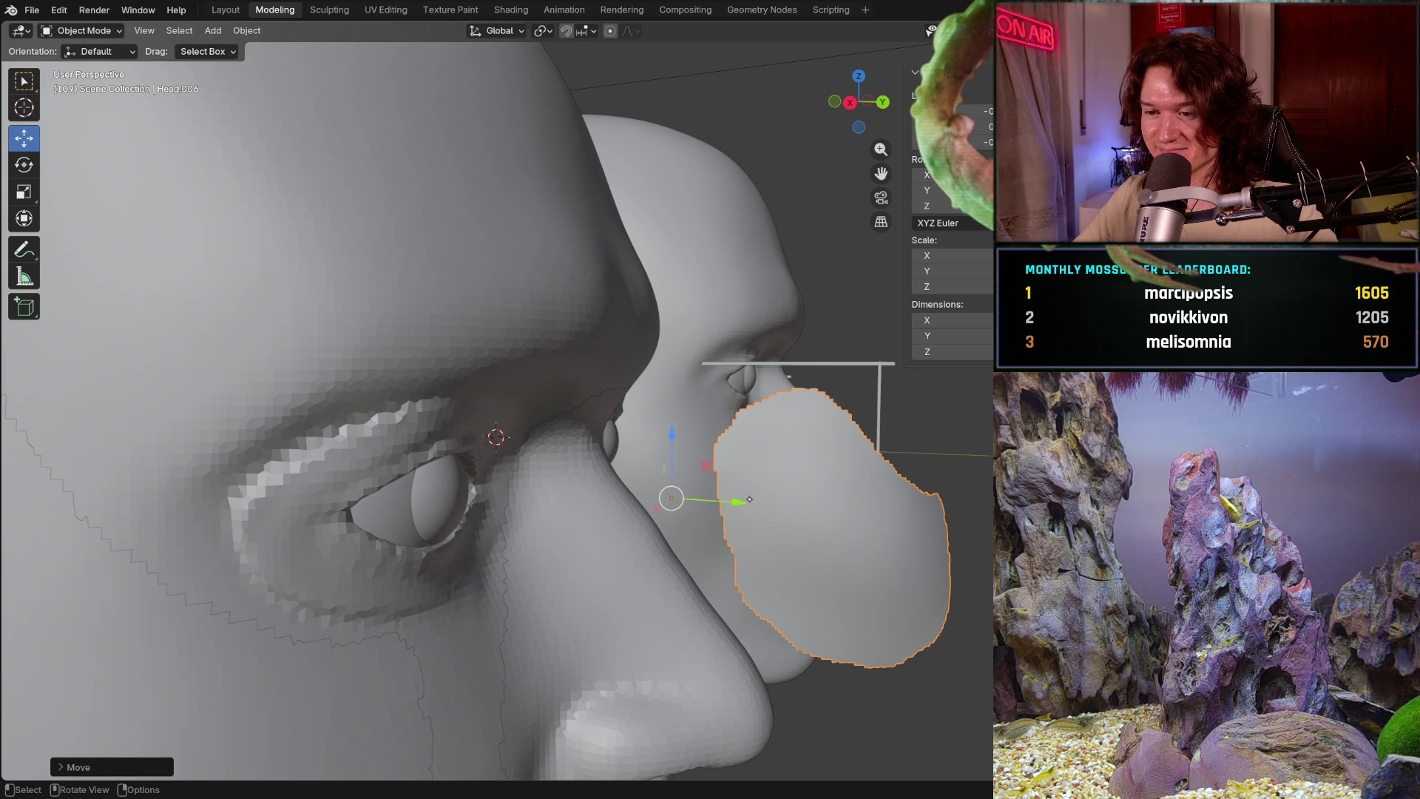
{"action": "mouse_move", "coordinate": [749, 499]}
{"action": "middle_mouse_down"}
{"action": "mouse_move", "coordinate": [565, 481]}
{"action": "mouse_move", "coordinate": [623, 475]}
{"action": "middle_mouse_up"}
{"action": "left_click_drag", "start_coordinate": [636, 486], "coordinate": [602, 488]}
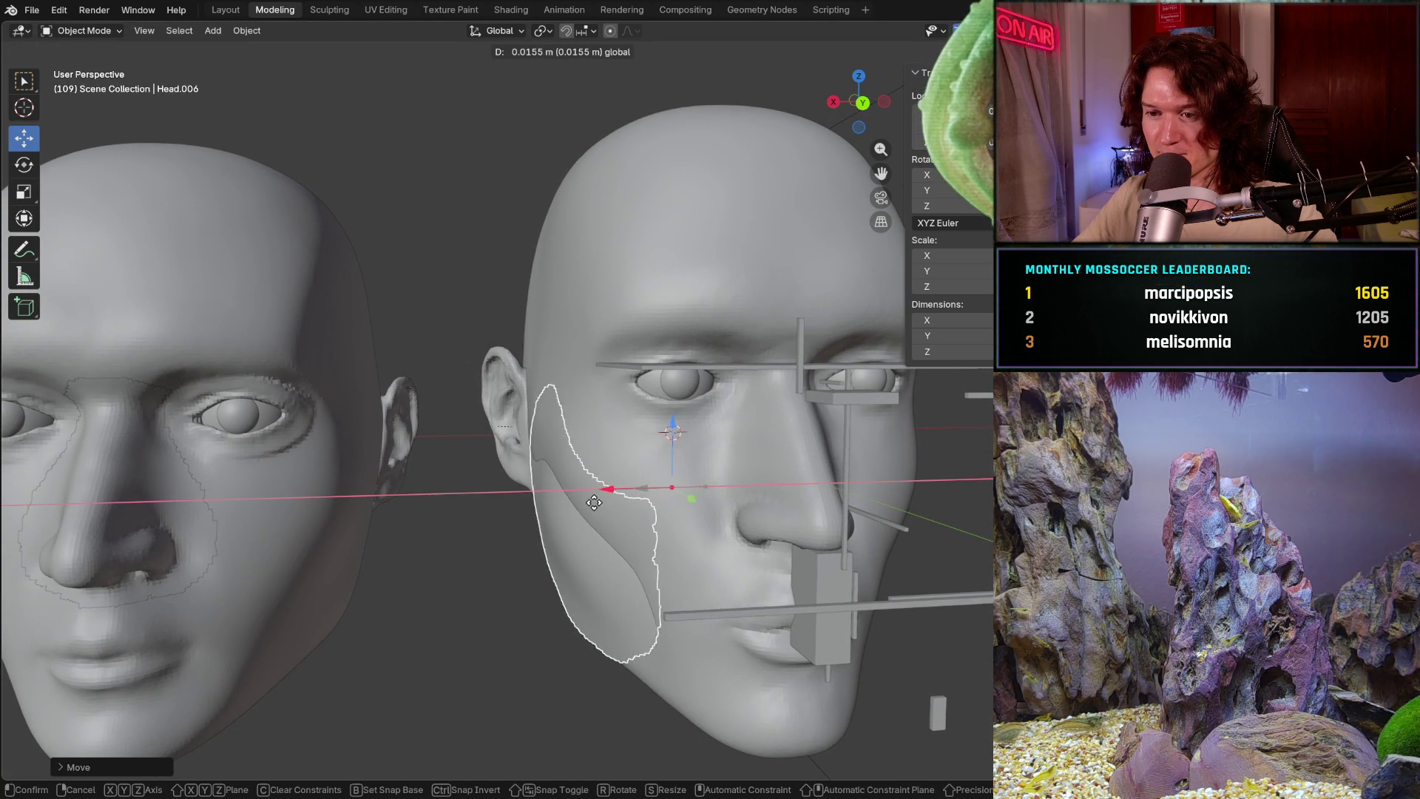
{"action": "left_click_drag", "start_coordinate": [671, 428], "coordinate": [646, 380]}
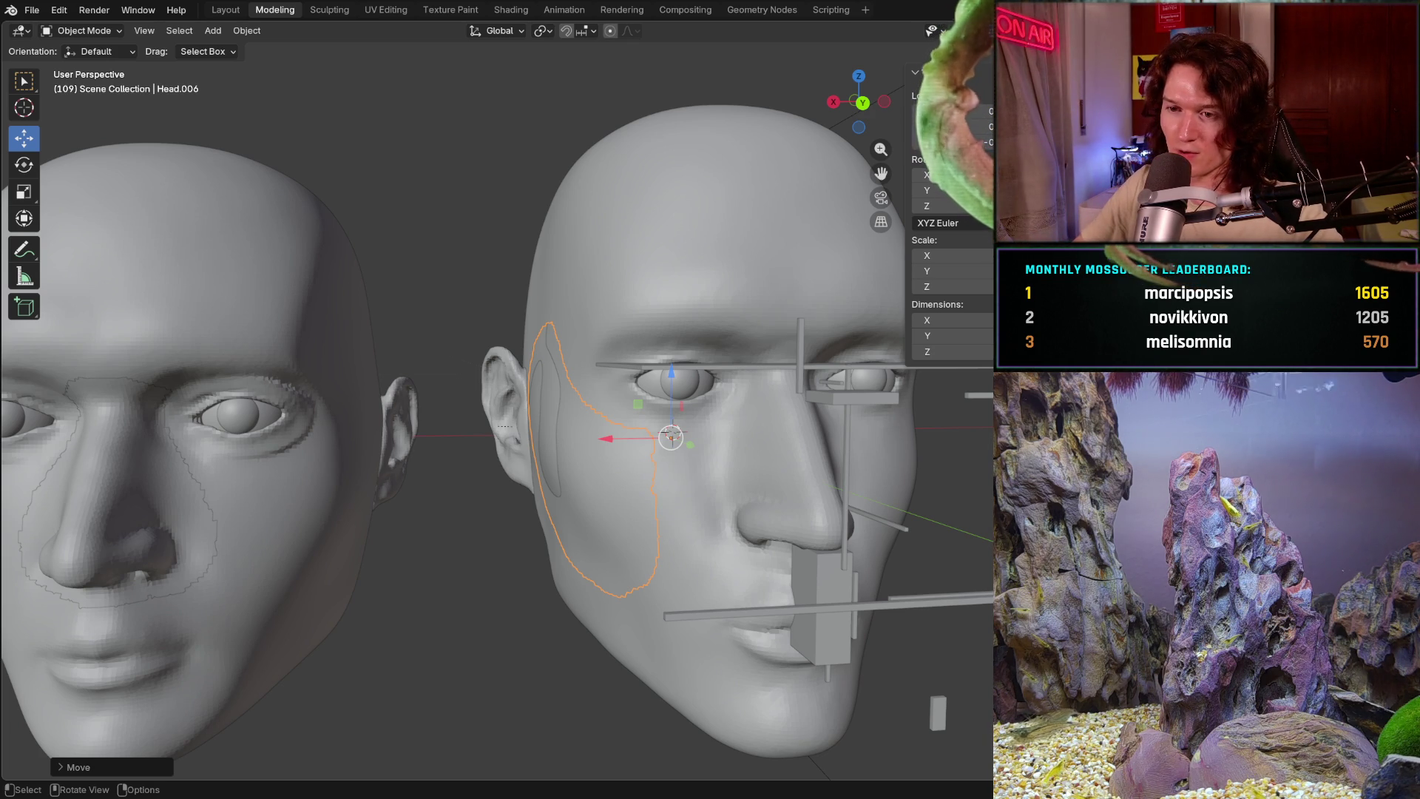
- Shift the patch along Y toward the cheek, checking from the front and cancelling small nudges
{"action": "middle_click_drag", "start_coordinate": [577, 526], "coordinate": [673, 526]}
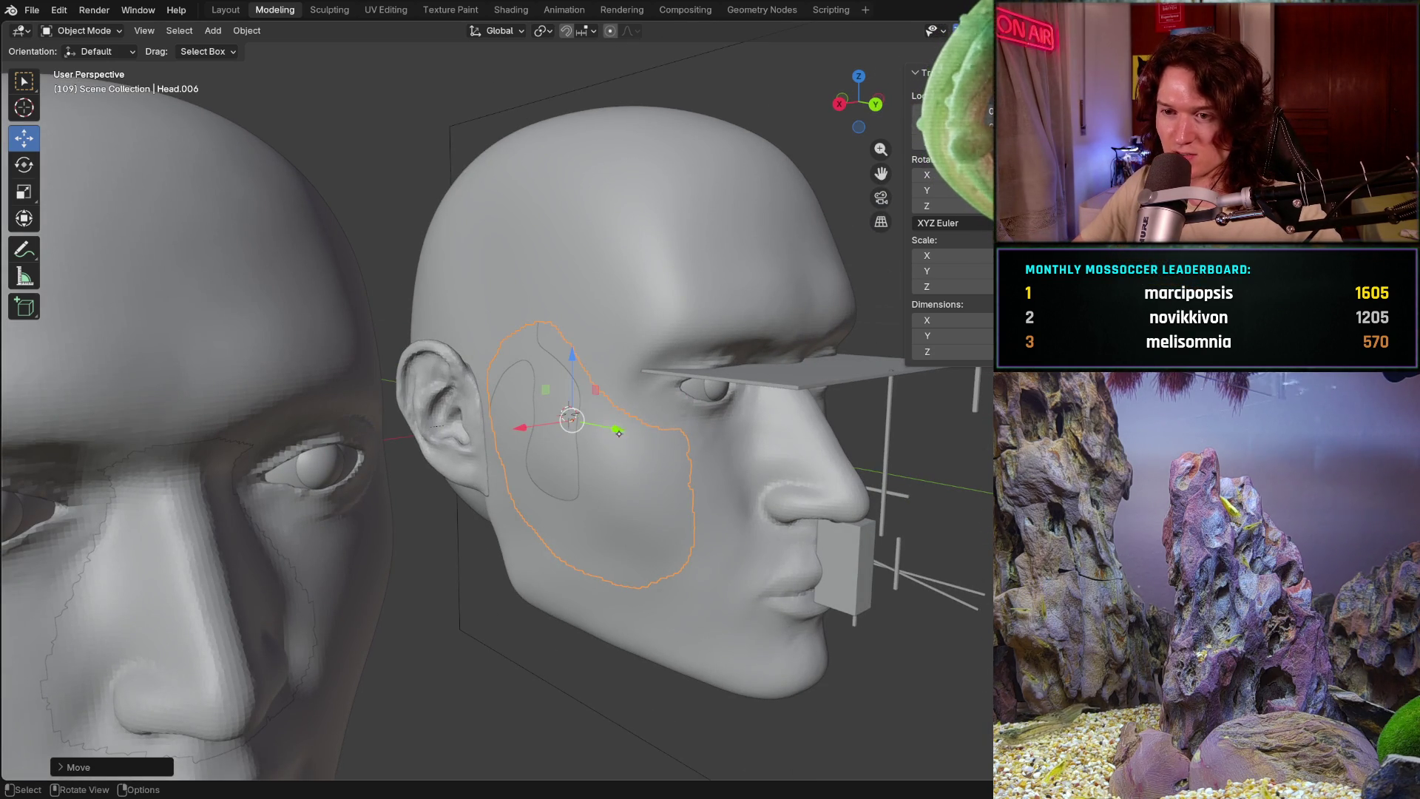
{"action": "left_click_drag", "start_coordinate": [614, 427], "coordinate": [639, 442]}
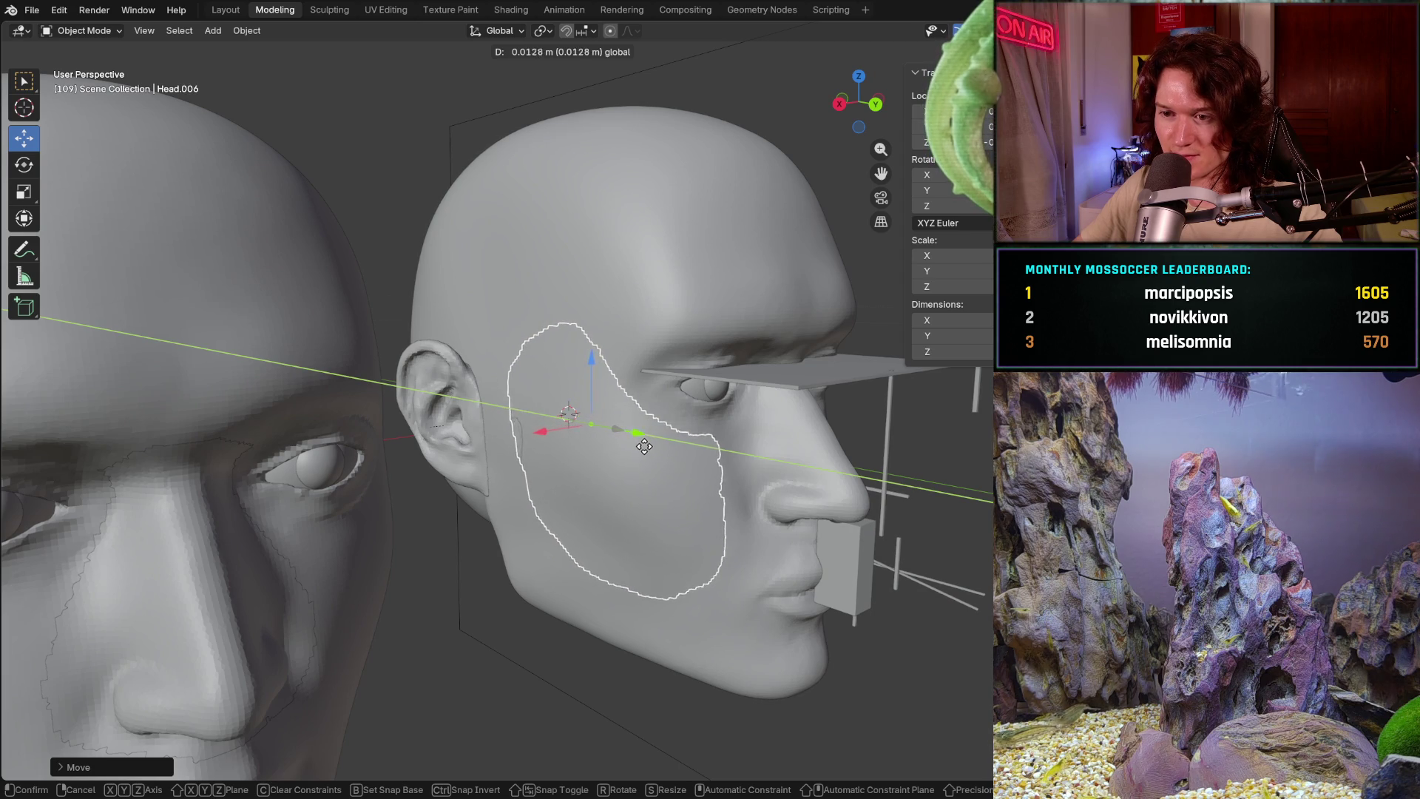
{"action": "left_click_drag", "start_coordinate": [640, 442], "coordinate": [635, 465]}
{"action": "mouse_move", "coordinate": [637, 464]}
{"action": "middle_mouse_down"}
{"action": "mouse_move", "coordinate": [541, 455]}
{"action": "mouse_move", "coordinate": [681, 445]}
{"action": "middle_mouse_up"}
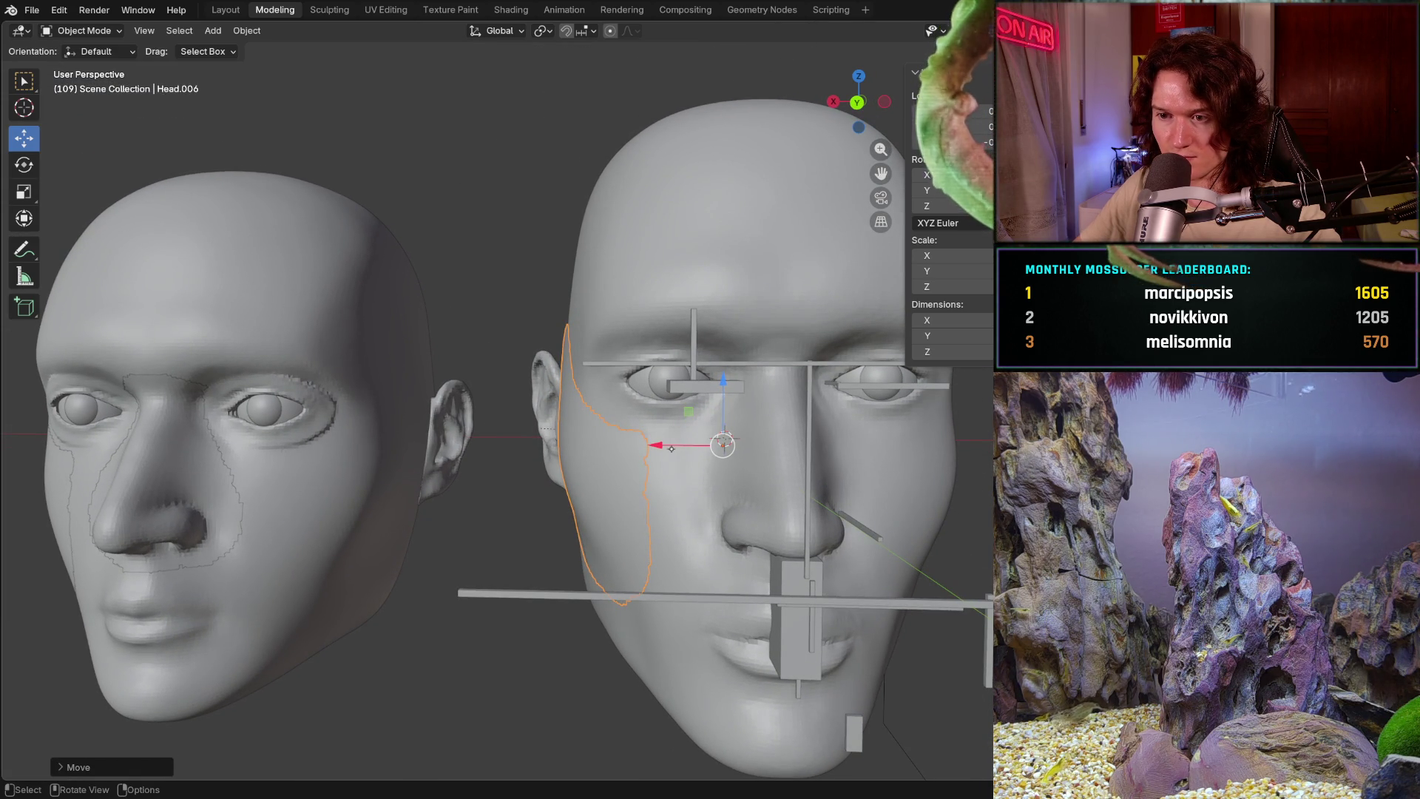
{"action": "key", "text": "g"}
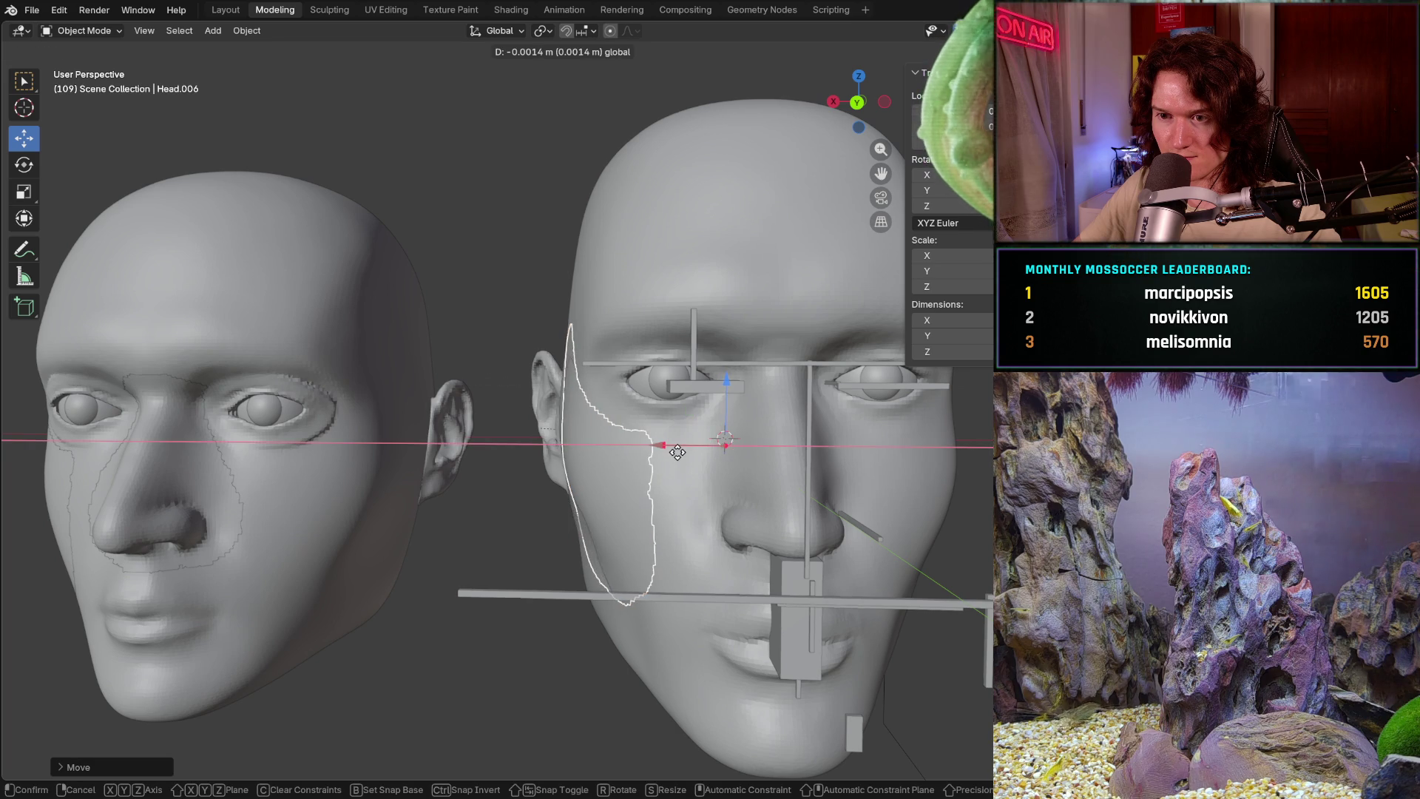
{"action": "key", "text": "Escape"}
{"action": "middle_click_drag", "start_coordinate": [677, 447], "coordinate": [760, 451]}
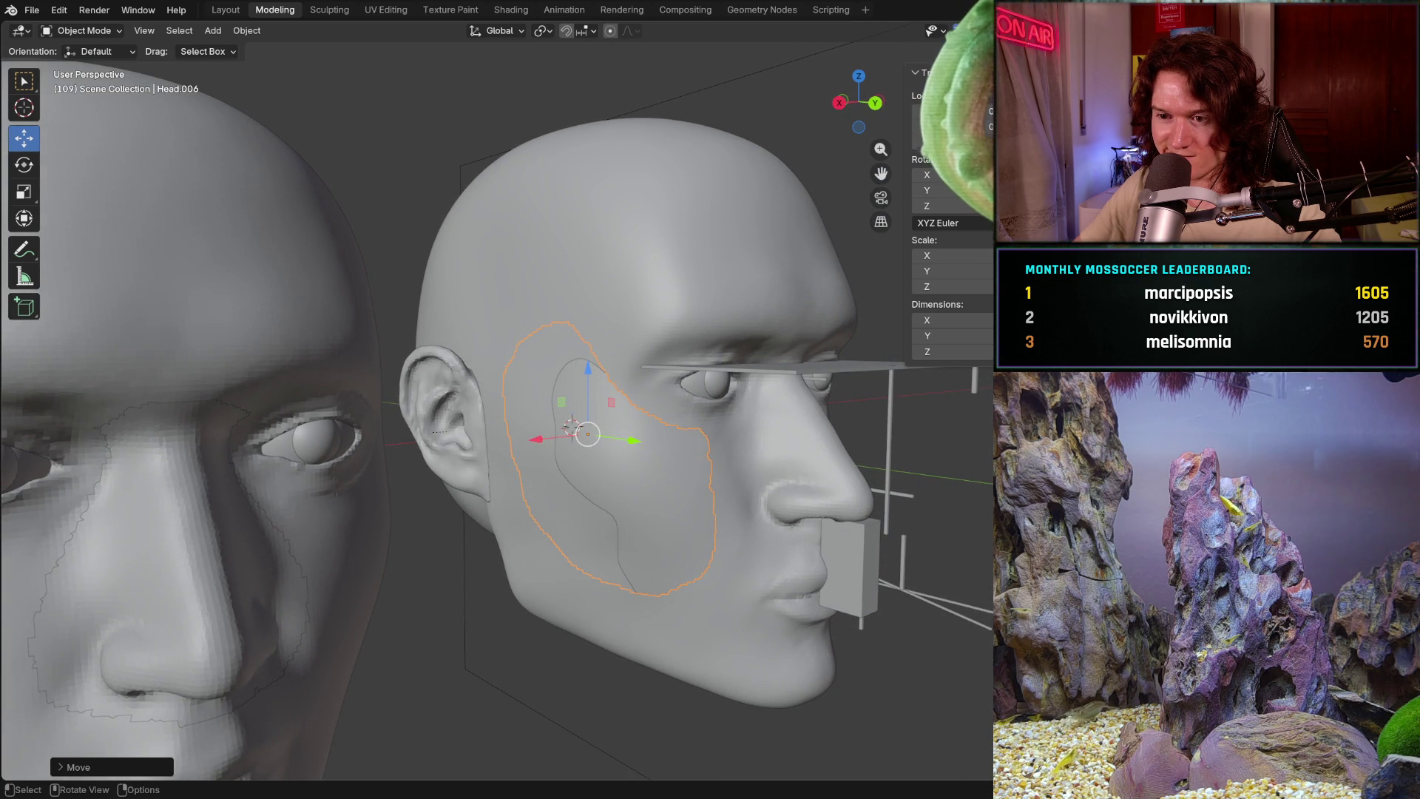
{"action": "key", "text": "g"}
{"action": "key", "text": "y"}
{"action": "key", "text": "Escape"}
- Move the patch along Y while orbiting around the right head to check the fit
{"action": "middle_click_drag", "start_coordinate": [572, 426], "coordinate": [713, 421]}
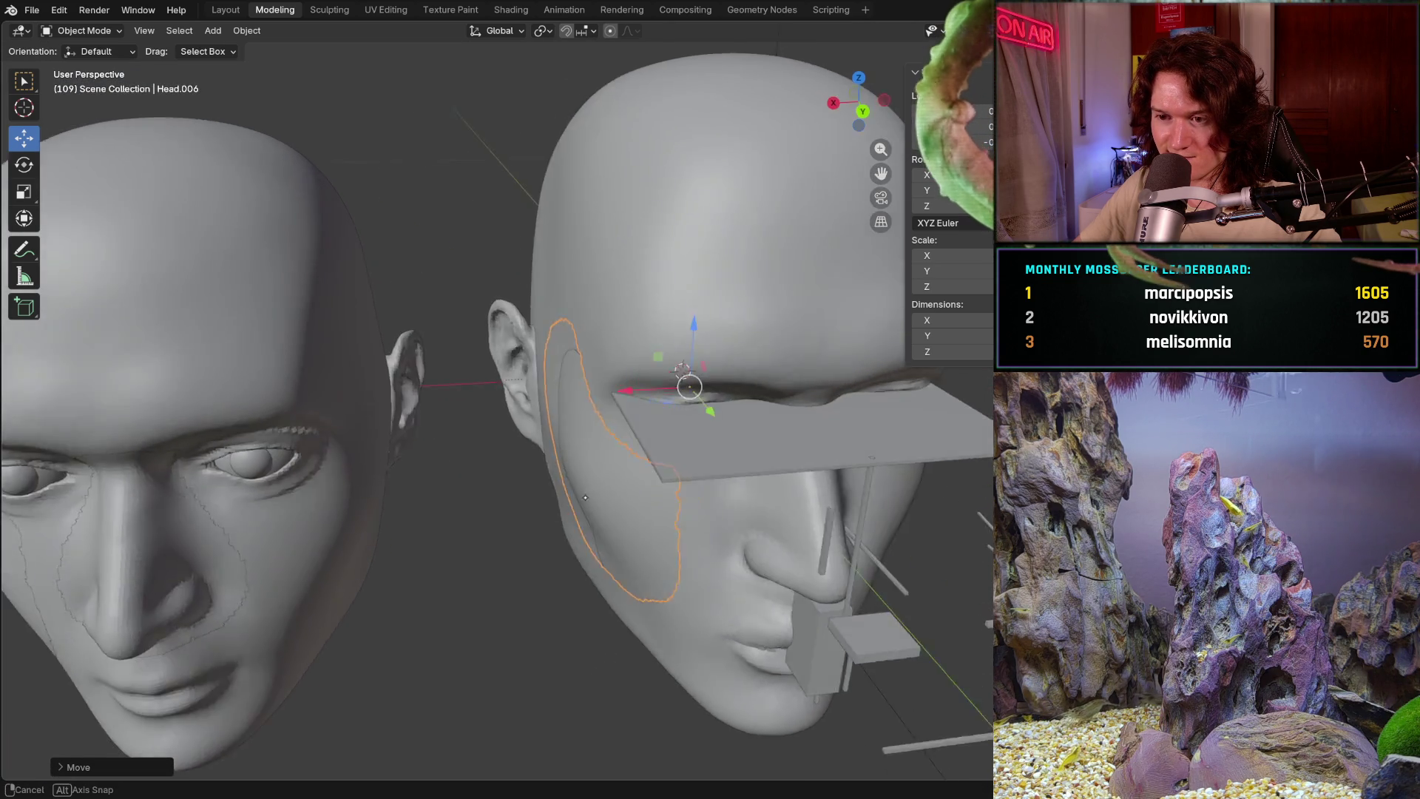
{"action": "mouse_move", "coordinate": [565, 469]}
{"action": "middle_mouse_down"}
{"action": "mouse_move", "coordinate": [483, 473]}
{"action": "mouse_move", "coordinate": [666, 414]}
{"action": "middle_mouse_up"}
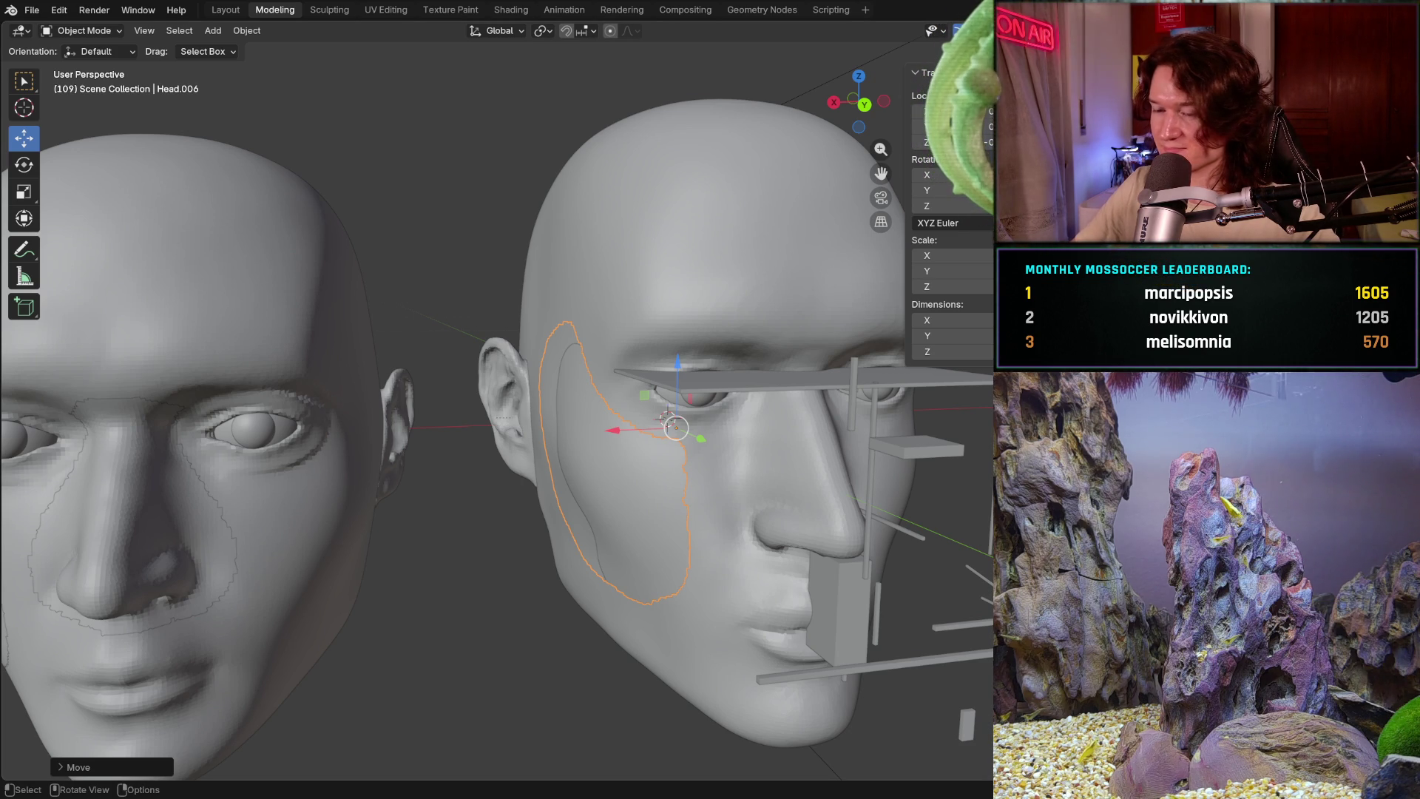
{"action": "mouse_move", "coordinate": [848, 301]}
{"action": "middle_mouse_down"}
{"action": "mouse_move", "coordinate": [695, 523]}
{"action": "mouse_move", "coordinate": [622, 523]}
{"action": "mouse_move", "coordinate": [590, 463]}
{"action": "middle_mouse_up"}
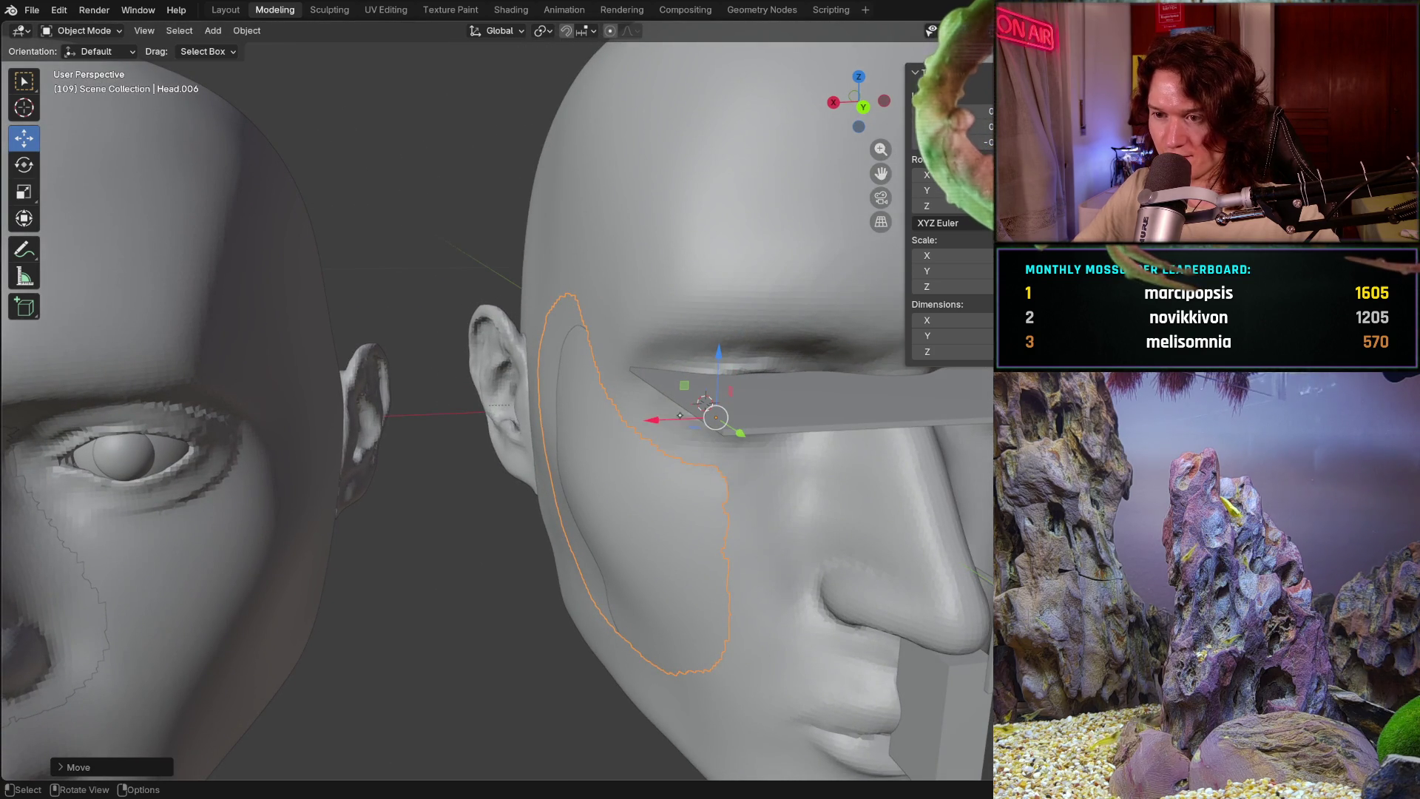
{"action": "left_click_drag", "start_coordinate": [739, 432], "coordinate": [724, 435]}
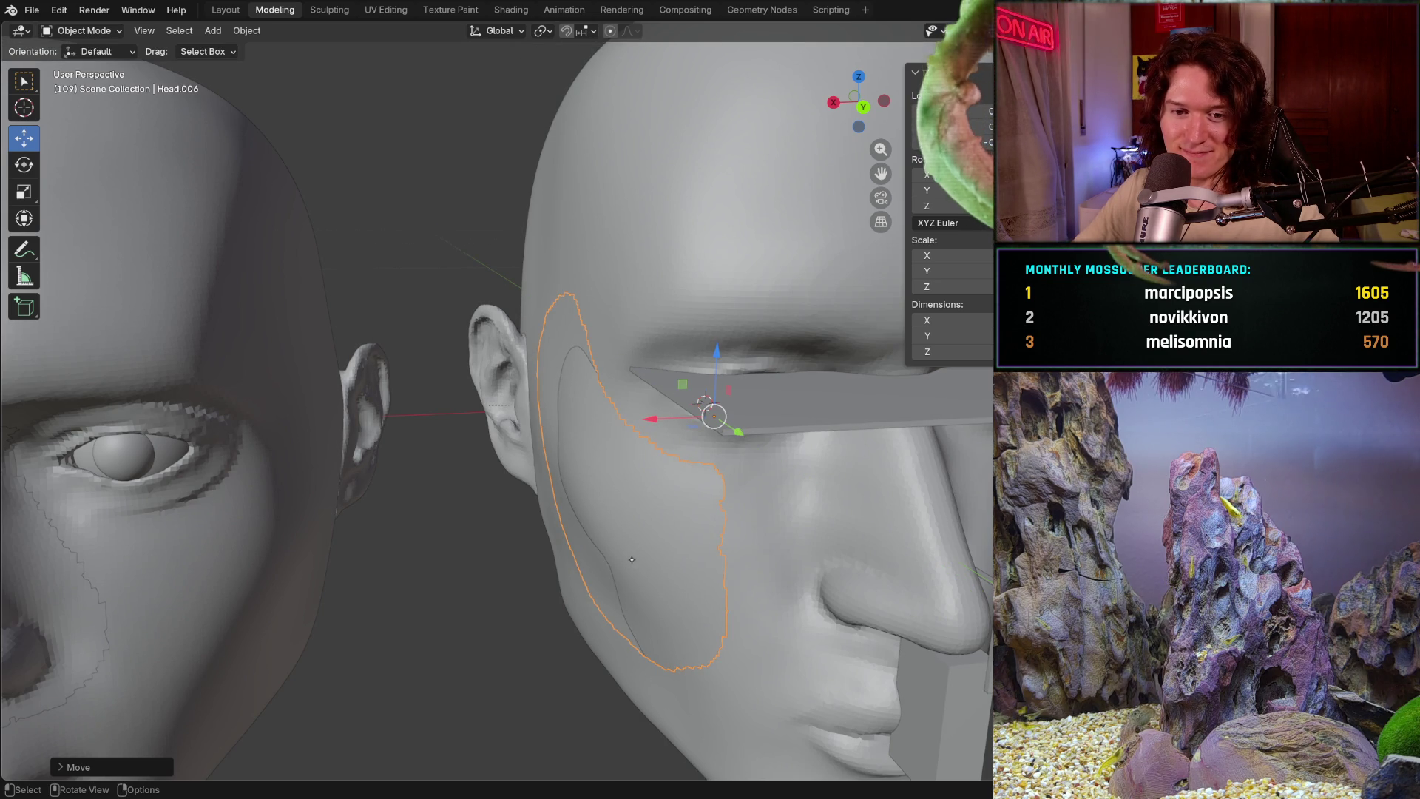
{"action": "middle_click_drag", "start_coordinate": [639, 553], "coordinate": [582, 518]}
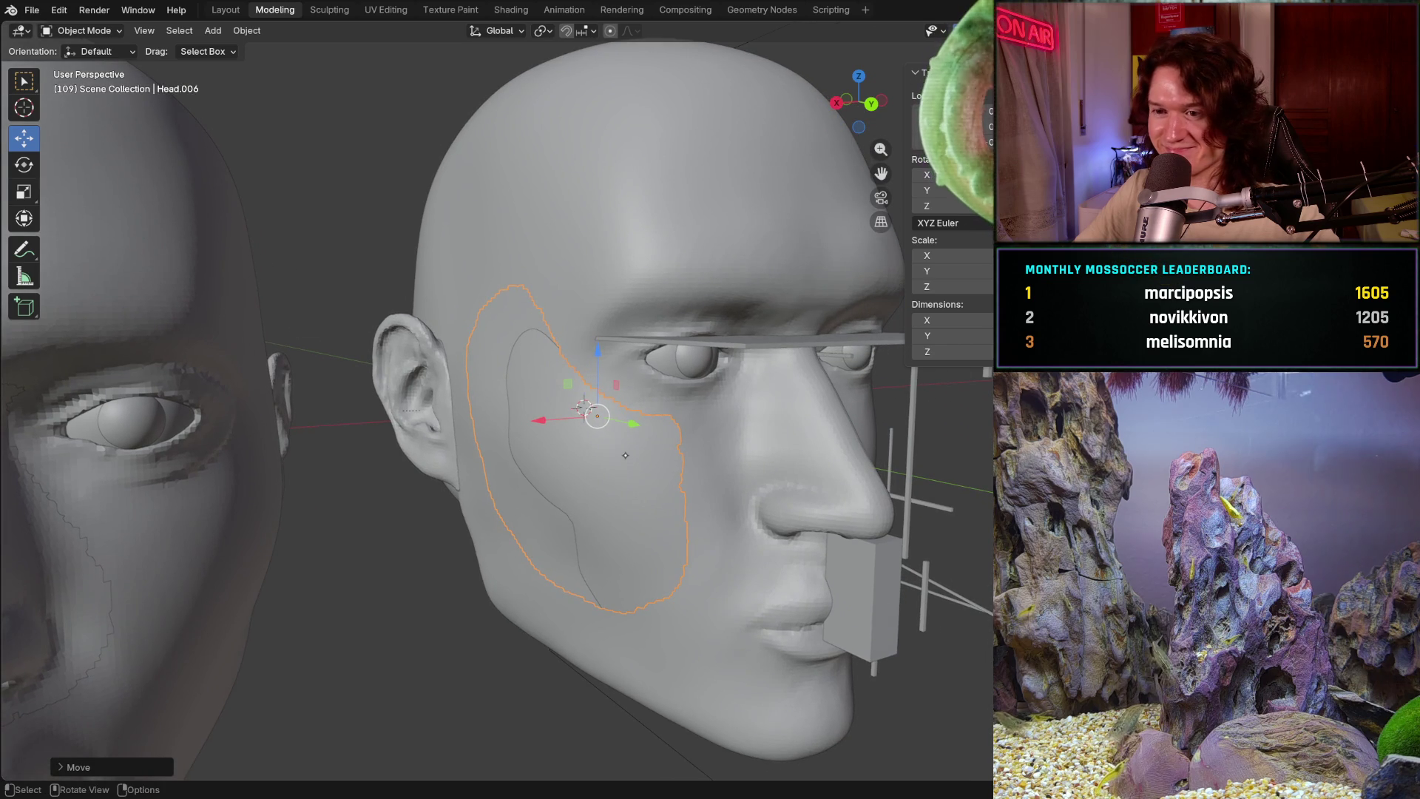
- Push the patch flush against the cheek along Y, then select the middle head
{"action": "left_click_drag", "start_coordinate": [625, 425], "coordinate": [610, 443]}
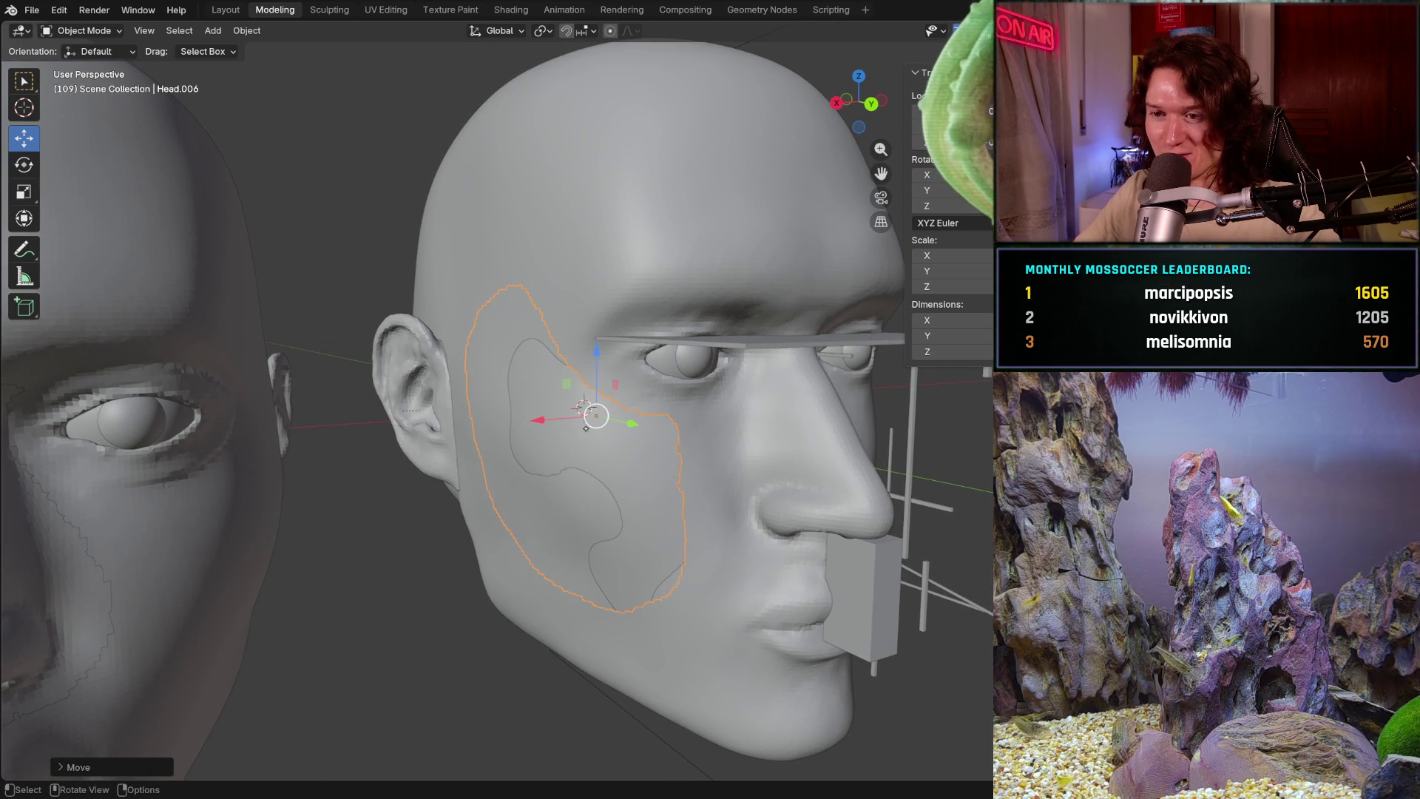
{"action": "mouse_move", "coordinate": [562, 426]}
{"action": "left_mouse_down"}
{"action": "mouse_move", "coordinate": [630, 426]}
{"action": "mouse_move", "coordinate": [633, 442]}
{"action": "left_mouse_up"}
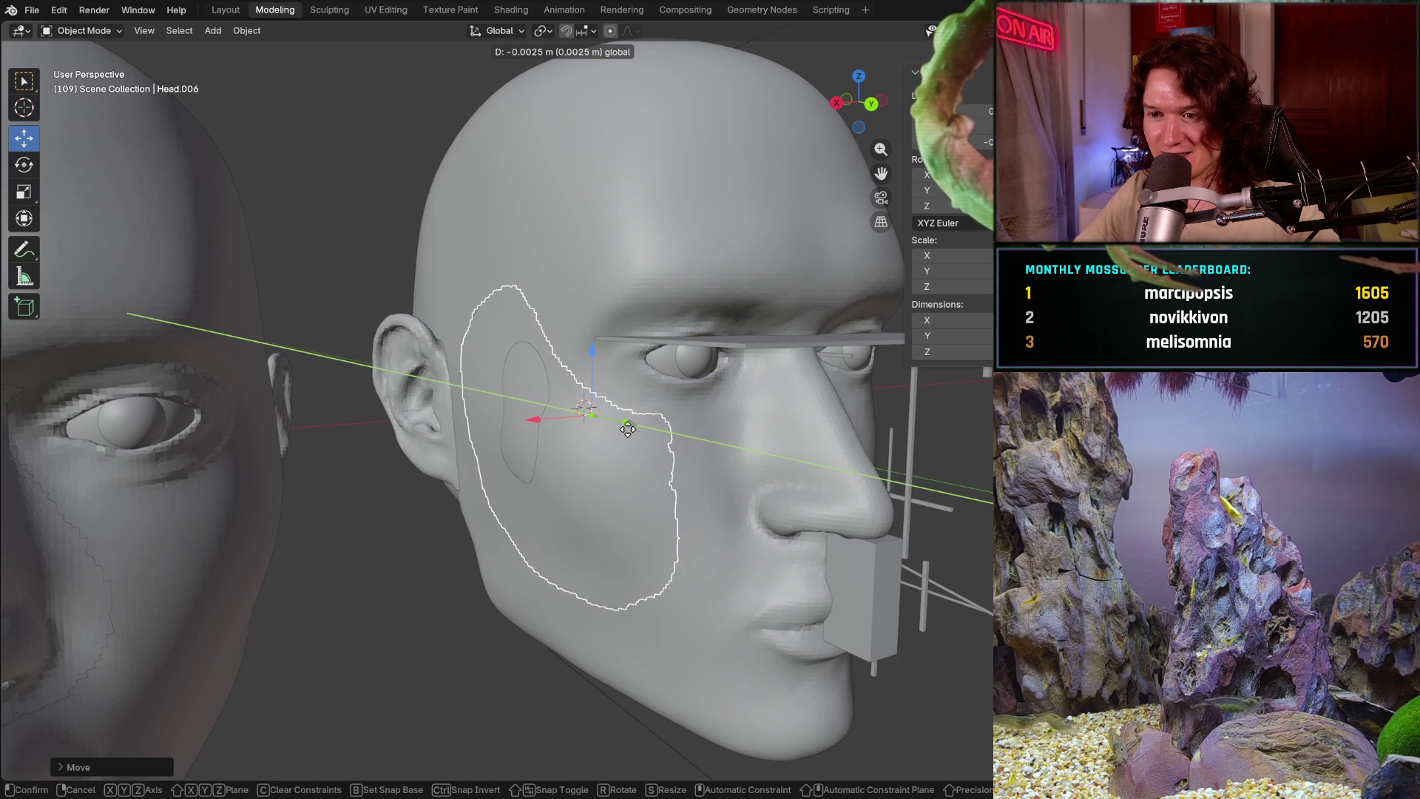
{"action": "mouse_move", "coordinate": [633, 443]}
{"action": "middle_mouse_down"}
{"action": "mouse_move", "coordinate": [627, 492]}
{"action": "mouse_move", "coordinate": [639, 488]}
{"action": "middle_mouse_up"}
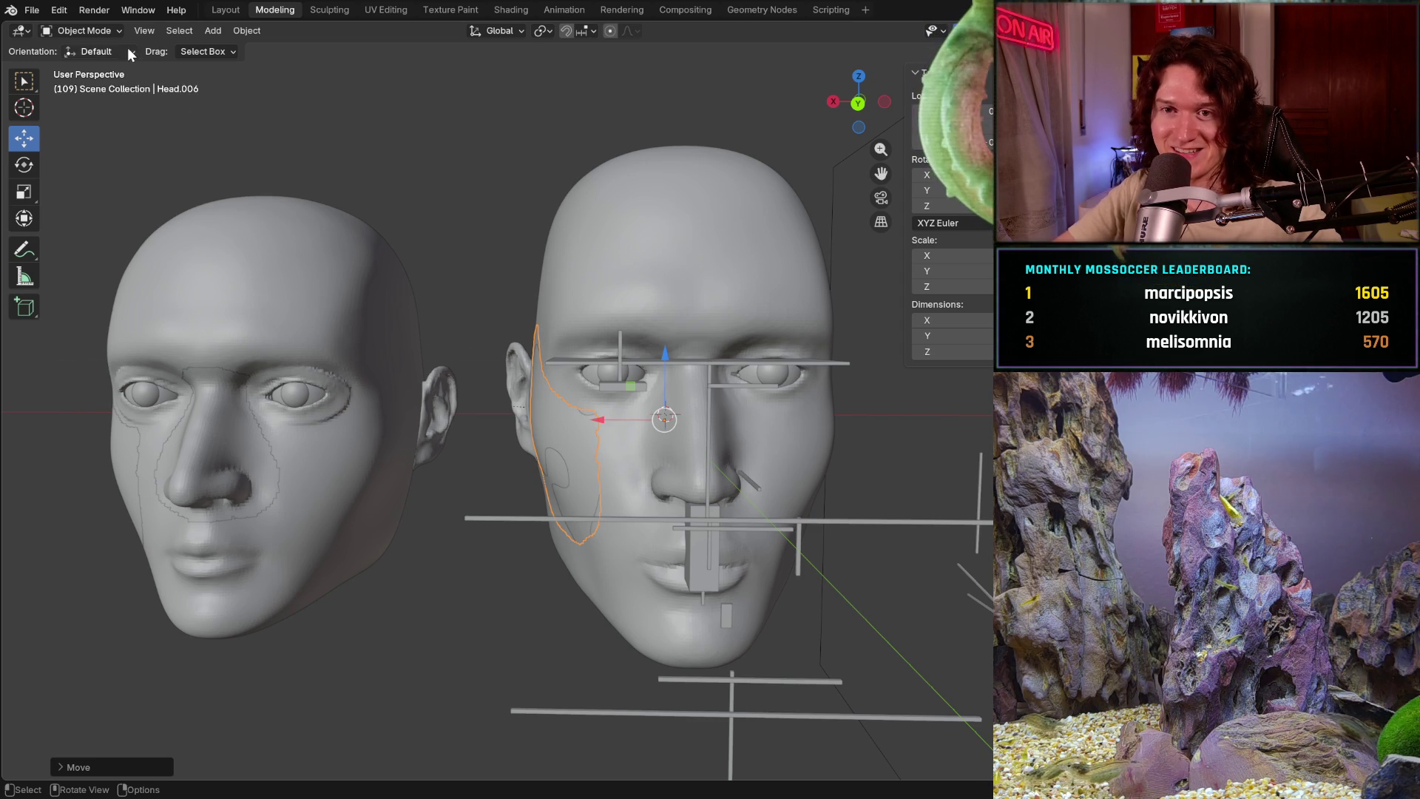
{"action": "left_click", "coordinate": [575, 295]}
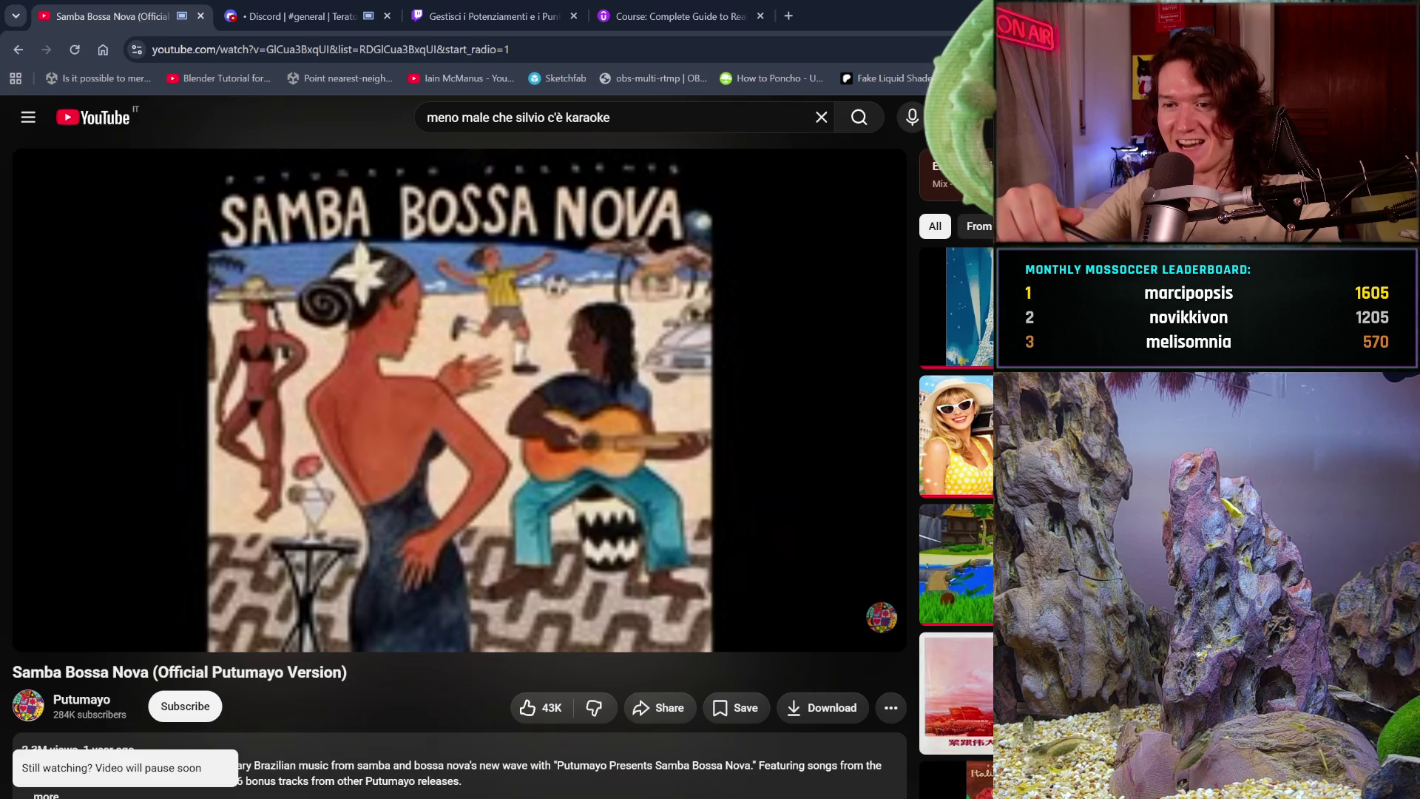
- Open a new browser tab on the Google start page
{"action": "left_click", "coordinate": [797, 12]}
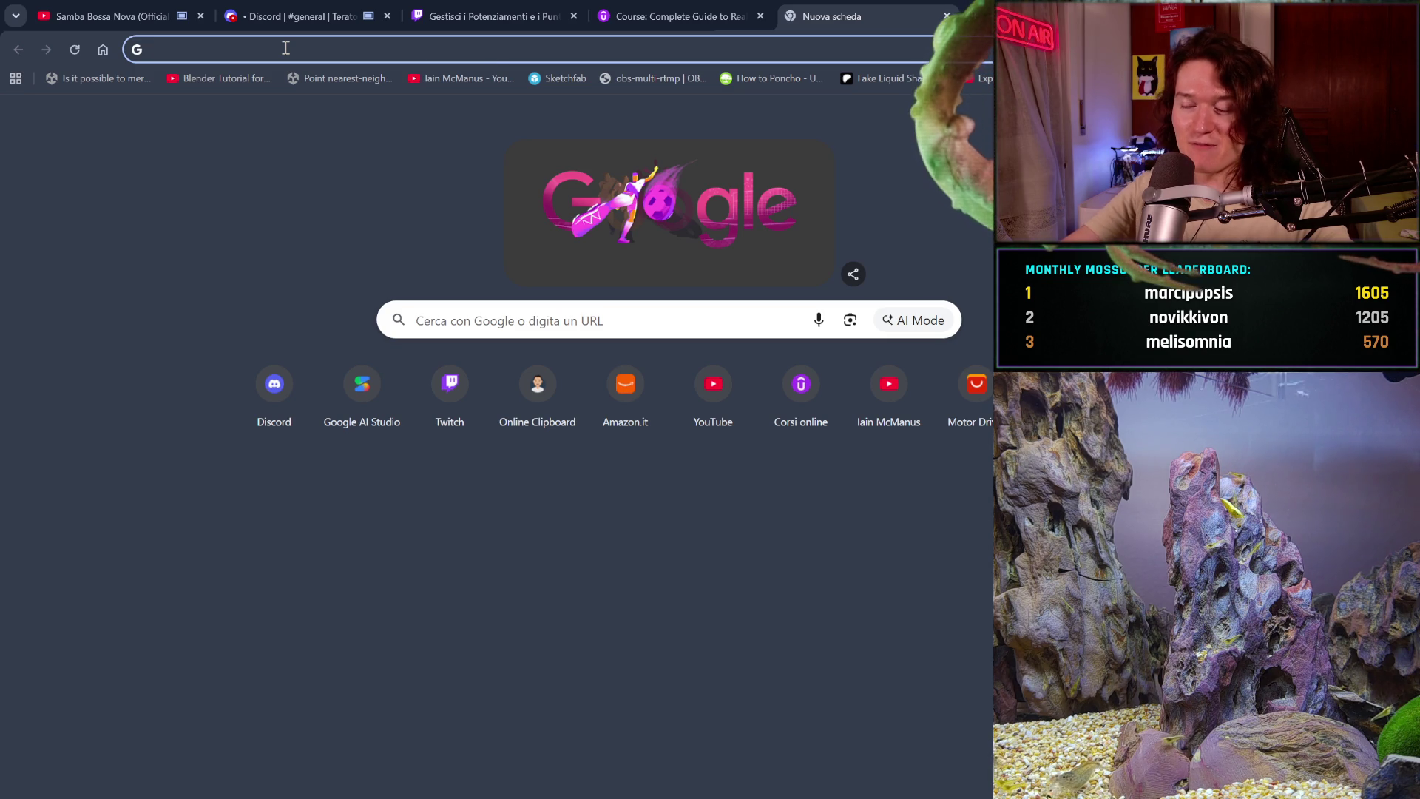
{"action": "type", "text": "m"}
- Search Google for 'the impossible dream man of la mancha', then return to the Samba Bossa Nova tab
{"action": "key", "text": "BackSpace"}
{"action": "key", "text": "BackSpace"}
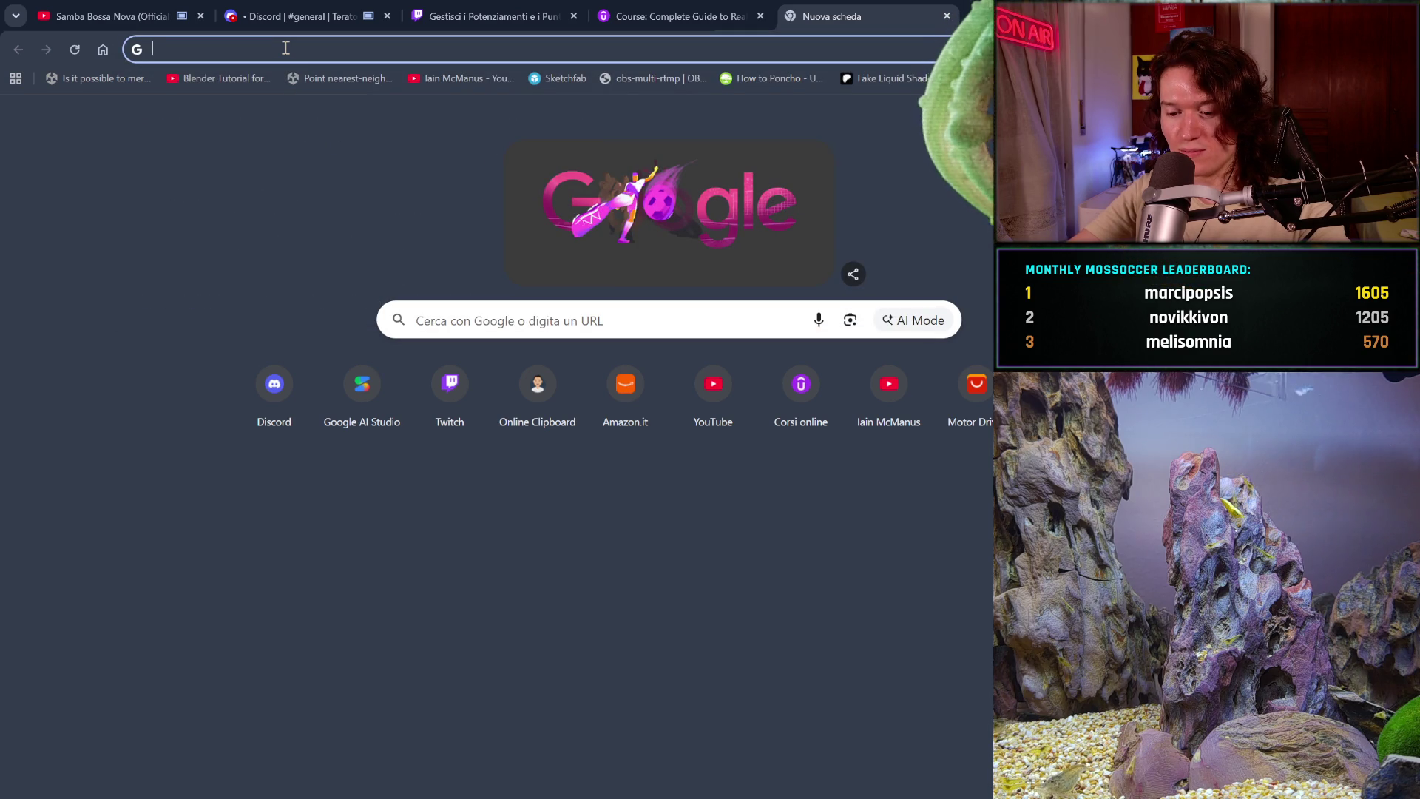
{"action": "type", "text": "the"}
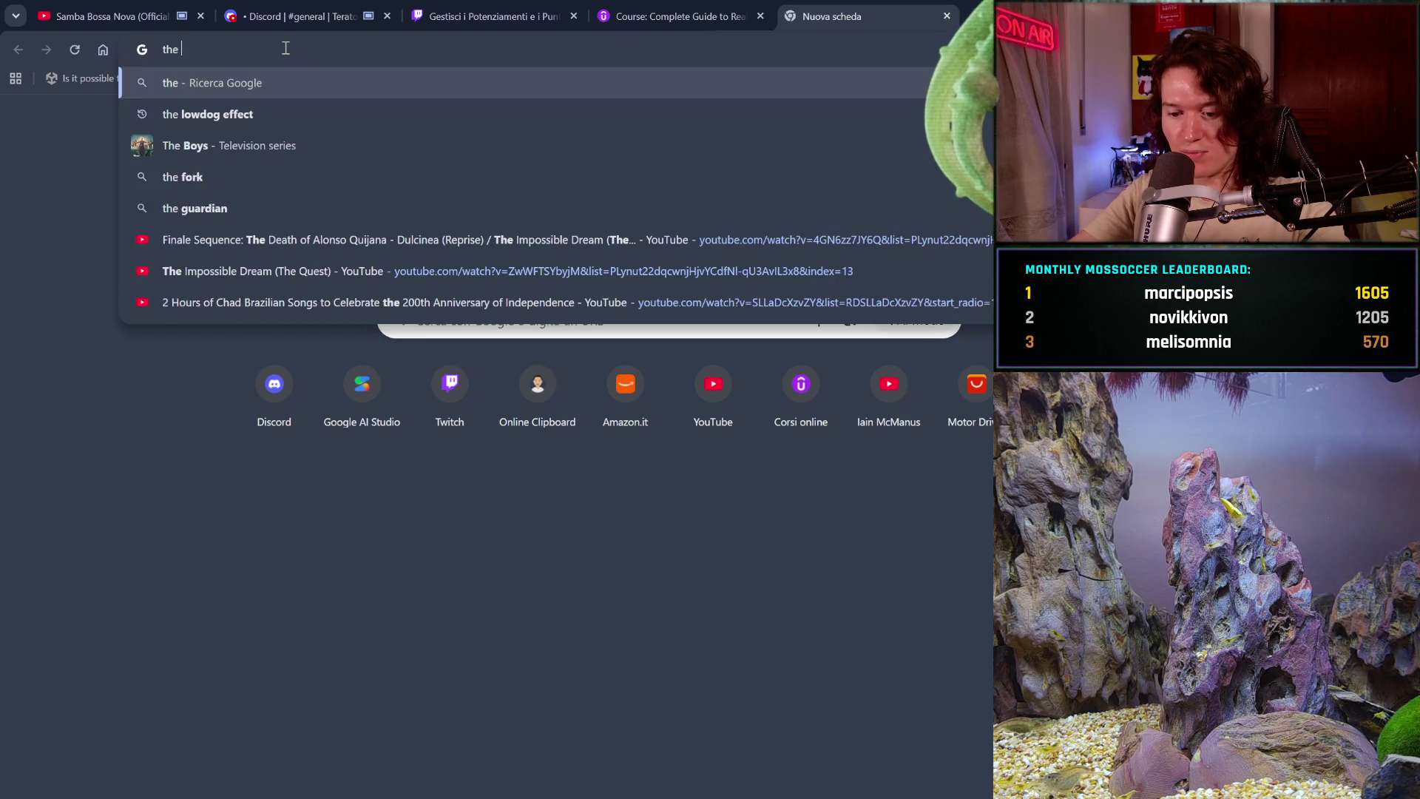
{"action": "type", "text": " impossible"}
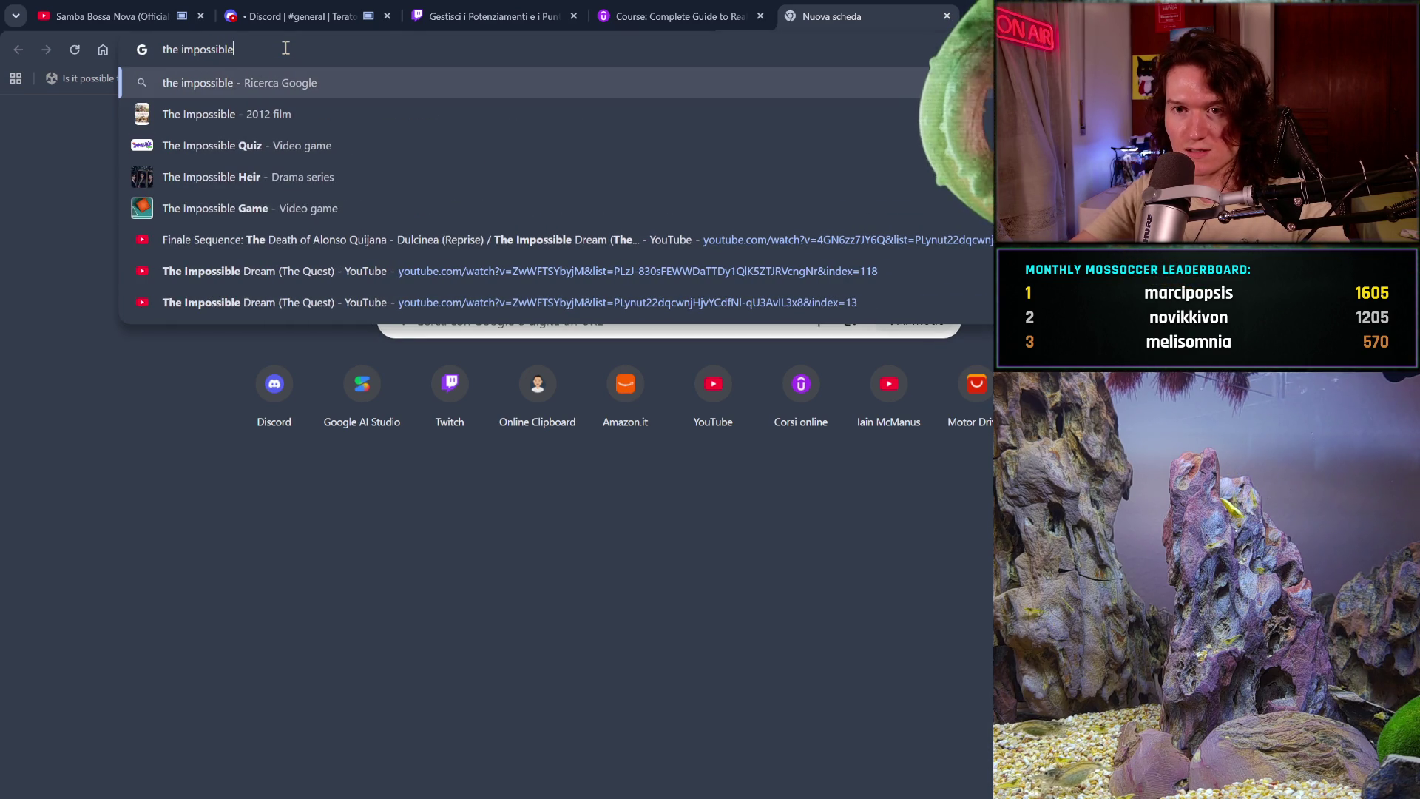
{"action": "type", "text": " dream"}
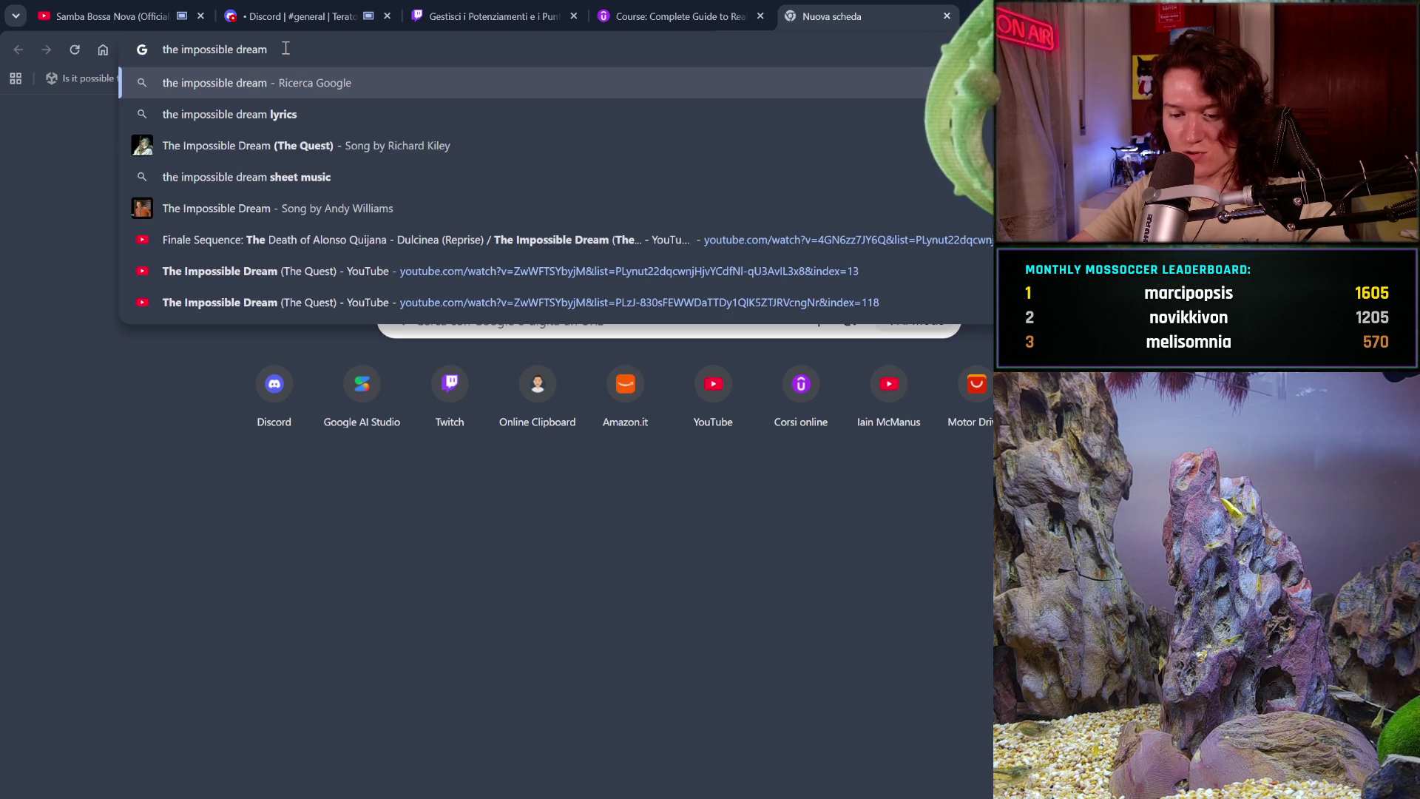
{"action": "type", "text": " man of la"}
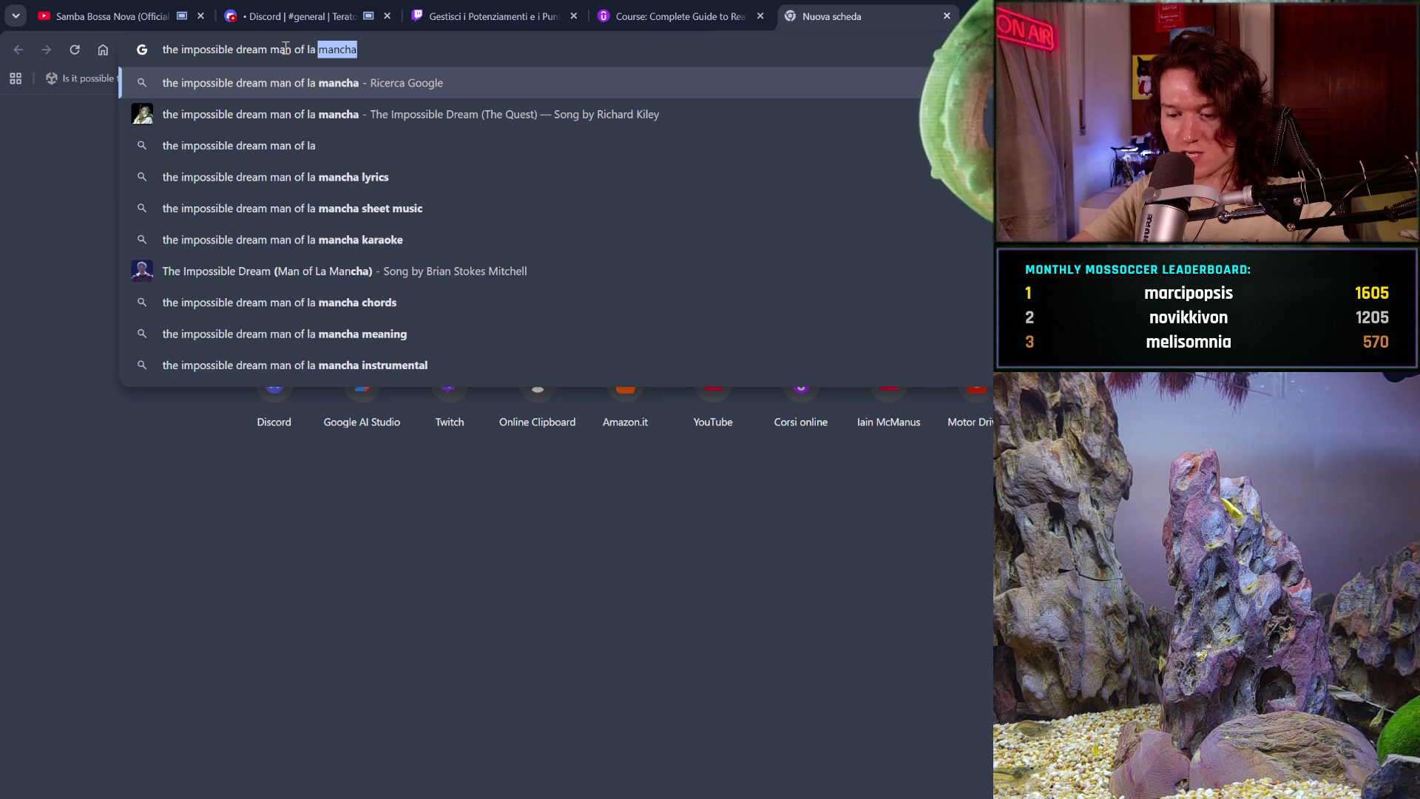
{"action": "type", "text": " mancha"}
{"action": "key", "text": "Return"}
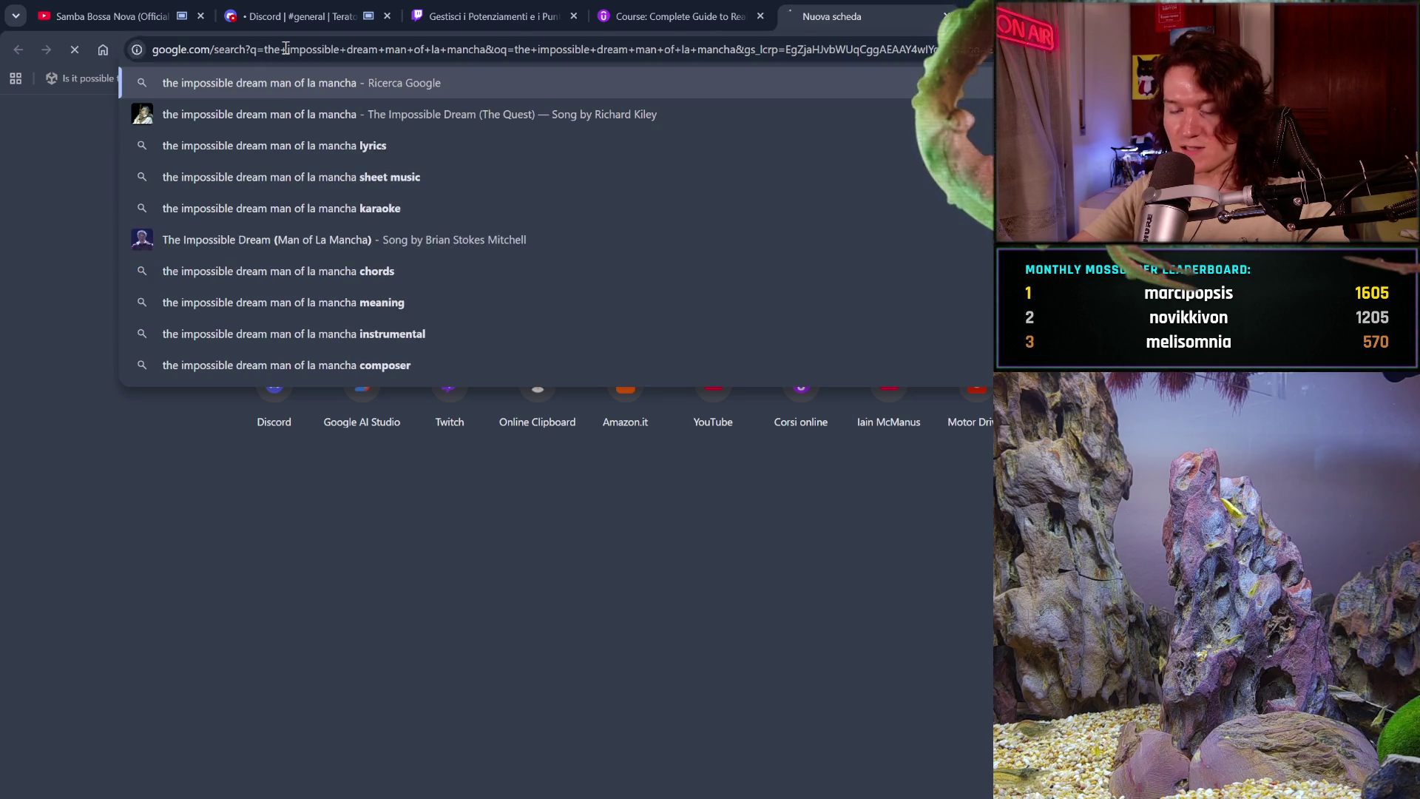
{"action": "scroll", "coordinate": [430, 477], "scroll_direction": "down", "scroll_amount": 2}
{"action": "scroll", "coordinate": [430, 477], "scroll_direction": "down", "scroll_amount": 1}
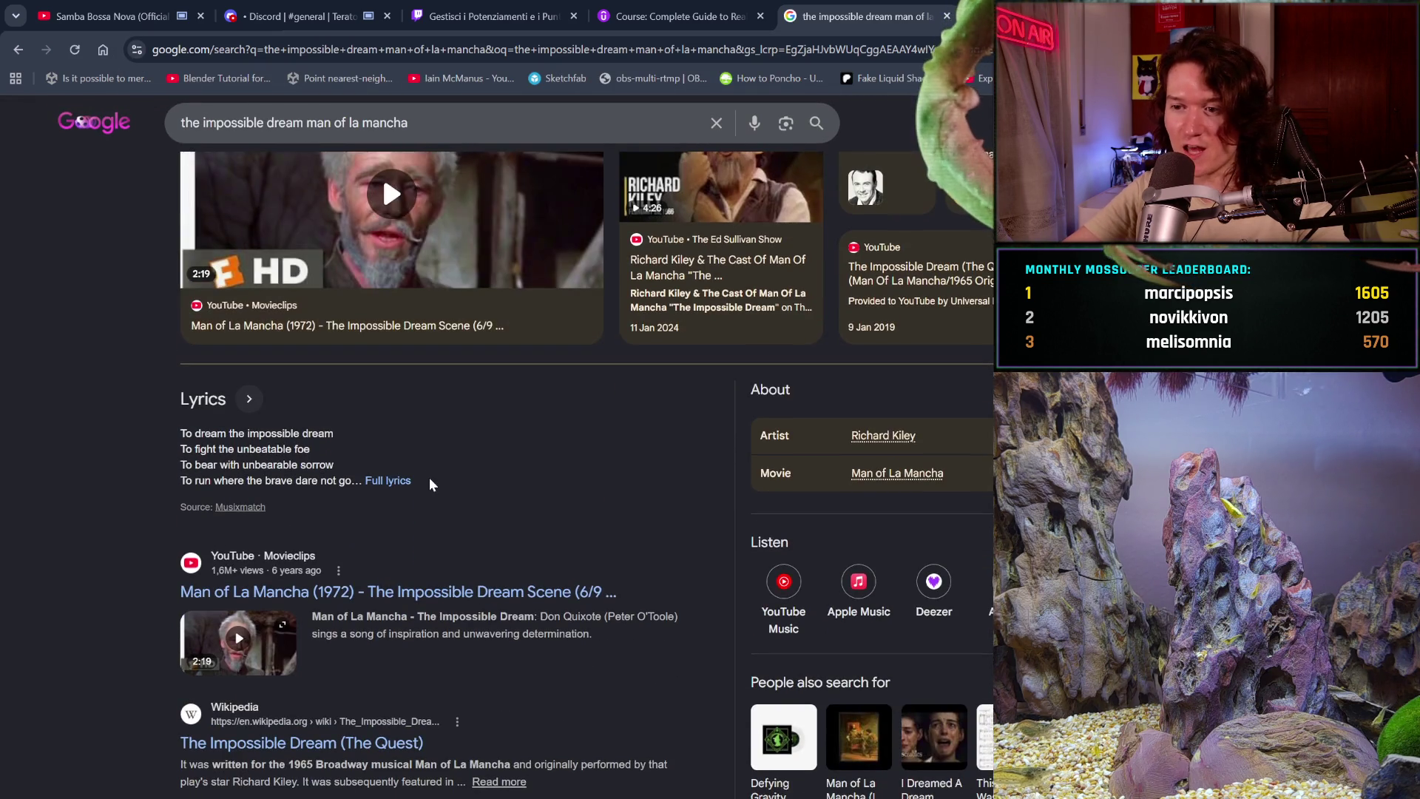
{"action": "scroll", "coordinate": [429, 477], "scroll_direction": "down", "scroll_amount": 2}
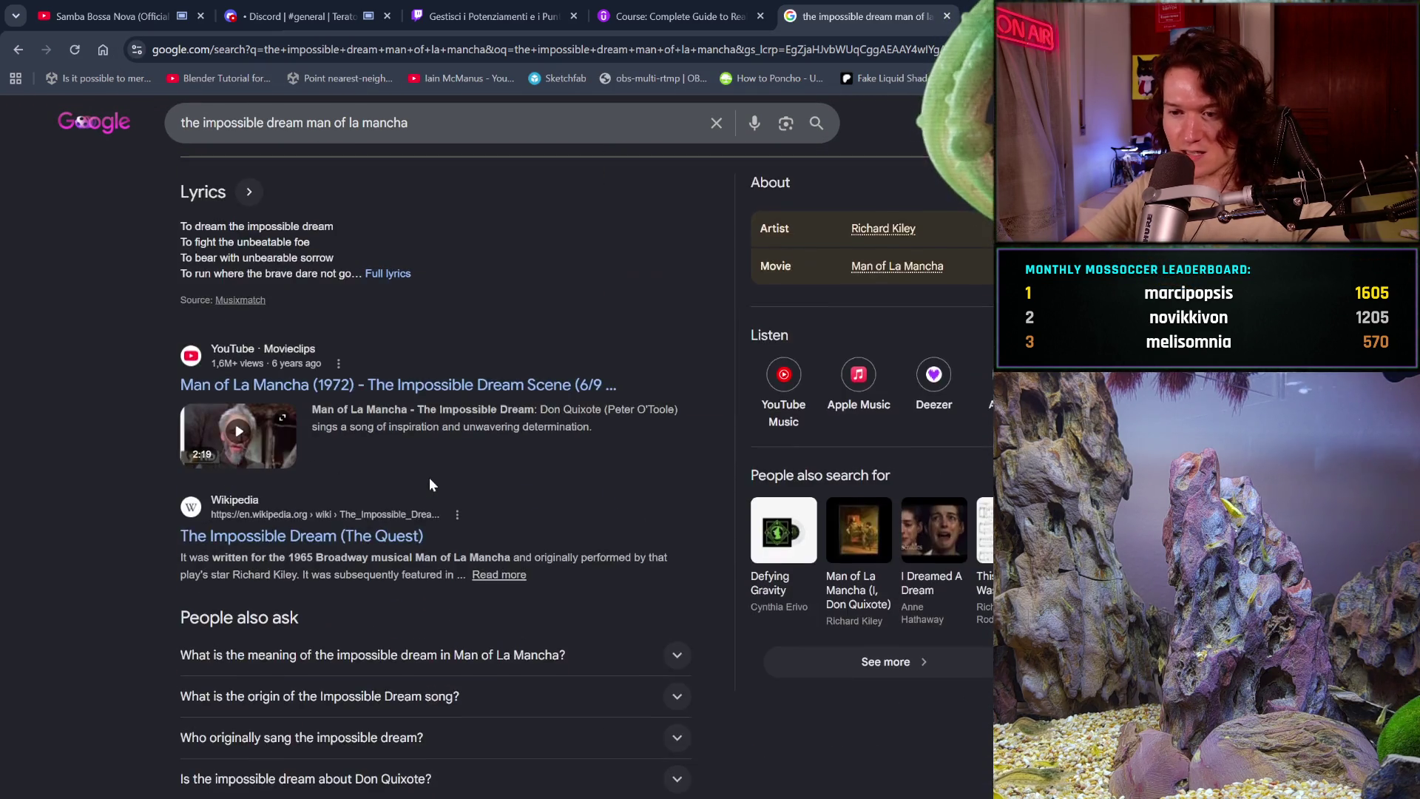
{"action": "scroll", "coordinate": [430, 477], "scroll_direction": "down", "scroll_amount": 4}
{"action": "scroll", "coordinate": [430, 477], "scroll_direction": "up", "scroll_amount": 7}
{"action": "scroll", "coordinate": [429, 477], "scroll_direction": "down", "scroll_amount": 5}
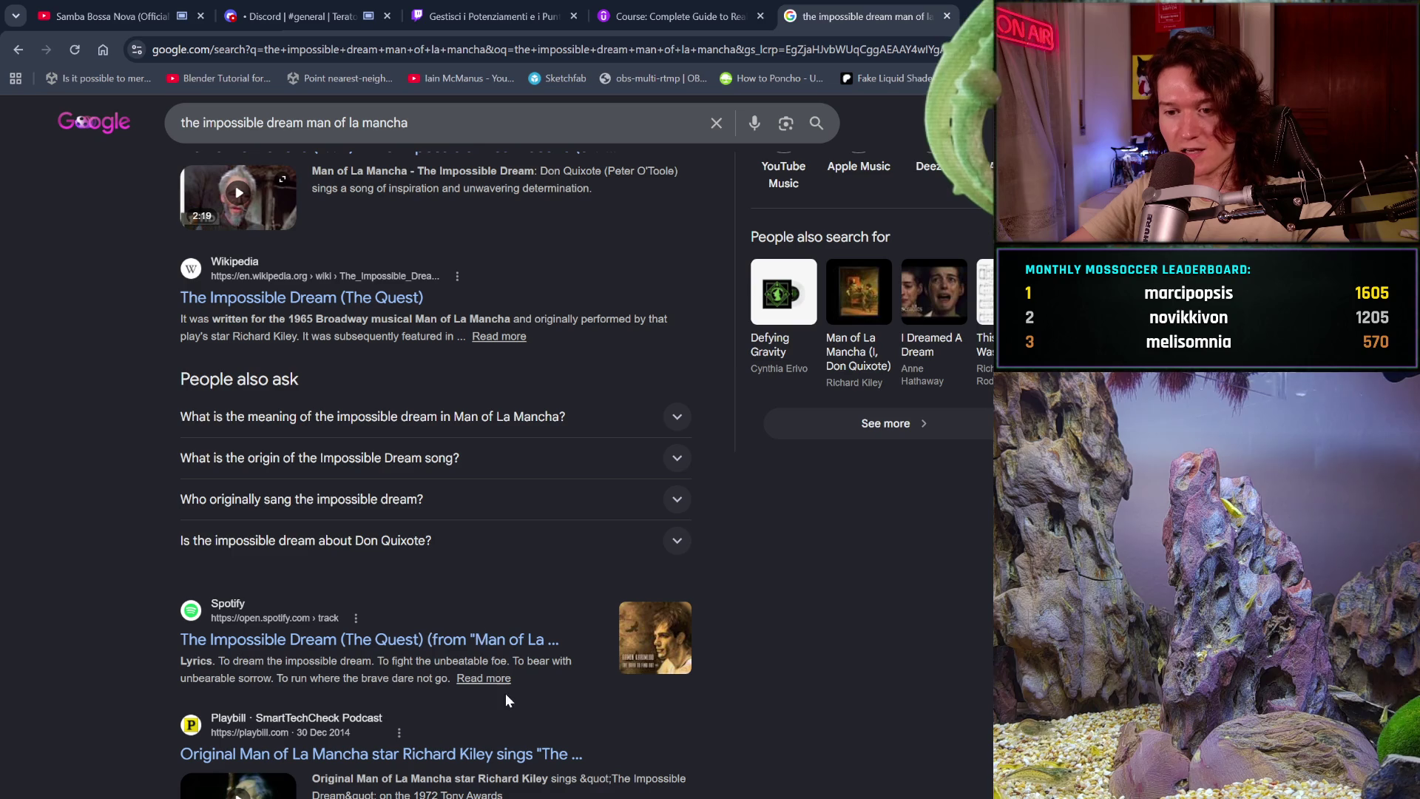
{"action": "scroll", "coordinate": [539, 416], "scroll_direction": "down", "scroll_amount": 1}
{"action": "scroll", "coordinate": [541, 419], "scroll_direction": "up", "scroll_amount": 6}
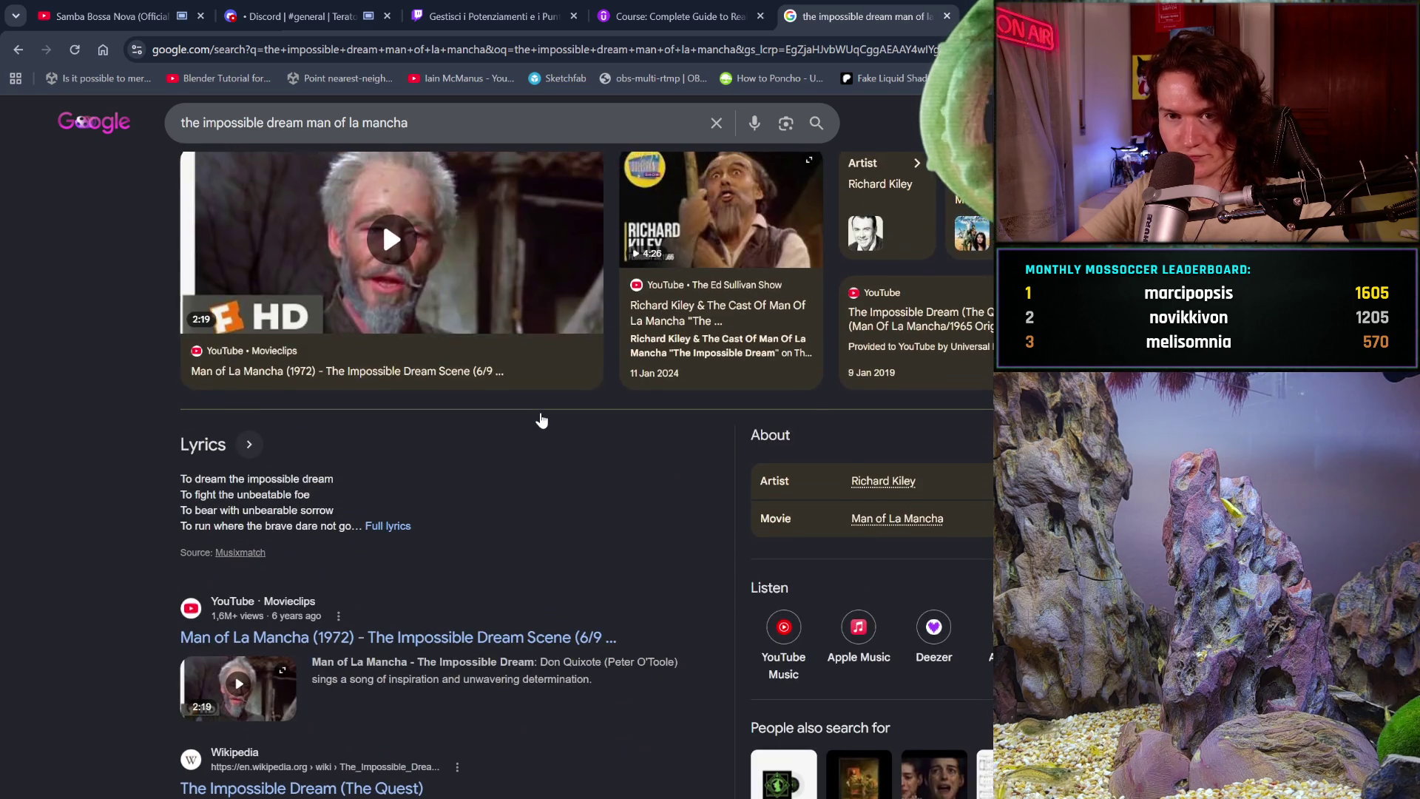
{"action": "left_click", "coordinate": [122, 16]}
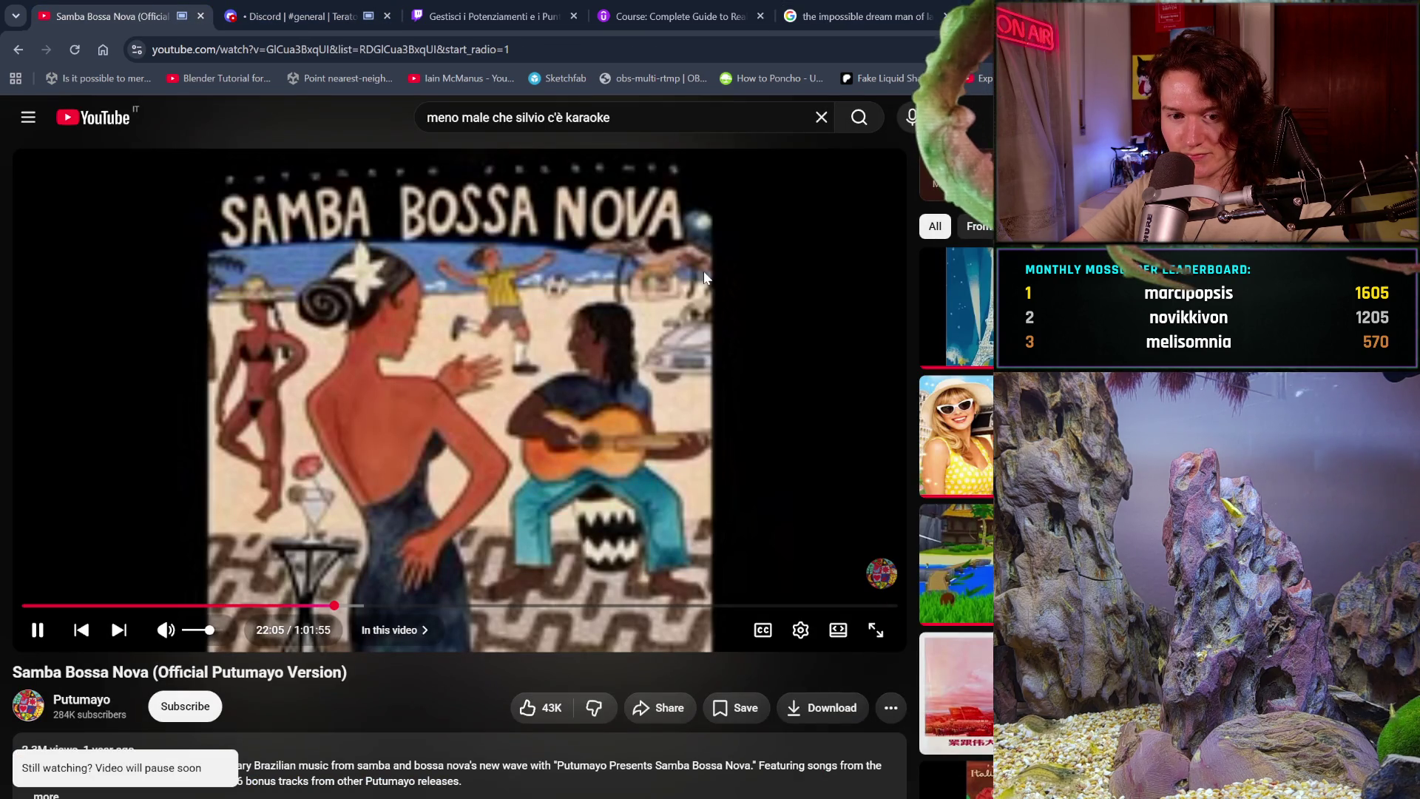
- Replace the YouTube search with 'the impossible dream' and open The Impossible Dream (The Quest)
{"action": "left_click_drag", "start_coordinate": [663, 120], "coordinate": [406, 105]}
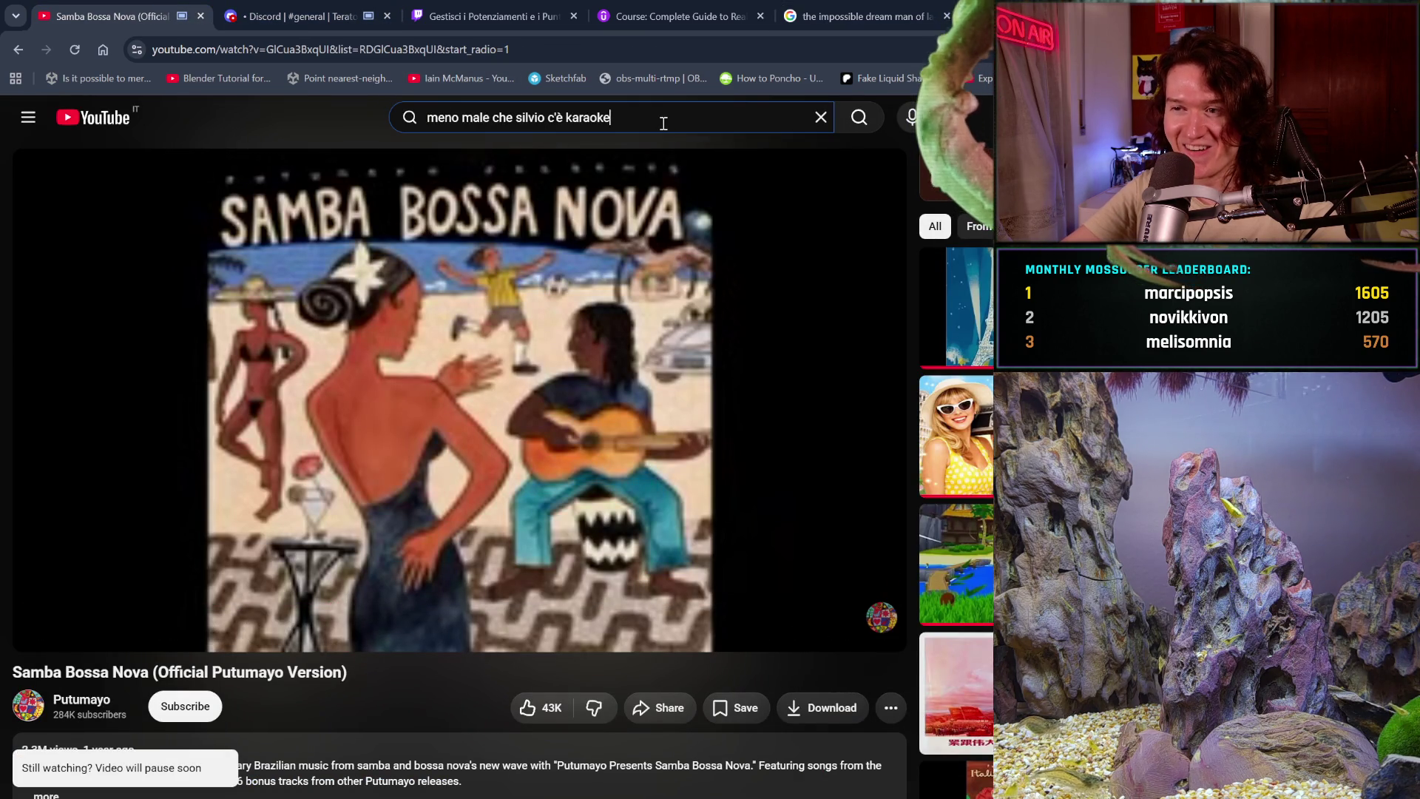
{"action": "key", "text": "BackSpace"}
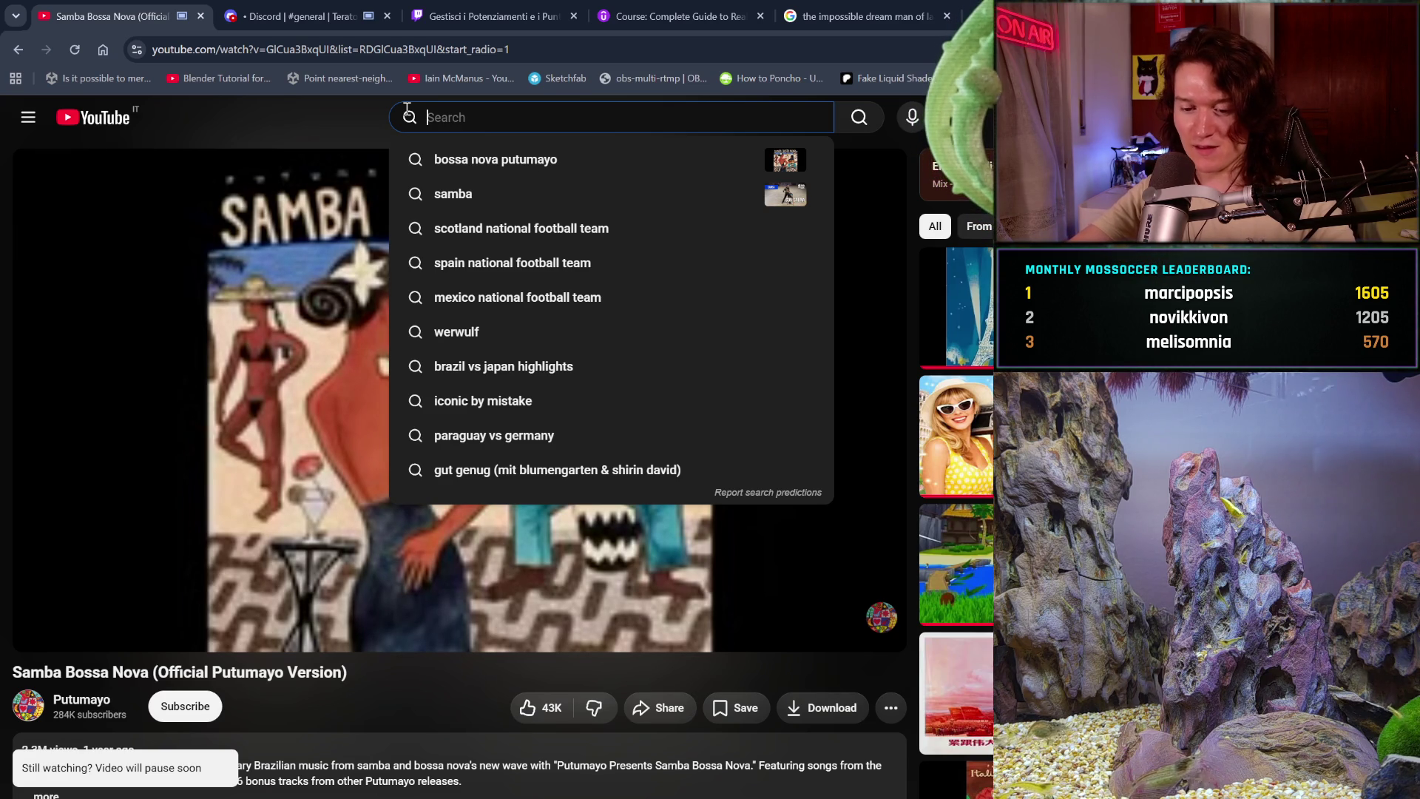
{"action": "type", "text": "the im"}
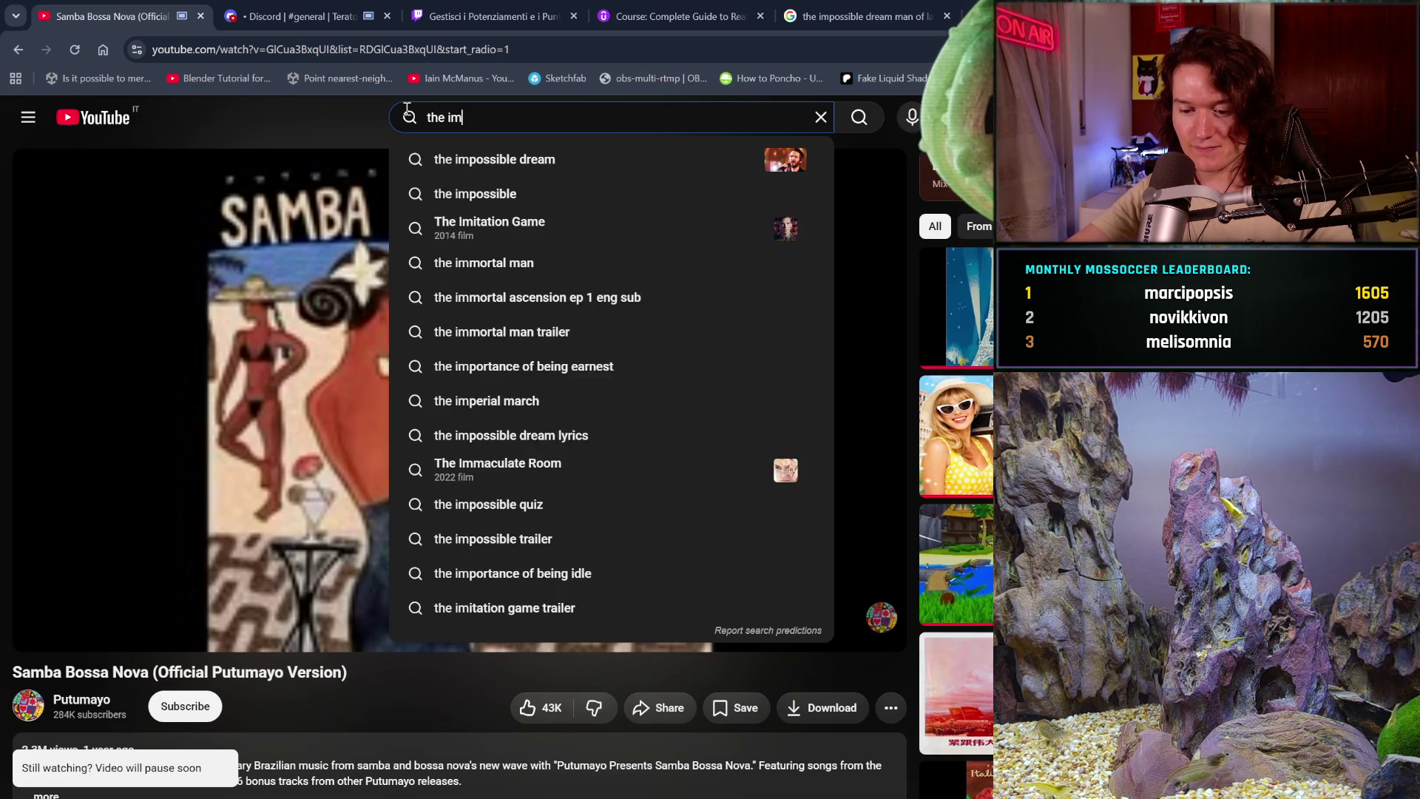
{"action": "type", "text": "possible d"}
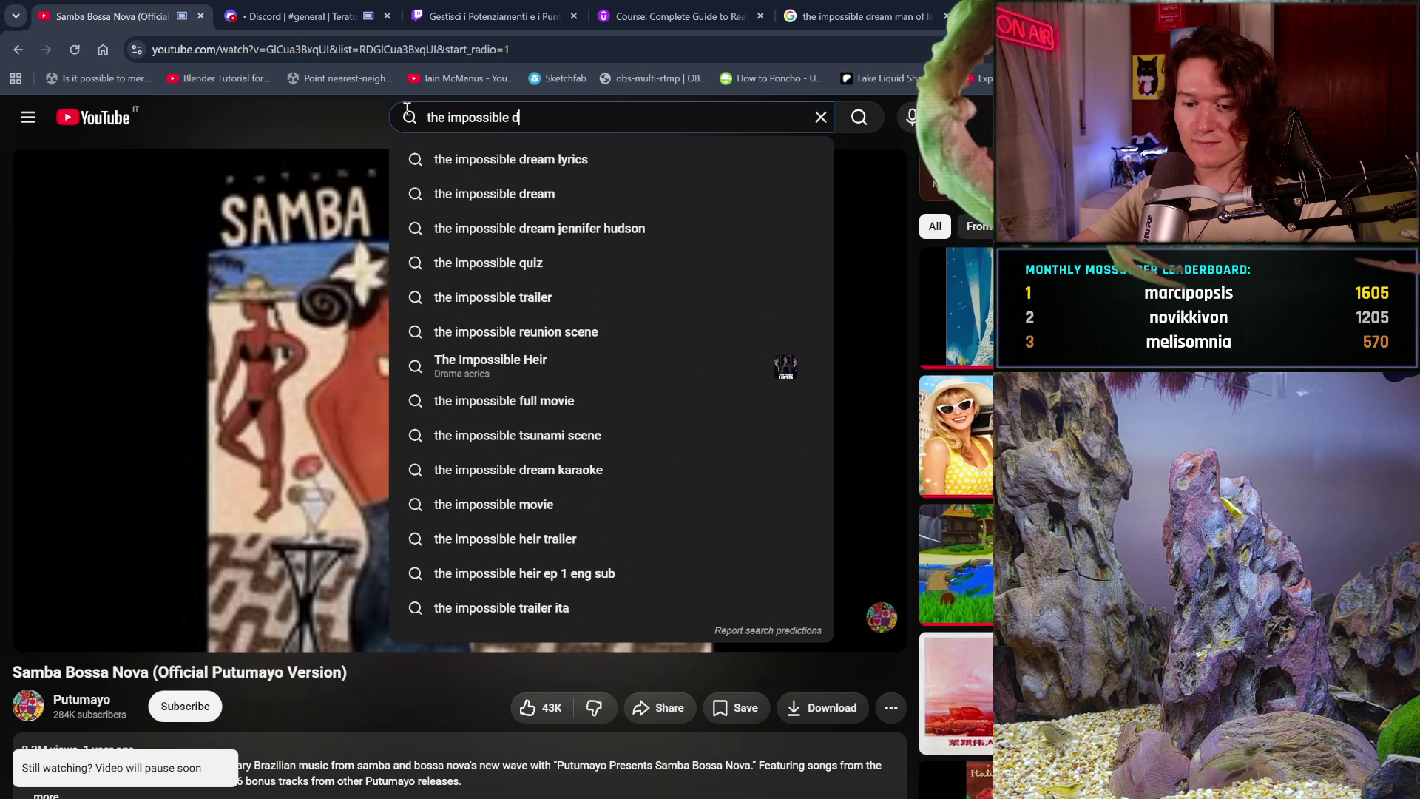
{"action": "type", "text": "rea"}
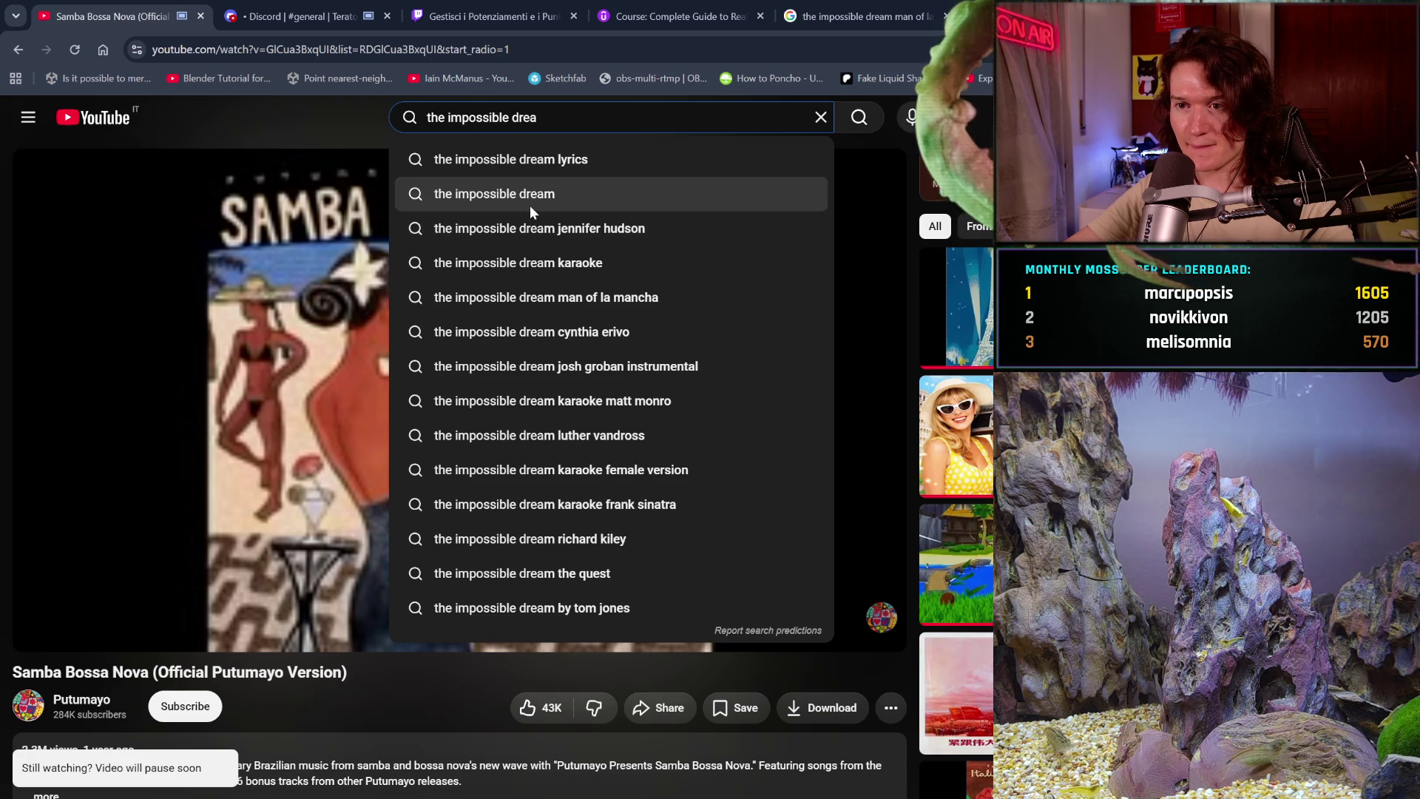
{"action": "left_click", "coordinate": [530, 200]}
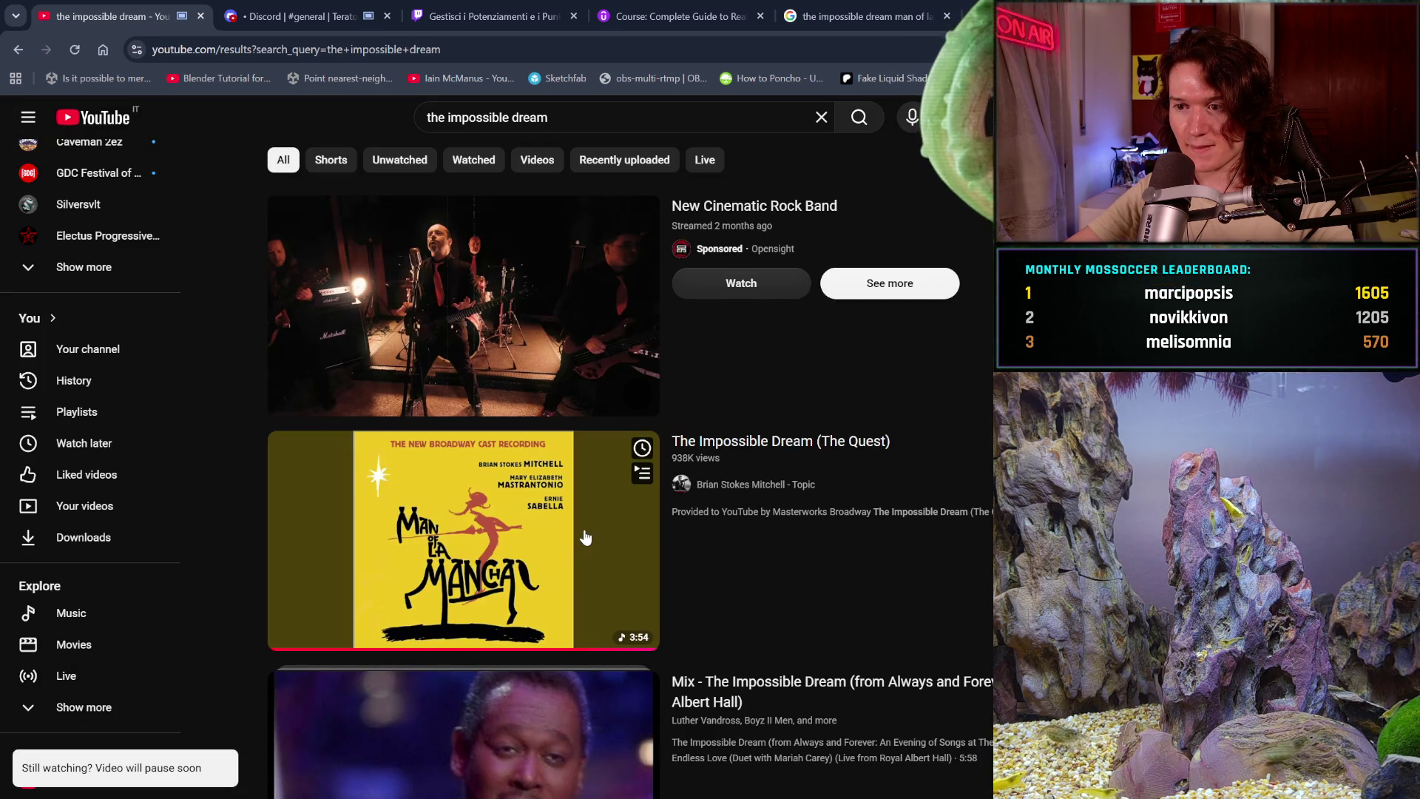
{"action": "left_click", "coordinate": [585, 538]}
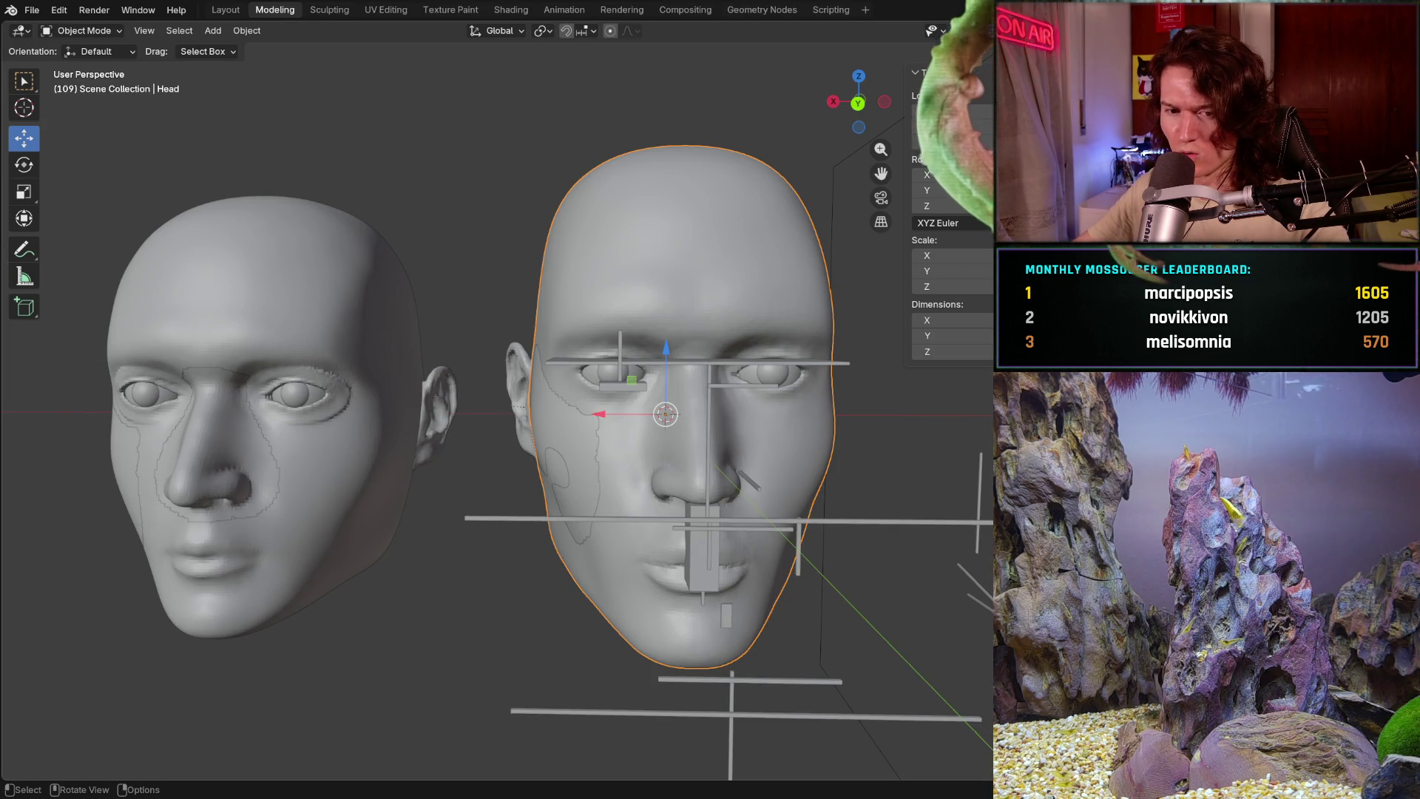
{"action": "scroll", "coordinate": [537, 452], "scroll_direction": "up", "scroll_amount": 3}
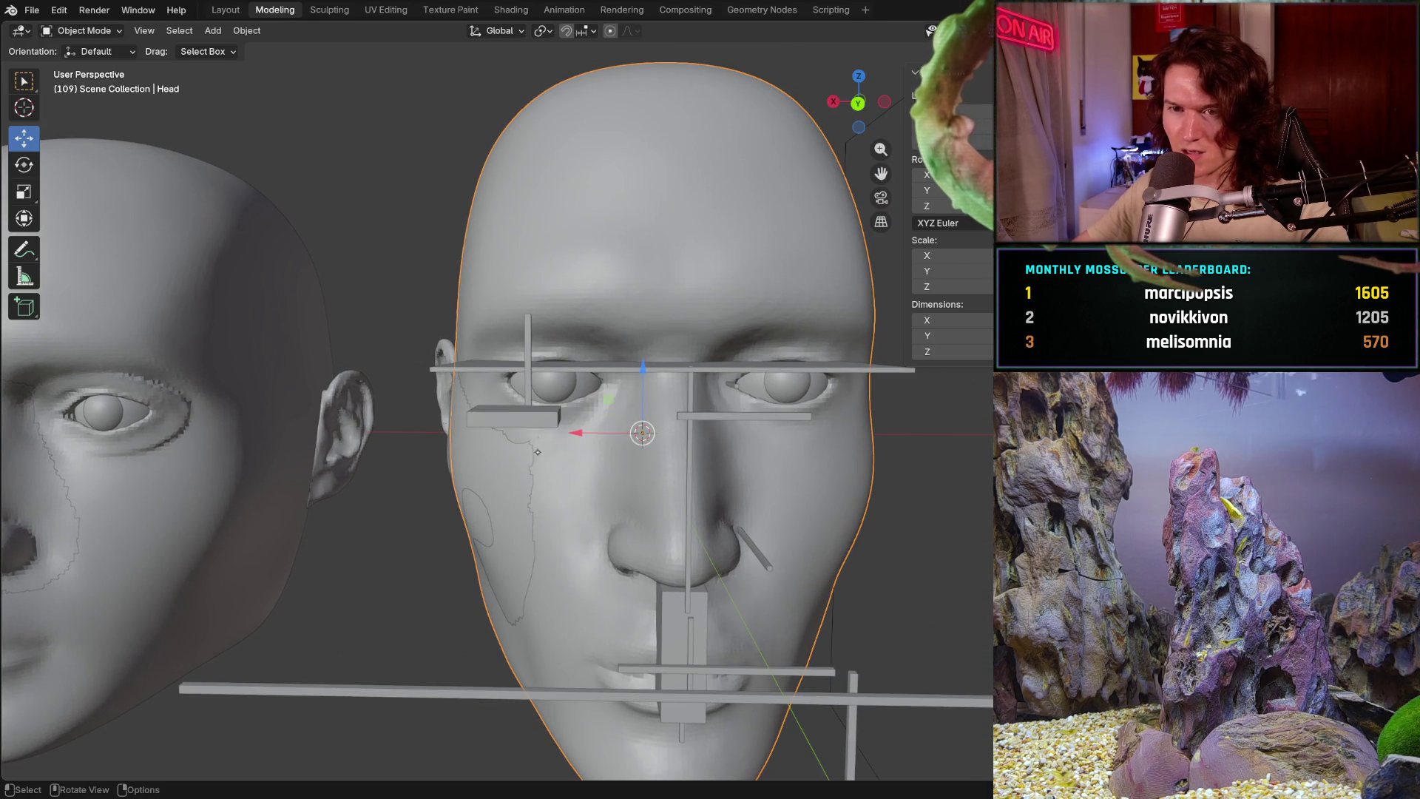
- Zoom on the head and bring up the interaction mode list
{"action": "key", "text": "shift"}
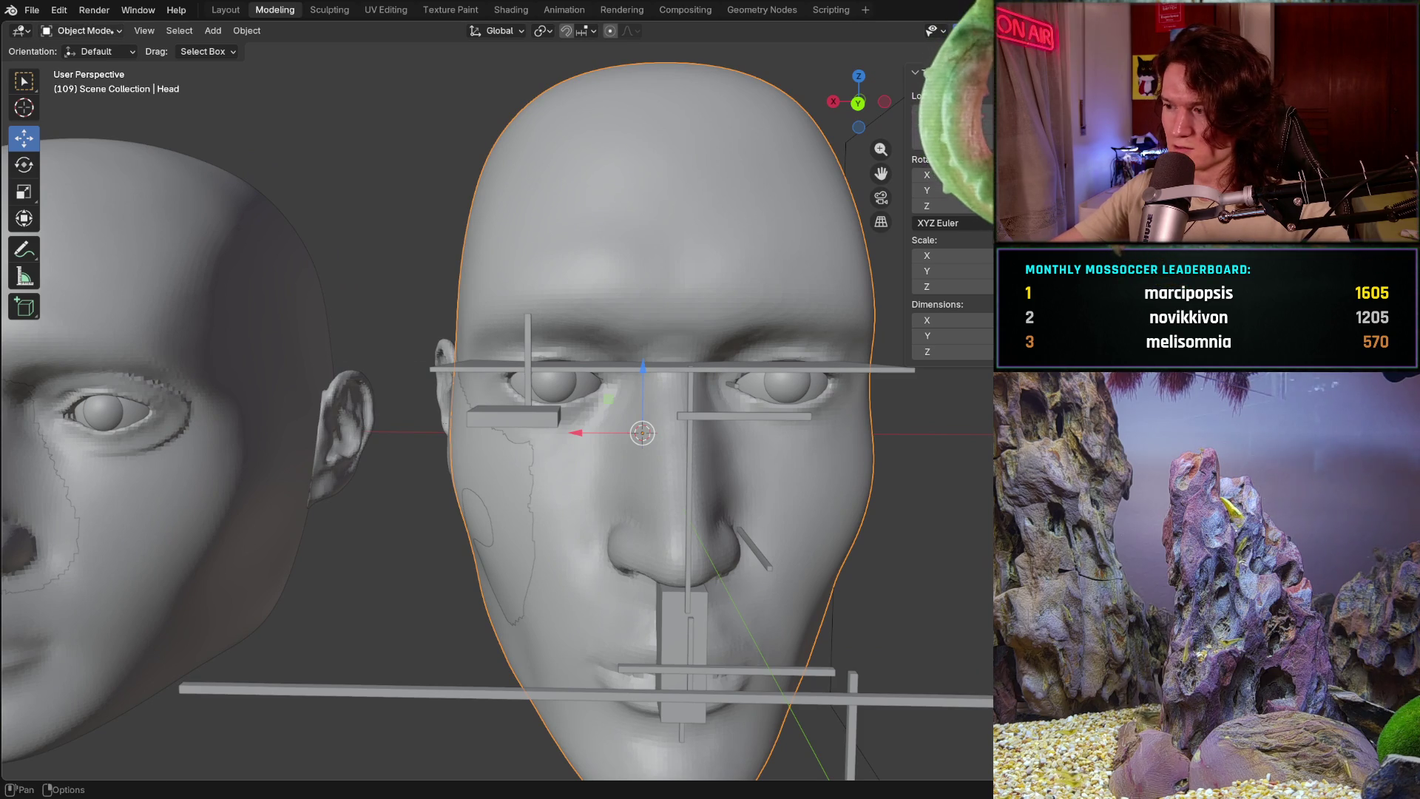
{"action": "left_click", "coordinate": [84, 30]}
- Switch to Sculpt Mode and lay first Clay Strips strokes on the cheek beside the nose
{"action": "left_click", "coordinate": [89, 70]}
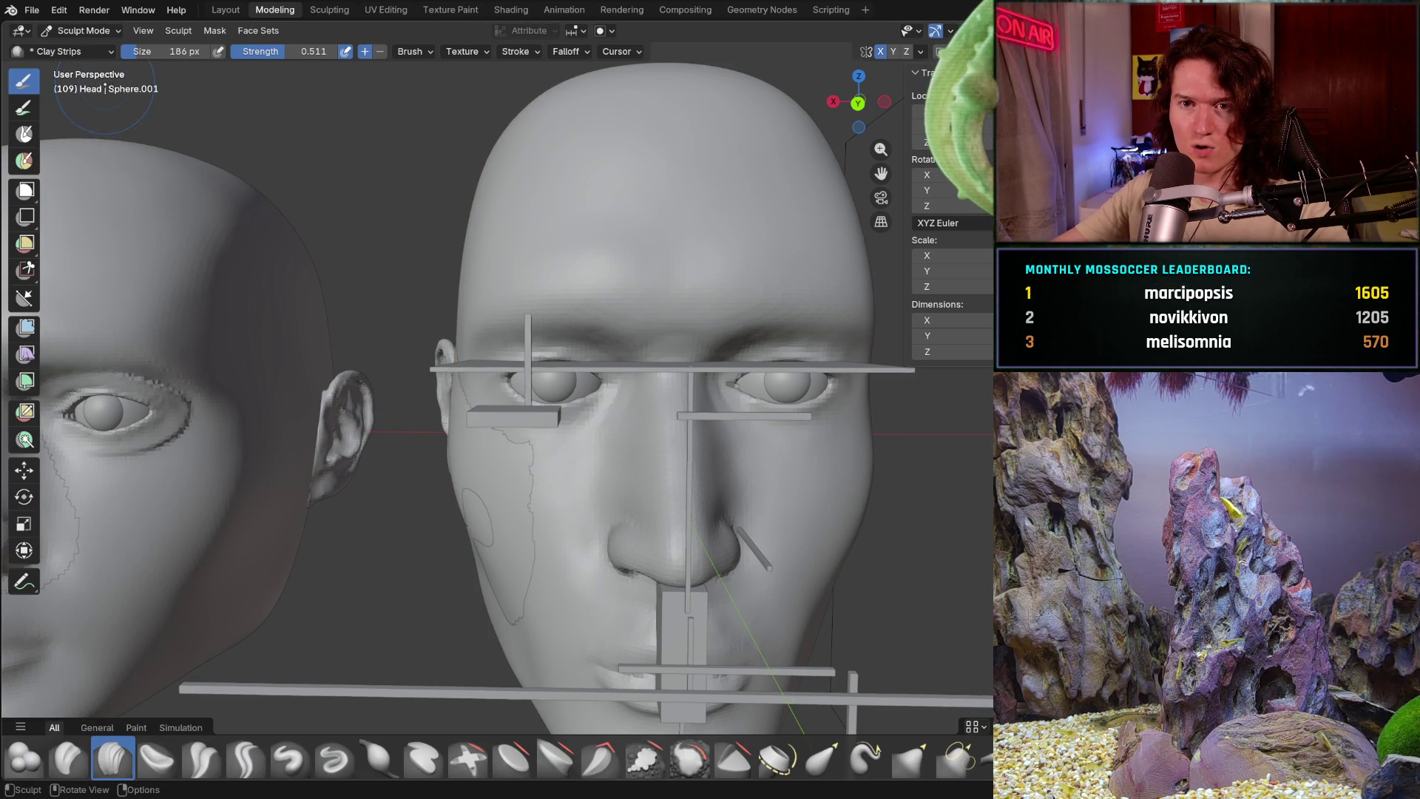
{"action": "mouse_move", "coordinate": [664, 495]}
{"action": "middle_mouse_down"}
{"action": "mouse_move", "coordinate": [565, 561]}
{"action": "mouse_move", "coordinate": [602, 476]}
{"action": "middle_mouse_up"}
{"action": "scroll", "coordinate": [564, 561], "scroll_direction": "down", "scroll_amount": 5}
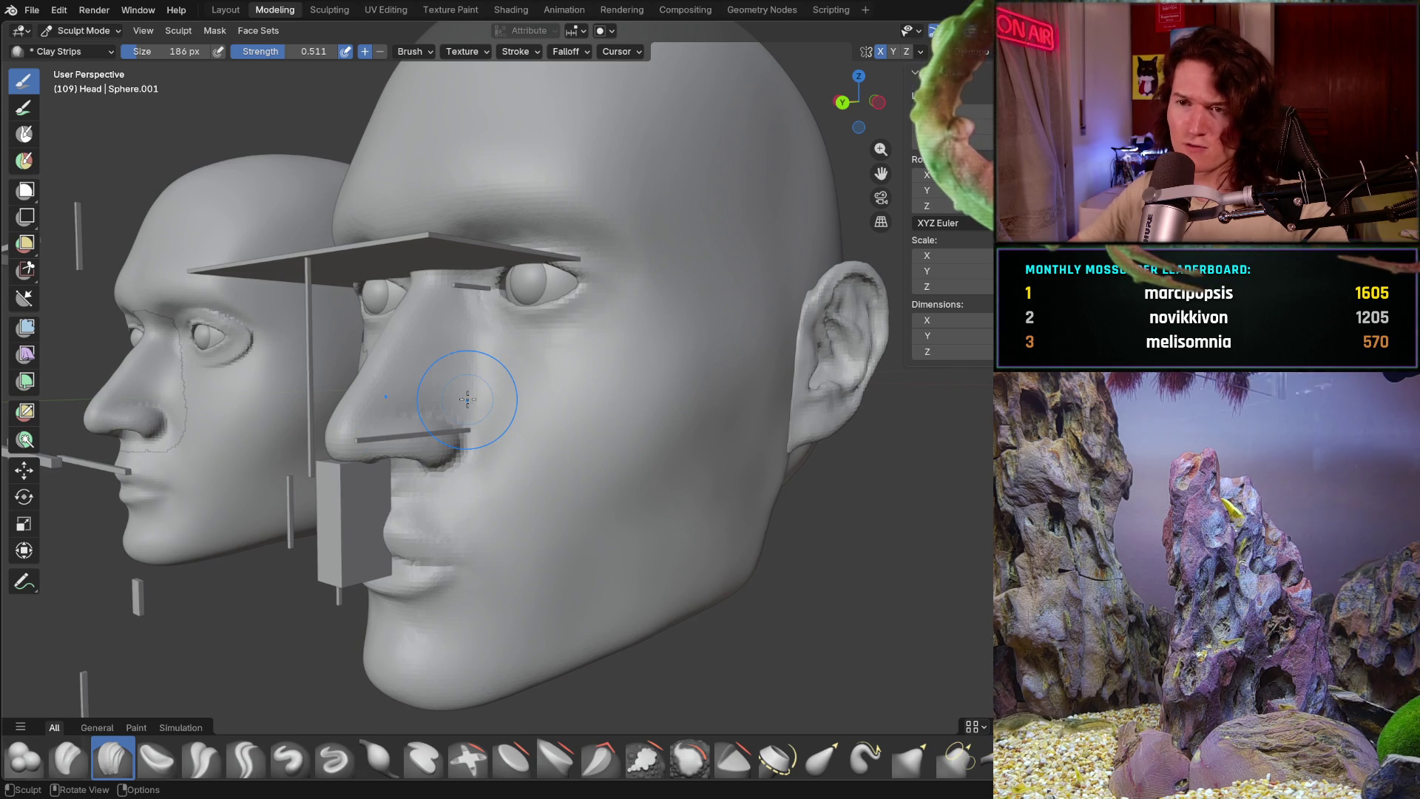
{"action": "key", "text": "alt"}
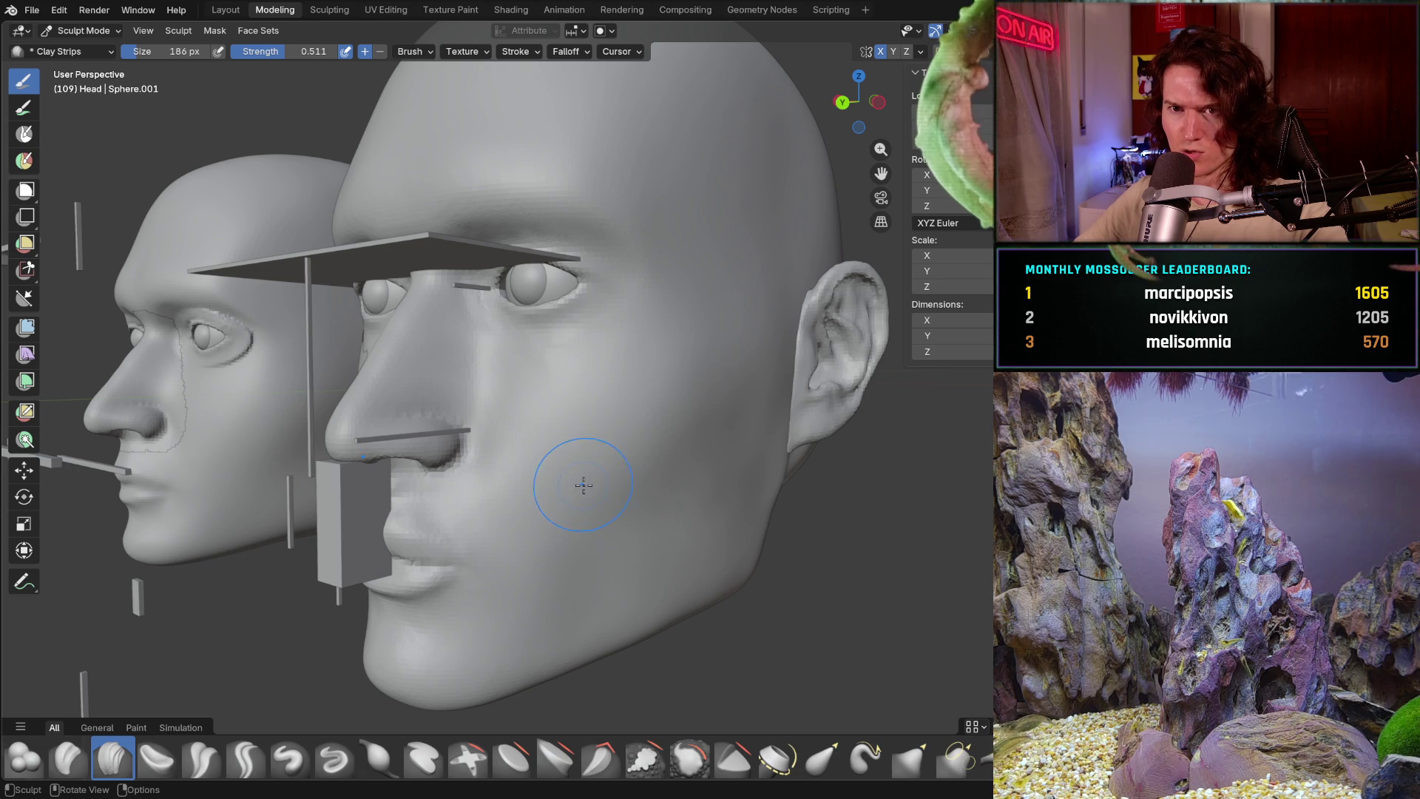
{"action": "mouse_move", "coordinate": [618, 411]}
{"action": "middle_mouse_down", "text": "ctrl"}
{"action": "mouse_move", "coordinate": [640, 379]}
{"action": "mouse_move", "coordinate": [704, 394]}
{"action": "middle_mouse_up", "text": "ctrl"}
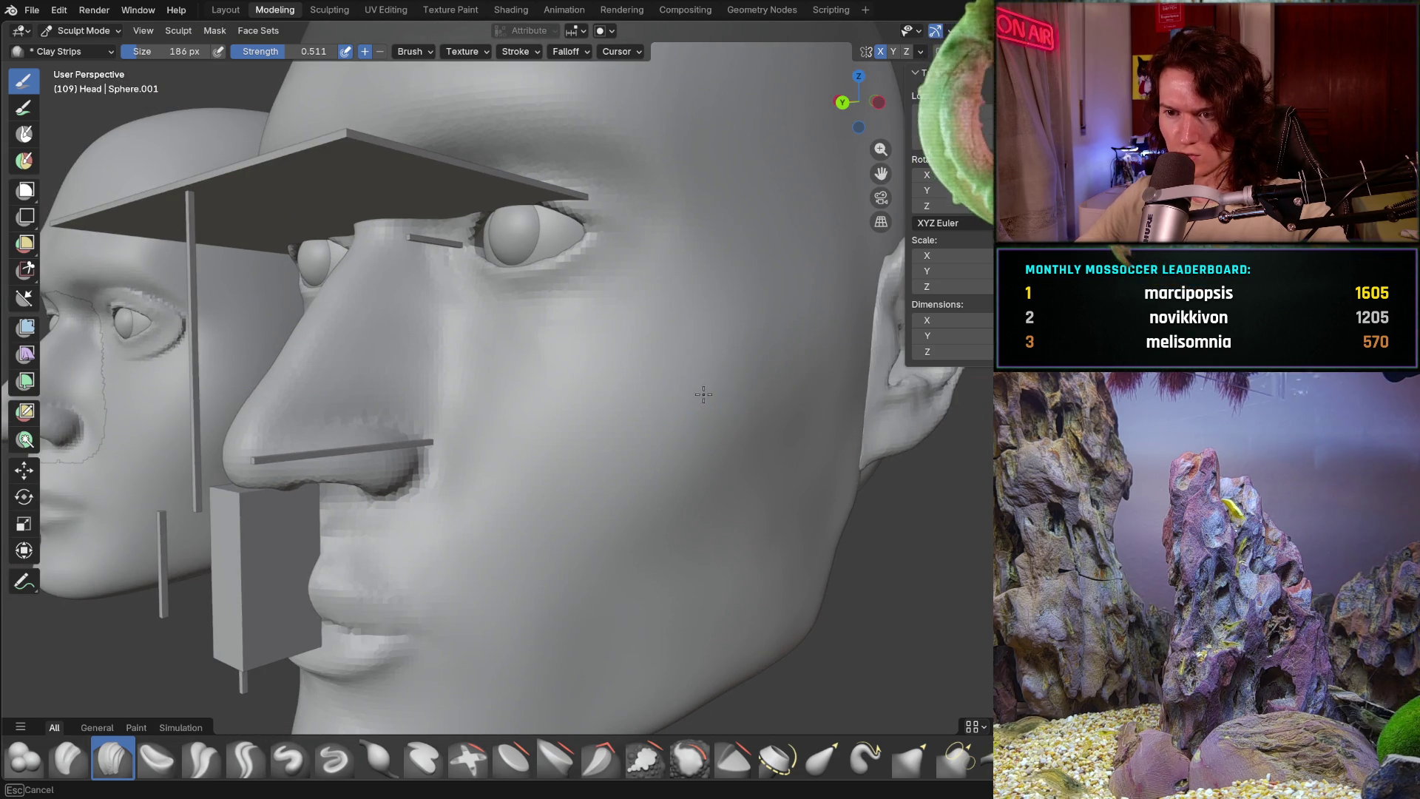
{"action": "left_click_drag", "start_coordinate": [704, 393], "coordinate": [702, 414]}
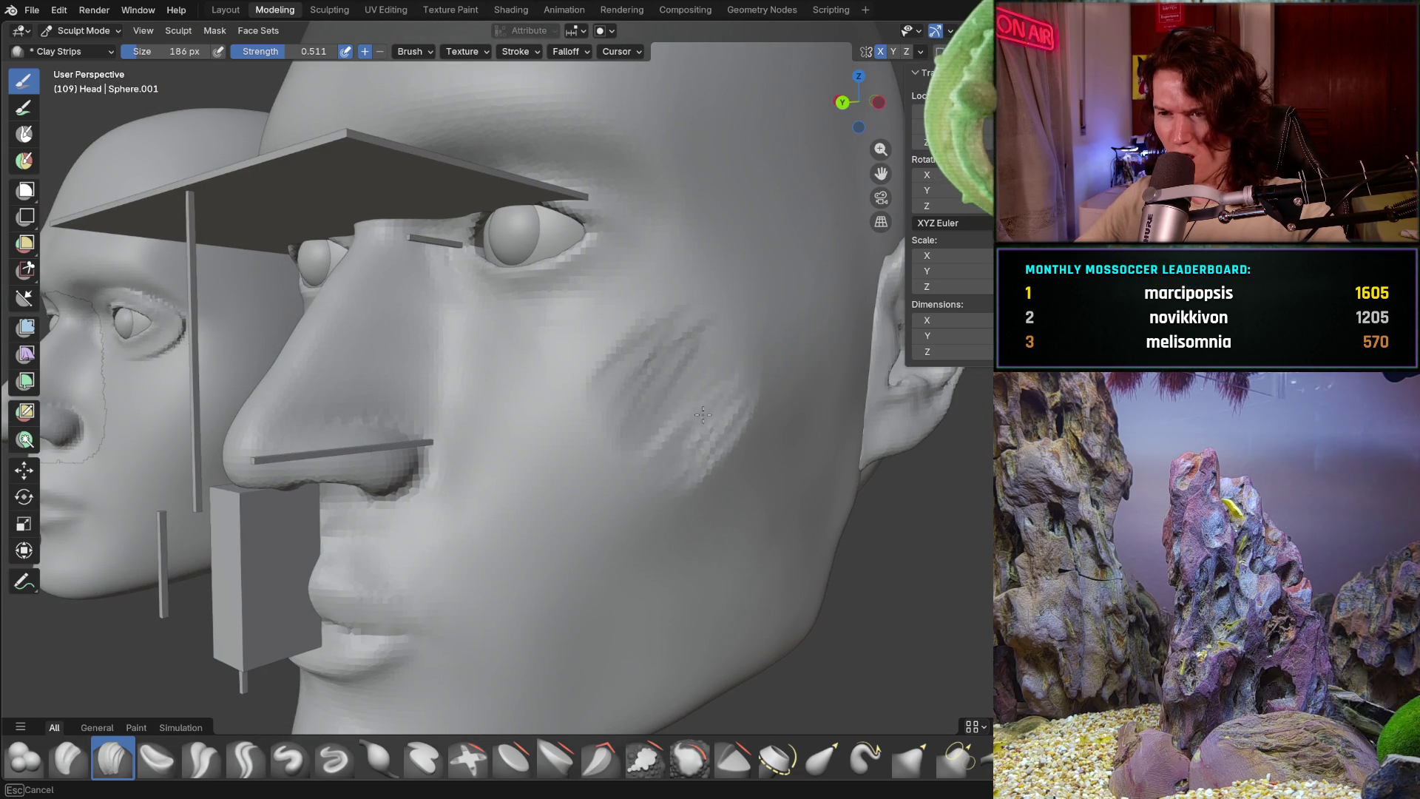
{"action": "mouse_move", "coordinate": [587, 412]}
{"action": "middle_mouse_down"}
{"action": "mouse_move", "coordinate": [761, 402]}
{"action": "mouse_move", "coordinate": [634, 445]}
{"action": "middle_mouse_up"}
{"action": "scroll", "coordinate": [761, 403], "scroll_direction": "down", "scroll_amount": 2}
{"action": "scroll", "coordinate": [593, 445], "scroll_direction": "up", "scroll_amount": 2}
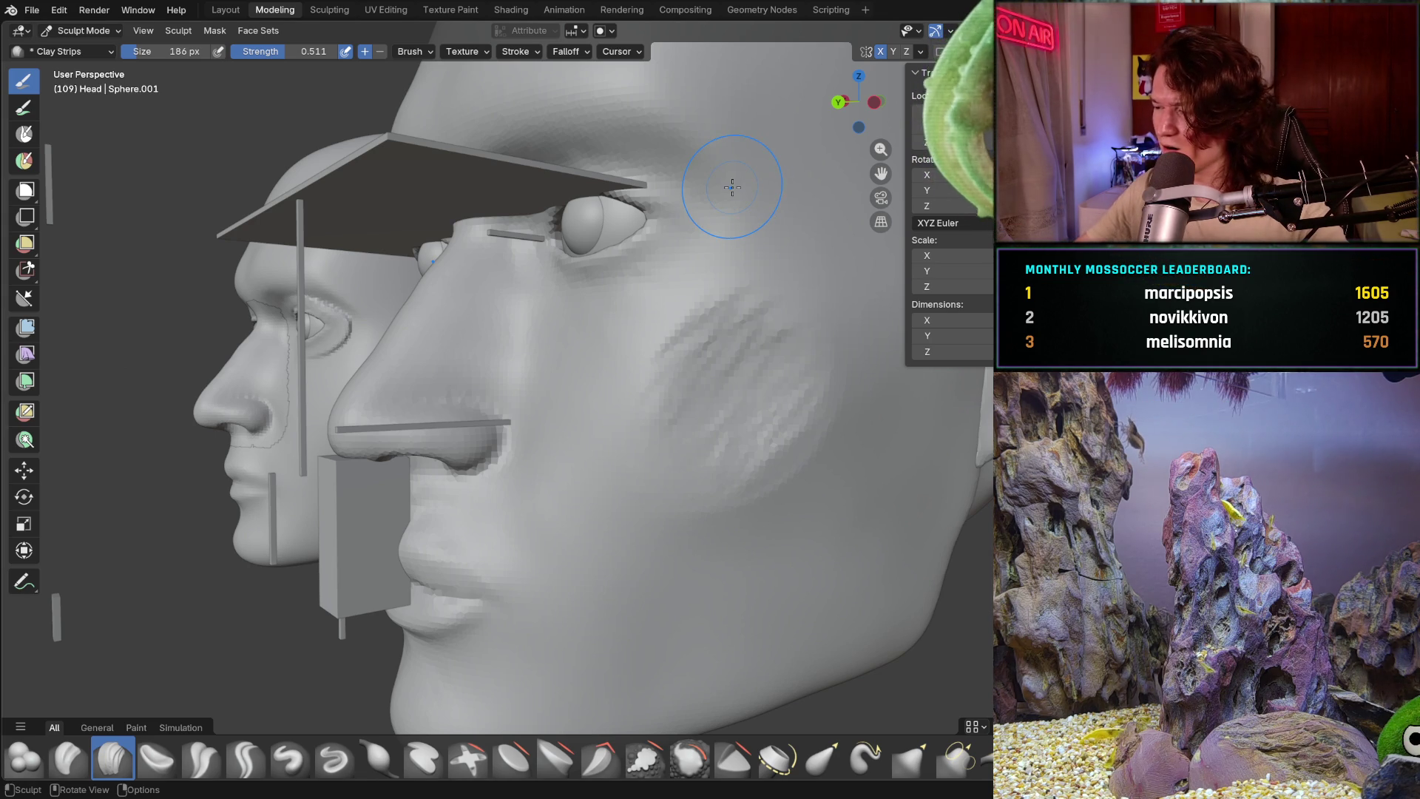
- Add rough clay-strip texture and dark streaks to the cheek from both sides
{"action": "mouse_move", "coordinate": [731, 187]}
{"action": "middle_mouse_down"}
{"action": "mouse_move", "coordinate": [724, 432]}
{"action": "mouse_move", "coordinate": [467, 455]}
{"action": "middle_mouse_up"}
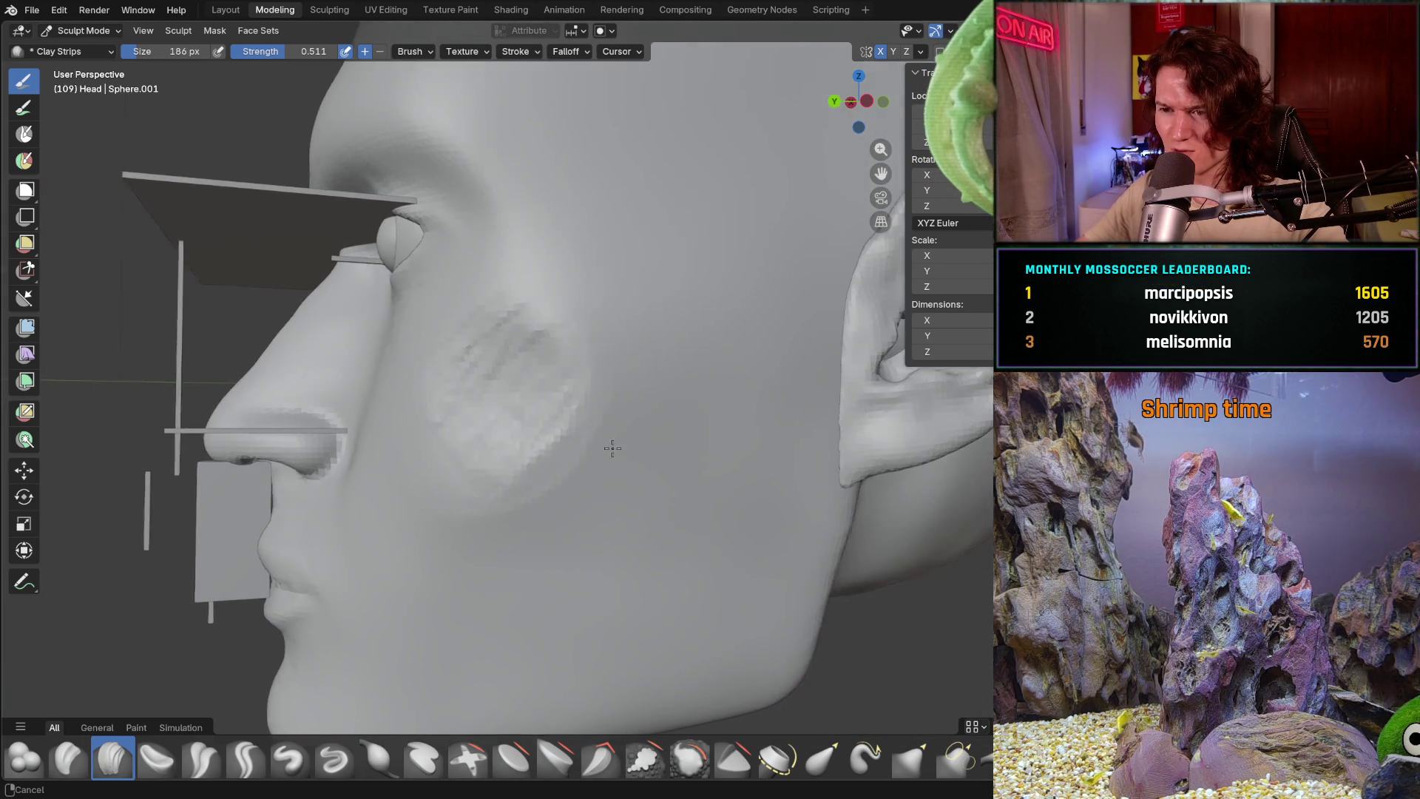
{"action": "mouse_move", "coordinate": [423, 486]}
{"action": "left_mouse_down"}
{"action": "mouse_move", "coordinate": [533, 413]}
{"action": "mouse_move", "coordinate": [544, 477]}
{"action": "mouse_move", "coordinate": [488, 305]}
{"action": "mouse_move", "coordinate": [522, 411]}
{"action": "mouse_move", "coordinate": [523, 528]}
{"action": "mouse_move", "coordinate": [556, 397]}
{"action": "left_mouse_up"}
{"action": "mouse_move", "coordinate": [555, 396]}
{"action": "middle_mouse_down"}
{"action": "mouse_move", "coordinate": [428, 508]}
{"action": "mouse_move", "coordinate": [597, 495]}
{"action": "middle_mouse_up"}
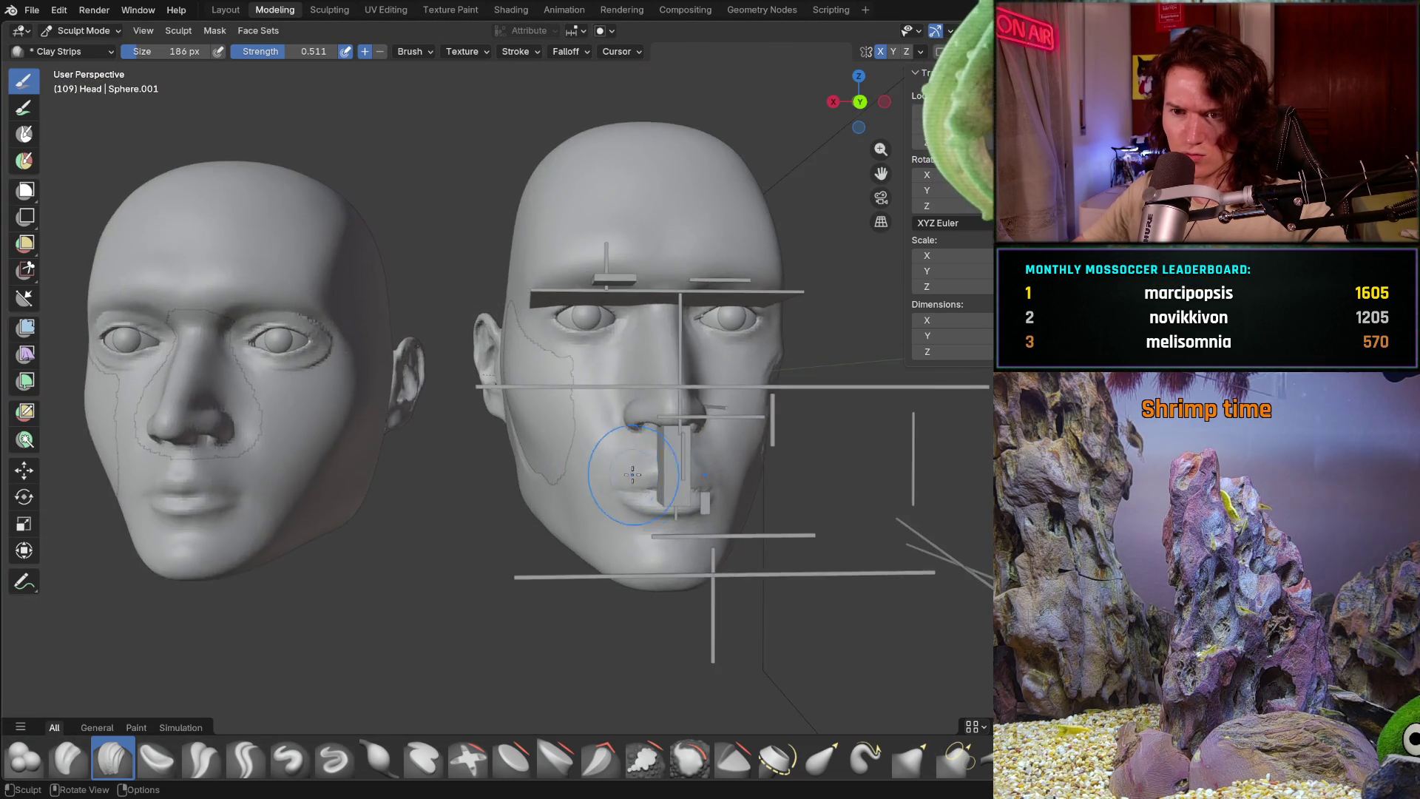
{"action": "mouse_move", "coordinate": [661, 478]}
{"action": "middle_mouse_down"}
{"action": "mouse_move", "coordinate": [455, 513]}
{"action": "mouse_move", "coordinate": [627, 440]}
{"action": "mouse_move", "coordinate": [431, 507]}
{"action": "middle_mouse_up"}
{"action": "scroll", "coordinate": [627, 441], "scroll_direction": "up", "scroll_amount": 5}
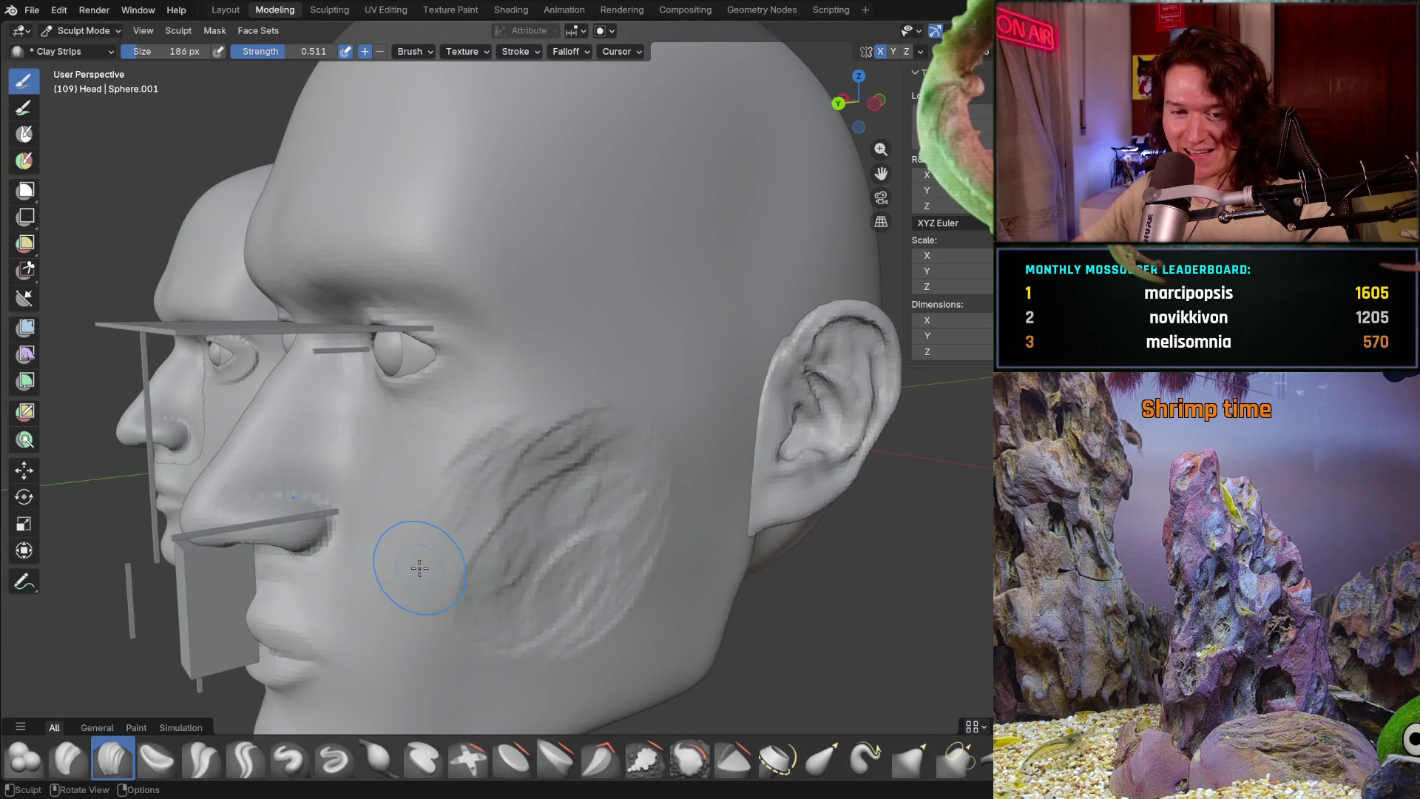
{"action": "scroll", "coordinate": [419, 570], "scroll_direction": "up", "scroll_amount": 3}
{"action": "scroll", "coordinate": [421, 602], "scroll_direction": "up", "scroll_amount": 3}
{"action": "middle_click_drag", "start_coordinate": [423, 603], "coordinate": [478, 472]}
{"action": "scroll", "coordinate": [478, 471], "scroll_direction": "up", "scroll_amount": 1}
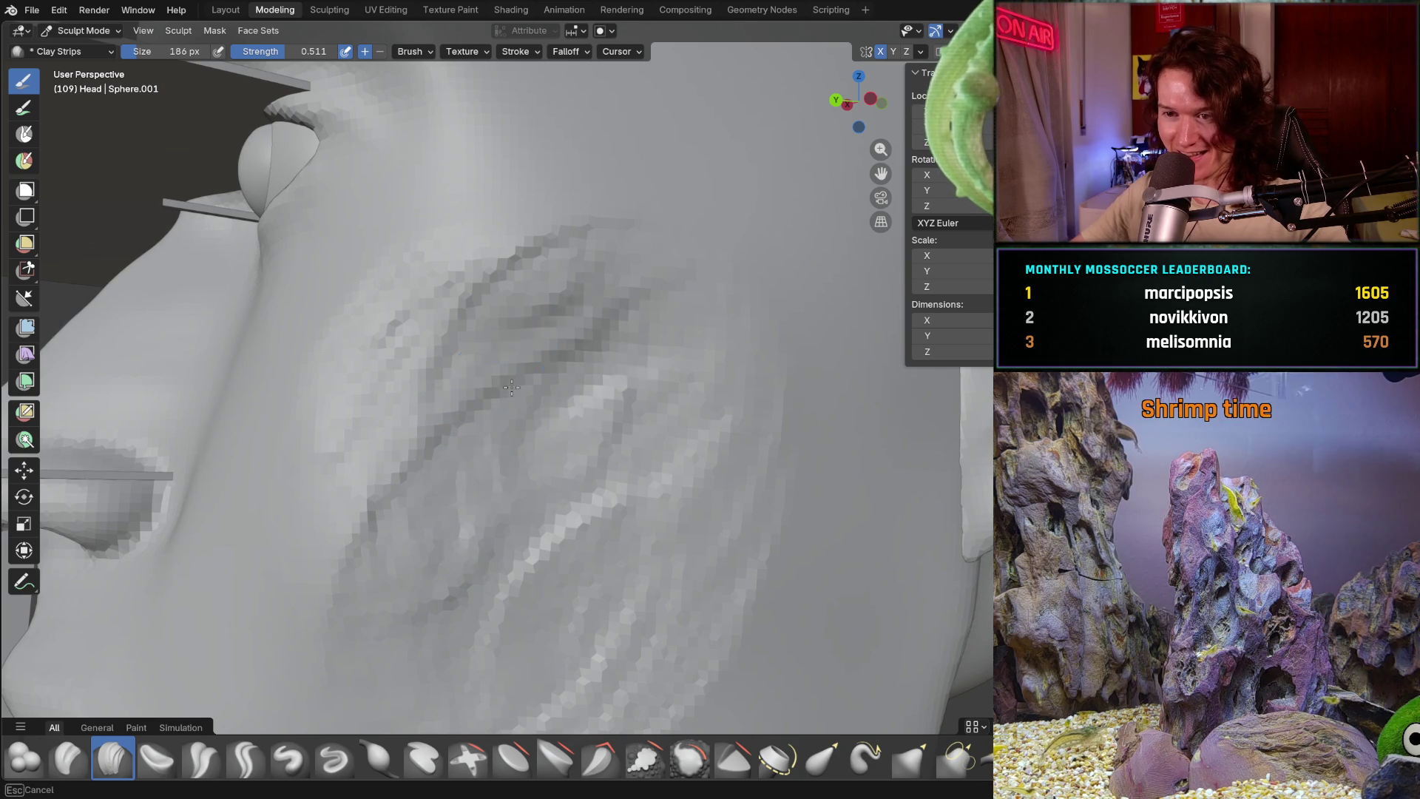
{"action": "left_click_drag", "start_coordinate": [508, 367], "coordinate": [618, 394]}
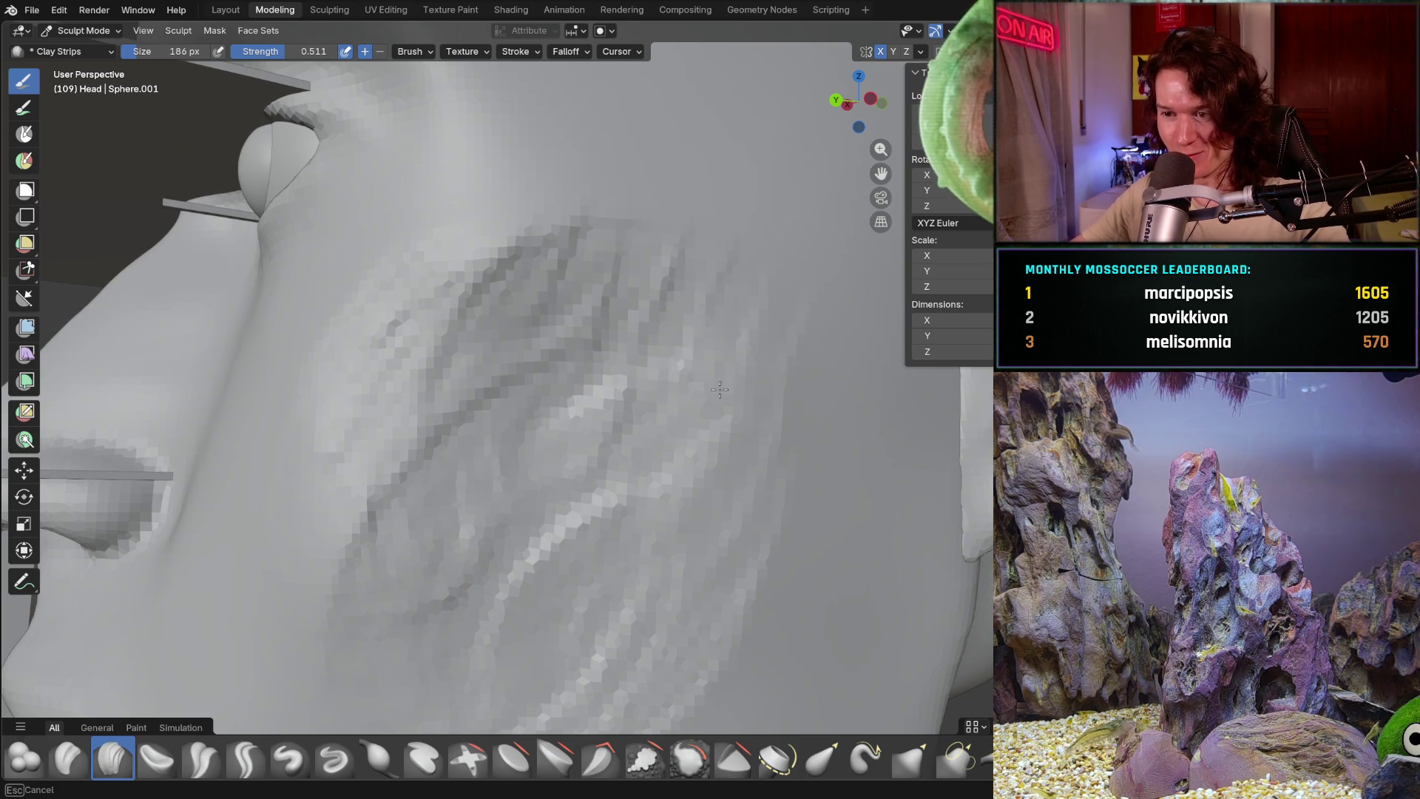
- Sweep denser diagonal clay-strip ridges across the cheek, building up and to the right
{"action": "middle_click_drag", "start_coordinate": [681, 317], "coordinate": [608, 413]}
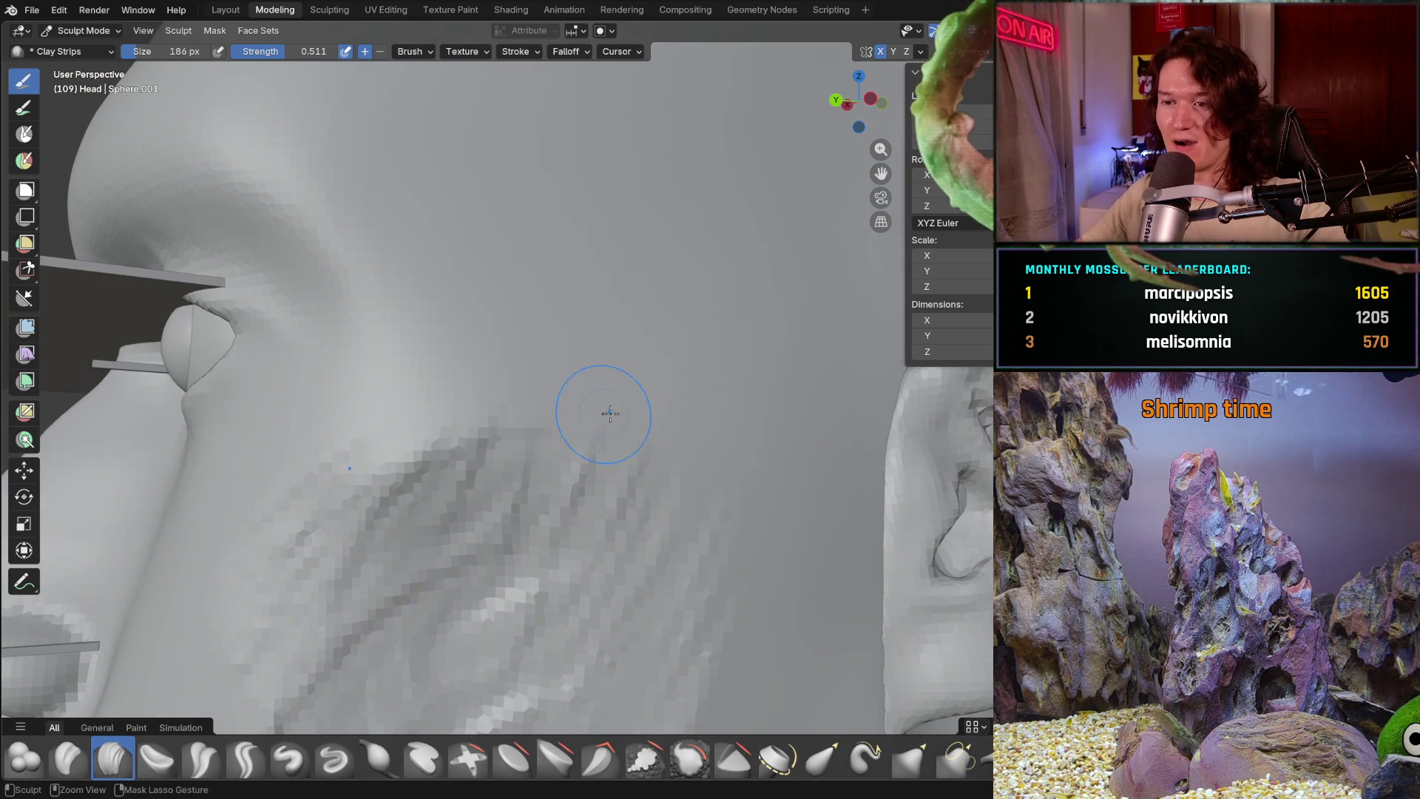
{"action": "left_click_drag", "start_coordinate": [609, 413], "coordinate": [422, 478]}
{"action": "mouse_move", "coordinate": [564, 373]}
{"action": "left_mouse_down"}
{"action": "mouse_move", "coordinate": [590, 561]}
{"action": "mouse_move", "coordinate": [509, 481]}
{"action": "mouse_move", "coordinate": [665, 466]}
{"action": "left_mouse_up"}
{"action": "scroll", "coordinate": [552, 550], "scroll_direction": "up", "scroll_amount": 5}
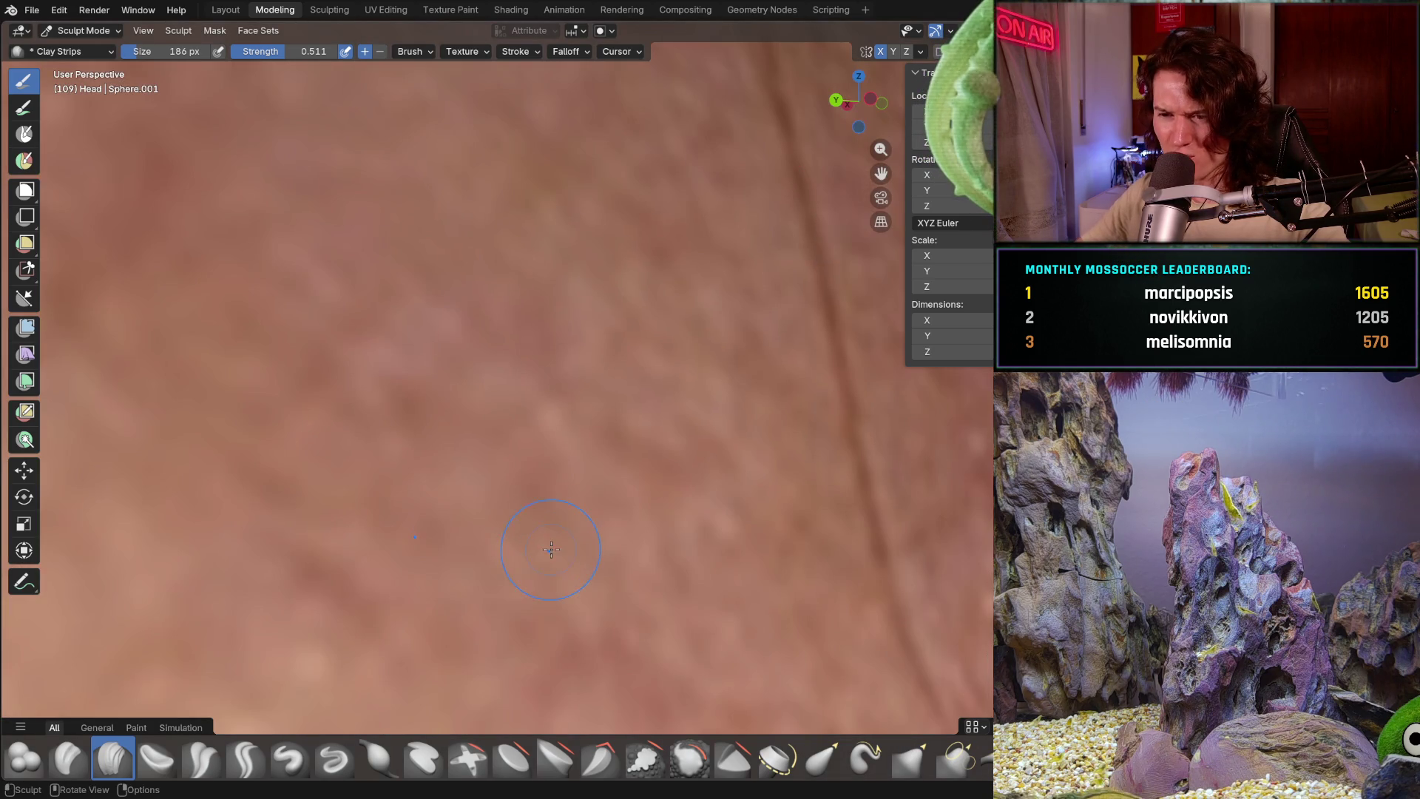
{"action": "scroll", "coordinate": [552, 550], "scroll_direction": "down", "scroll_amount": 5}
{"action": "mouse_move", "coordinate": [599, 415]}
{"action": "left_mouse_down"}
{"action": "mouse_move", "coordinate": [588, 533]}
{"action": "mouse_move", "coordinate": [570, 545]}
{"action": "left_mouse_up"}
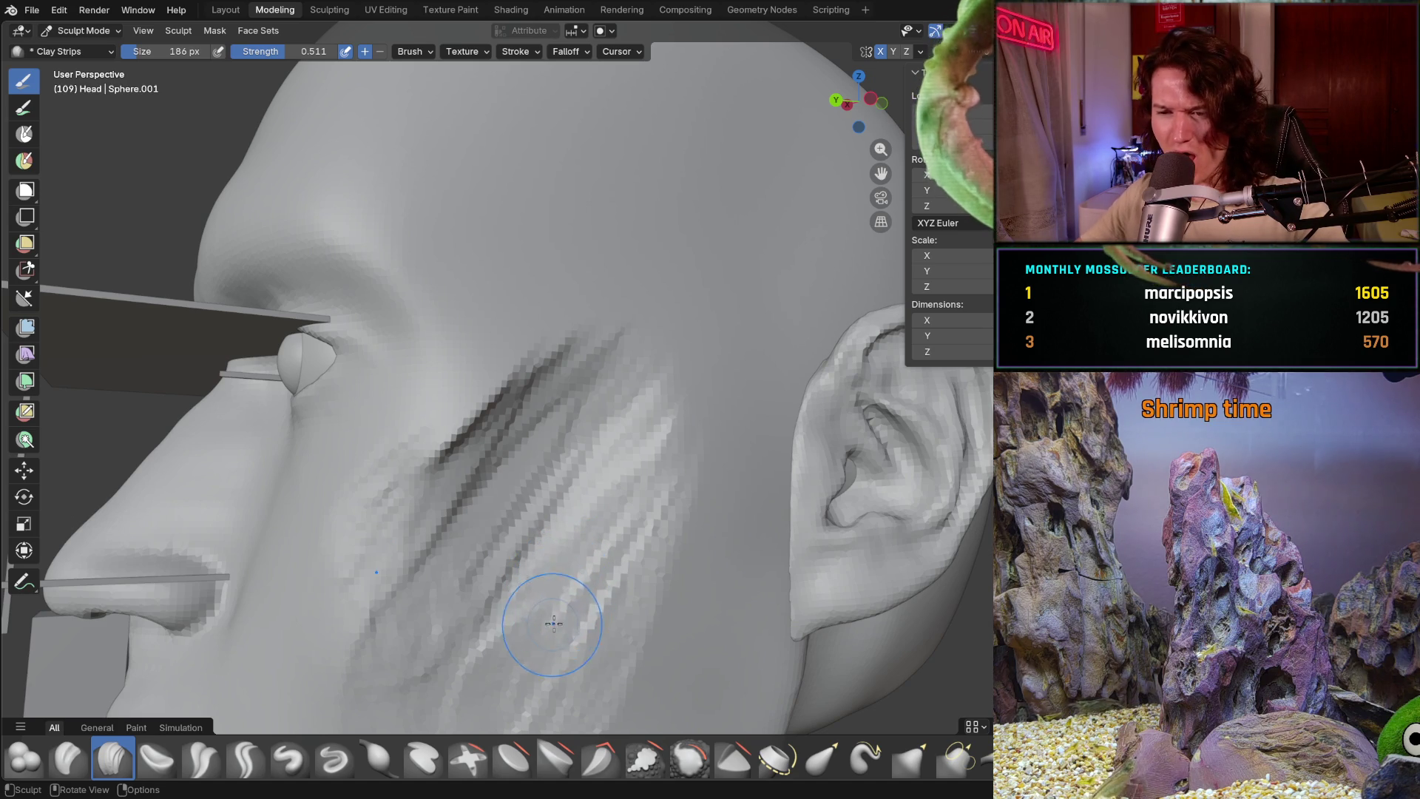
{"action": "middle_click_drag", "start_coordinate": [523, 580], "coordinate": [540, 498]}
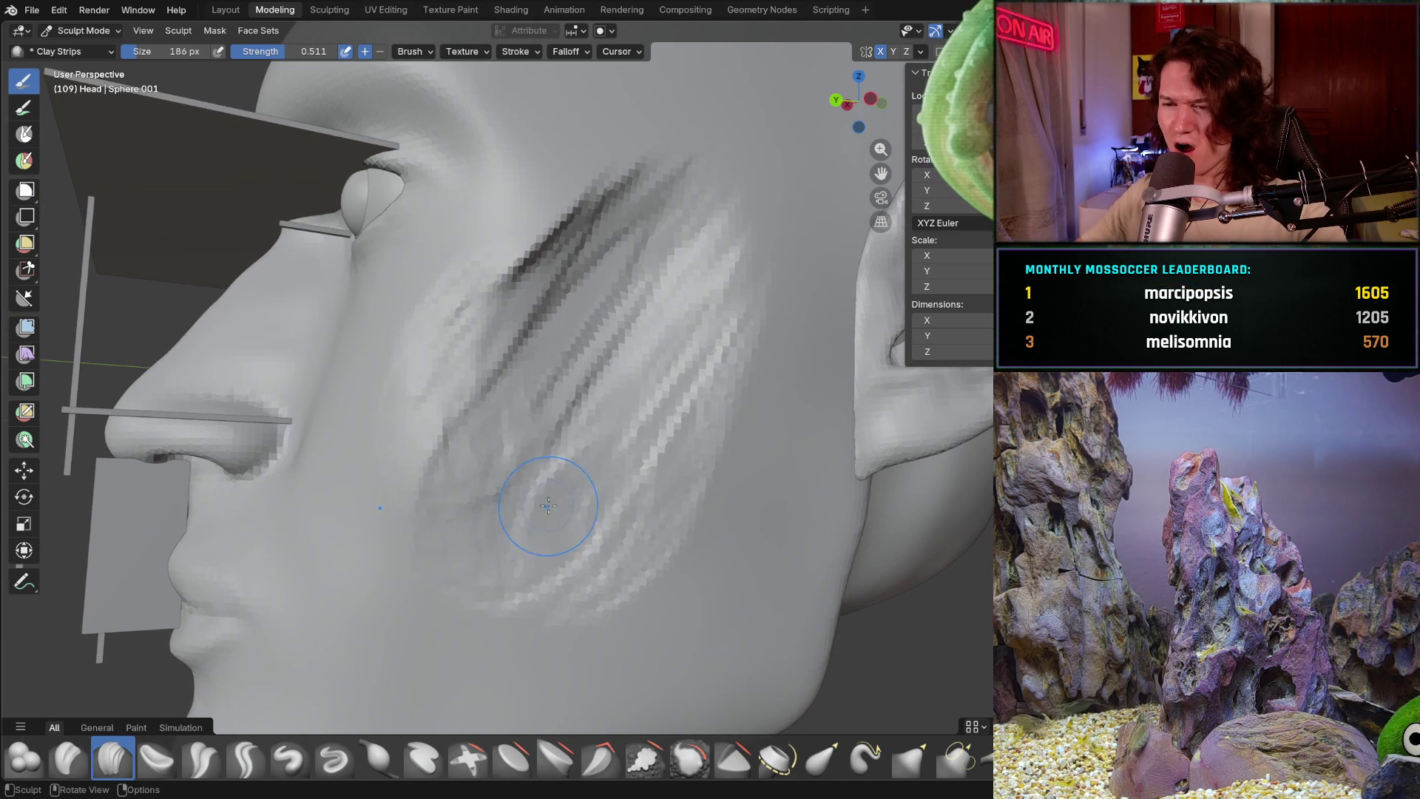
{"action": "left_click_drag", "start_coordinate": [544, 506], "coordinate": [591, 536]}
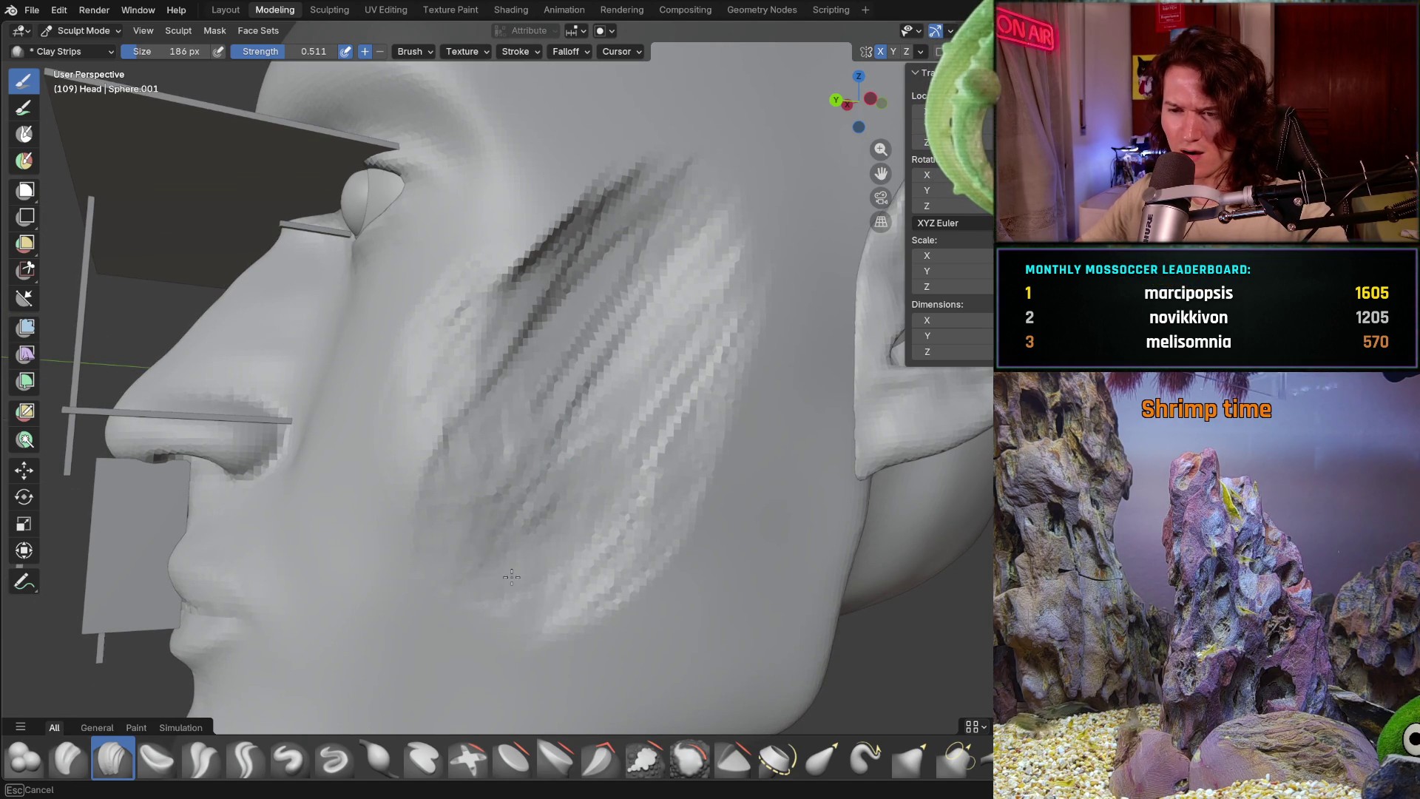
{"action": "left_click_drag", "start_coordinate": [494, 559], "coordinate": [507, 479]}
{"action": "mouse_move", "coordinate": [583, 442]}
{"action": "left_mouse_down"}
{"action": "mouse_move", "coordinate": [648, 447]}
{"action": "mouse_move", "coordinate": [507, 408]}
{"action": "left_mouse_up"}
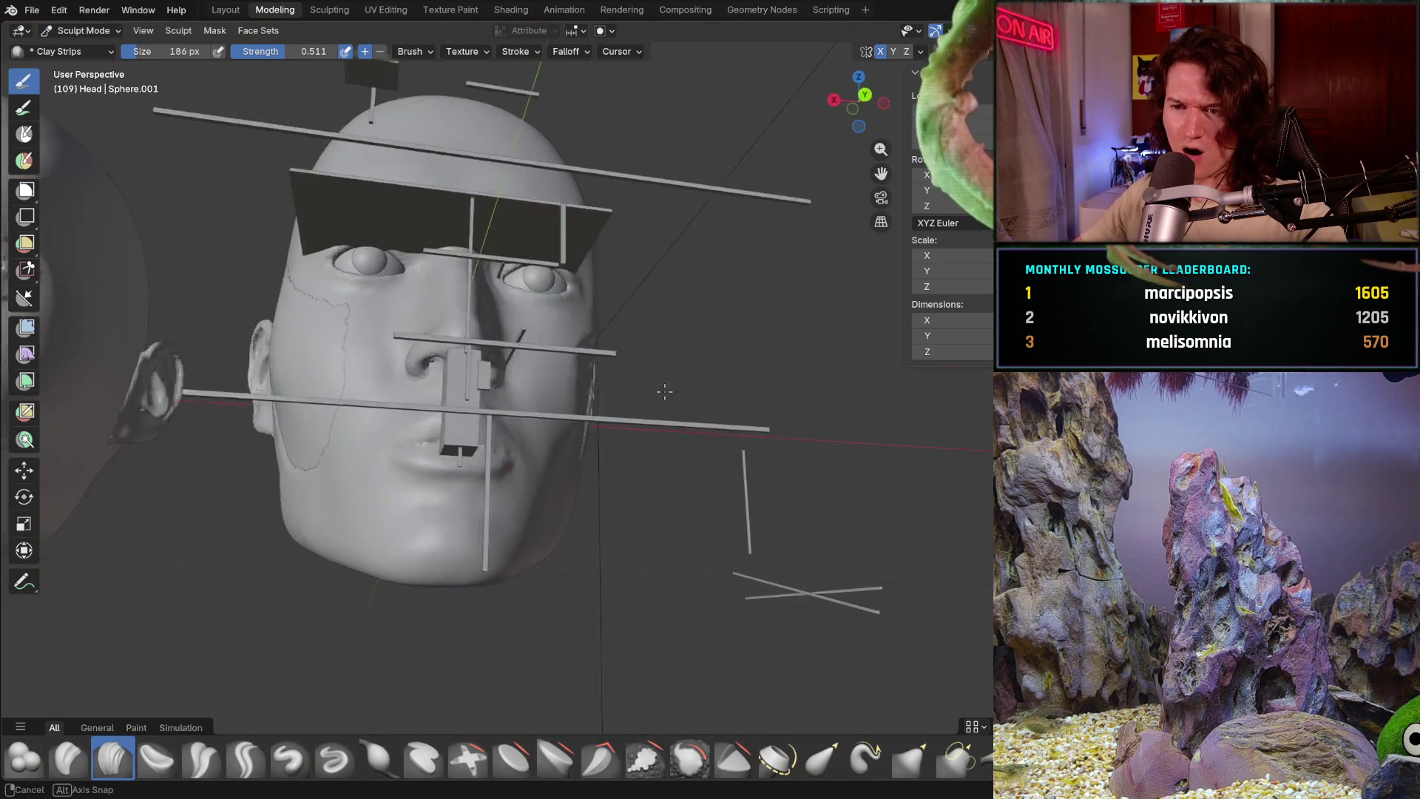
- Soften and reshape the cheek grooves with Clay Strips, briefly toggling out of sculpting to check the pieces
{"action": "mouse_move", "coordinate": [507, 409]}
{"action": "middle_mouse_down"}
{"action": "mouse_move", "coordinate": [671, 437]}
{"action": "mouse_move", "coordinate": [605, 500]}
{"action": "mouse_move", "coordinate": [293, 552]}
{"action": "mouse_move", "coordinate": [381, 559]}
{"action": "mouse_move", "coordinate": [448, 460]}
{"action": "middle_mouse_up"}
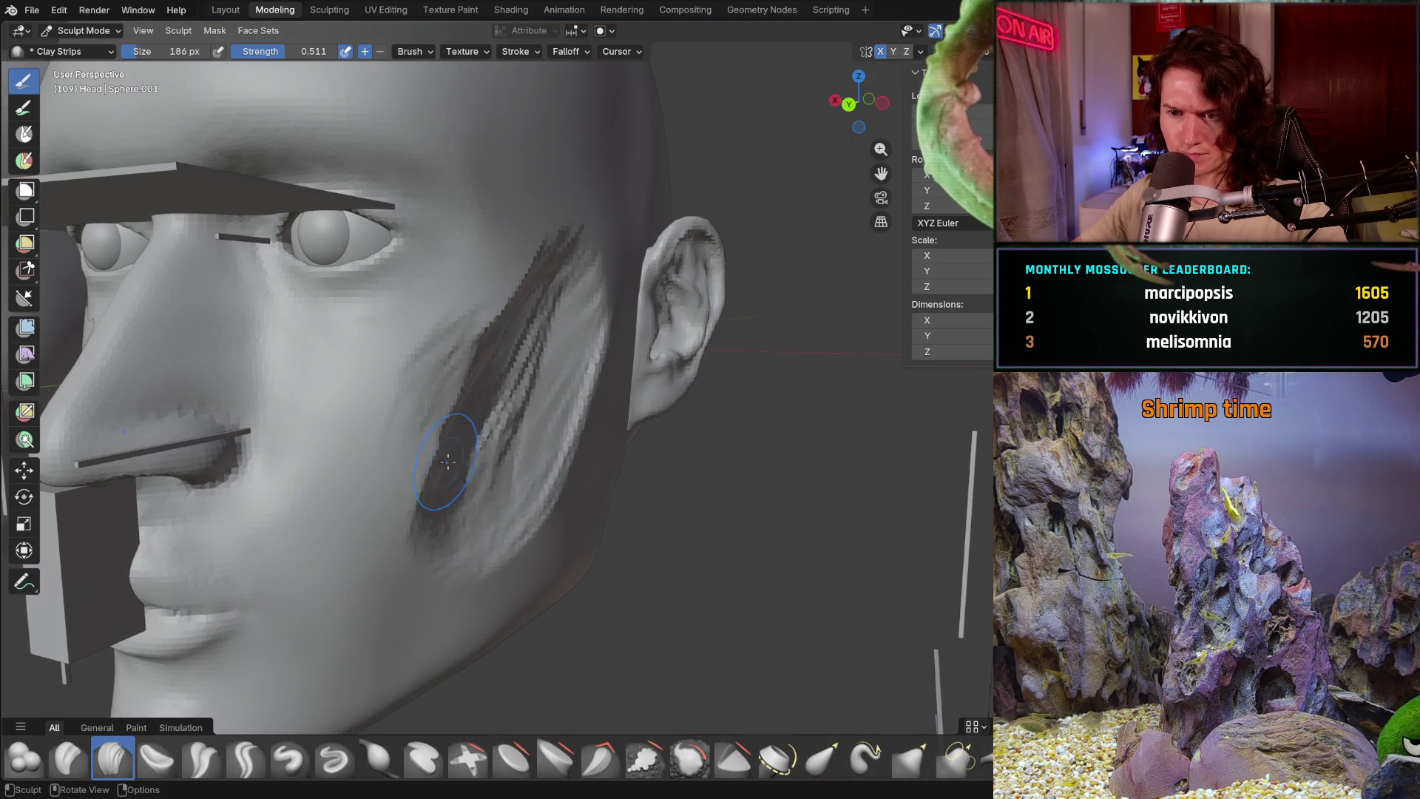
{"action": "mouse_move", "coordinate": [447, 460]}
{"action": "left_mouse_down"}
{"action": "mouse_move", "coordinate": [544, 334]}
{"action": "mouse_move", "coordinate": [464, 479]}
{"action": "mouse_move", "coordinate": [566, 377]}
{"action": "mouse_move", "coordinate": [568, 344]}
{"action": "left_mouse_up"}
{"action": "middle_click_drag", "start_coordinate": [566, 345], "coordinate": [603, 441]}
{"action": "scroll", "coordinate": [500, 522], "scroll_direction": "down", "scroll_amount": 5}
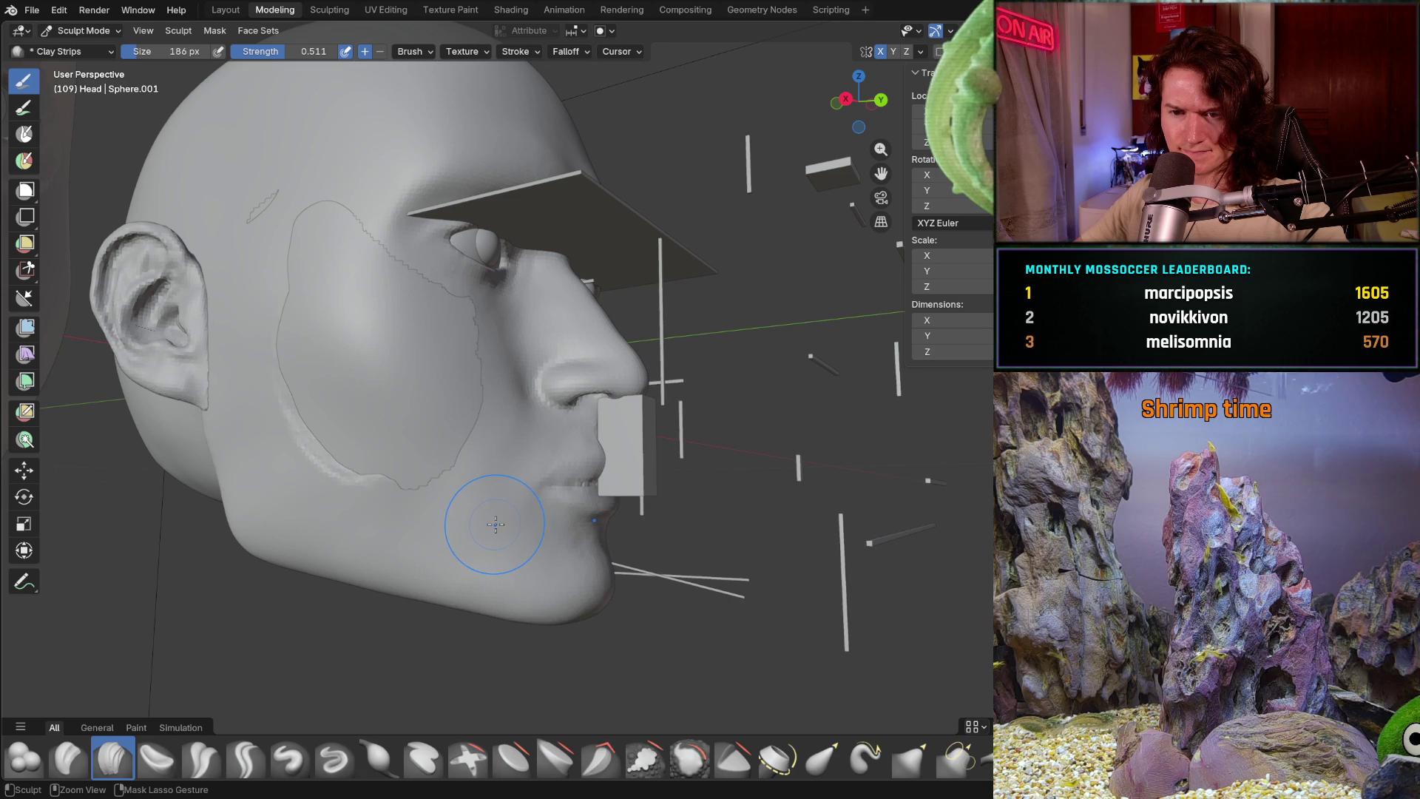
{"action": "key", "text": "ctrl+Tab"}
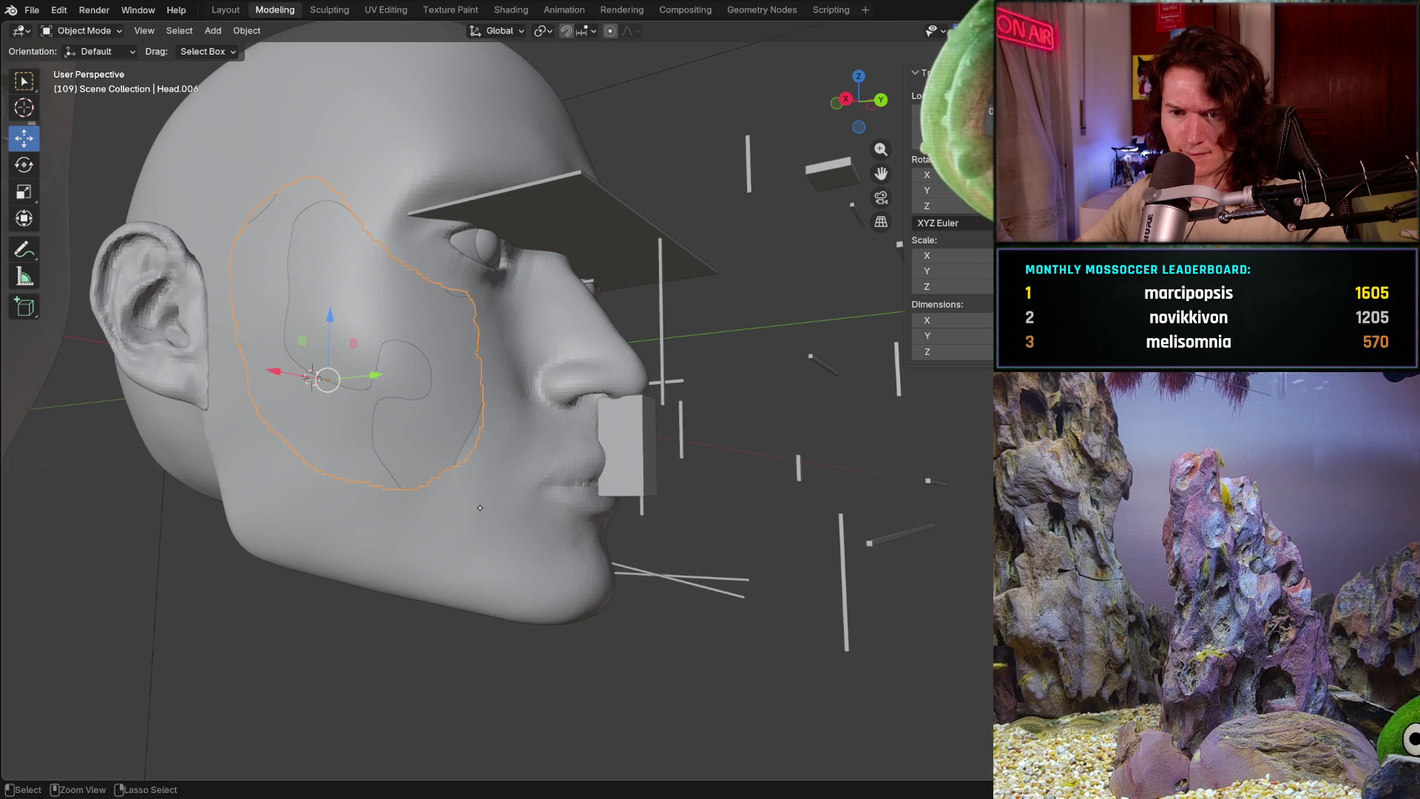
{"action": "key", "text": "ctrl+Tab"}
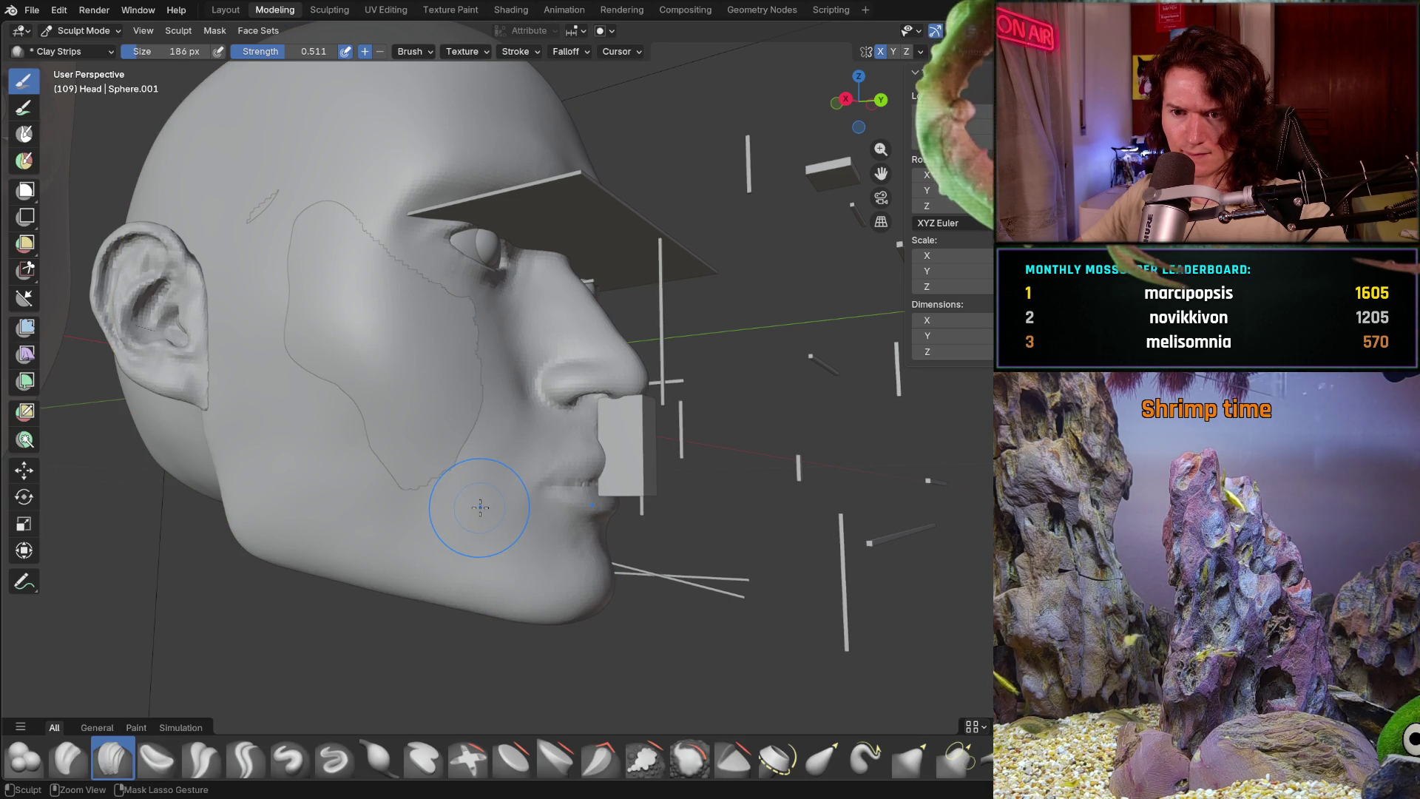
- Smooth the cheek piece's outline toward the temple and the face-side contour near the ear
{"action": "middle_click_drag", "start_coordinate": [349, 462], "coordinate": [366, 396]}
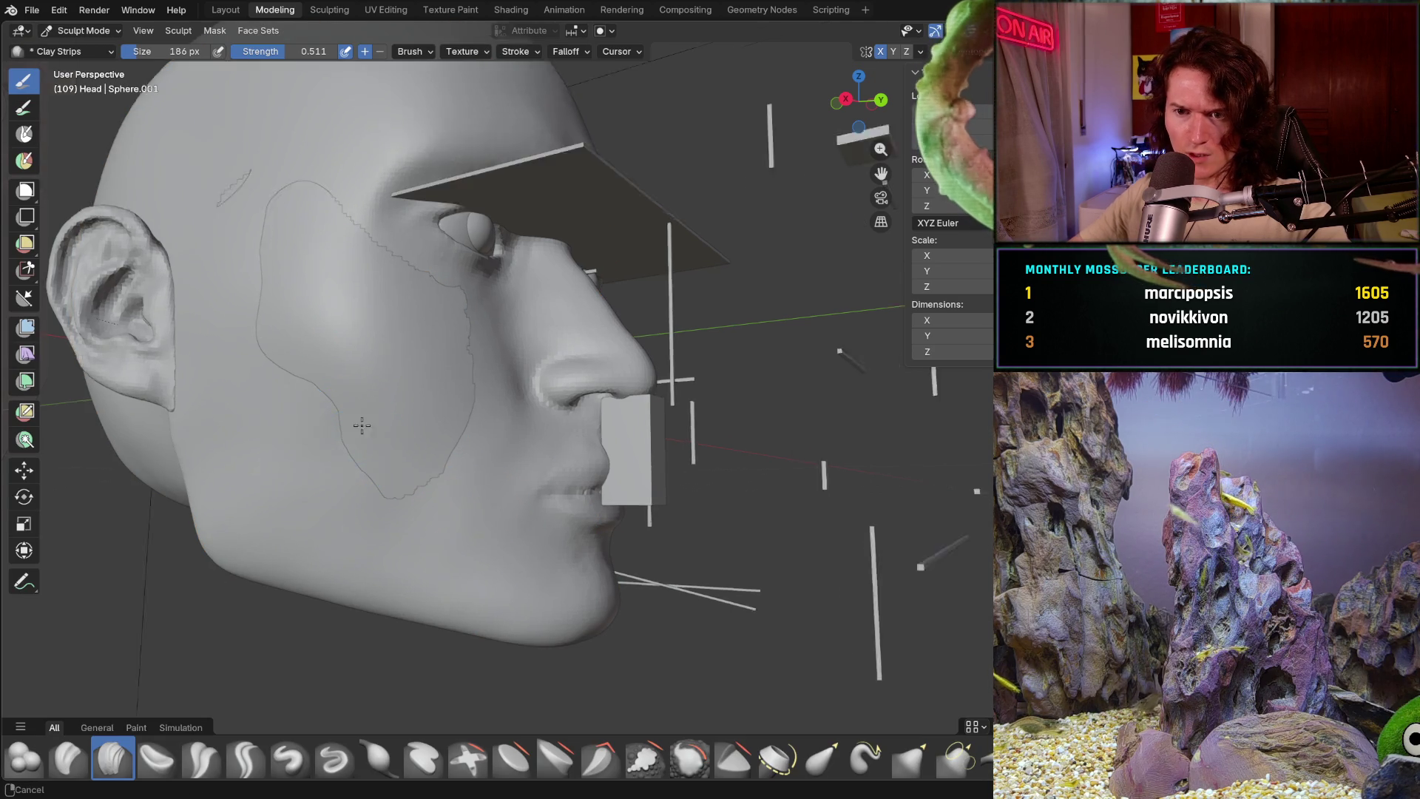
{"action": "scroll", "coordinate": [364, 396], "scroll_direction": "up", "scroll_amount": 3}
{"action": "scroll", "coordinate": [475, 422], "scroll_direction": "down", "scroll_amount": 1}
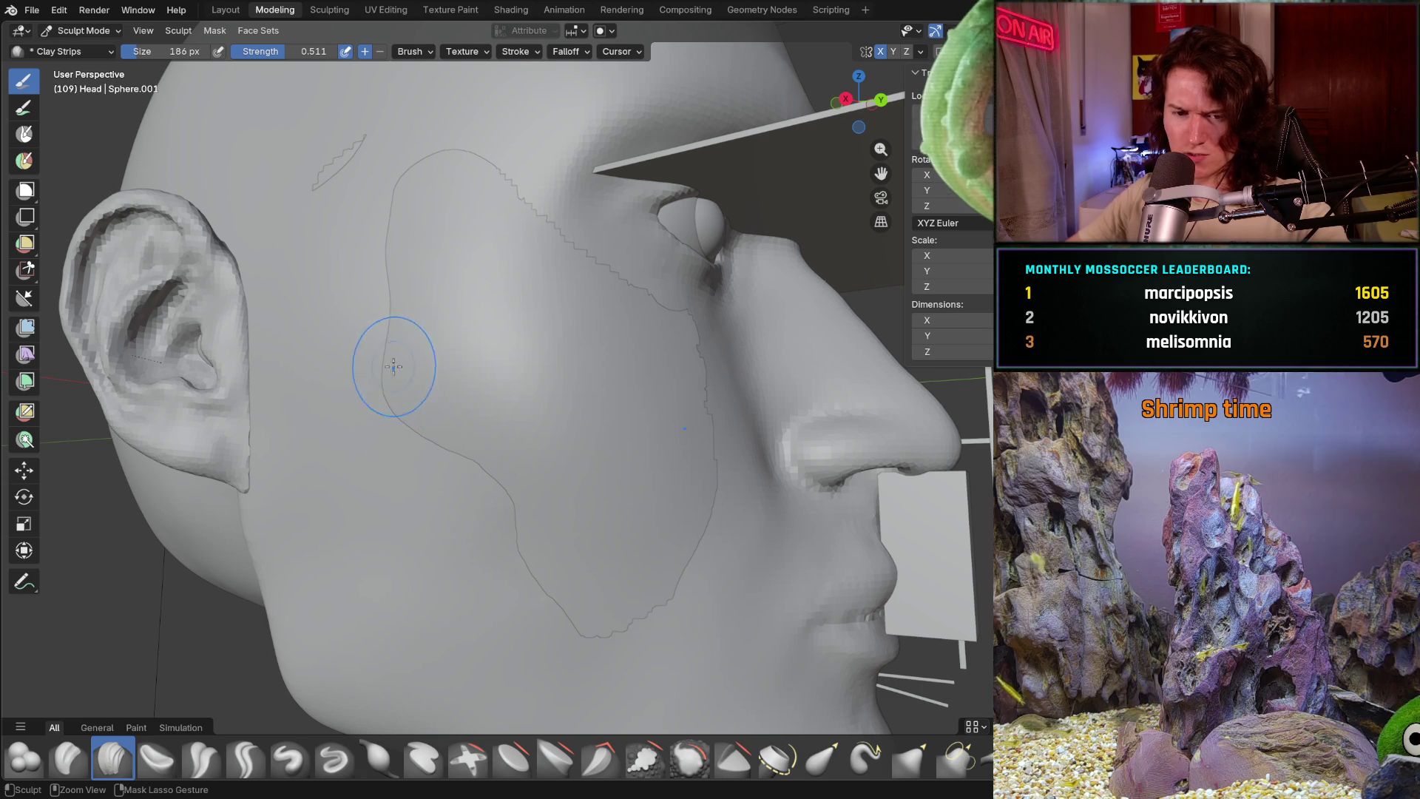
{"action": "middle_click_drag", "start_coordinate": [466, 450], "coordinate": [475, 456]}
{"action": "left_click_drag", "start_coordinate": [487, 483], "coordinate": [443, 437]}
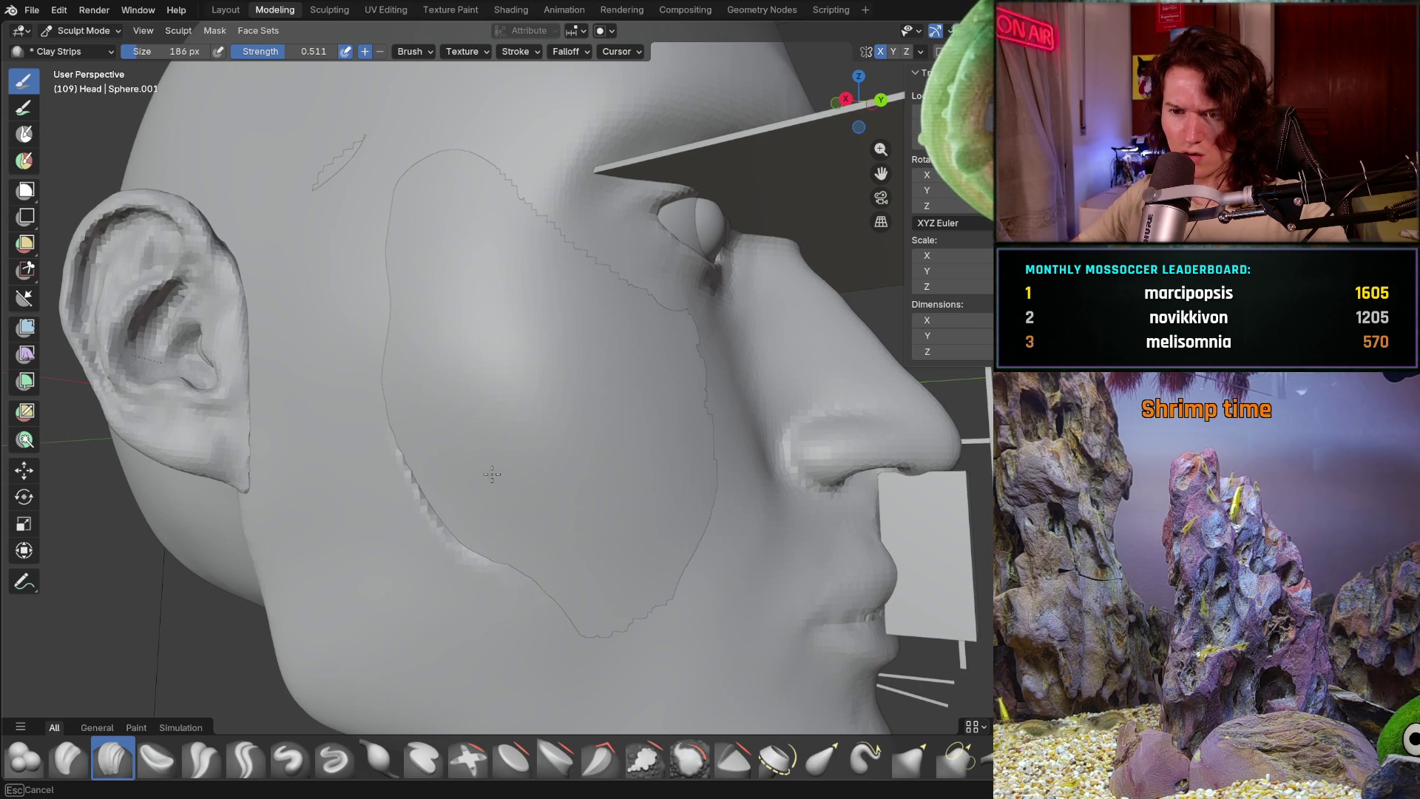
{"action": "middle_click_drag", "start_coordinate": [523, 360], "coordinate": [540, 422]}
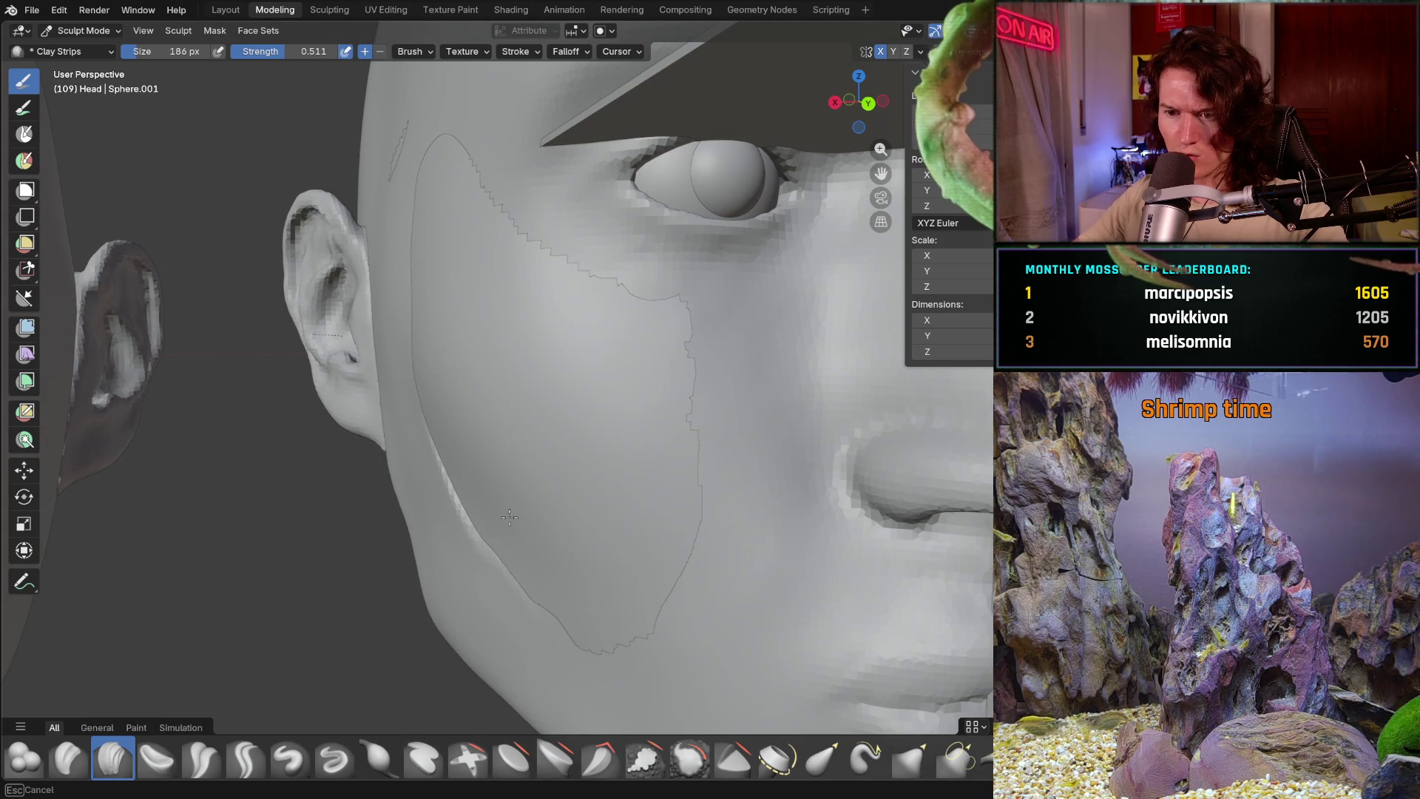
{"action": "middle_click_drag", "start_coordinate": [509, 518], "coordinate": [539, 565]}
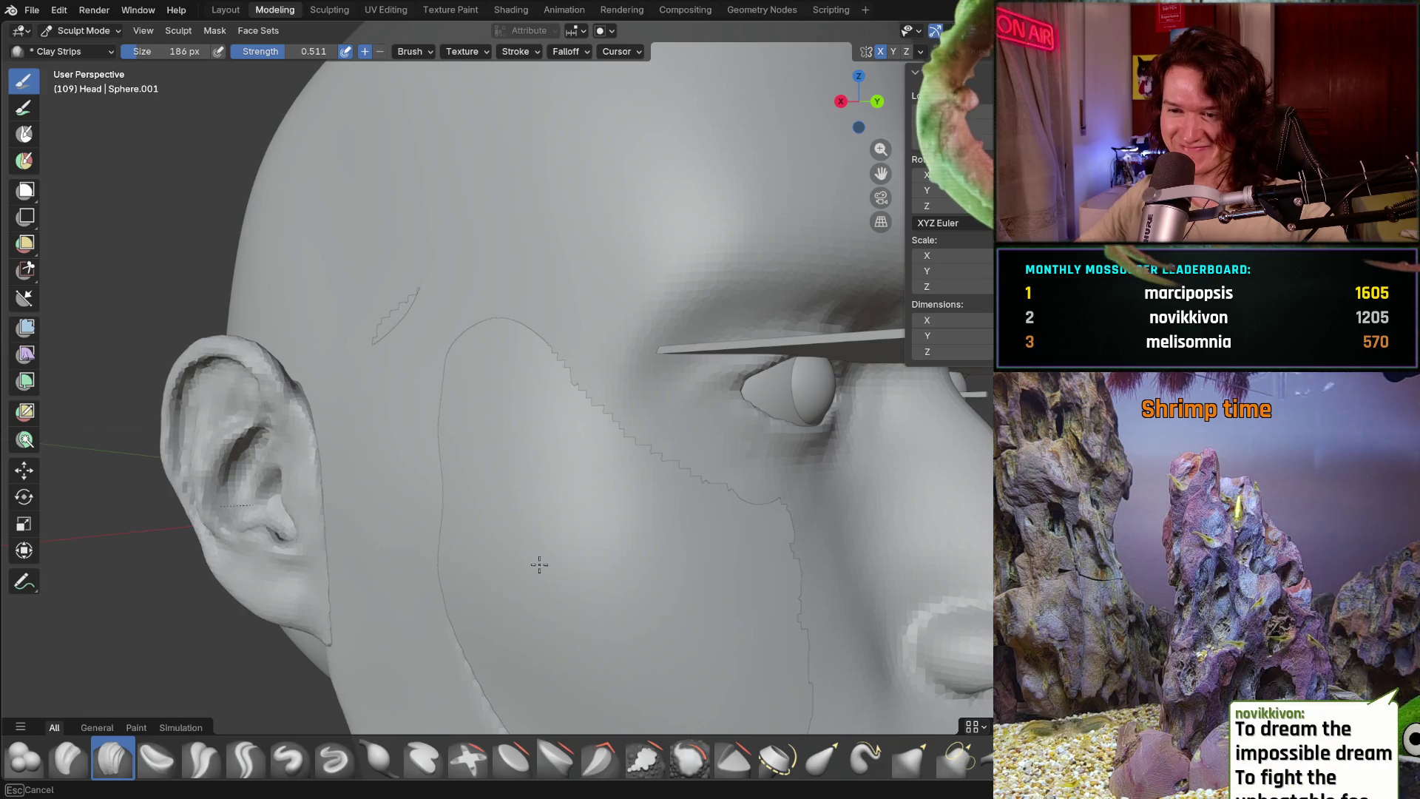
{"action": "left_click_drag", "start_coordinate": [462, 552], "coordinate": [460, 393]}
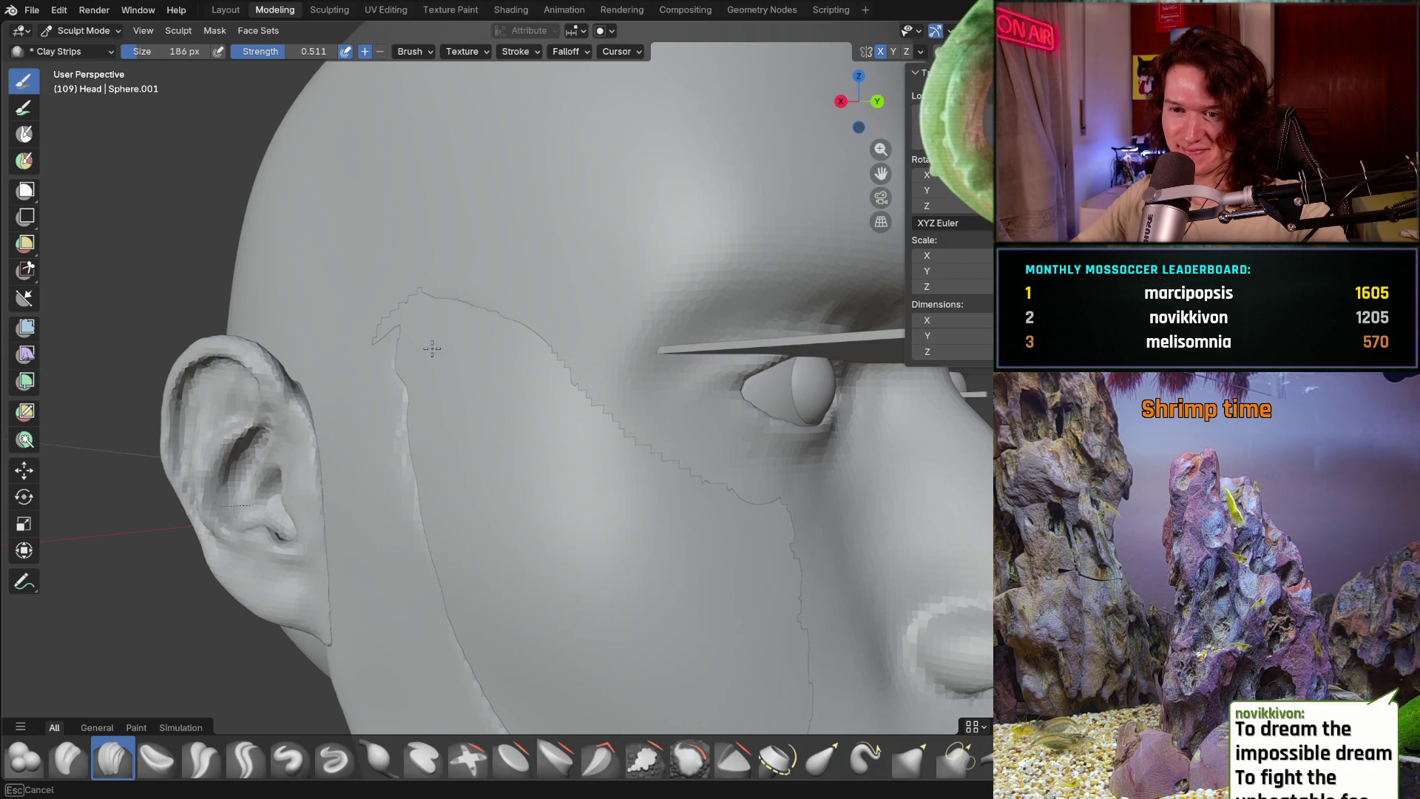
{"action": "mouse_move", "coordinate": [380, 340]}
{"action": "left_mouse_down"}
{"action": "mouse_move", "coordinate": [415, 421]}
{"action": "mouse_move", "coordinate": [409, 376]}
{"action": "left_mouse_up"}
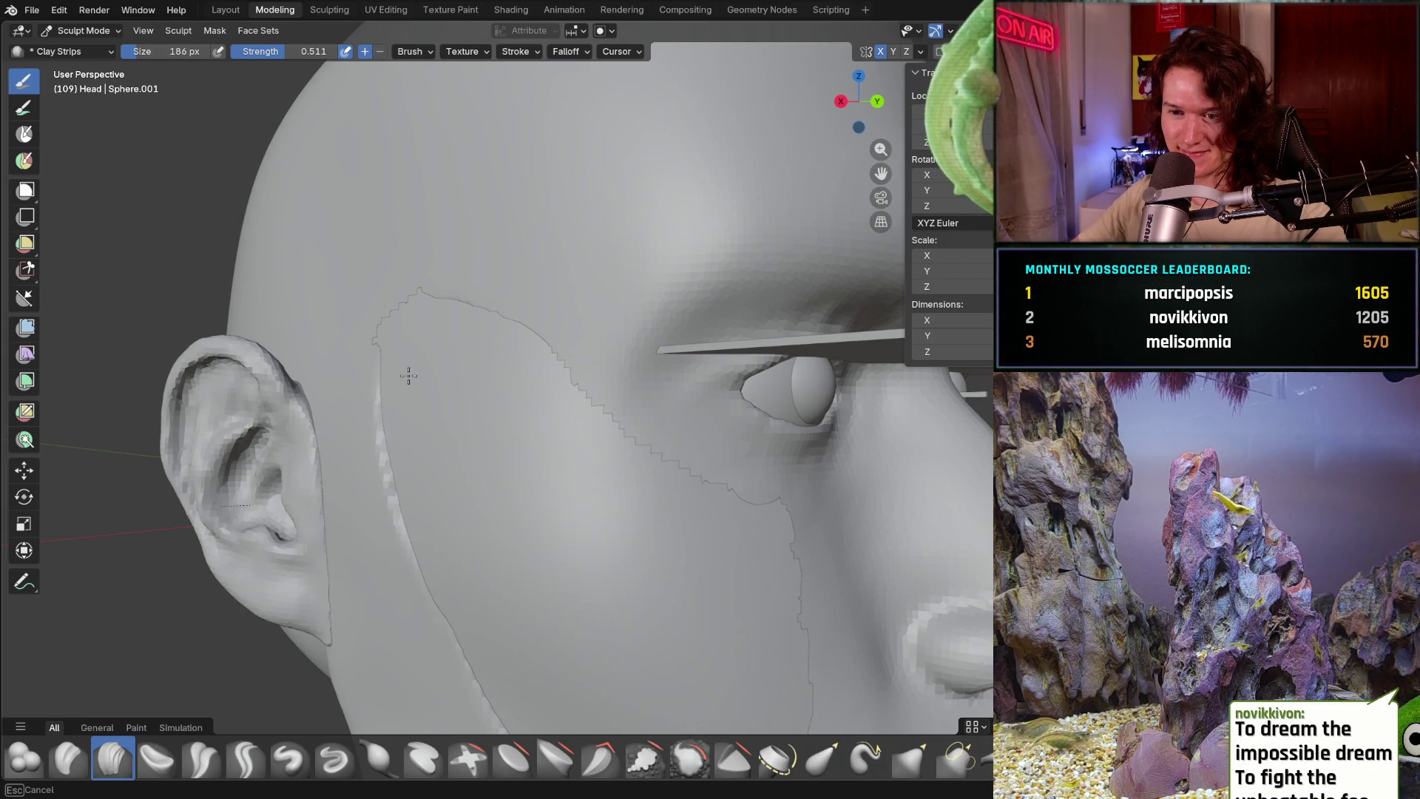
- Smooth the cheek piece's edge along the jawline, orbiting around the lower face and ear
{"action": "middle_click_drag", "start_coordinate": [459, 592], "coordinate": [429, 469]}
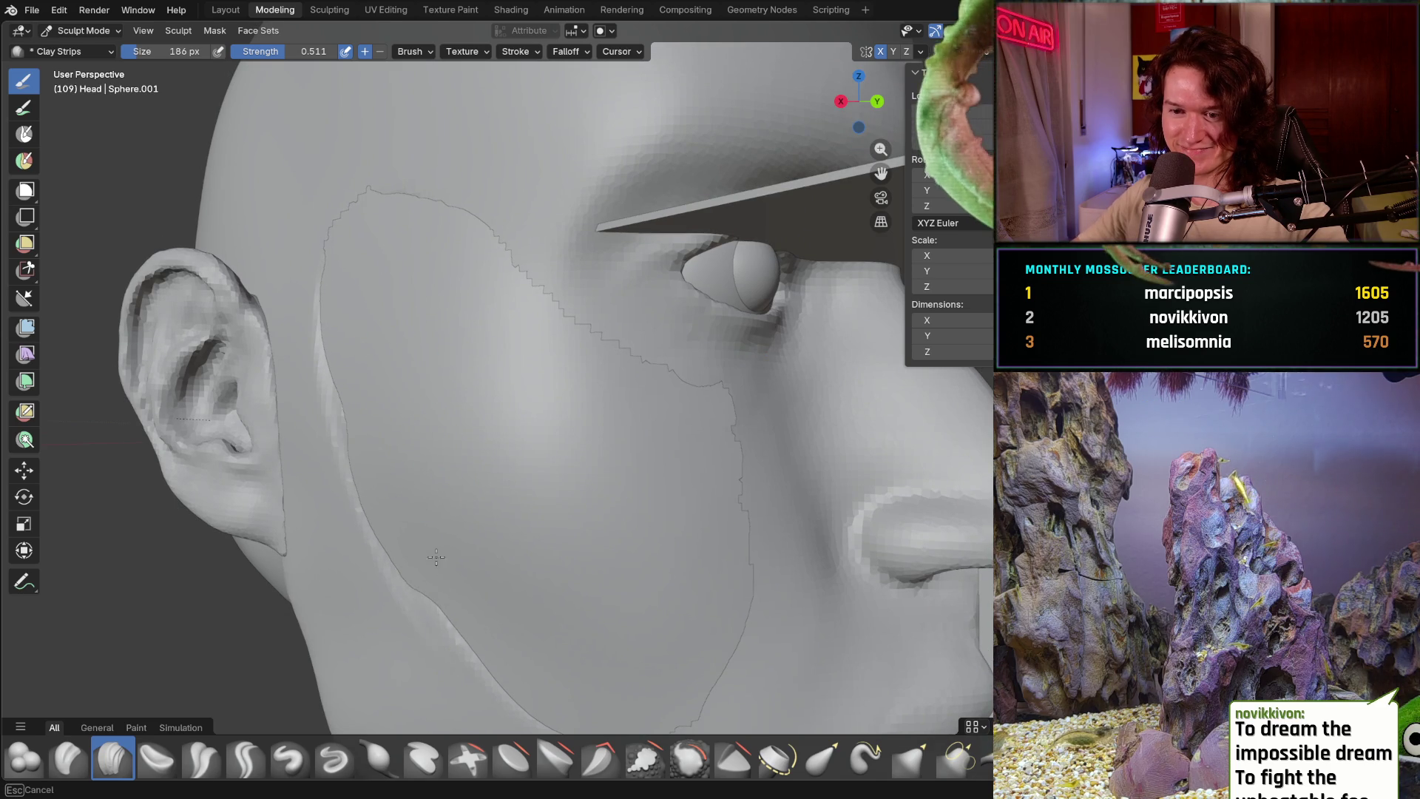
{"action": "middle_click_drag", "start_coordinate": [421, 436], "coordinate": [393, 422]}
{"action": "left_click_drag", "start_coordinate": [393, 402], "coordinate": [461, 475]}
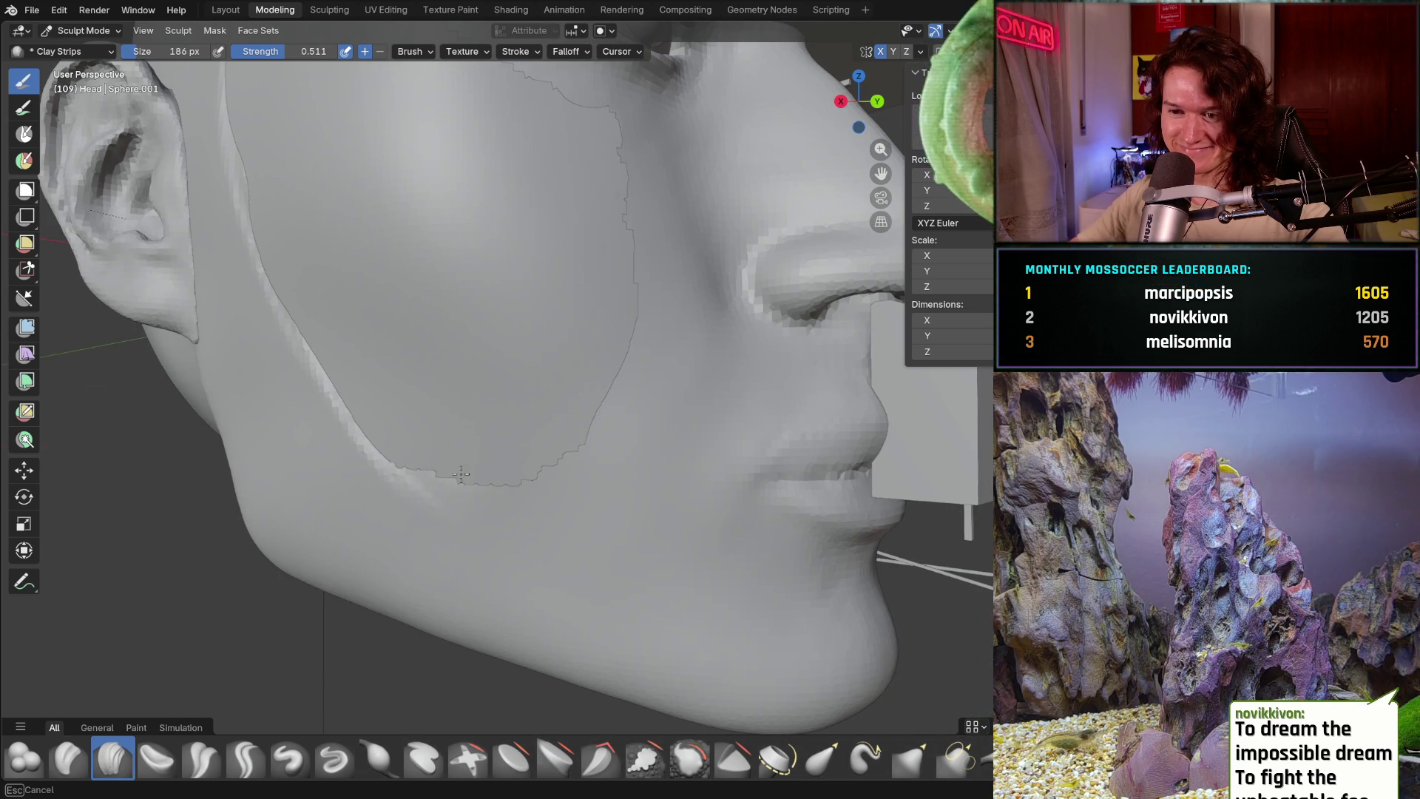
{"action": "middle_click_drag", "start_coordinate": [450, 406], "coordinate": [489, 444]}
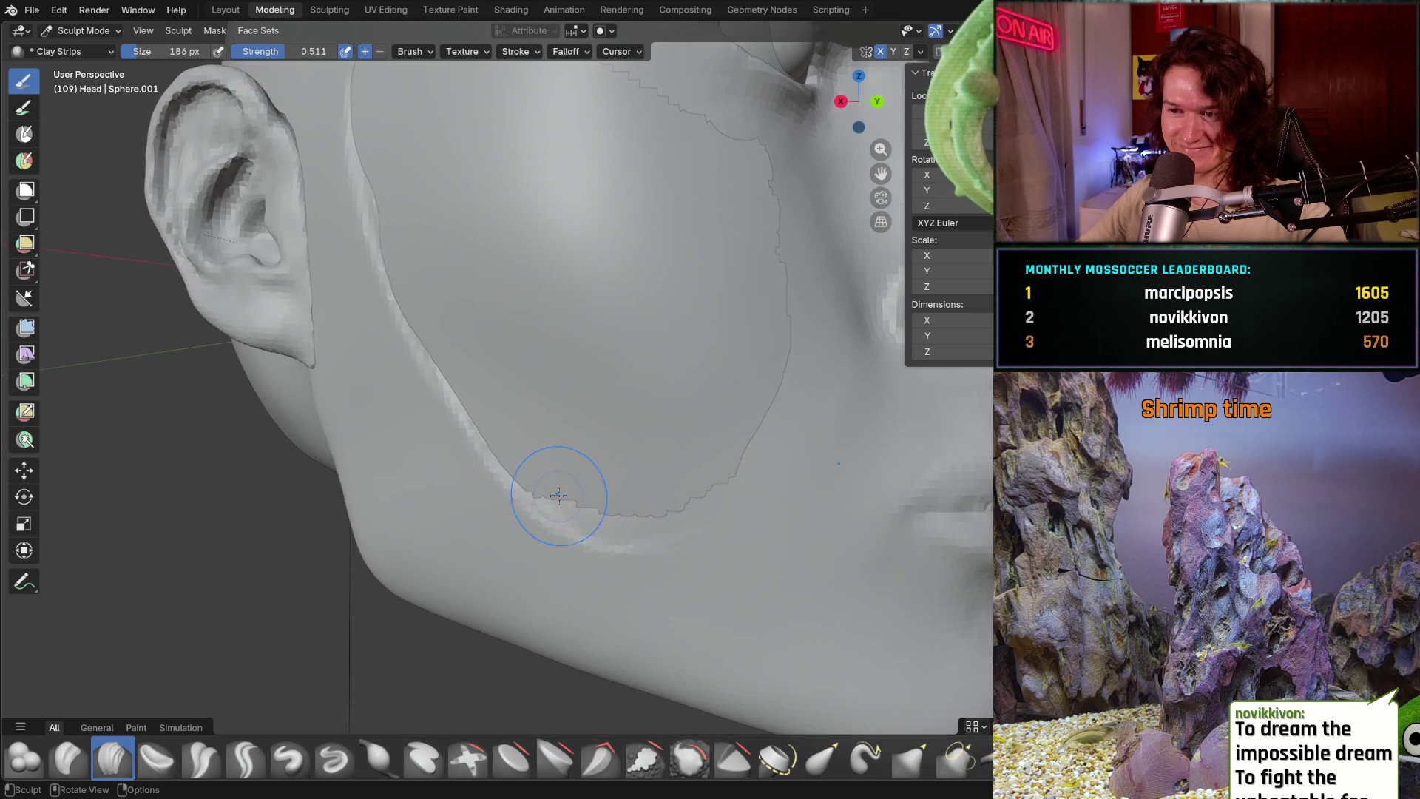
{"action": "mouse_move", "coordinate": [555, 498]}
{"action": "middle_mouse_down"}
{"action": "mouse_move", "coordinate": [501, 458]}
{"action": "mouse_move", "coordinate": [459, 529]}
{"action": "middle_mouse_up"}
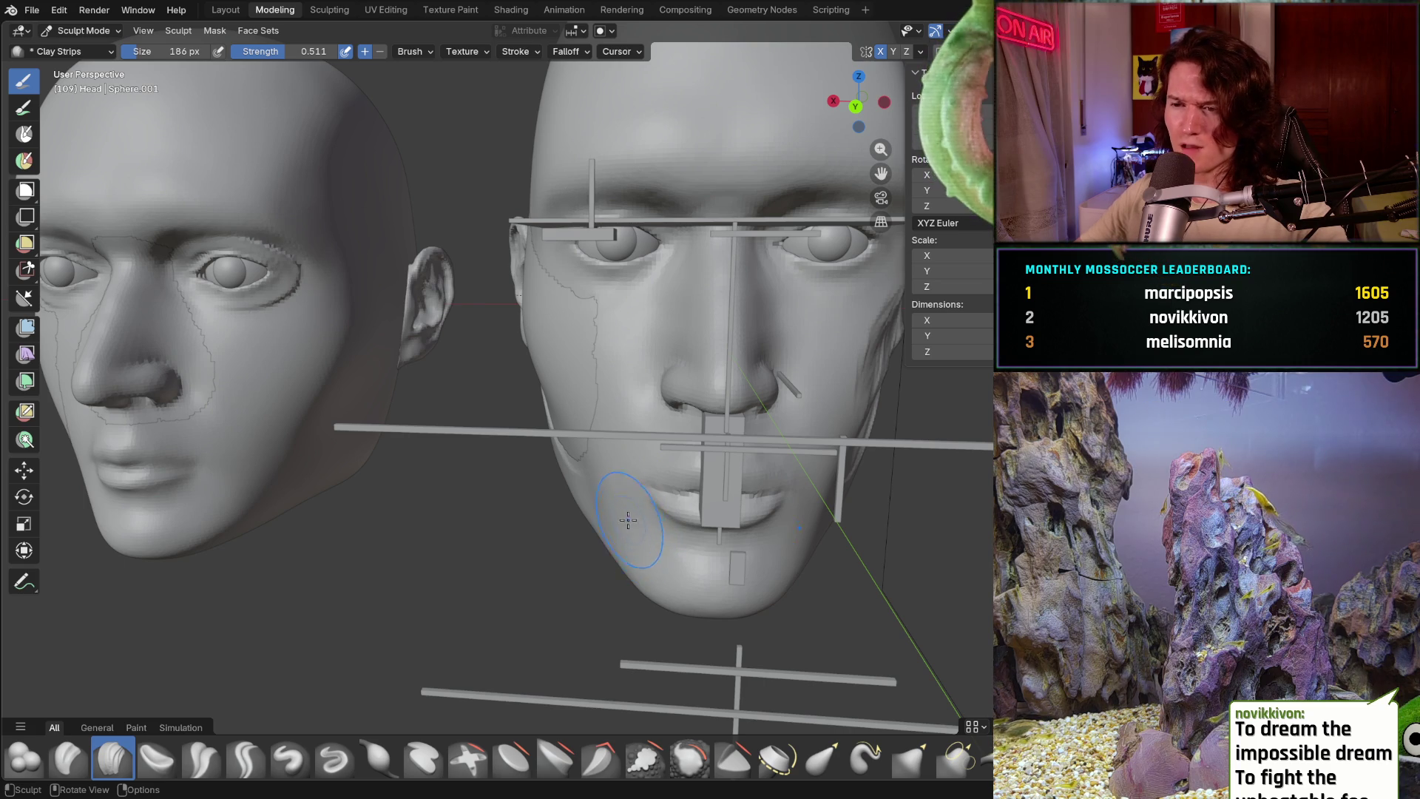
{"action": "mouse_move", "coordinate": [635, 536]}
{"action": "middle_mouse_down"}
{"action": "mouse_move", "coordinate": [772, 491]}
{"action": "mouse_move", "coordinate": [672, 508]}
{"action": "mouse_move", "coordinate": [579, 442]}
{"action": "mouse_move", "coordinate": [631, 537]}
{"action": "middle_mouse_up"}
{"action": "scroll", "coordinate": [579, 443], "scroll_direction": "up", "scroll_amount": 3}
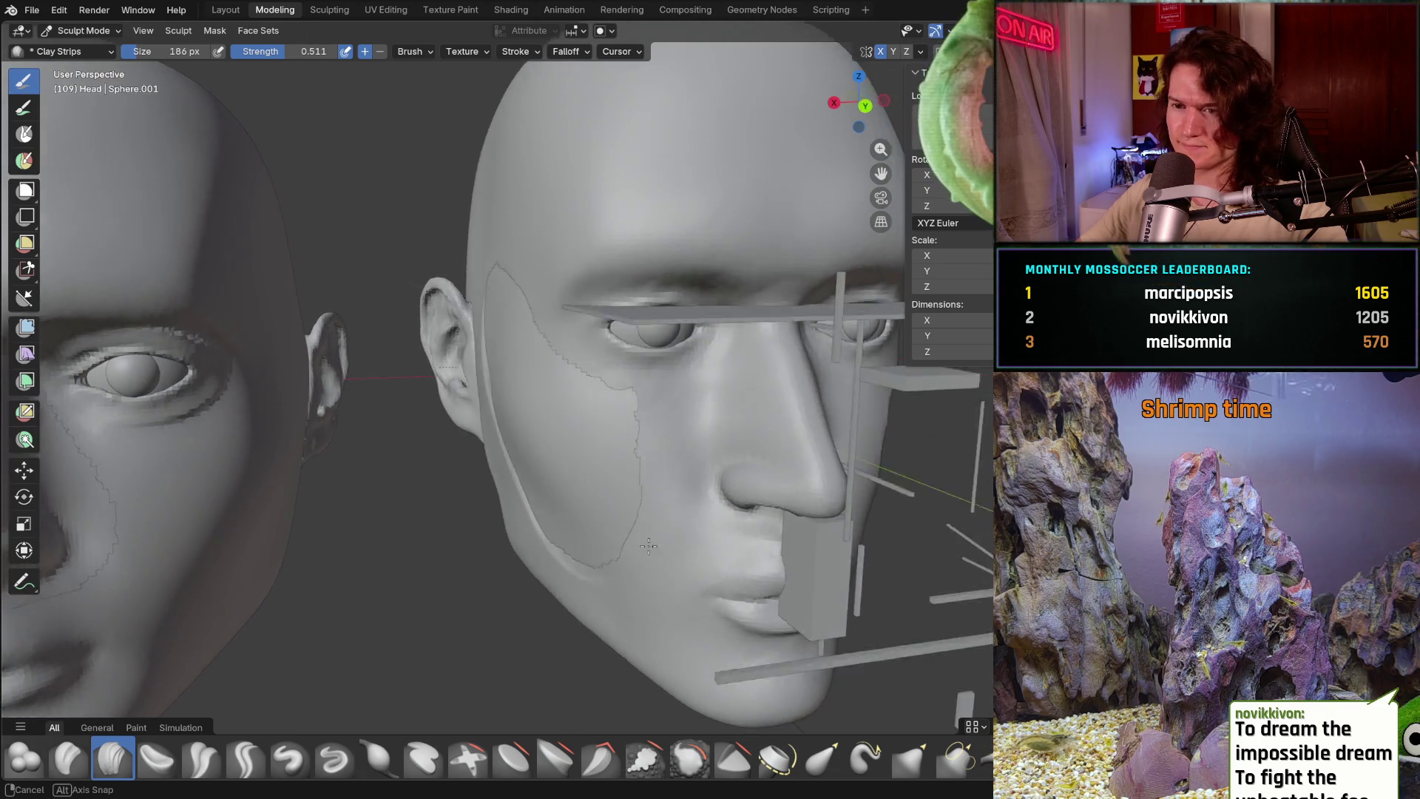
{"action": "middle_click_drag", "start_coordinate": [630, 537], "coordinate": [405, 585]}
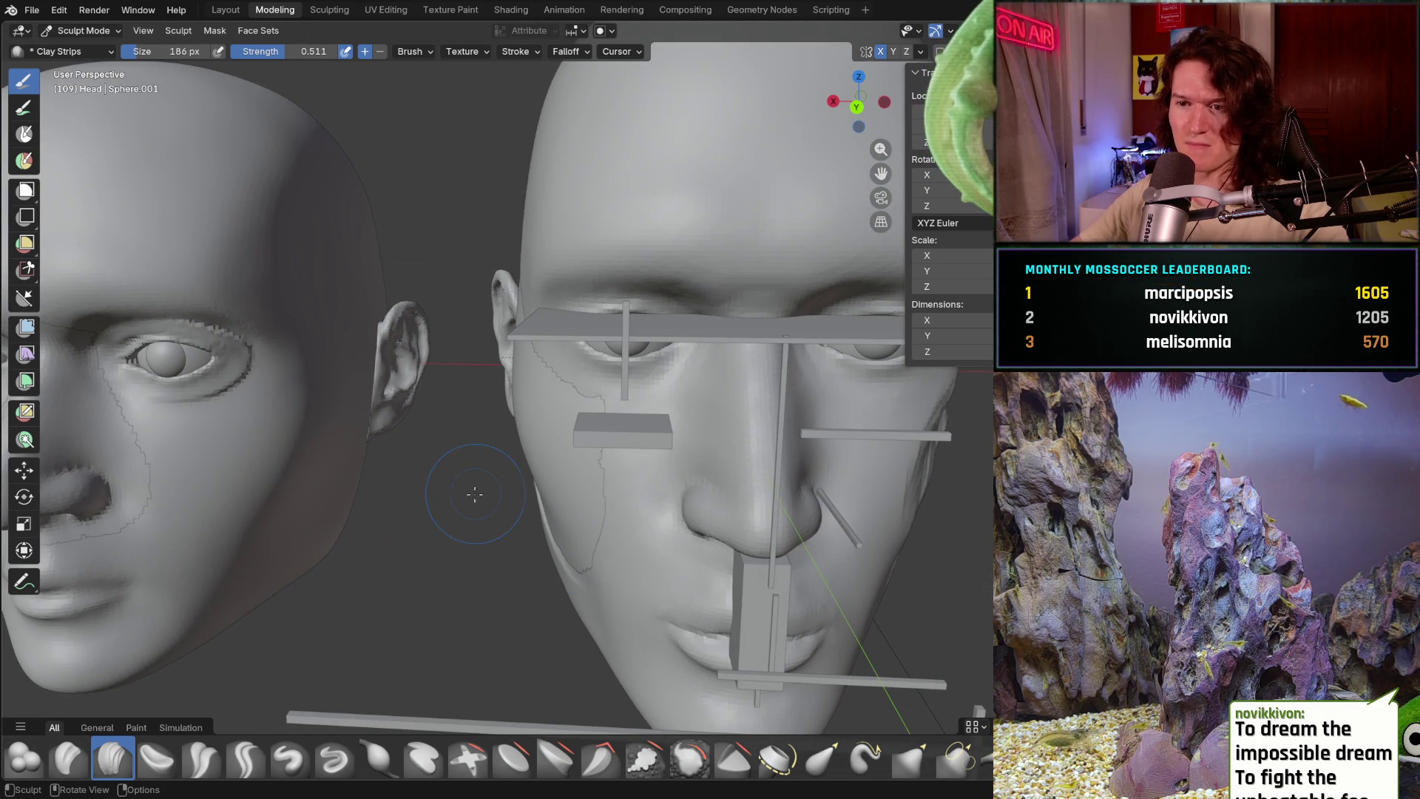
{"action": "middle_click_drag", "start_coordinate": [474, 494], "coordinate": [636, 553]}
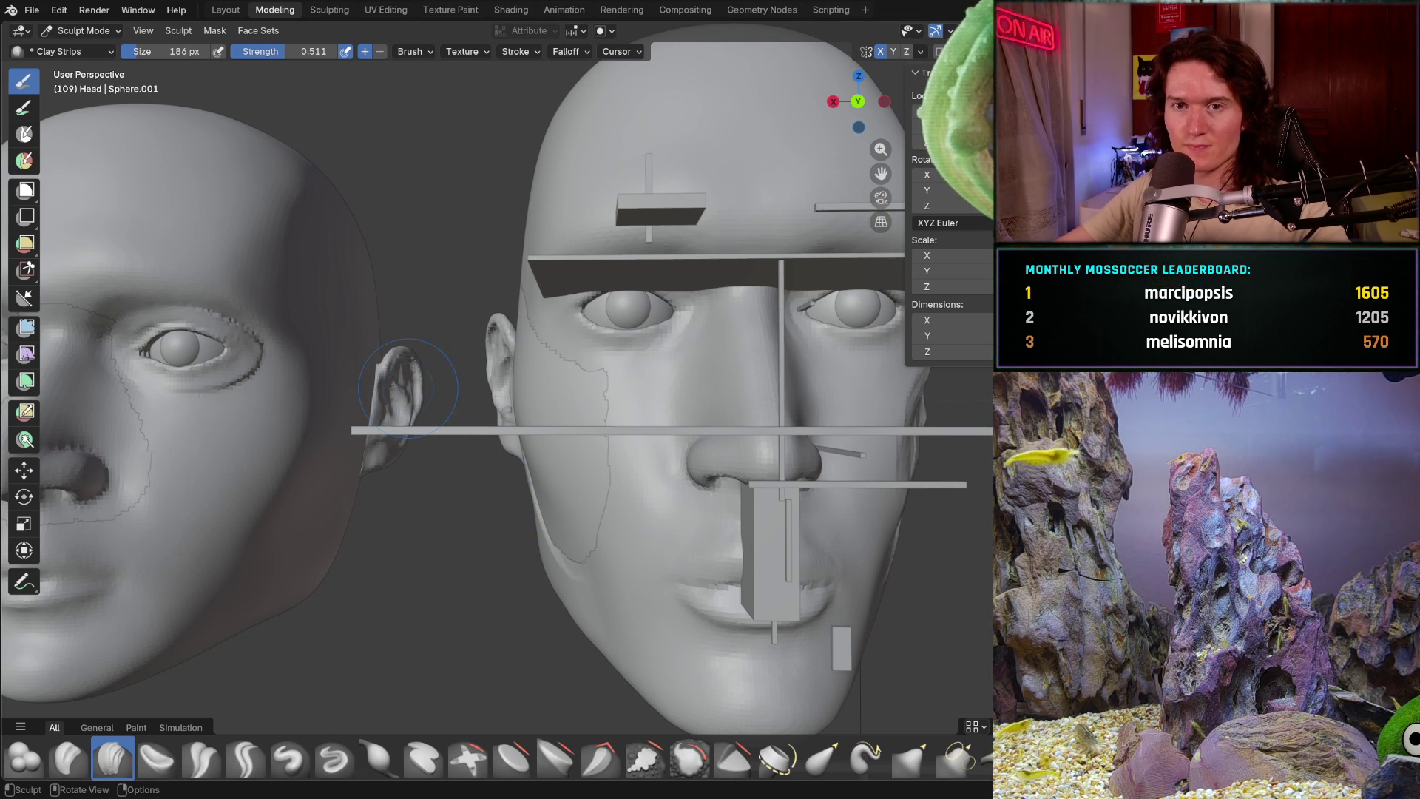
- Switch from sculpting to Object Mode and make the Head the active object
{"action": "left_click", "coordinate": [79, 30]}
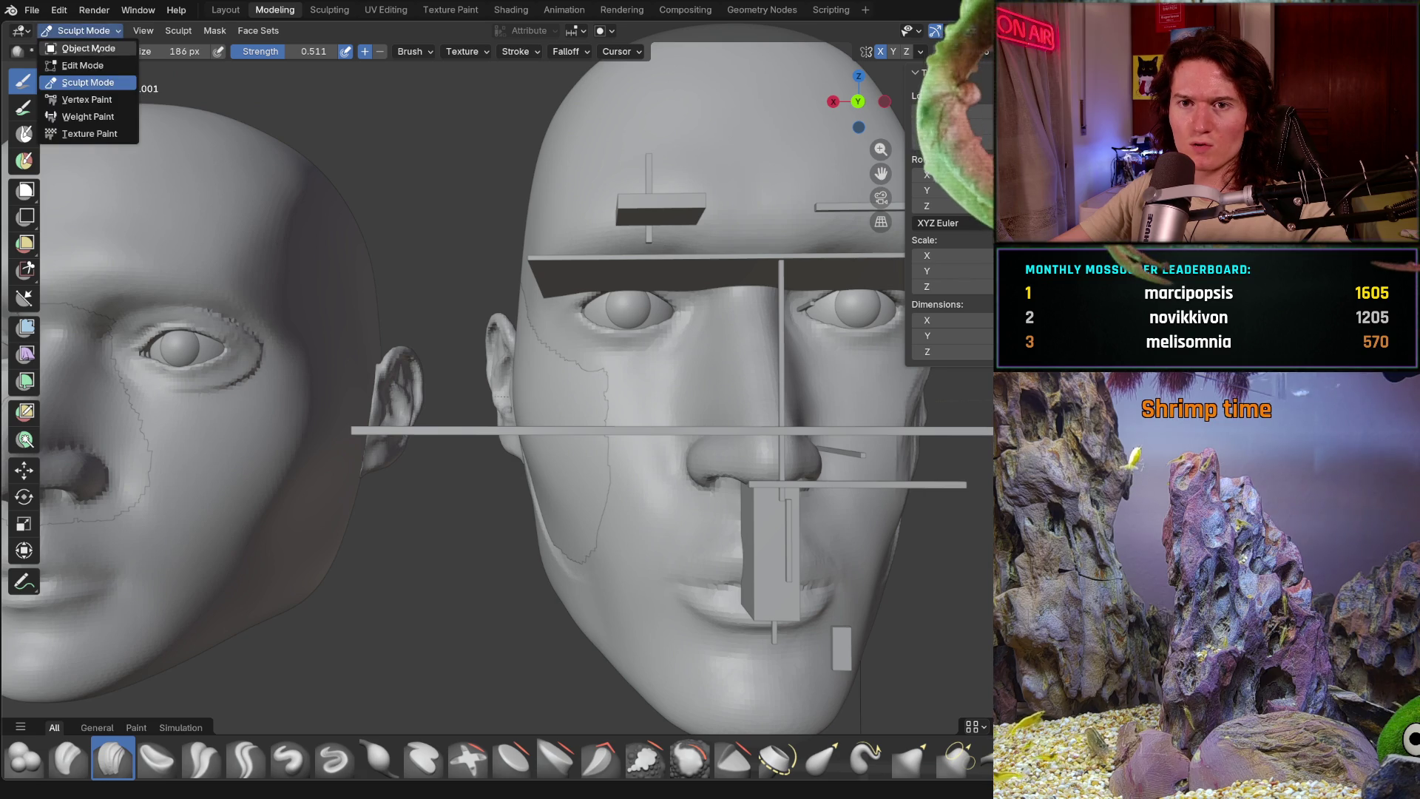
{"action": "left_click", "coordinate": [666, 430]}
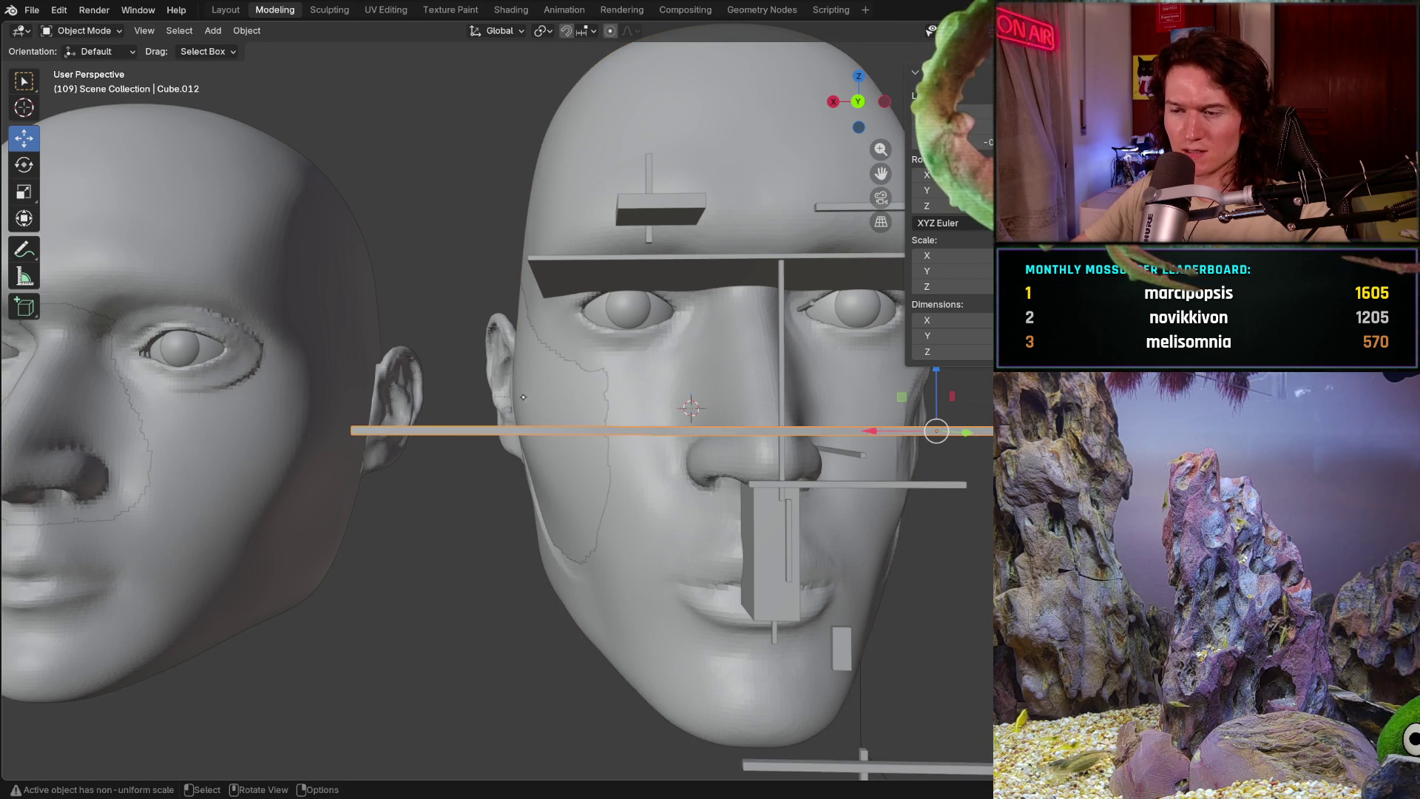
{"action": "mouse_move", "coordinate": [544, 437]}
{"action": "middle_mouse_down"}
{"action": "mouse_move", "coordinate": [391, 413]}
{"action": "mouse_move", "coordinate": [766, 400]}
{"action": "mouse_move", "coordinate": [702, 394]}
{"action": "mouse_move", "coordinate": [574, 423]}
{"action": "middle_mouse_up"}
{"action": "left_click", "coordinate": [390, 413]}
{"action": "scroll", "coordinate": [703, 393], "scroll_direction": "down", "scroll_amount": 5}
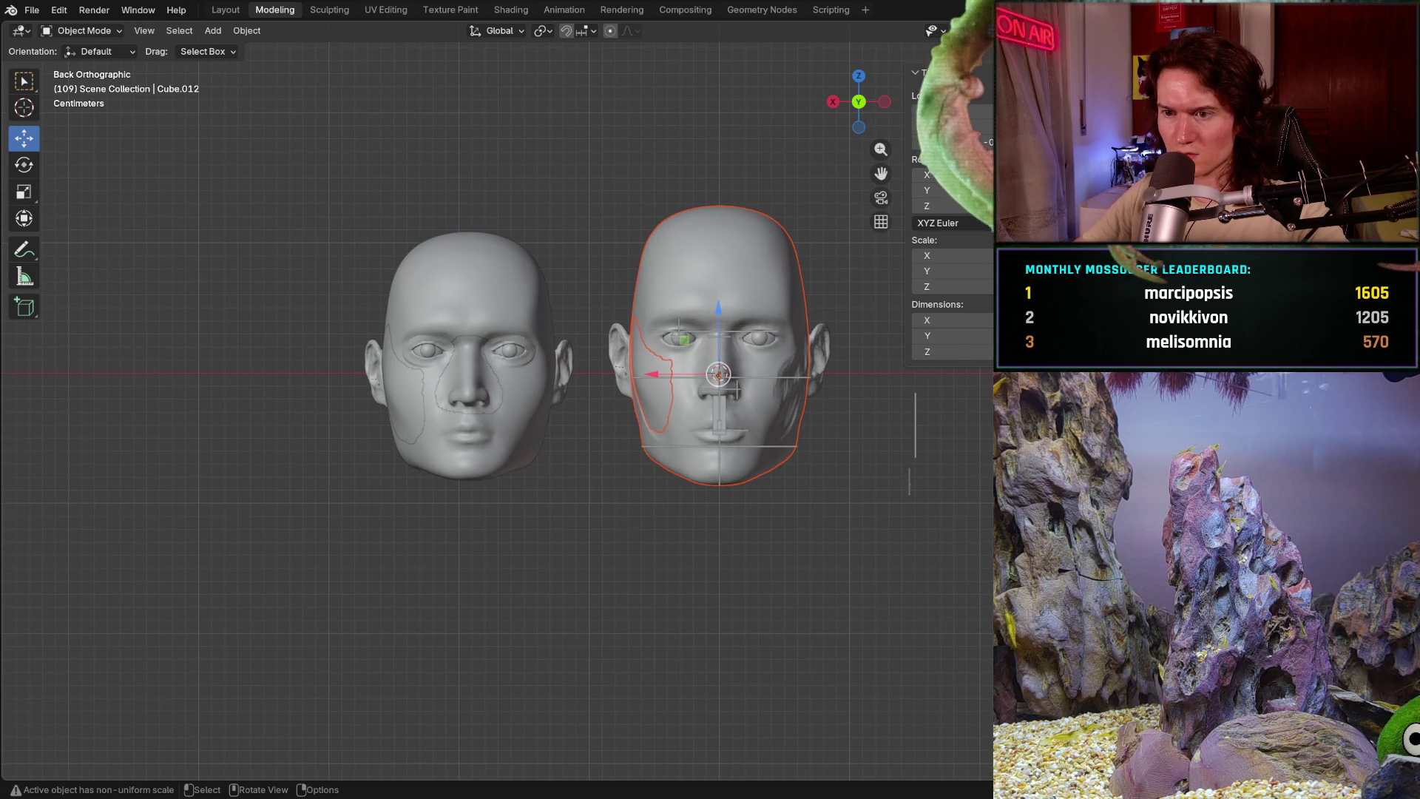
{"action": "scroll", "coordinate": [573, 419], "scroll_direction": "up", "scroll_amount": 2}
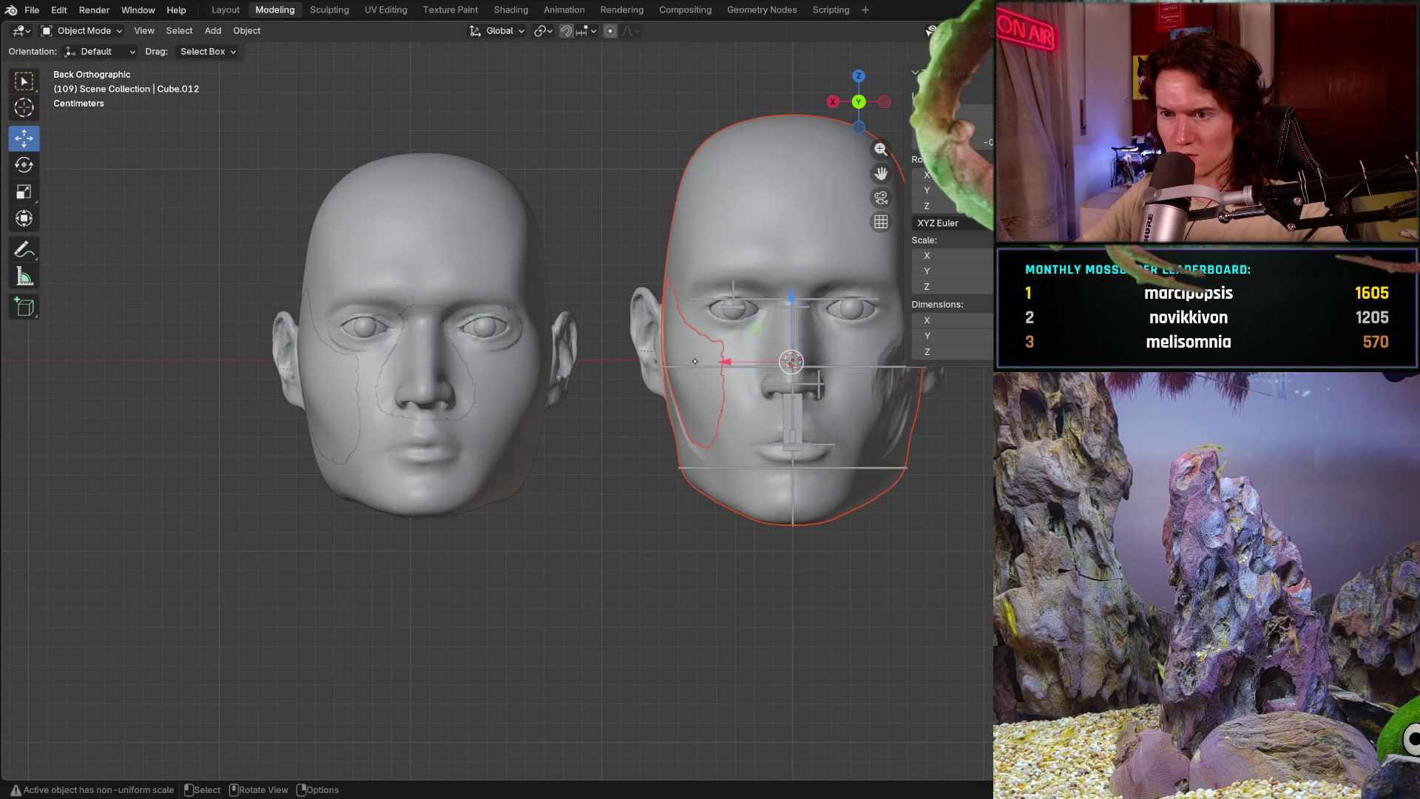
{"action": "left_click", "coordinate": [744, 335]}
{"action": "scroll", "coordinate": [752, 331], "scroll_direction": "up", "scroll_amount": 2}
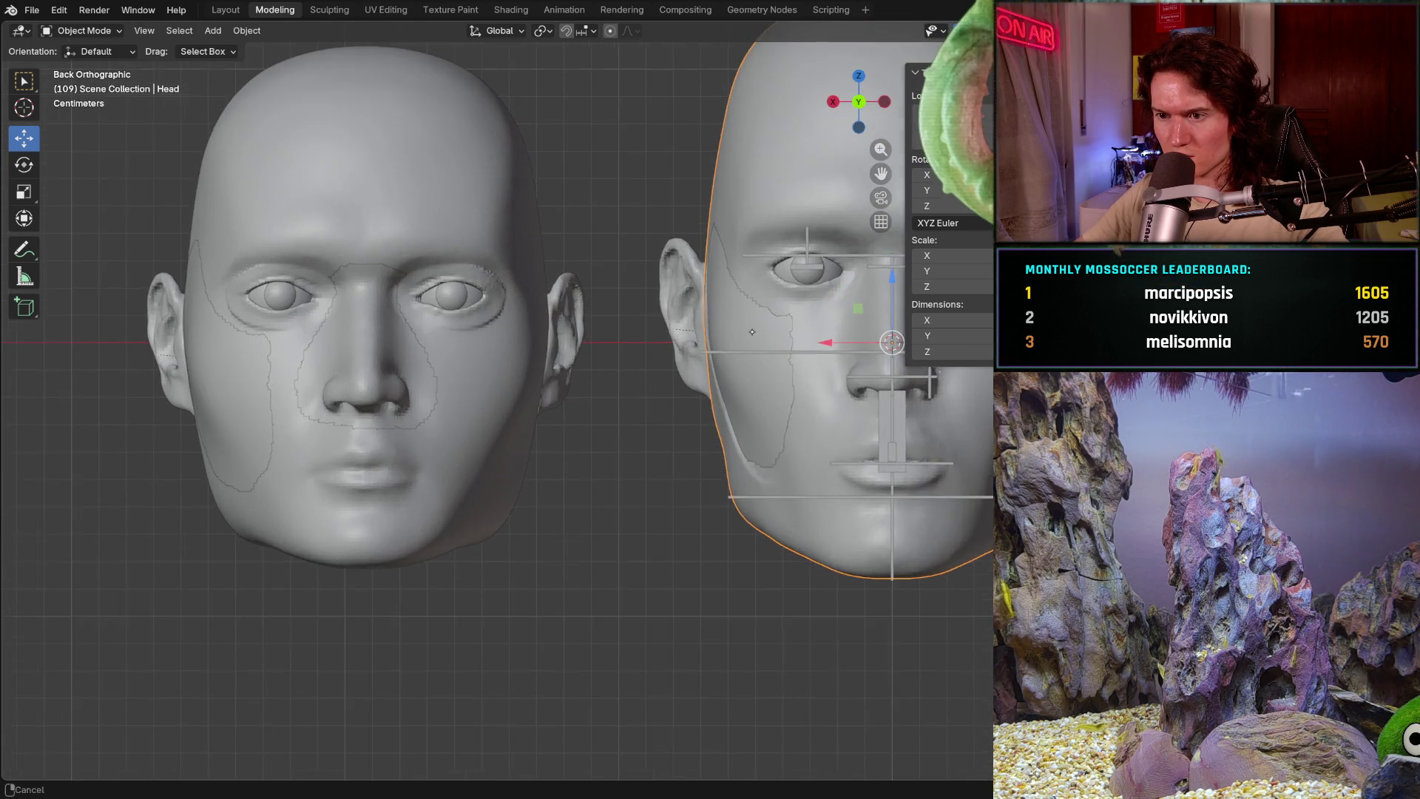
- Move the head slightly left with G, then select the cheek piece Head.006
{"action": "mouse_move", "coordinate": [751, 331]}
{"action": "middle_mouse_down"}
{"action": "mouse_move", "coordinate": [614, 432]}
{"action": "mouse_move", "coordinate": [669, 413]}
{"action": "middle_mouse_up"}
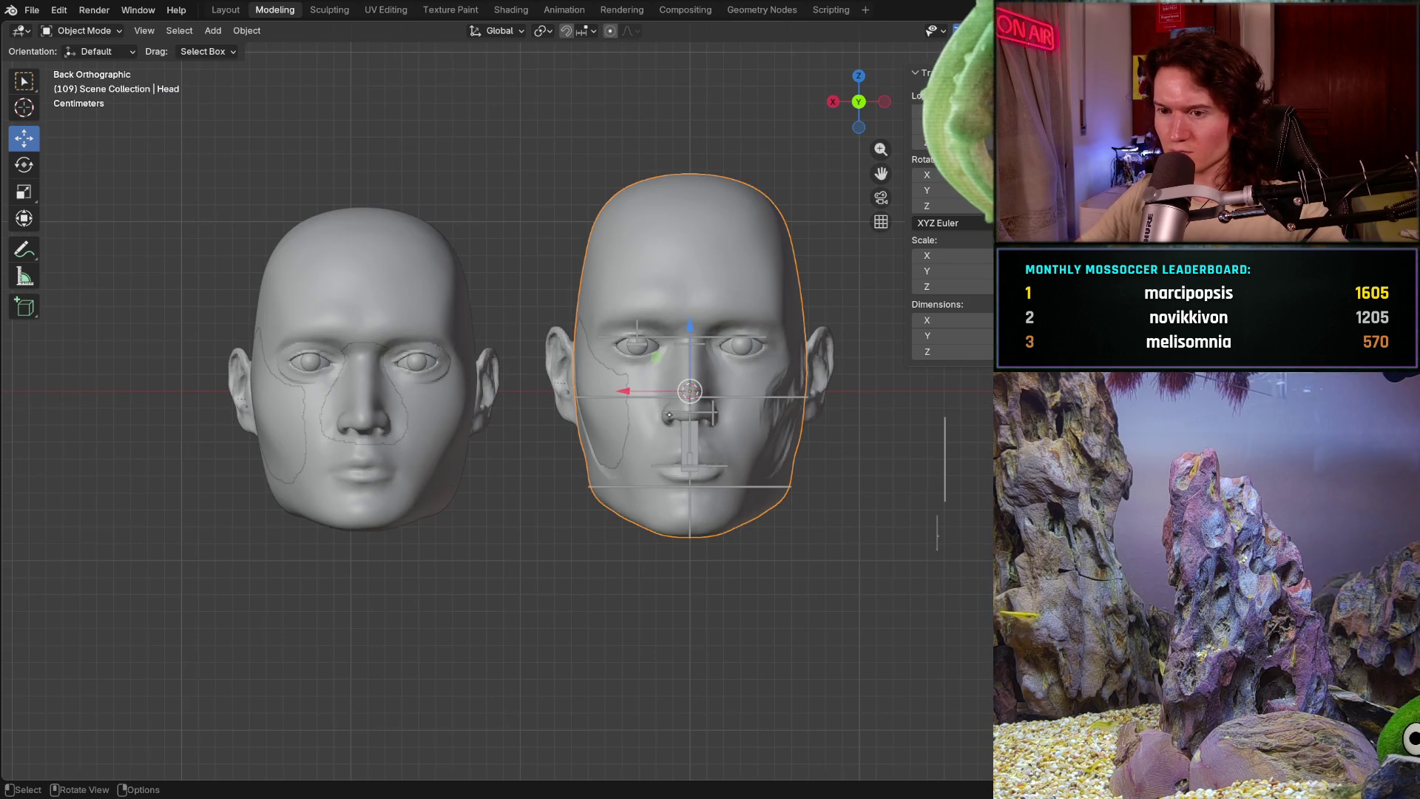
{"action": "scroll", "coordinate": [668, 416], "scroll_direction": "up", "scroll_amount": 1}
{"action": "scroll", "coordinate": [666, 416], "scroll_direction": "up", "scroll_amount": 1}
{"action": "scroll", "coordinate": [664, 419], "scroll_direction": "up", "scroll_amount": 1}
{"action": "scroll", "coordinate": [661, 421], "scroll_direction": "up", "scroll_amount": 1}
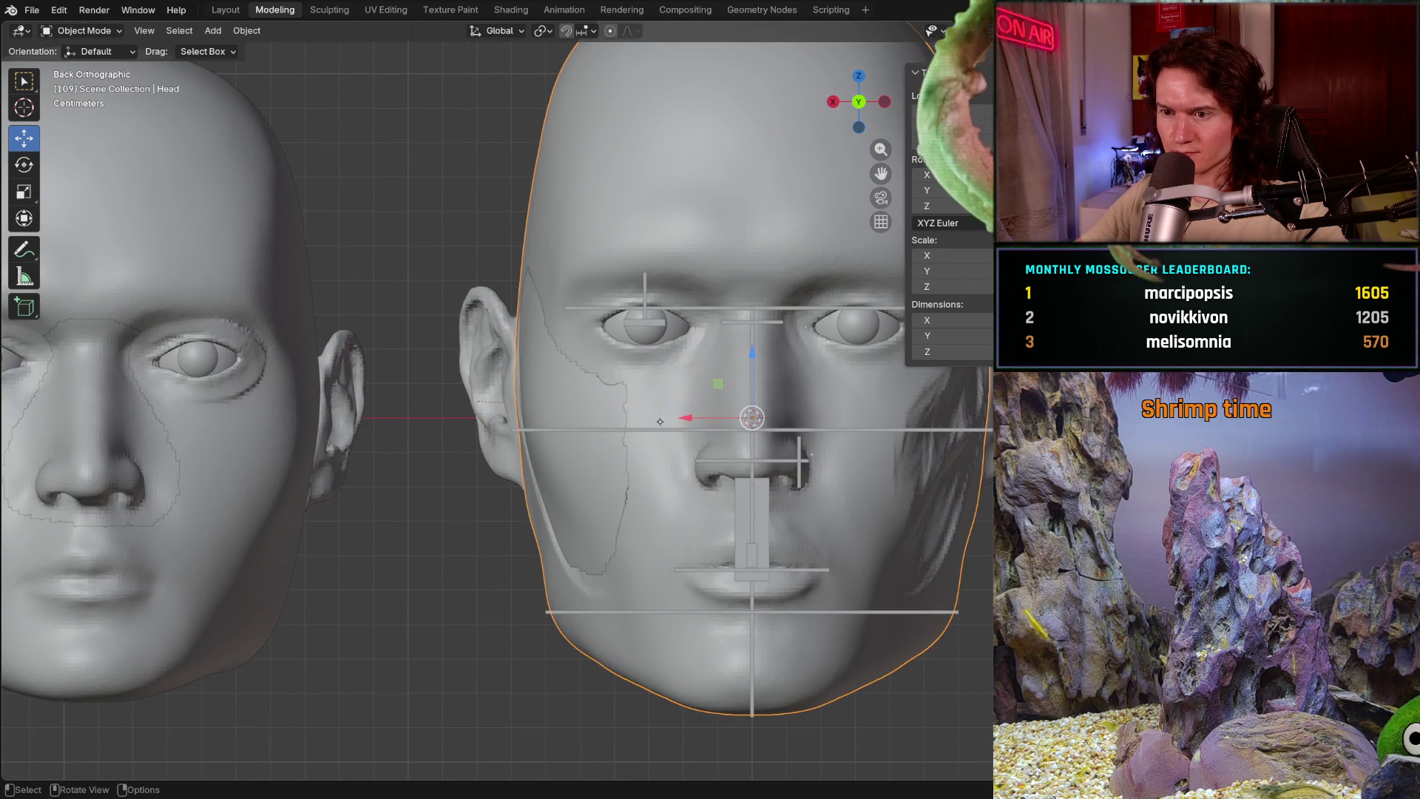
{"action": "key", "text": "g"}
{"action": "left_click", "coordinate": [671, 410]}
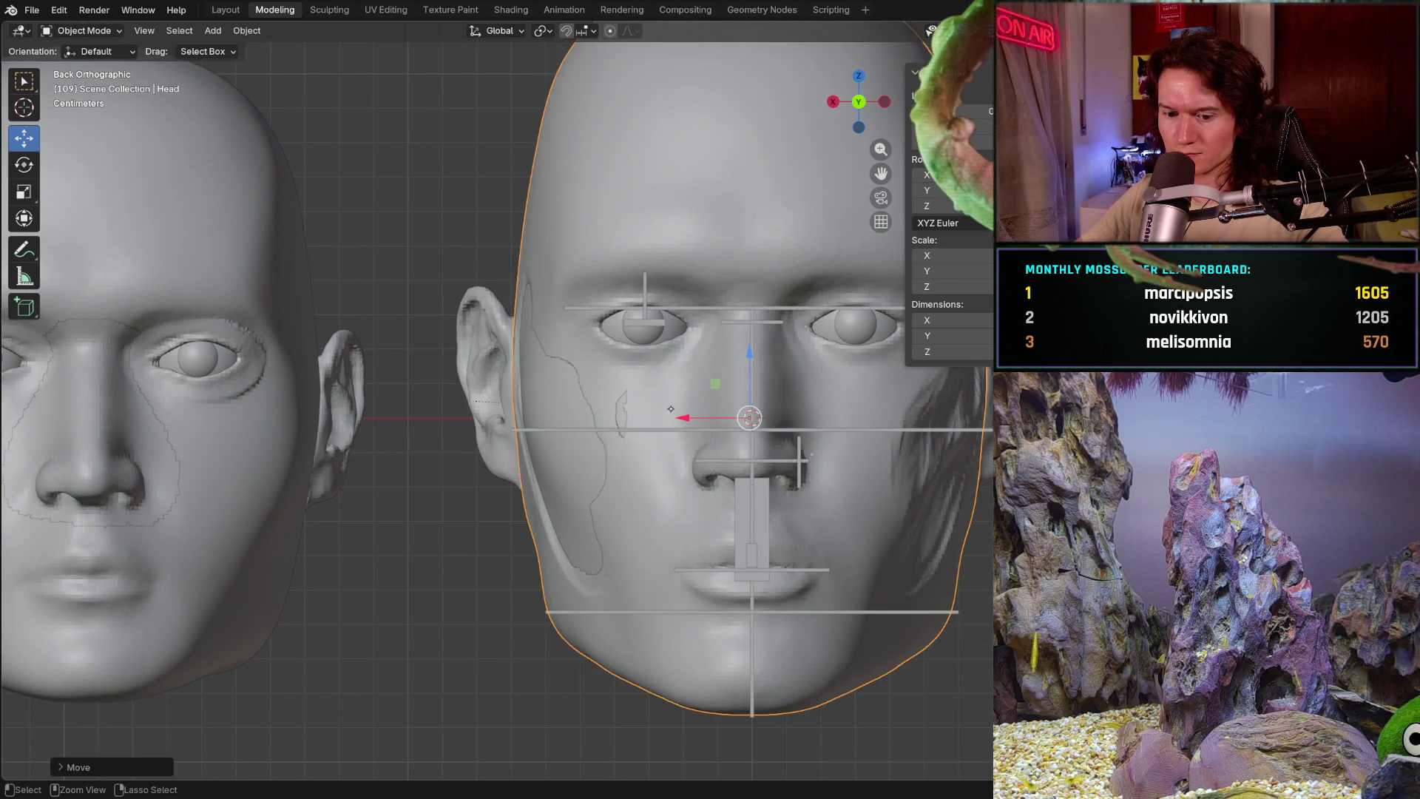
{"action": "left_click", "coordinate": [600, 420]}
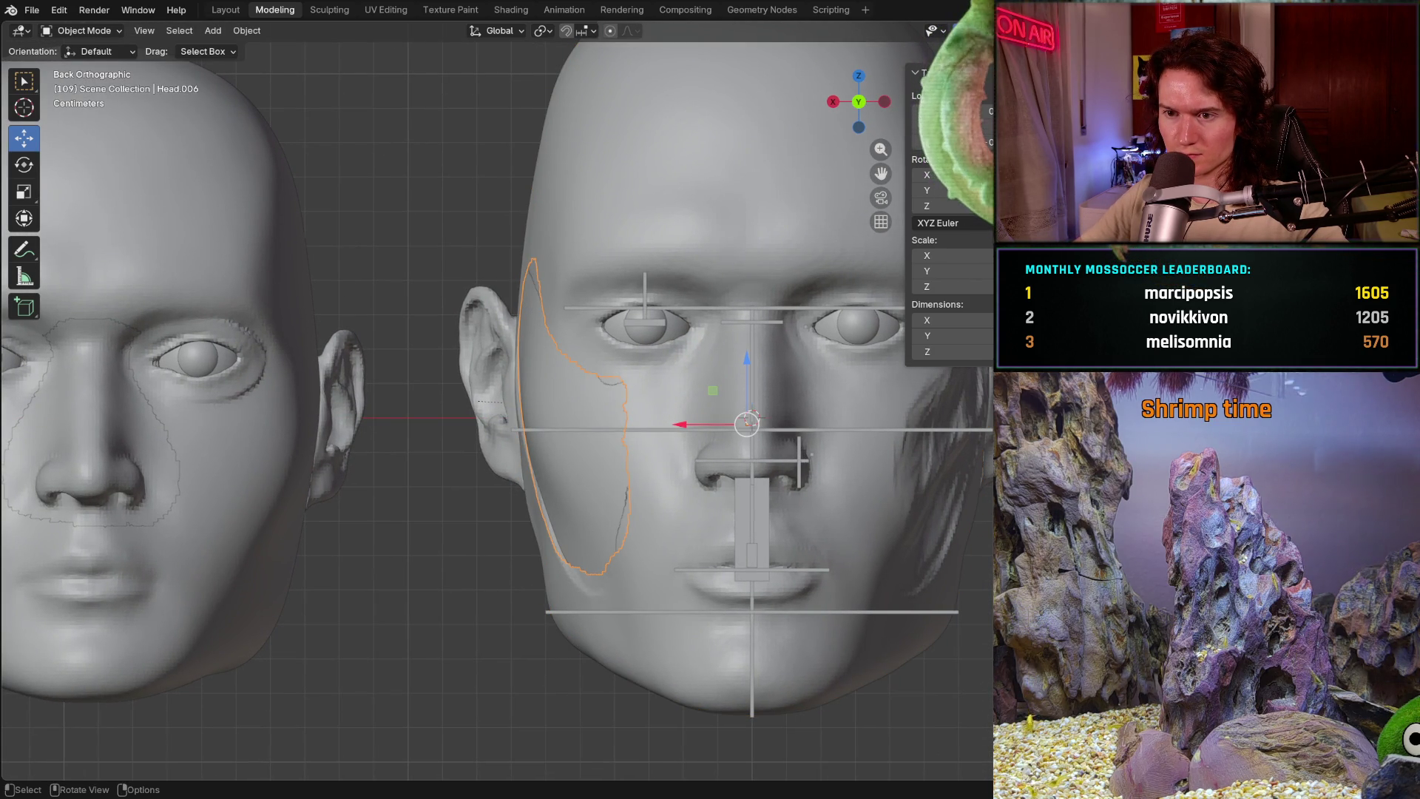
- Move the cheek piece along the X axis to a new position over the head's cheek
{"action": "key", "text": "g"}
{"action": "key", "text": "x"}
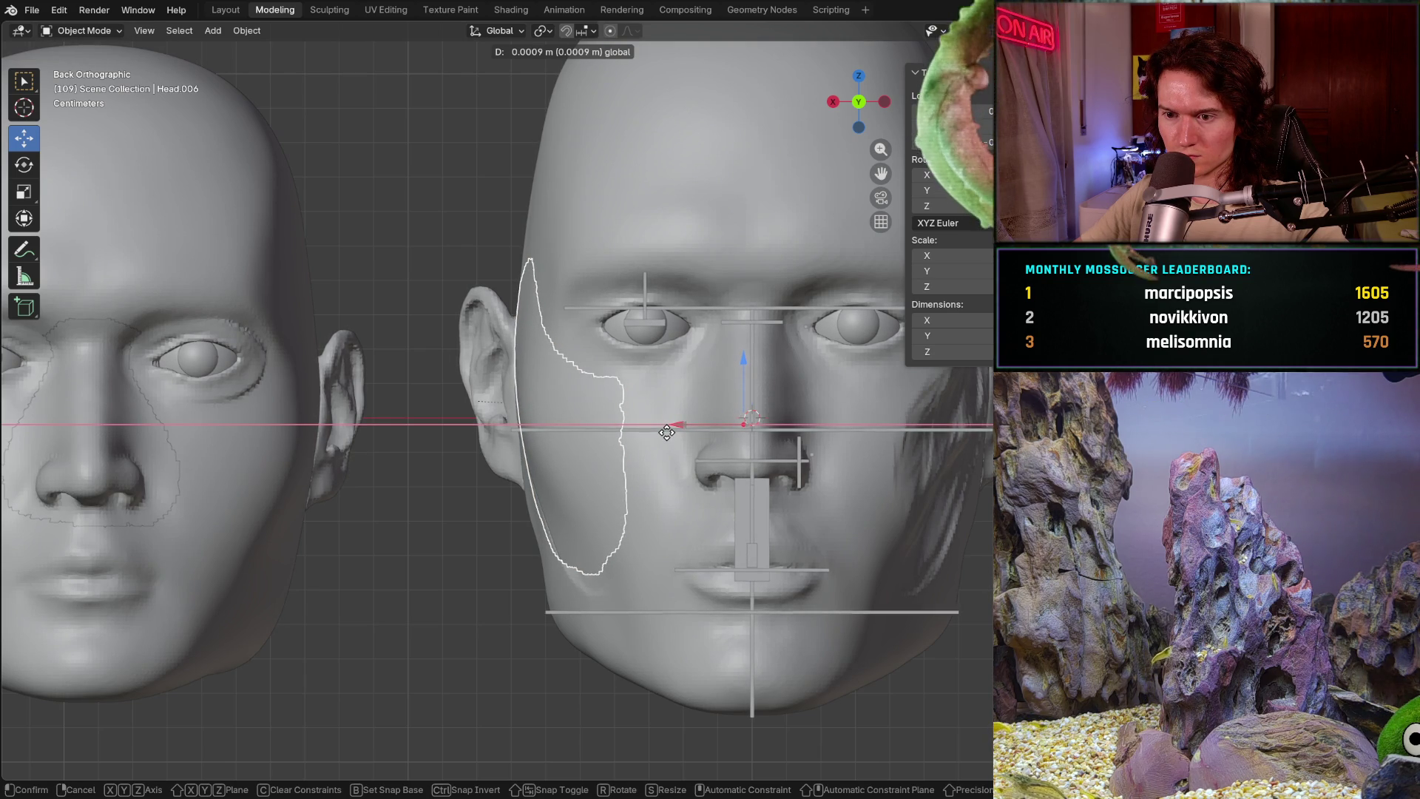
{"action": "left_click", "coordinate": [667, 431]}
{"action": "scroll", "coordinate": [656, 416], "scroll_direction": "down", "scroll_amount": 3}
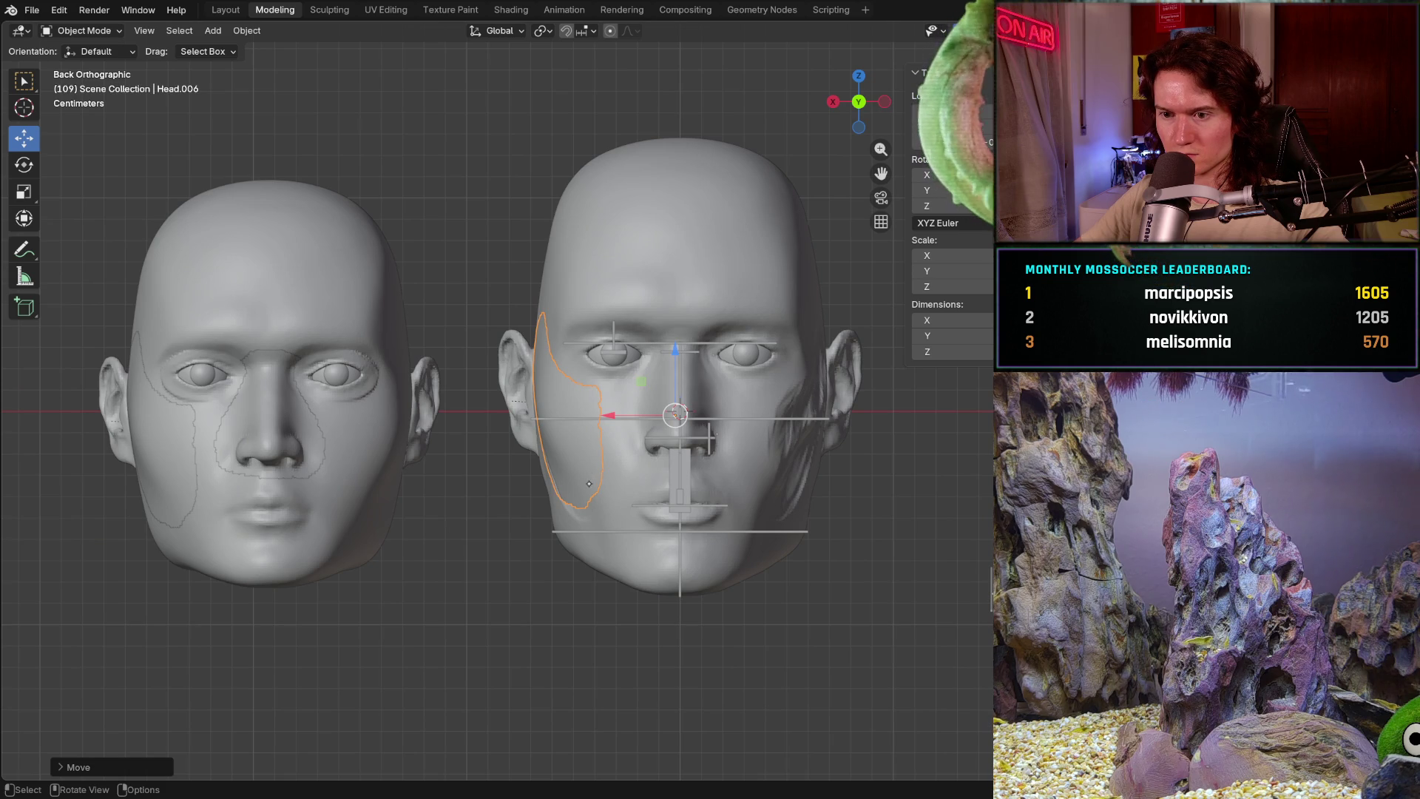
{"action": "scroll", "coordinate": [591, 511], "scroll_direction": "up", "scroll_amount": 2}
{"action": "scroll", "coordinate": [591, 510], "scroll_direction": "up", "scroll_amount": 2}
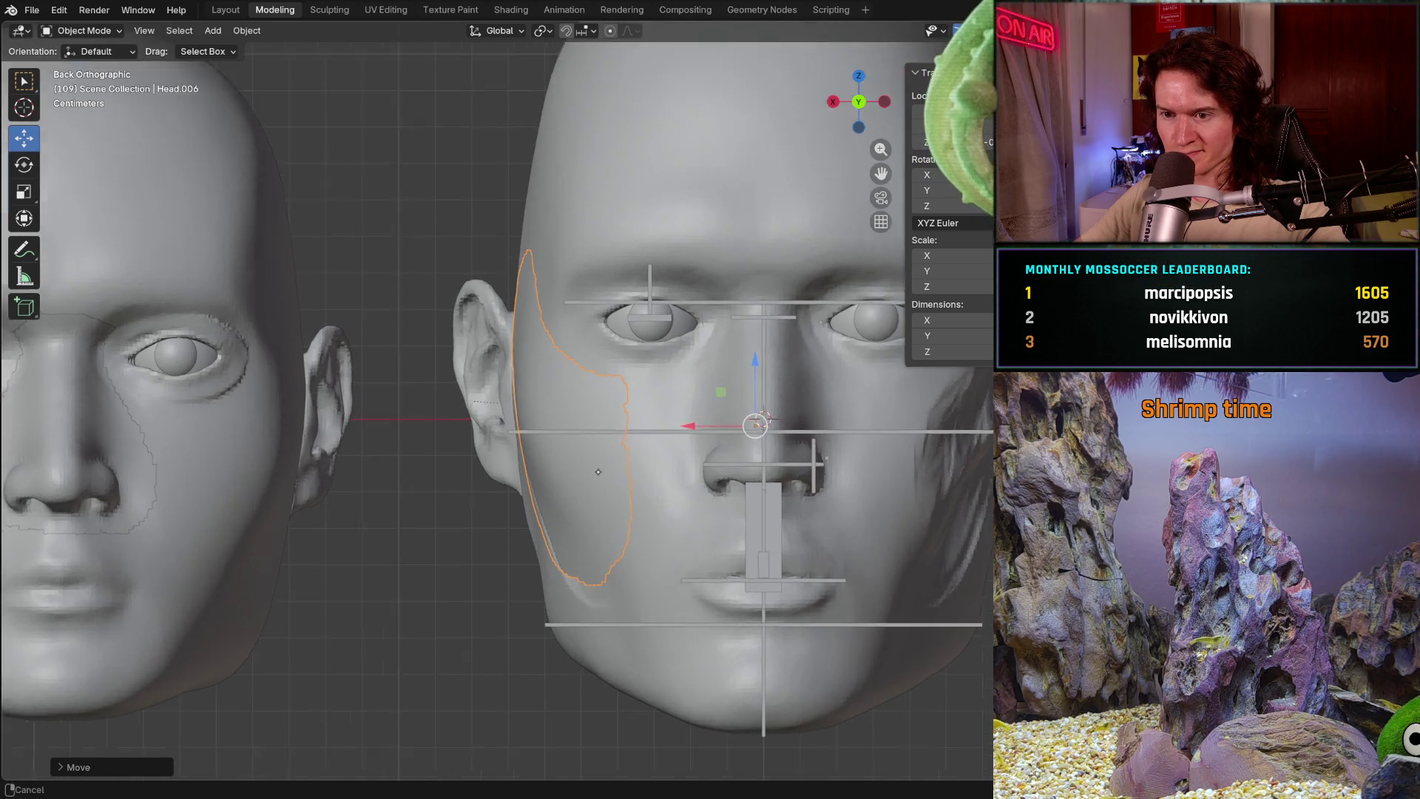
{"action": "scroll", "coordinate": [591, 511], "scroll_direction": "up", "scroll_amount": 2}
{"action": "middle_click_drag", "start_coordinate": [599, 456], "coordinate": [710, 522]}
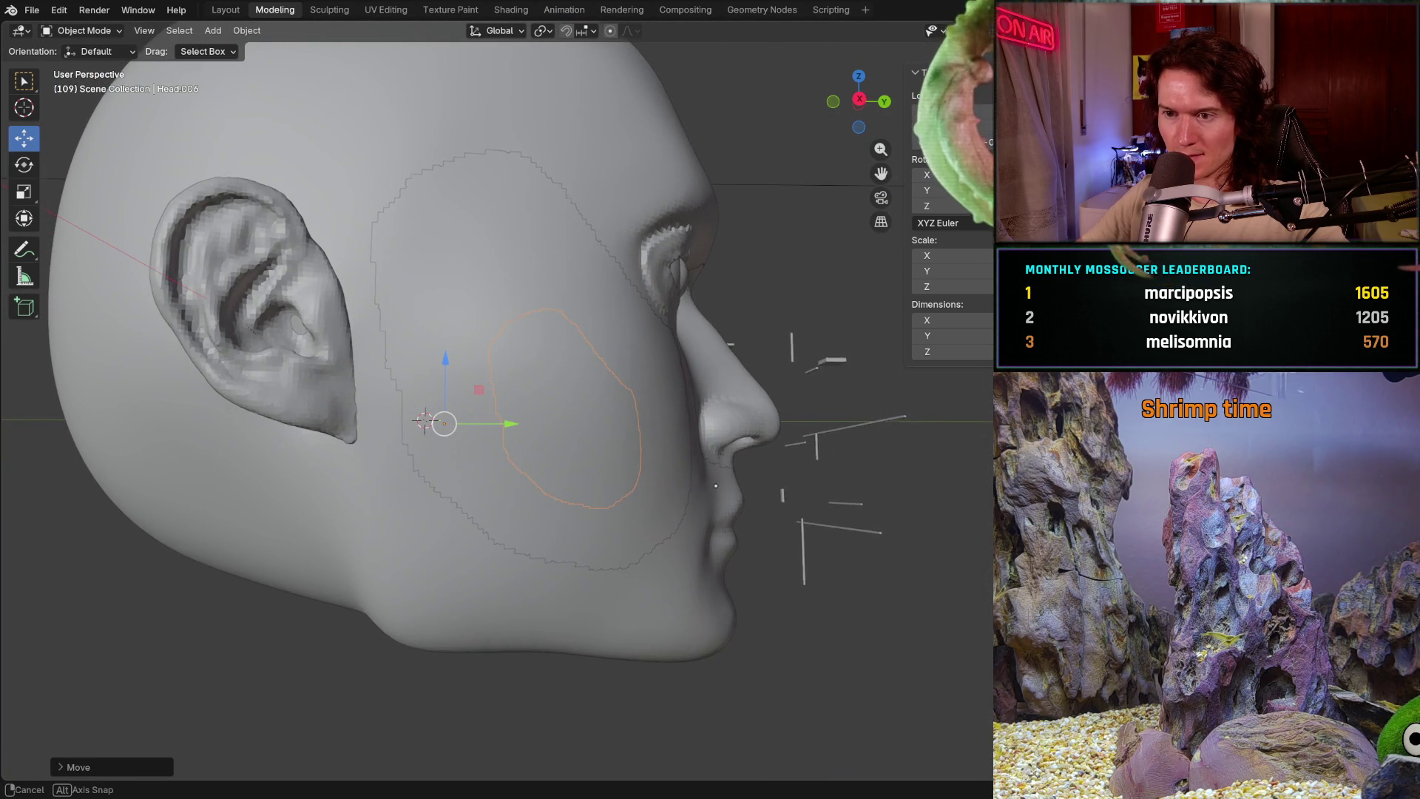
- Check the cheek piece from the back and both side reference views, then orbit to a three-quarter view
{"action": "key", "text": "ctrl+KP_1"}
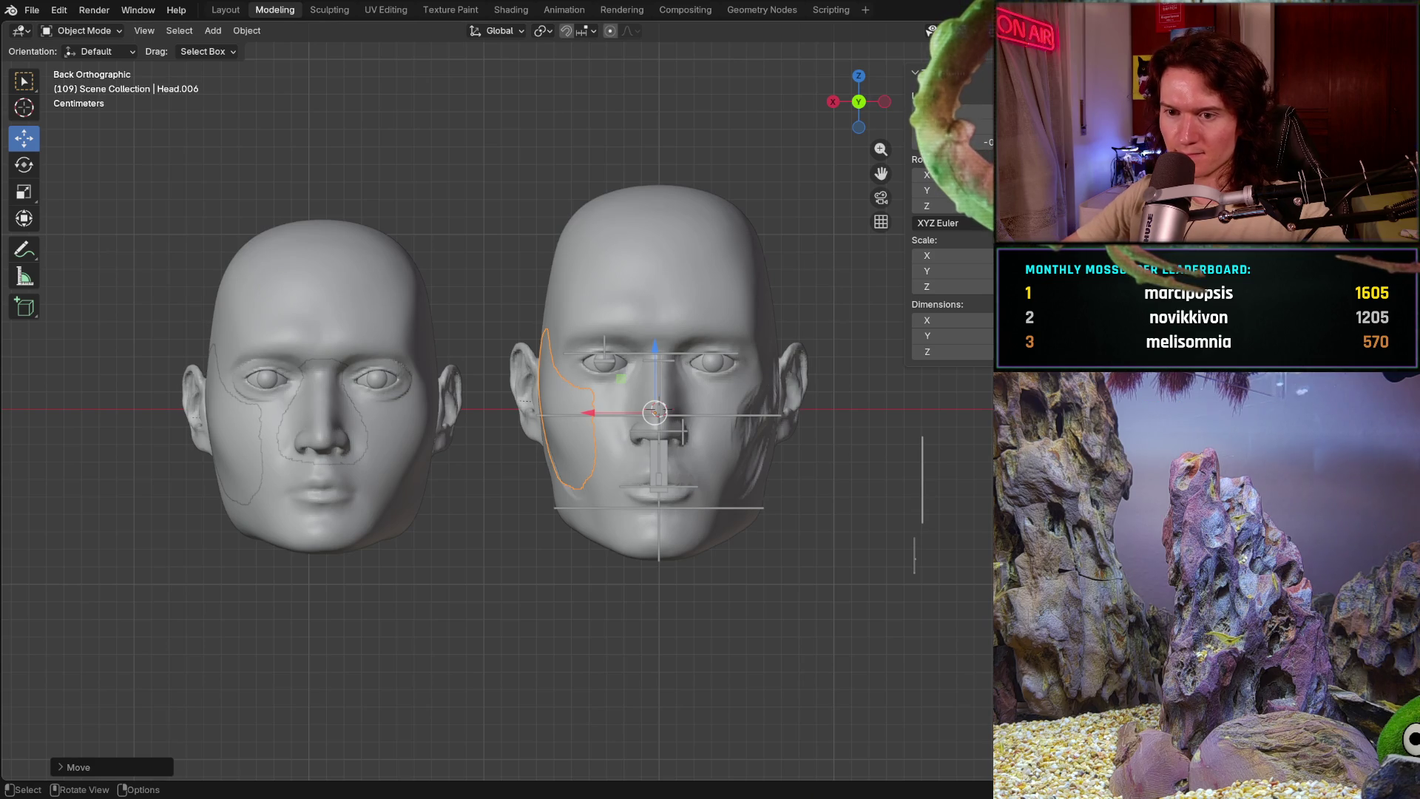
{"action": "key", "text": "ctrl+KP_3"}
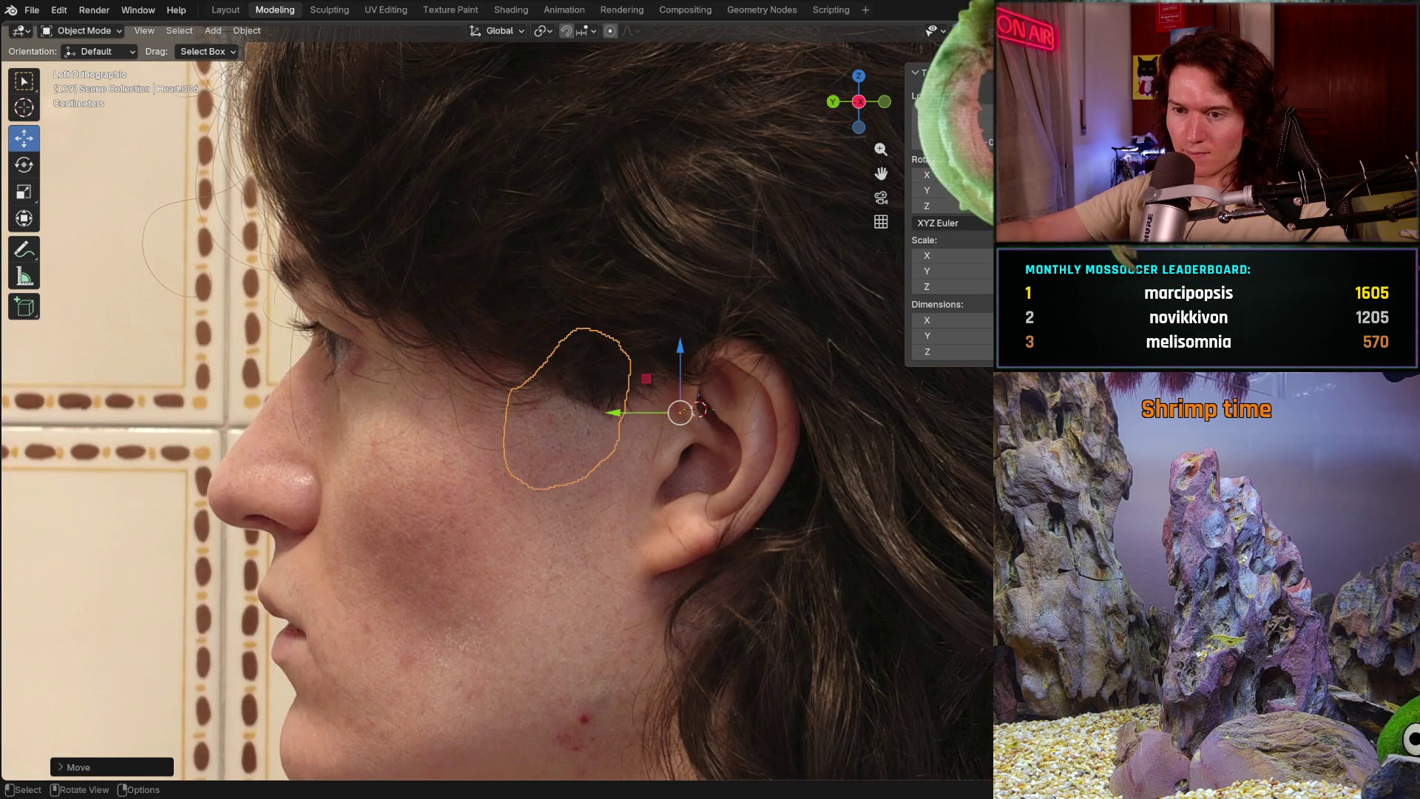
{"action": "key", "text": "KP_3"}
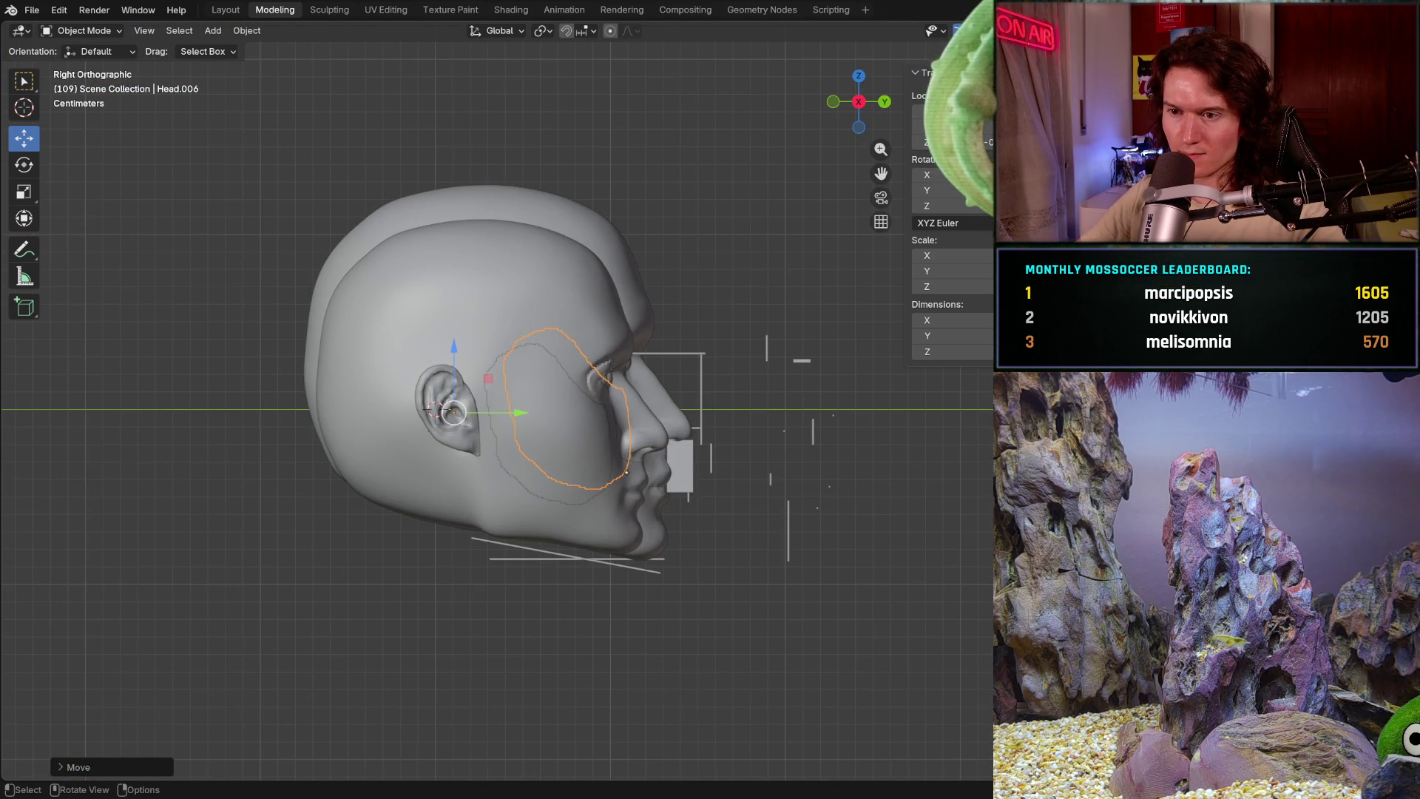
{"action": "scroll", "coordinate": [631, 507], "scroll_direction": "up", "scroll_amount": 3}
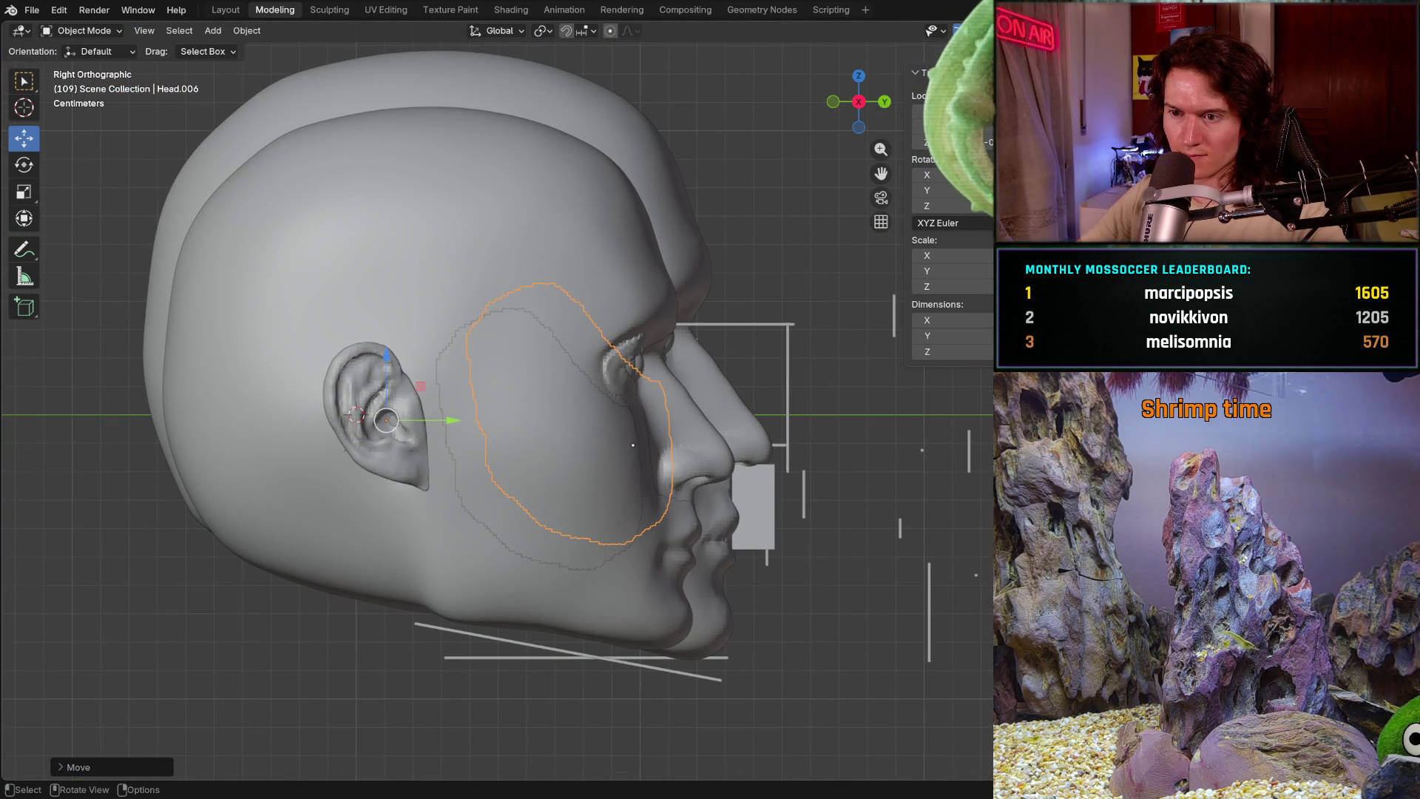
{"action": "middle_click_drag", "start_coordinate": [644, 483], "coordinate": [777, 483]}
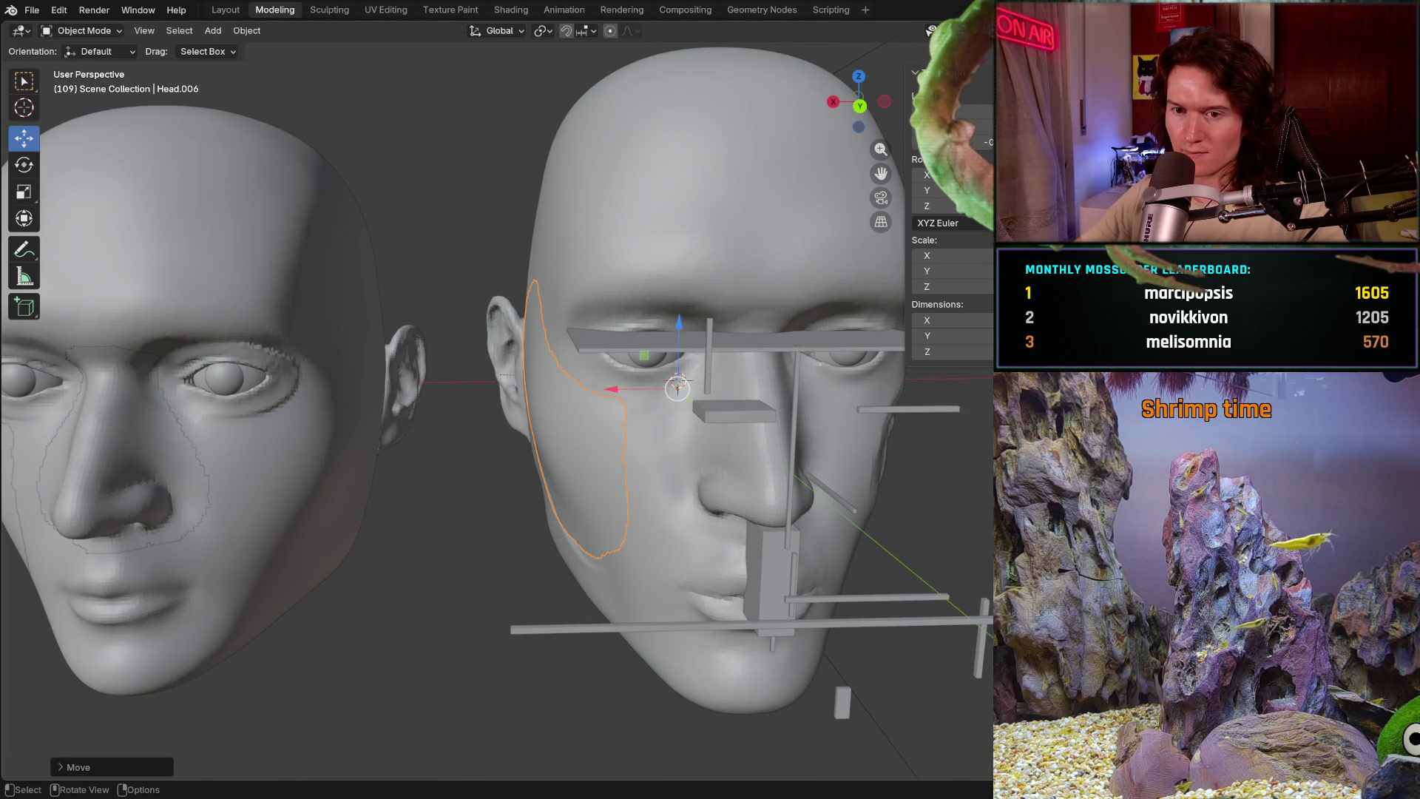
{"action": "middle_click_drag", "start_coordinate": [721, 510], "coordinate": [555, 511]}
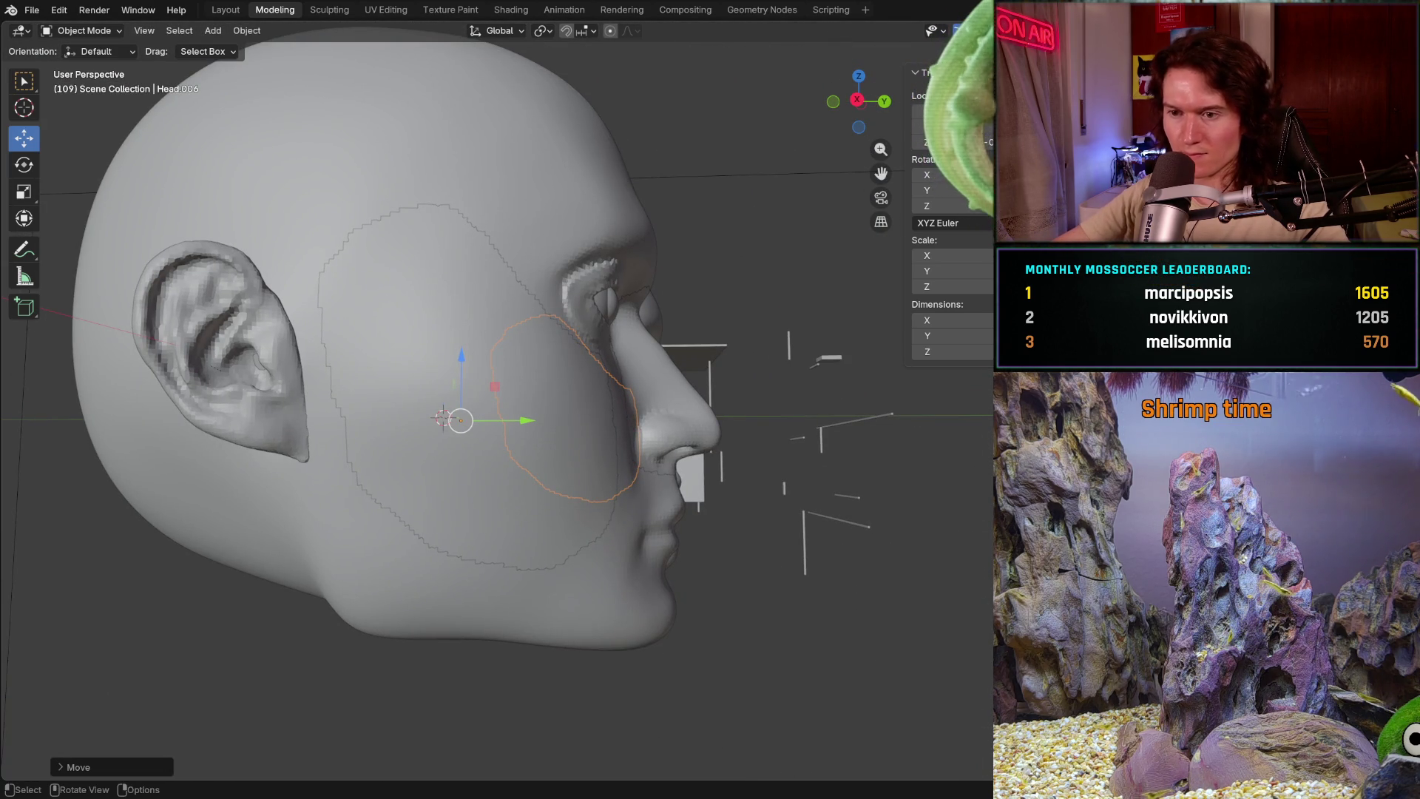
- Hide one object with H and reselect the cheek piece instead of the head
{"action": "left_click", "coordinate": [592, 609]}
{"action": "key", "text": "h"}
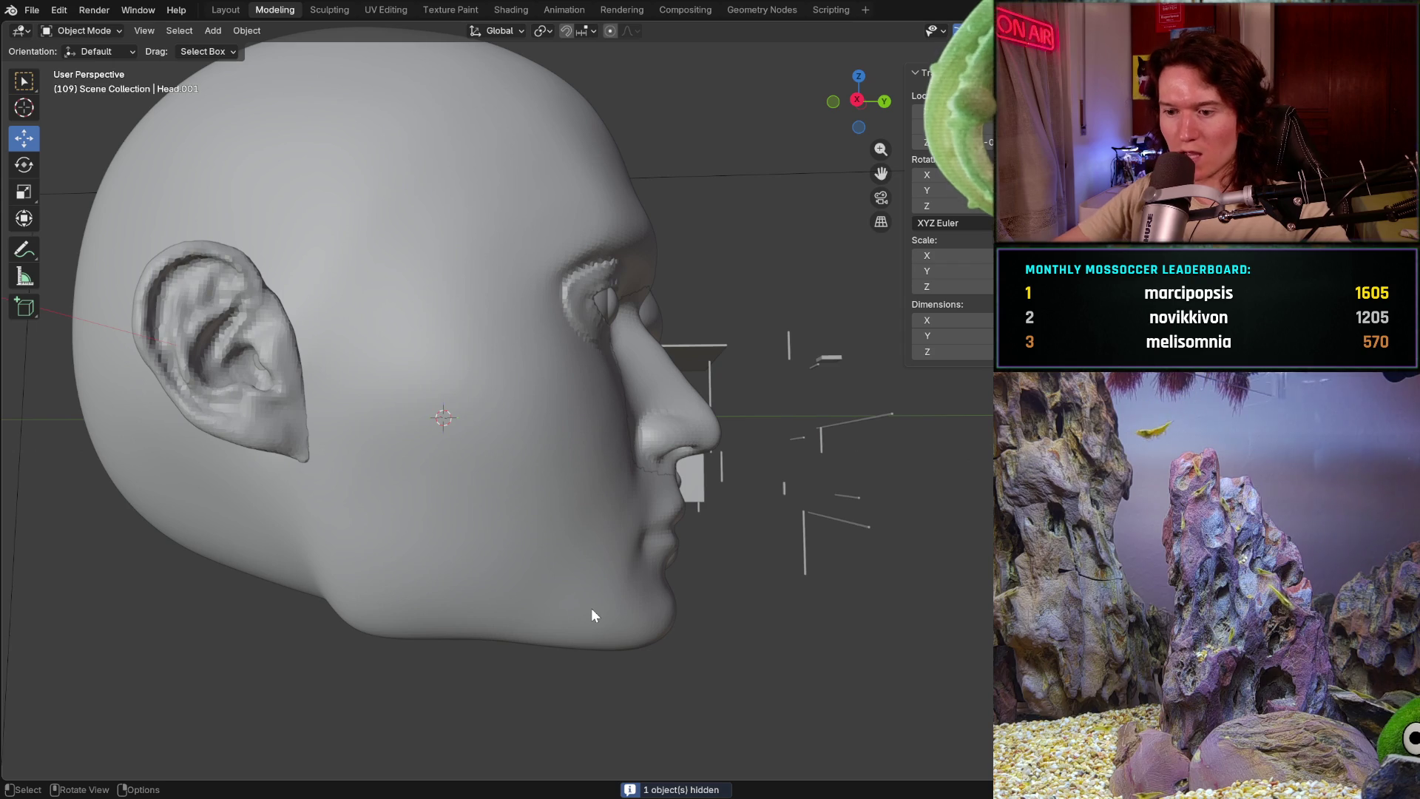
{"action": "left_click", "coordinate": [591, 608]}
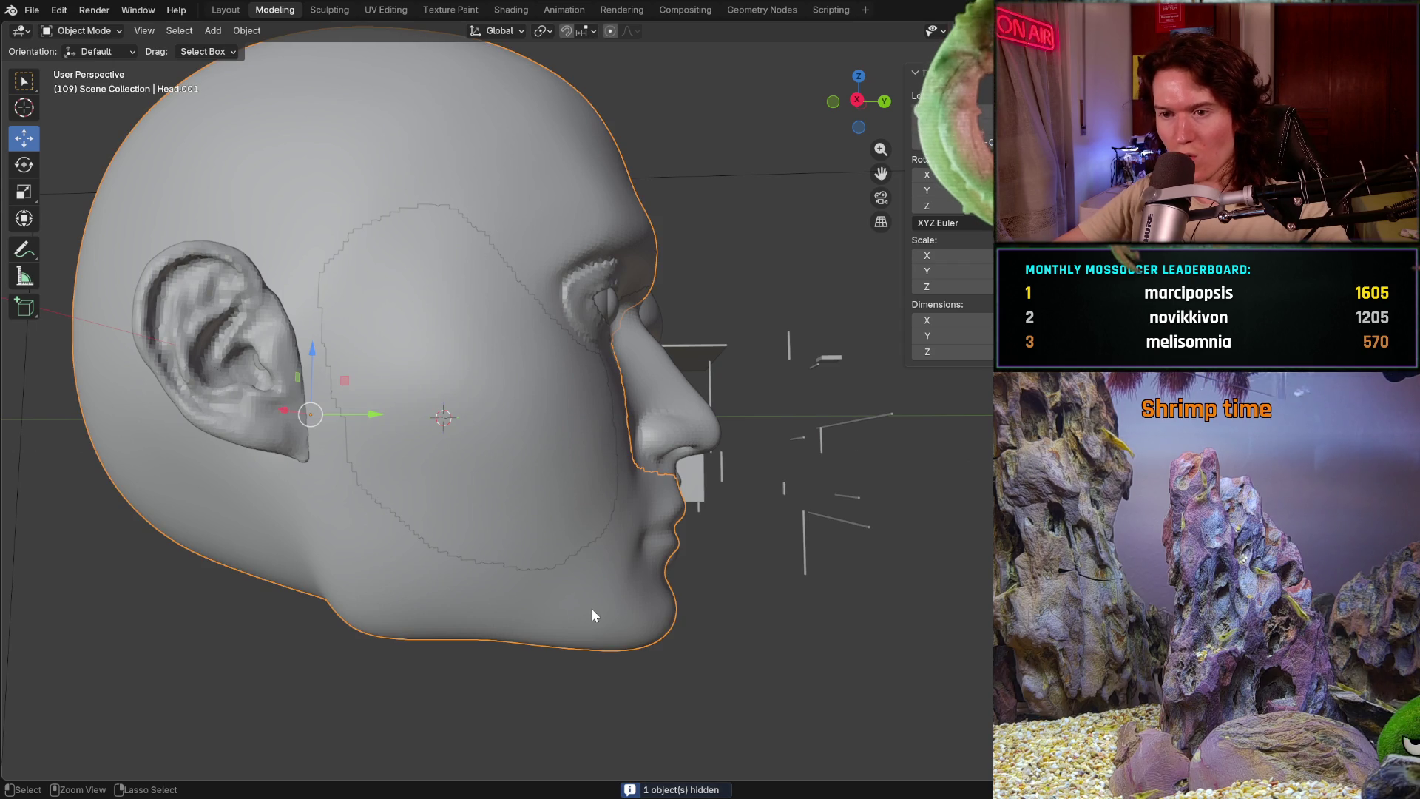
{"action": "left_click", "coordinate": [592, 609], "text": "ctrl"}
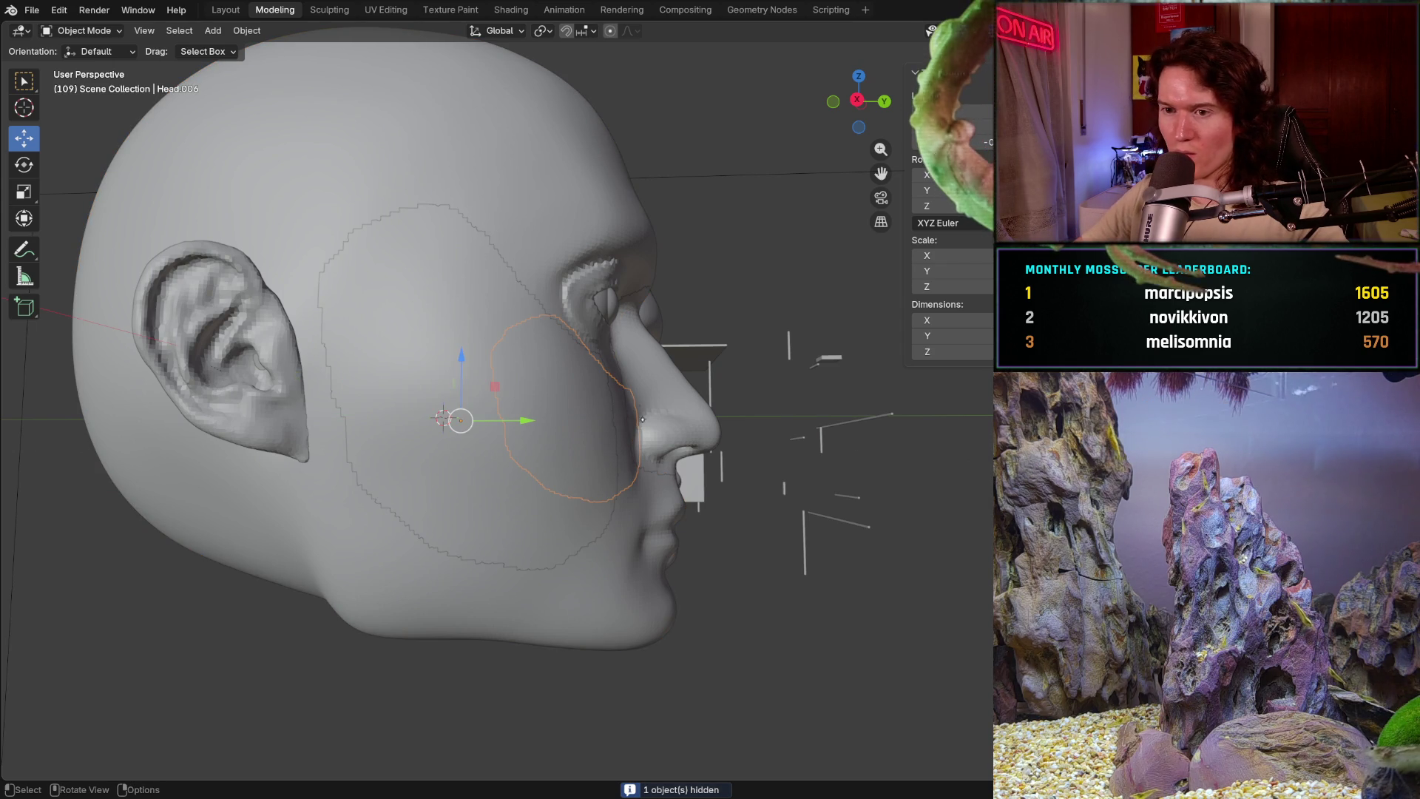
{"action": "middle_click_drag", "start_coordinate": [641, 419], "coordinate": [550, 483]}
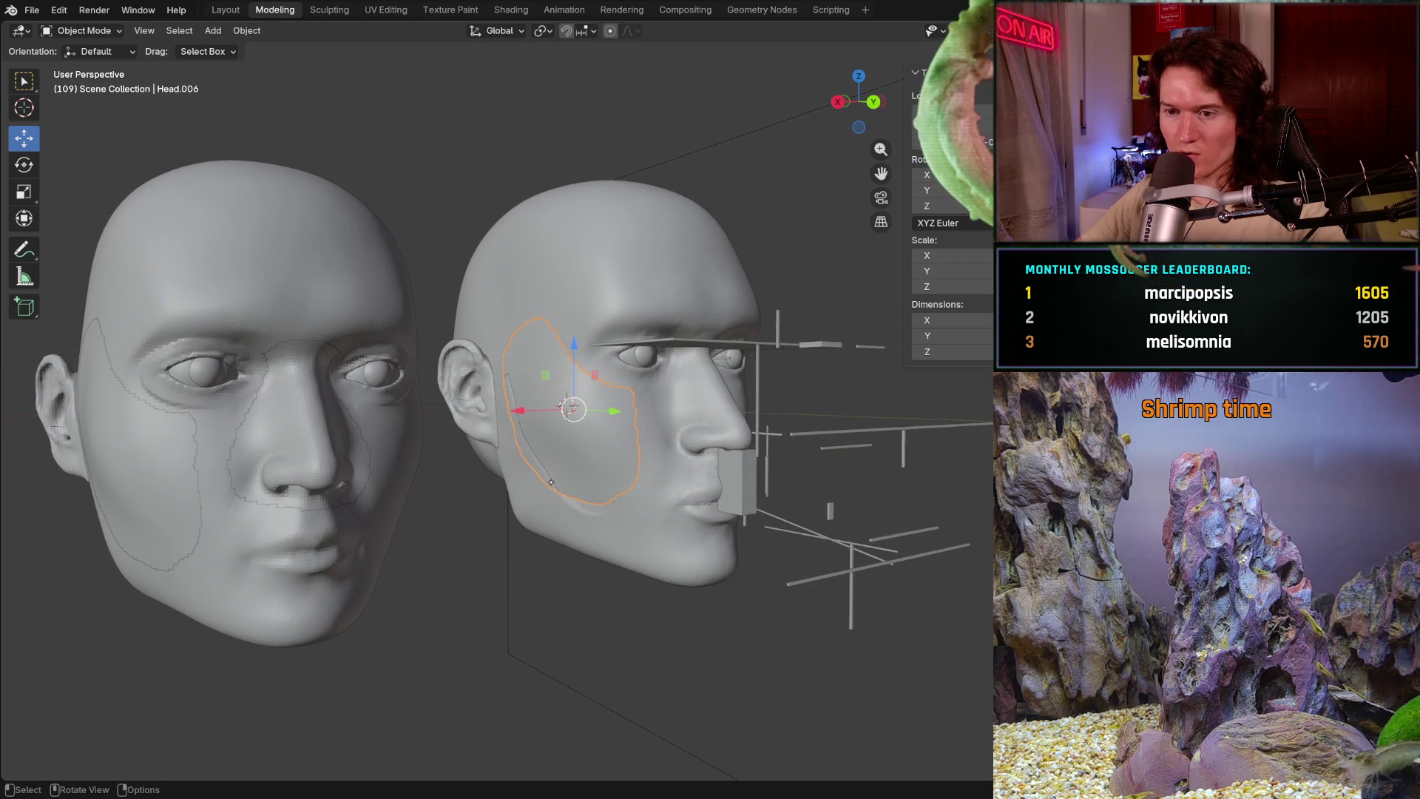
- Slide the cheek piece along the Y axis with the Move gizmo, checking the fit from the front and above
{"action": "mouse_move", "coordinate": [583, 497]}
{"action": "middle_mouse_down"}
{"action": "mouse_move", "coordinate": [526, 506]}
{"action": "mouse_move", "coordinate": [578, 422]}
{"action": "middle_mouse_up"}
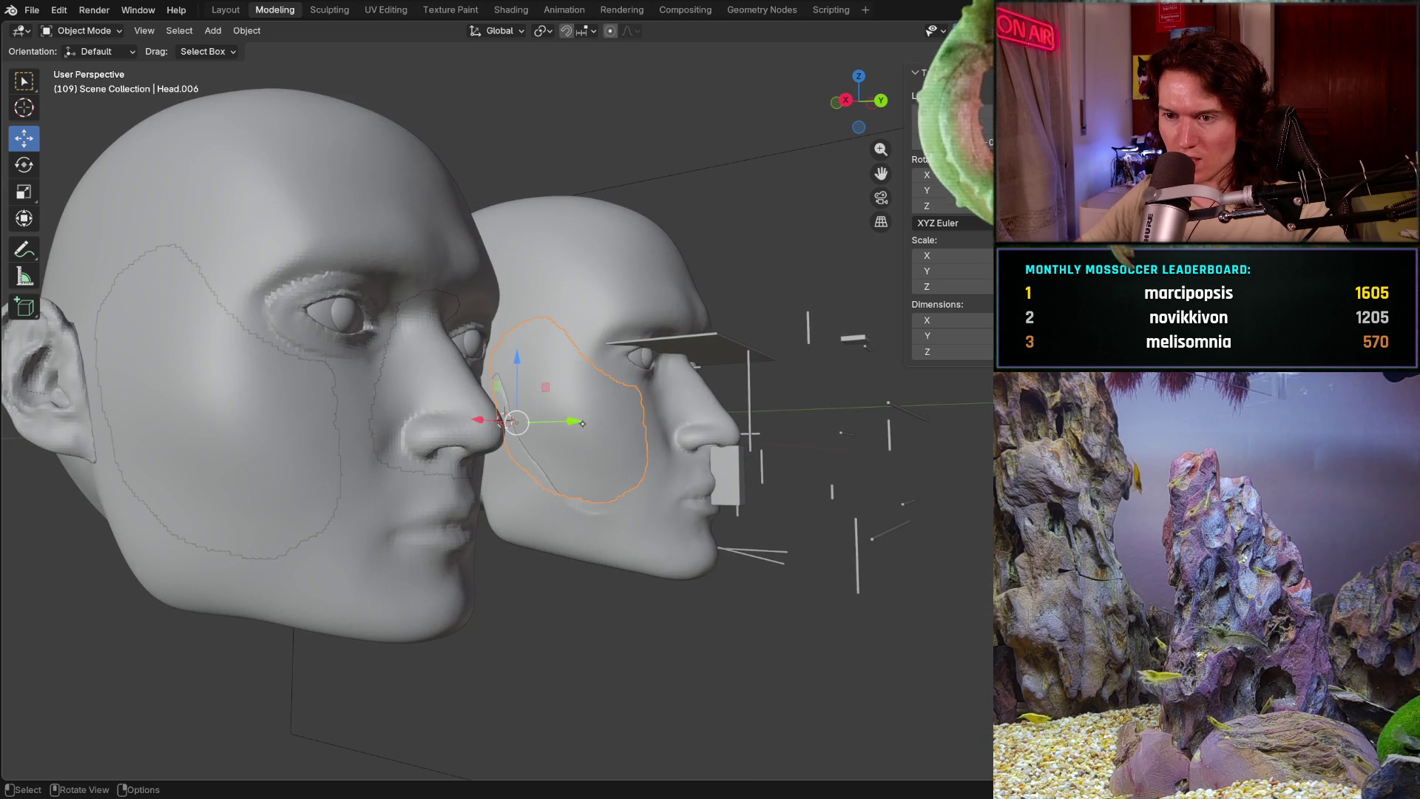
{"action": "left_click_drag", "start_coordinate": [577, 421], "coordinate": [587, 428]}
{"action": "left_click", "coordinate": [586, 430]}
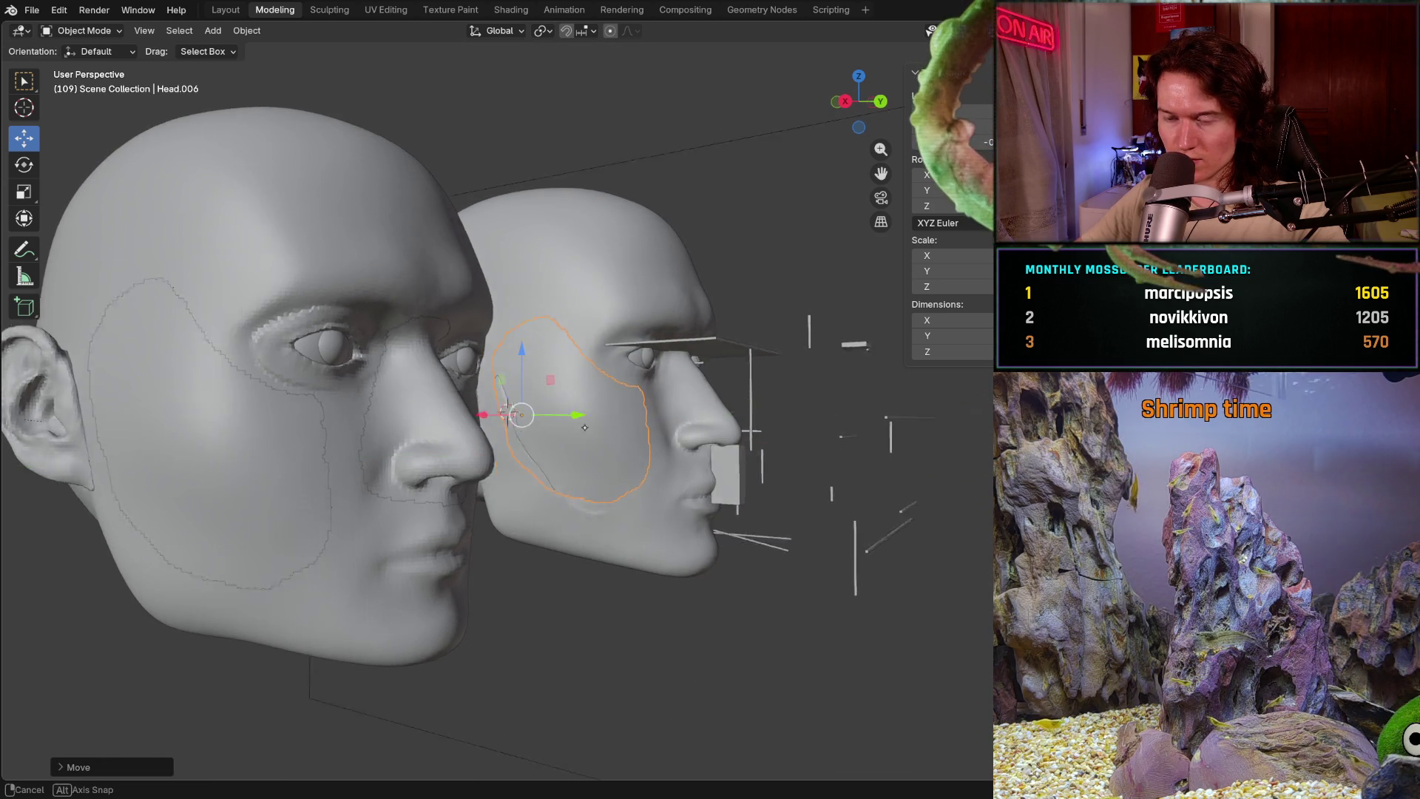
{"action": "mouse_move", "coordinate": [586, 430]}
{"action": "middle_mouse_down"}
{"action": "mouse_move", "coordinate": [487, 565]}
{"action": "mouse_move", "coordinate": [615, 387]}
{"action": "mouse_move", "coordinate": [732, 408]}
{"action": "mouse_move", "coordinate": [578, 444]}
{"action": "mouse_move", "coordinate": [547, 430]}
{"action": "middle_mouse_up"}
{"action": "scroll", "coordinate": [578, 445], "scroll_direction": "up", "scroll_amount": 5}
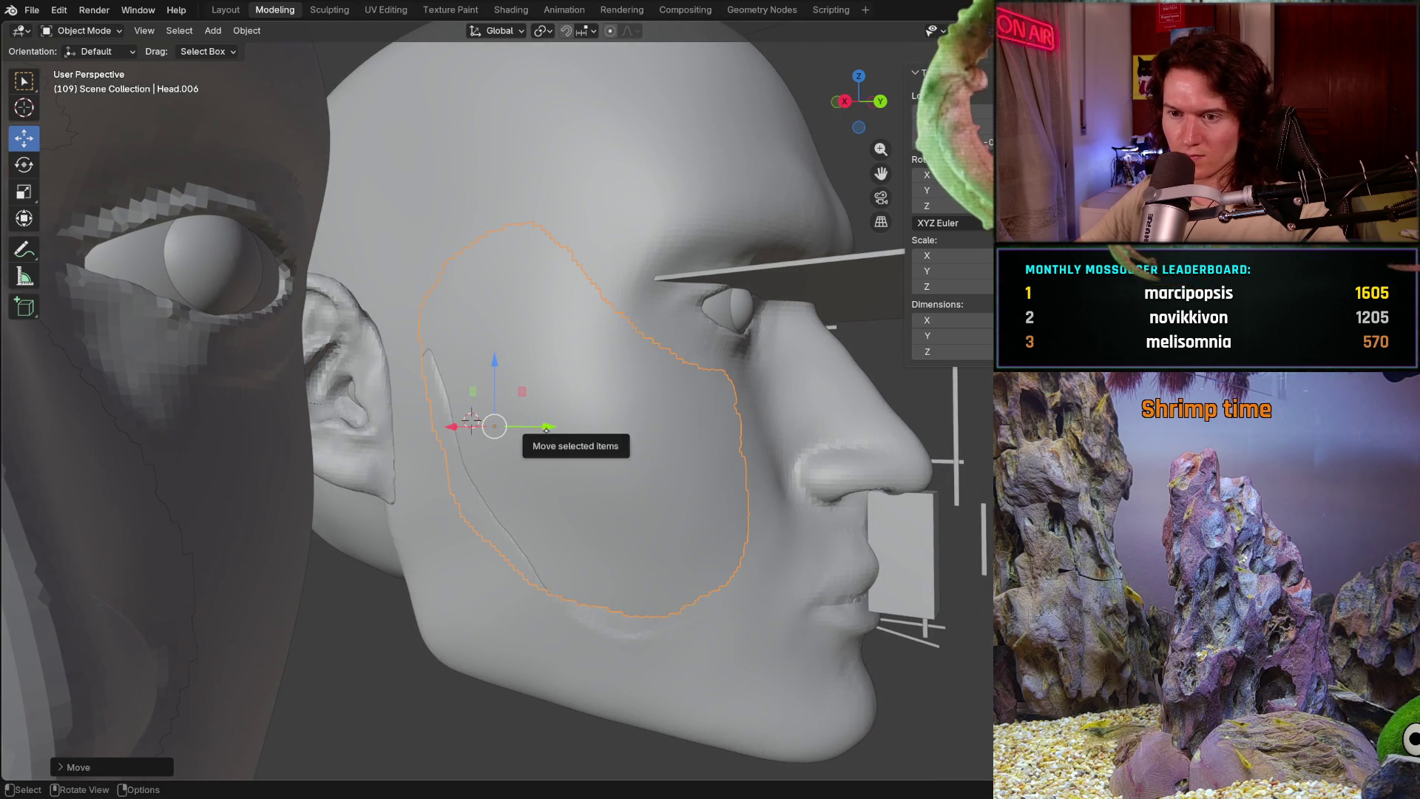
{"action": "left_click_drag", "start_coordinate": [547, 429], "coordinate": [557, 433]}
- Nudge the cheek piece further along Y until it sits flush, checking from below and three-quarter views
{"action": "mouse_move", "coordinate": [557, 433]}
{"action": "middle_mouse_down"}
{"action": "mouse_move", "coordinate": [526, 562]}
{"action": "mouse_move", "coordinate": [404, 419]}
{"action": "mouse_move", "coordinate": [603, 446]}
{"action": "middle_mouse_up"}
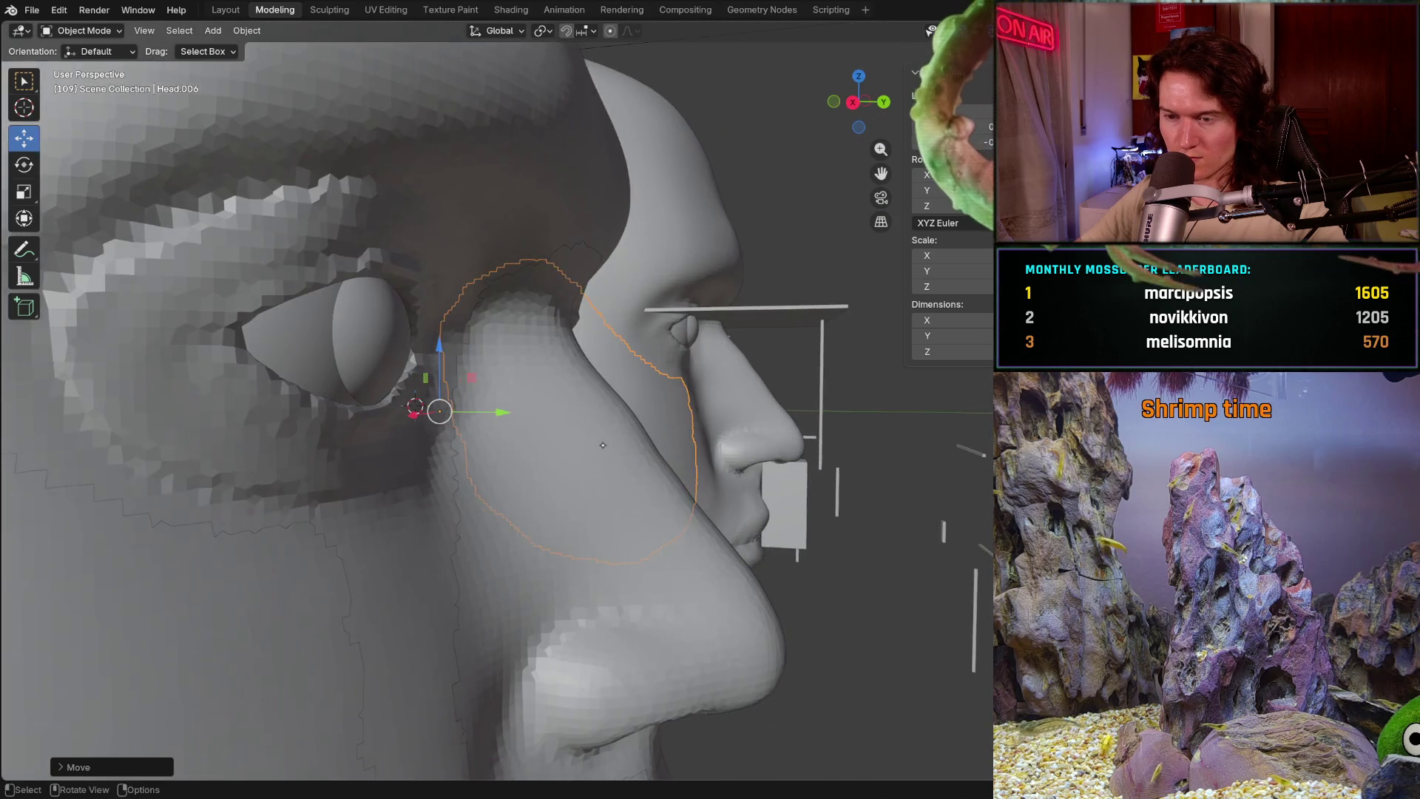
{"action": "scroll", "coordinate": [602, 445], "scroll_direction": "up", "scroll_amount": 3}
{"action": "left_click_drag", "start_coordinate": [476, 419], "coordinate": [471, 414]}
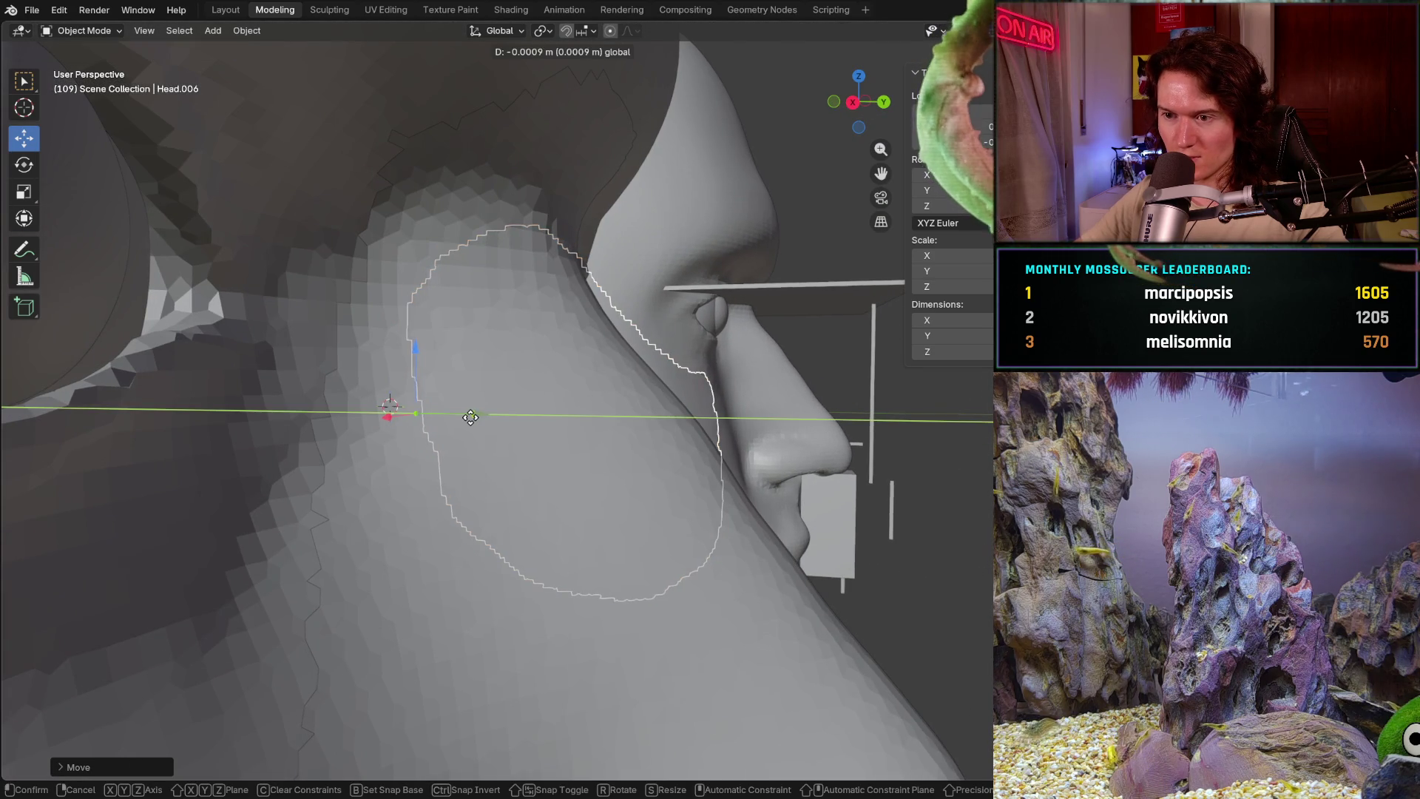
{"action": "mouse_move", "coordinate": [471, 414]}
{"action": "middle_mouse_down"}
{"action": "mouse_move", "coordinate": [450, 458]}
{"action": "mouse_move", "coordinate": [466, 464]}
{"action": "middle_mouse_up"}
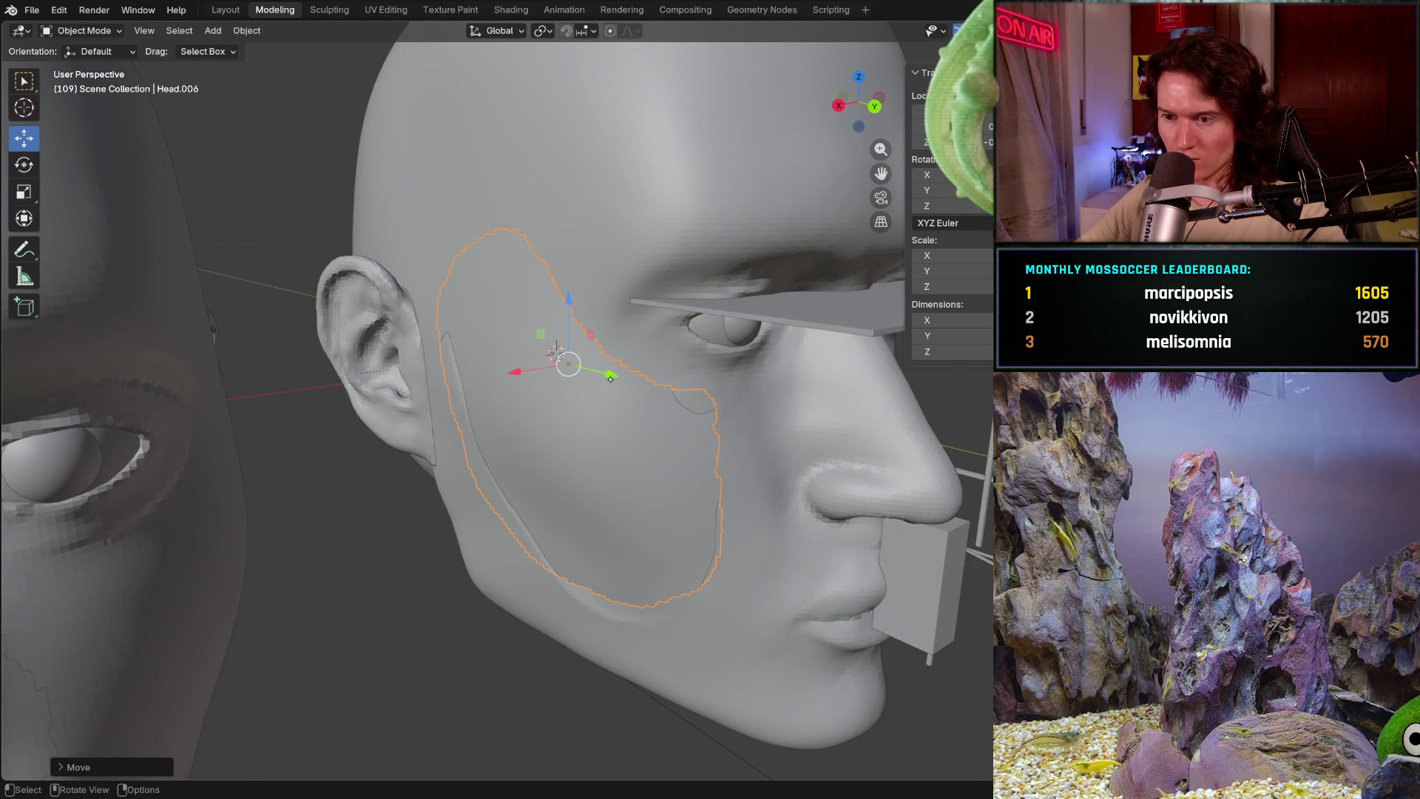
{"action": "left_click_drag", "start_coordinate": [609, 378], "coordinate": [613, 382]}
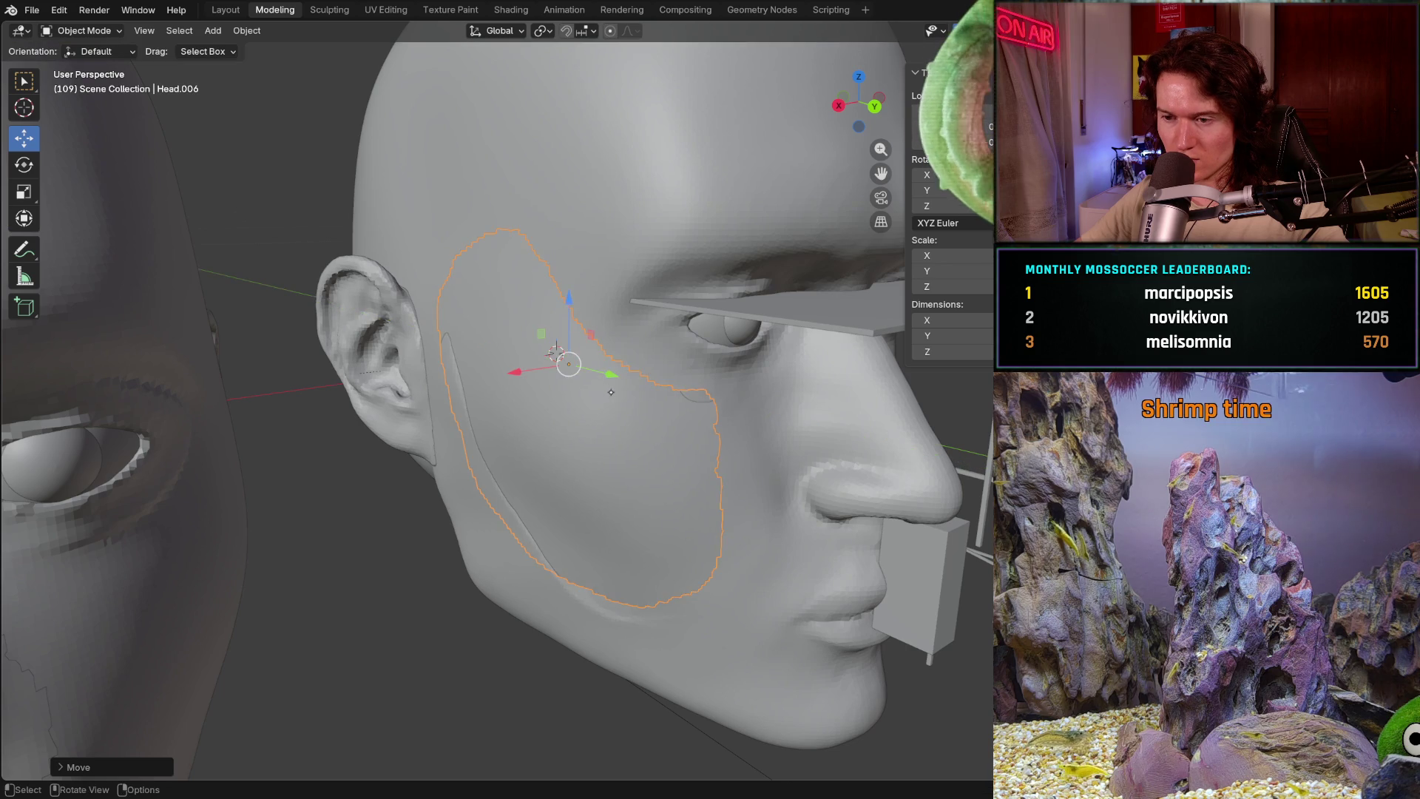
{"action": "mouse_move", "coordinate": [614, 383]}
{"action": "middle_mouse_down"}
{"action": "mouse_move", "coordinate": [493, 483]}
{"action": "mouse_move", "coordinate": [560, 516]}
{"action": "mouse_move", "coordinate": [567, 461]}
{"action": "mouse_move", "coordinate": [621, 434]}
{"action": "middle_mouse_up"}
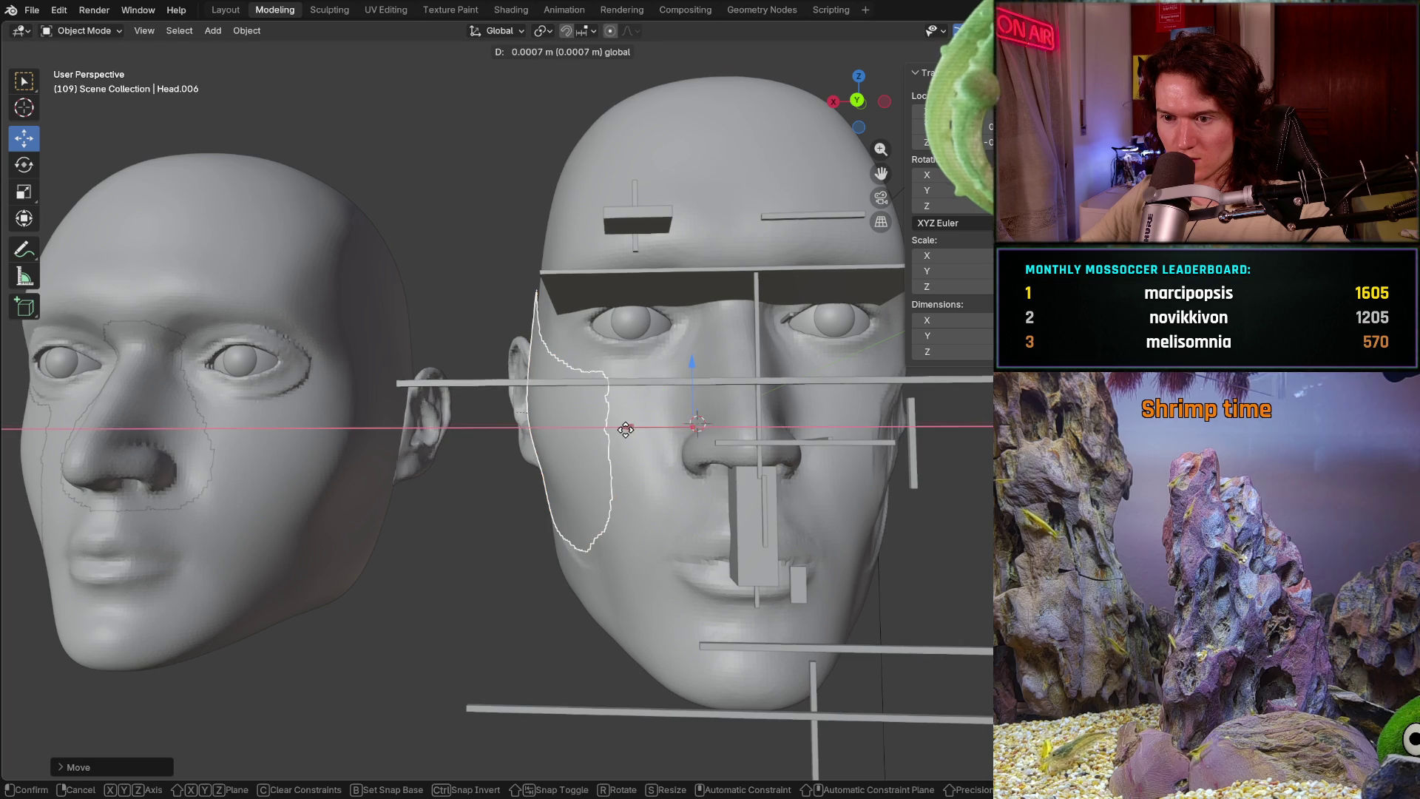
{"action": "left_click_drag", "start_coordinate": [629, 427], "coordinate": [621, 428]}
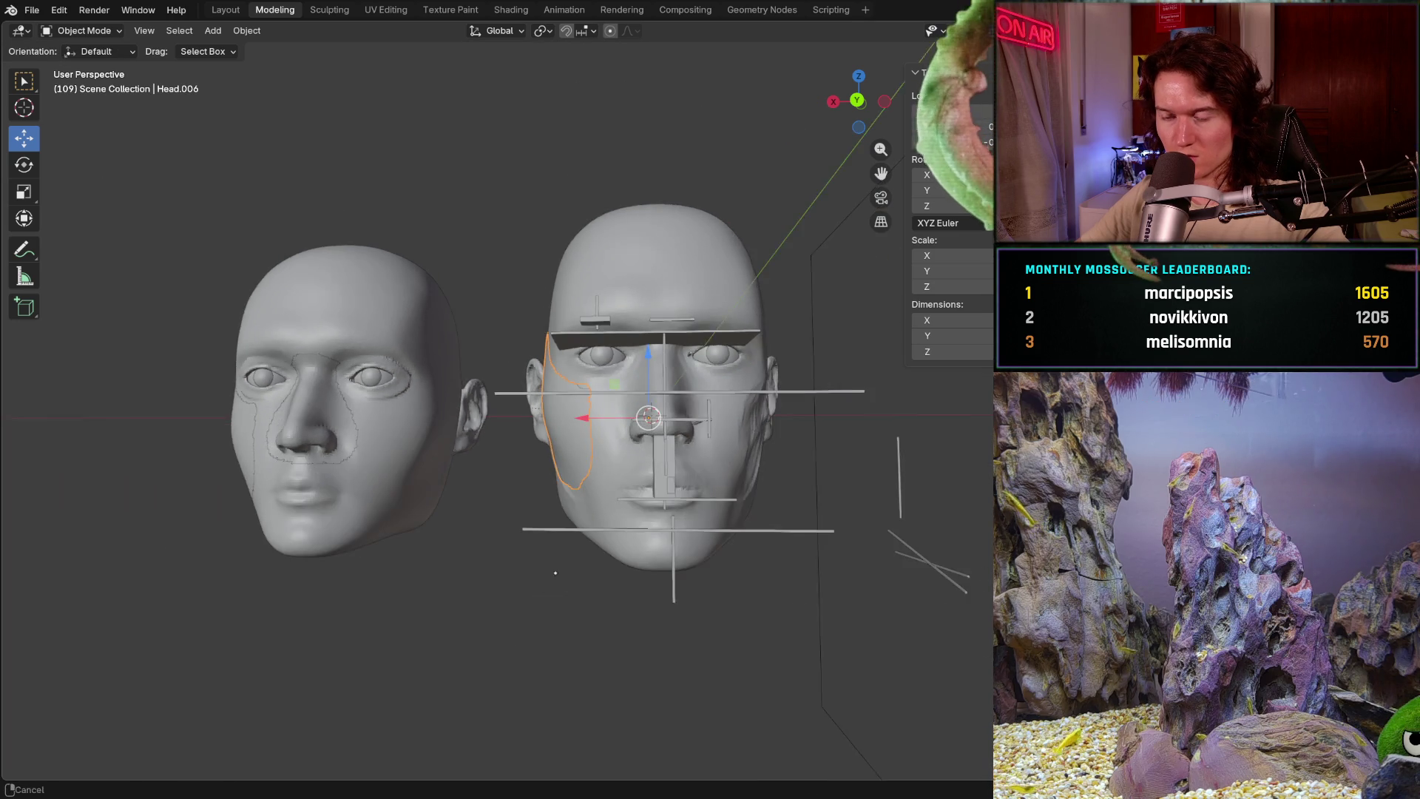
{"action": "scroll", "coordinate": [614, 429], "scroll_direction": "down", "scroll_amount": 4}
{"action": "mouse_move", "coordinate": [614, 433]}
{"action": "middle_mouse_down"}
{"action": "mouse_move", "coordinate": [611, 510]}
{"action": "mouse_move", "coordinate": [584, 459]}
{"action": "middle_mouse_up"}
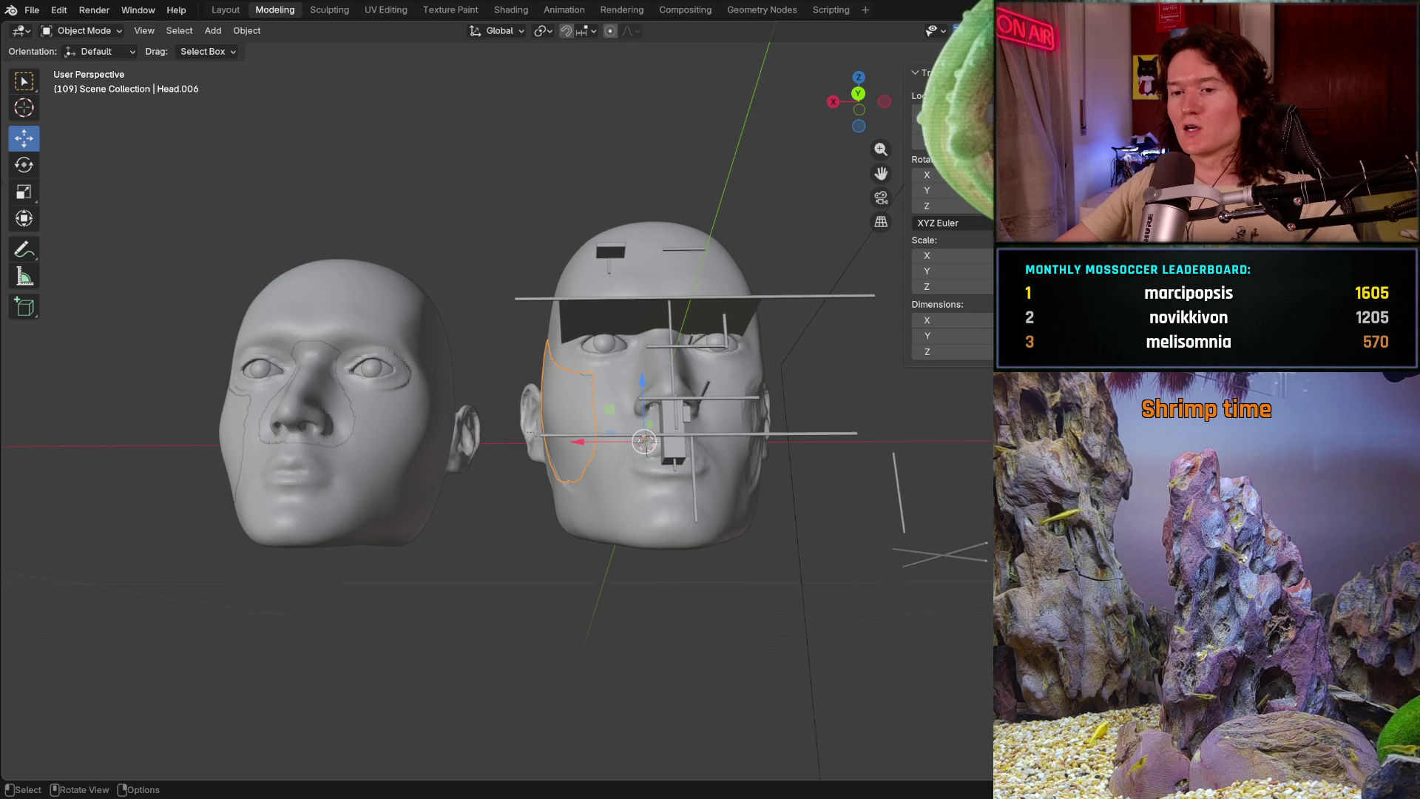
{"action": "middle_click_drag", "start_coordinate": [584, 460], "coordinate": [704, 506]}
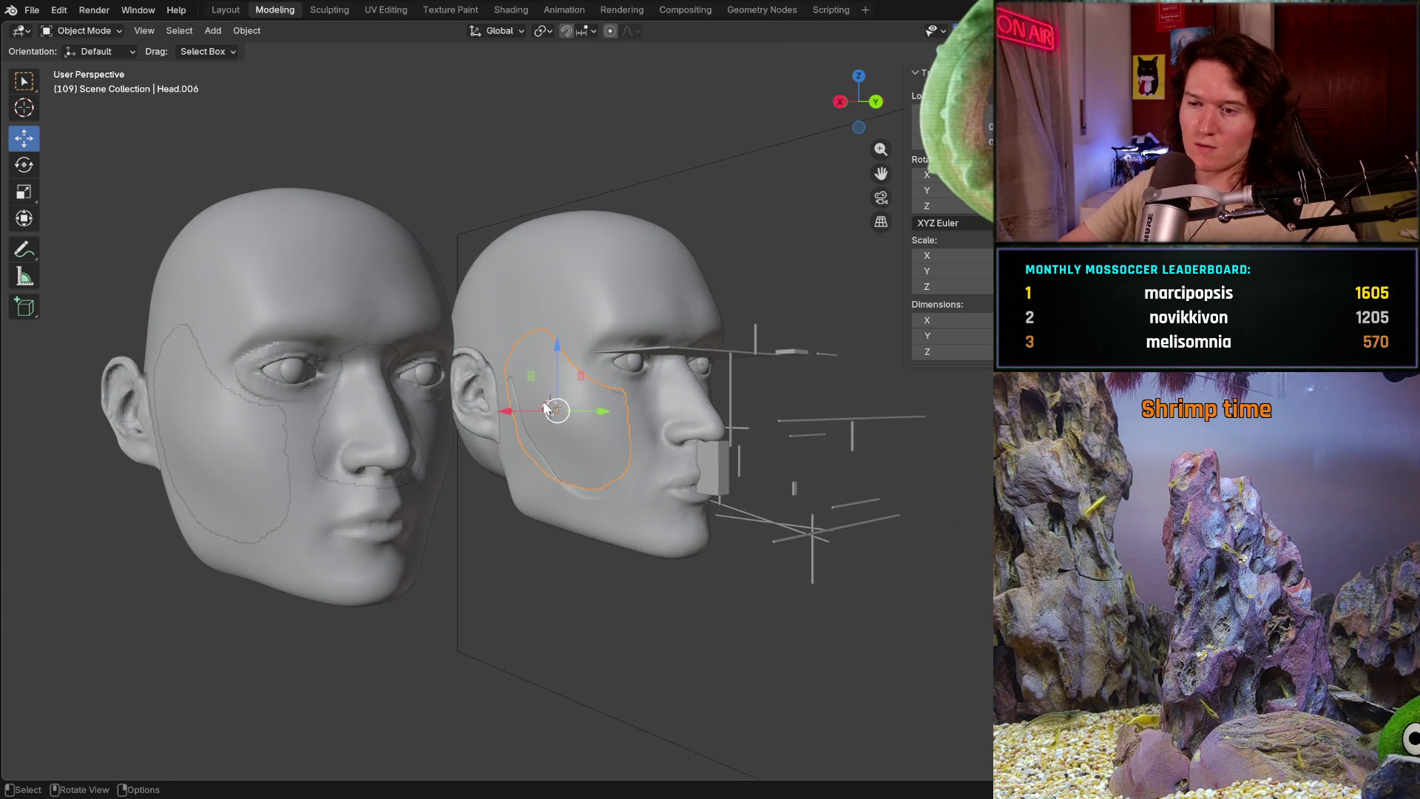
{"action": "middle_click_drag", "start_coordinate": [885, 532], "coordinate": [894, 530]}
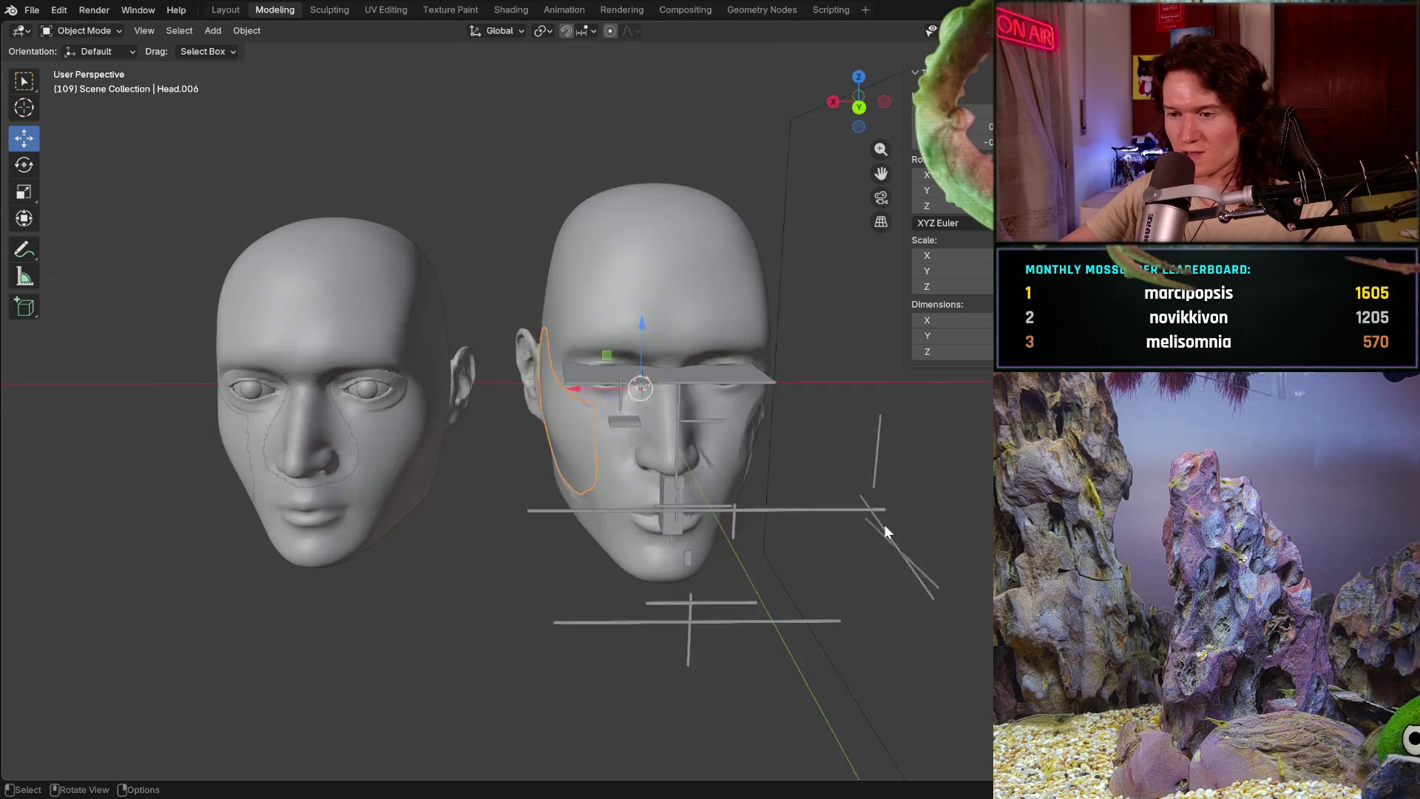
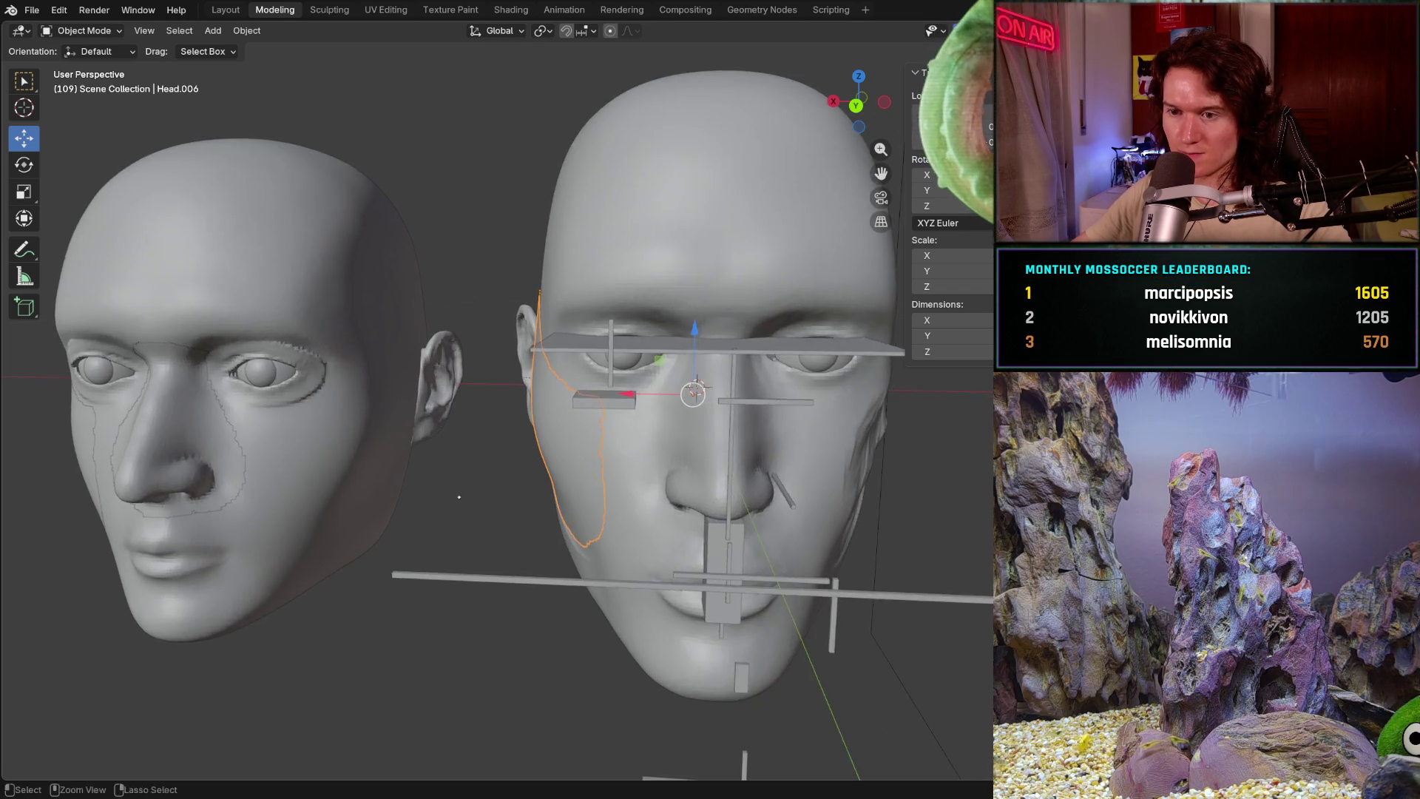
{"action": "scroll", "coordinate": [486, 510], "scroll_direction": "up", "scroll_amount": 8}
- Grab-move the cheek patch Head.006 into rough position and check it square-on in Back Orthographic
{"action": "middle_click_drag", "start_coordinate": [485, 510], "coordinate": [585, 310]}
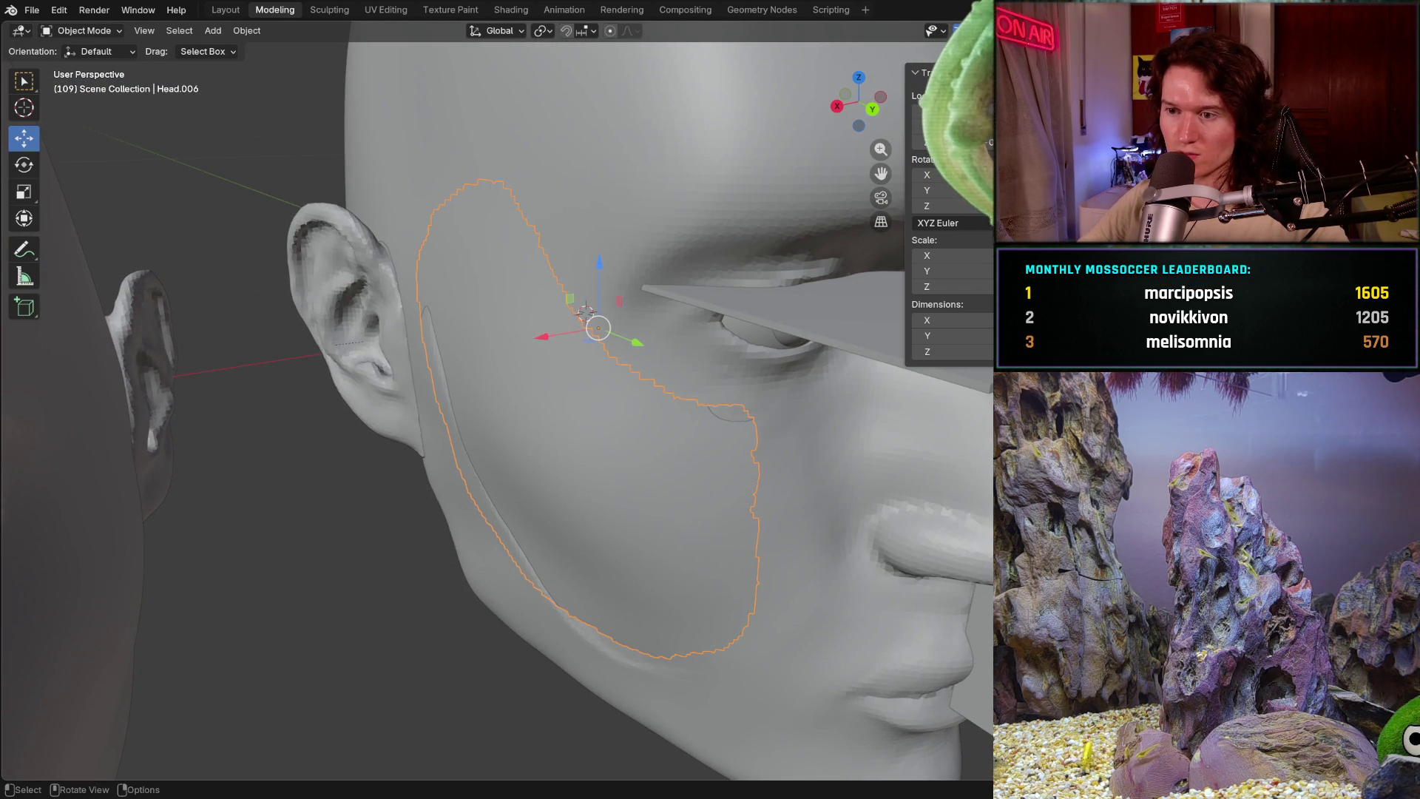
{"action": "middle_click_drag", "start_coordinate": [586, 315], "coordinate": [551, 389], "text": "ctrl"}
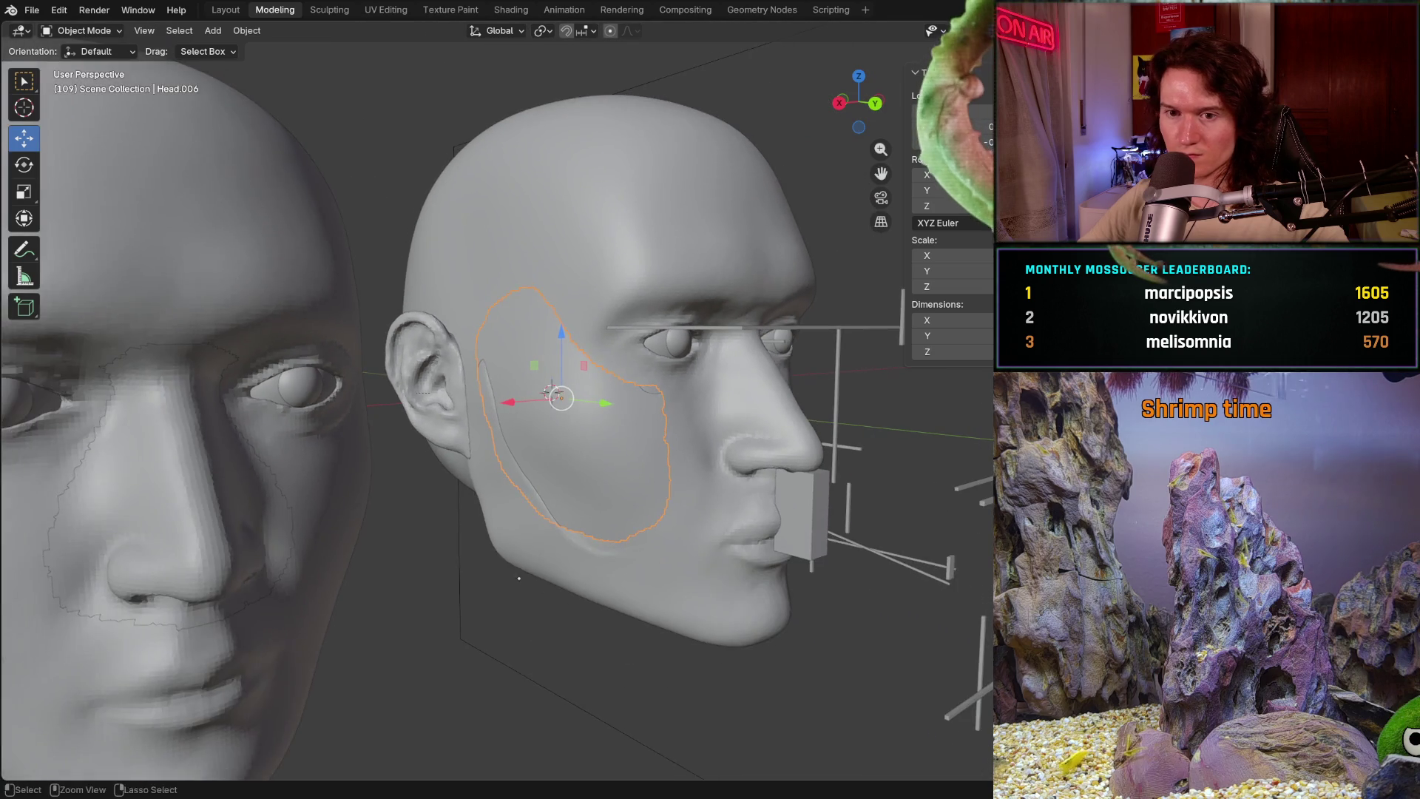
{"action": "middle_click_drag", "start_coordinate": [518, 578], "coordinate": [447, 566]}
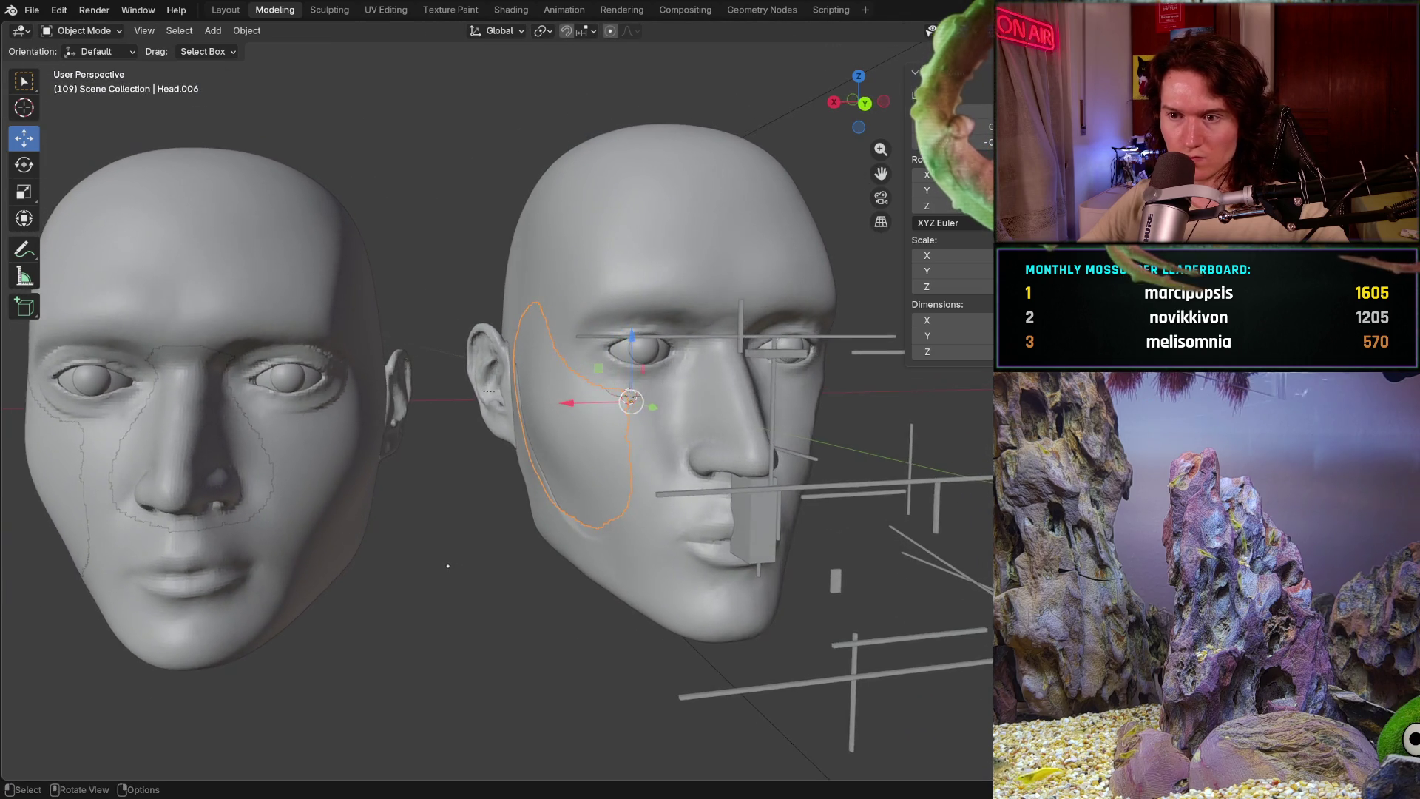
{"action": "scroll", "coordinate": [648, 346], "scroll_direction": "up", "scroll_amount": 3}
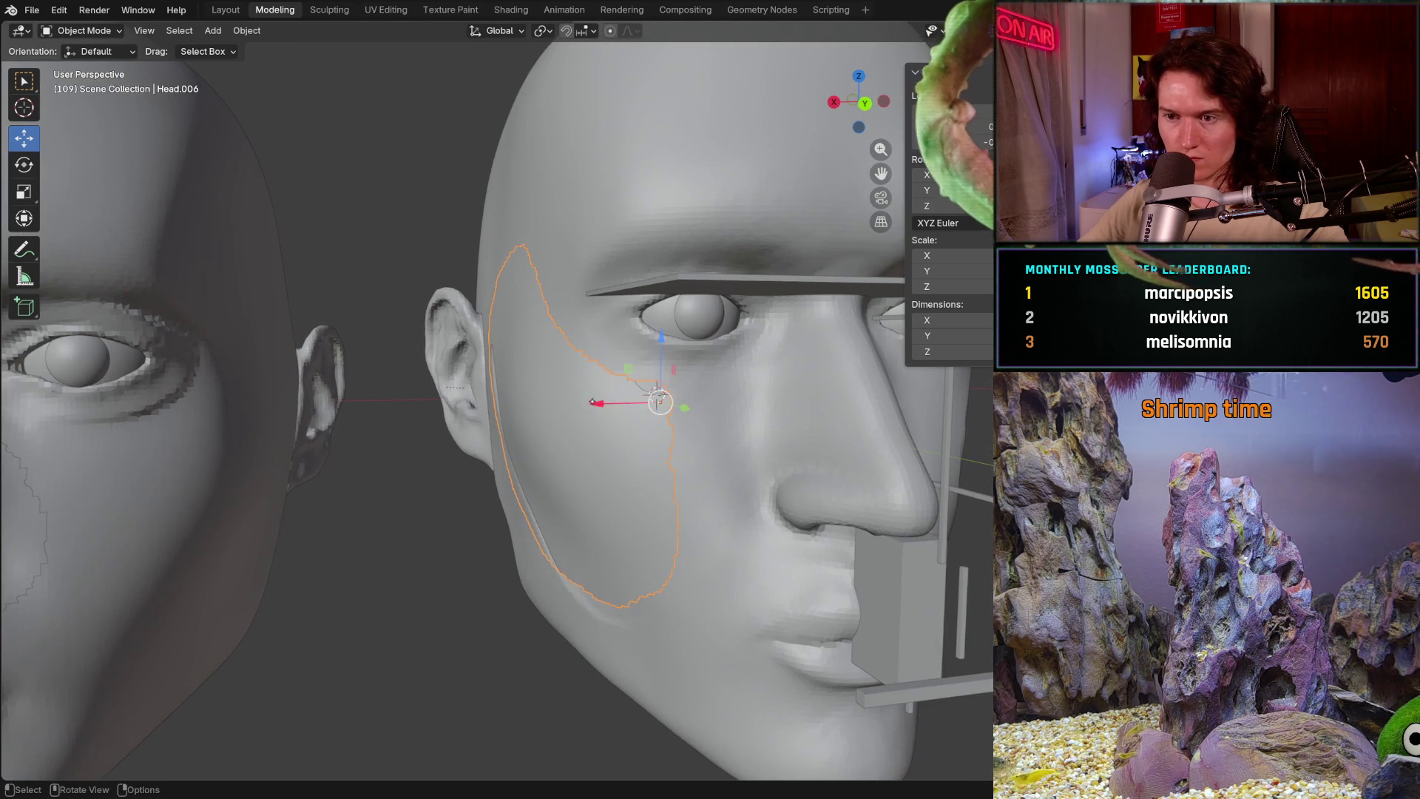
{"action": "key", "text": "g"}
{"action": "left_click", "coordinate": [662, 333]}
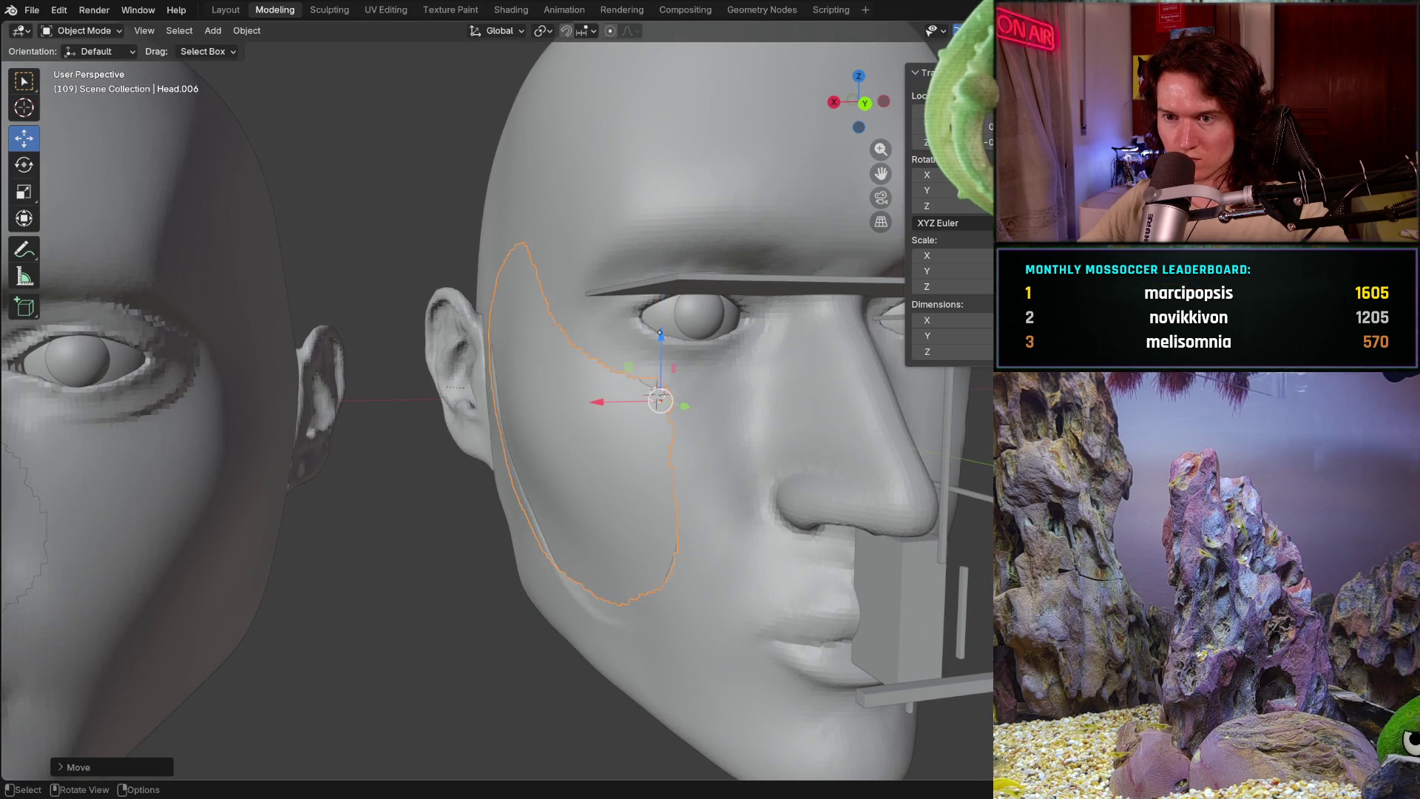
{"action": "mouse_move", "coordinate": [662, 333]}
{"action": "middle_mouse_down"}
{"action": "mouse_move", "coordinate": [604, 377]}
{"action": "mouse_move", "coordinate": [594, 413]}
{"action": "mouse_move", "coordinate": [694, 466]}
{"action": "mouse_move", "coordinate": [633, 413]}
{"action": "middle_mouse_up"}
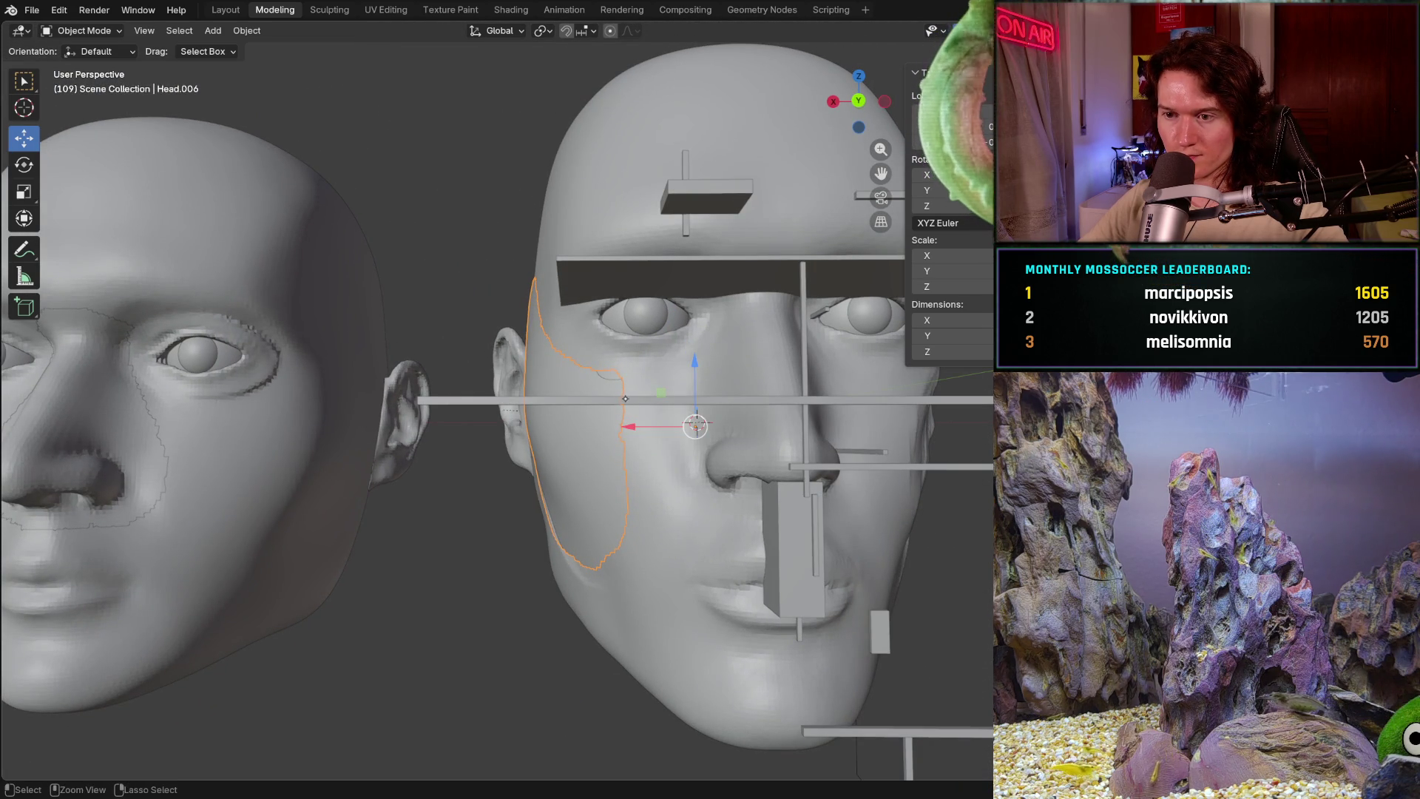
{"action": "mouse_move", "coordinate": [633, 414]}
{"action": "middle_mouse_down"}
{"action": "mouse_move", "coordinate": [597, 427]}
{"action": "mouse_move", "coordinate": [527, 402]}
{"action": "middle_mouse_up"}
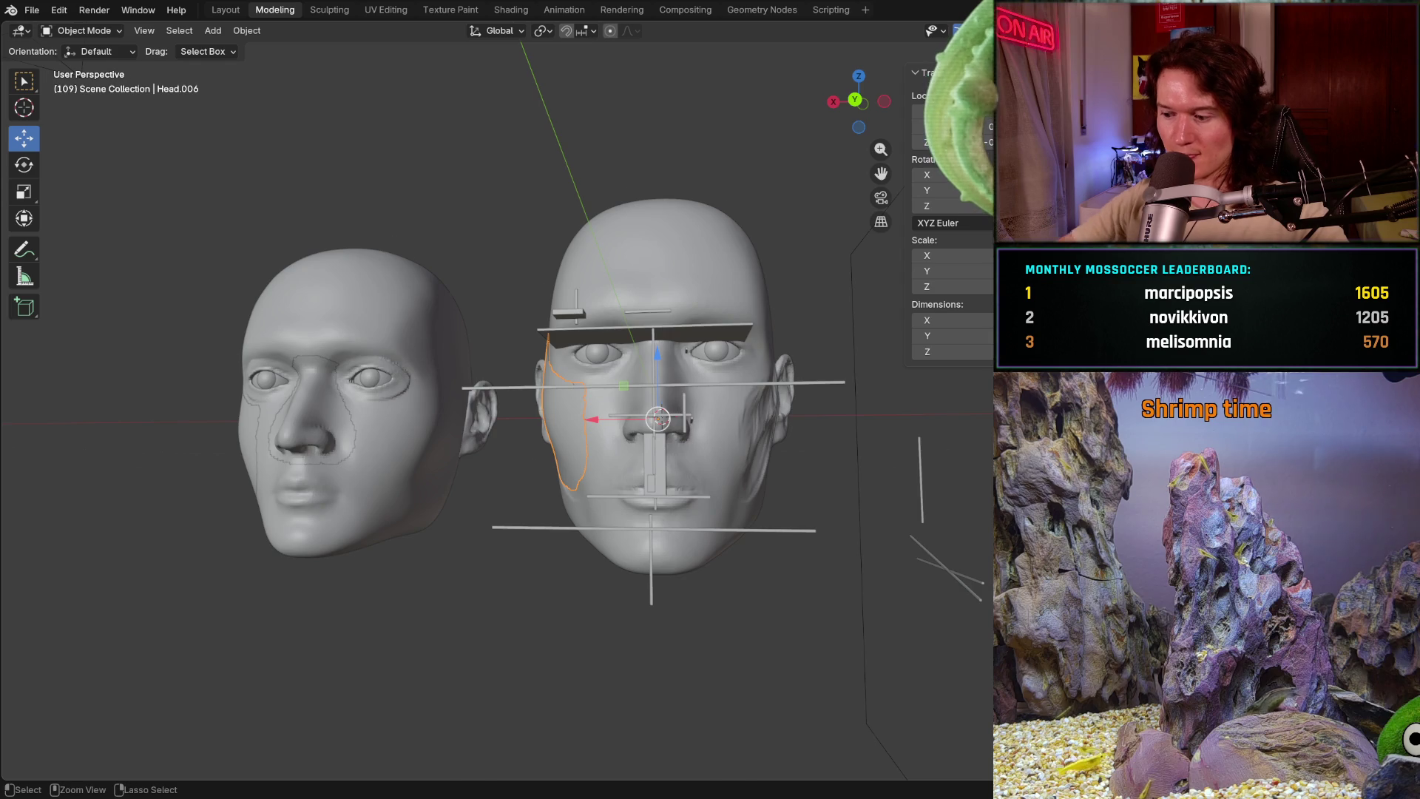
{"action": "key", "text": "ctrl+KP_1"}
{"action": "scroll", "coordinate": [679, 426], "scroll_direction": "up", "scroll_amount": 1}
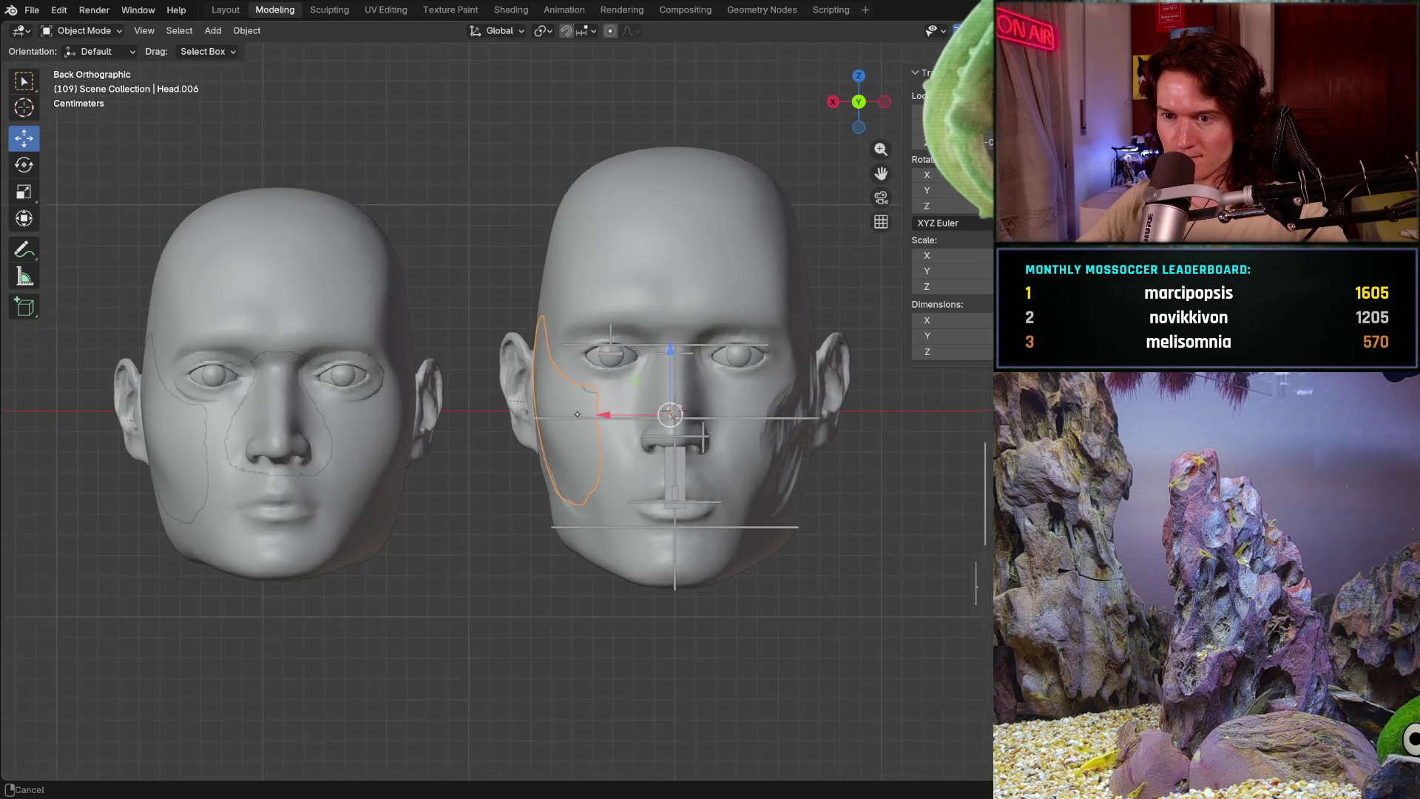
{"action": "scroll", "coordinate": [721, 422], "scroll_direction": "up", "scroll_amount": 2}
{"action": "scroll", "coordinate": [782, 420], "scroll_direction": "up", "scroll_amount": 2}
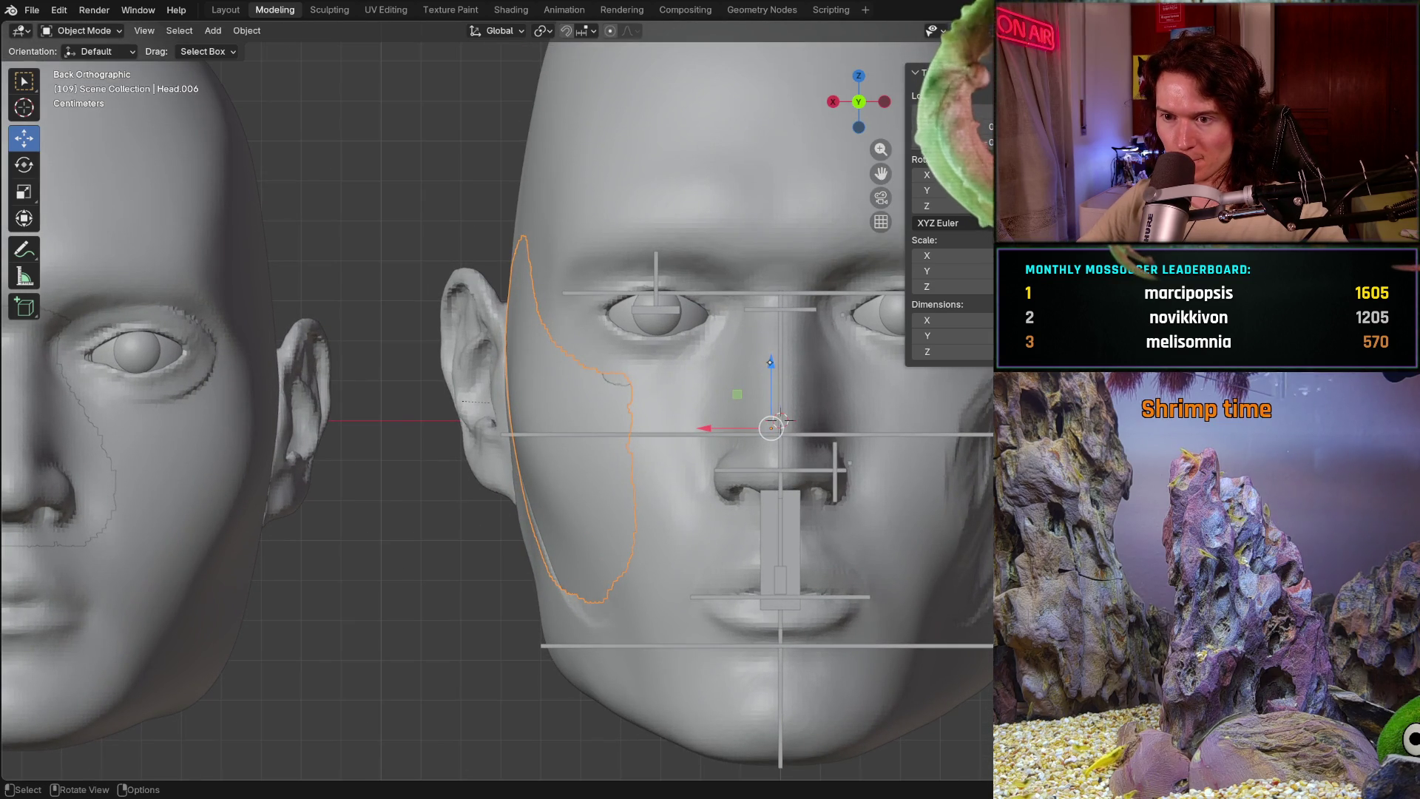
- Nudge the cheek patch slightly down along Z and sideways along X and Y to sit flush with the face
{"action": "left_click_drag", "start_coordinate": [770, 364], "coordinate": [773, 383]}
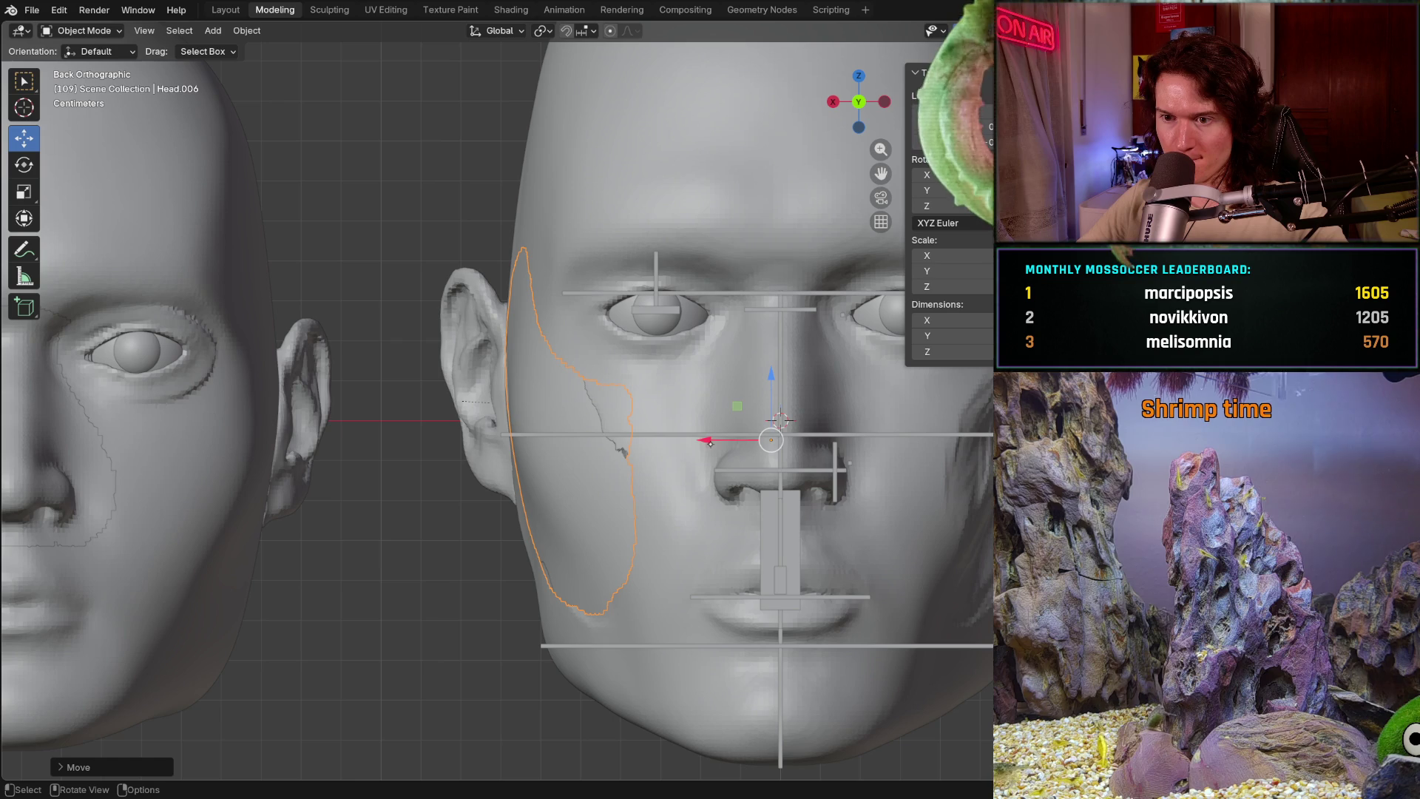
{"action": "left_click", "coordinate": [702, 441]}
{"action": "left_click_drag", "start_coordinate": [770, 387], "coordinate": [770, 393]}
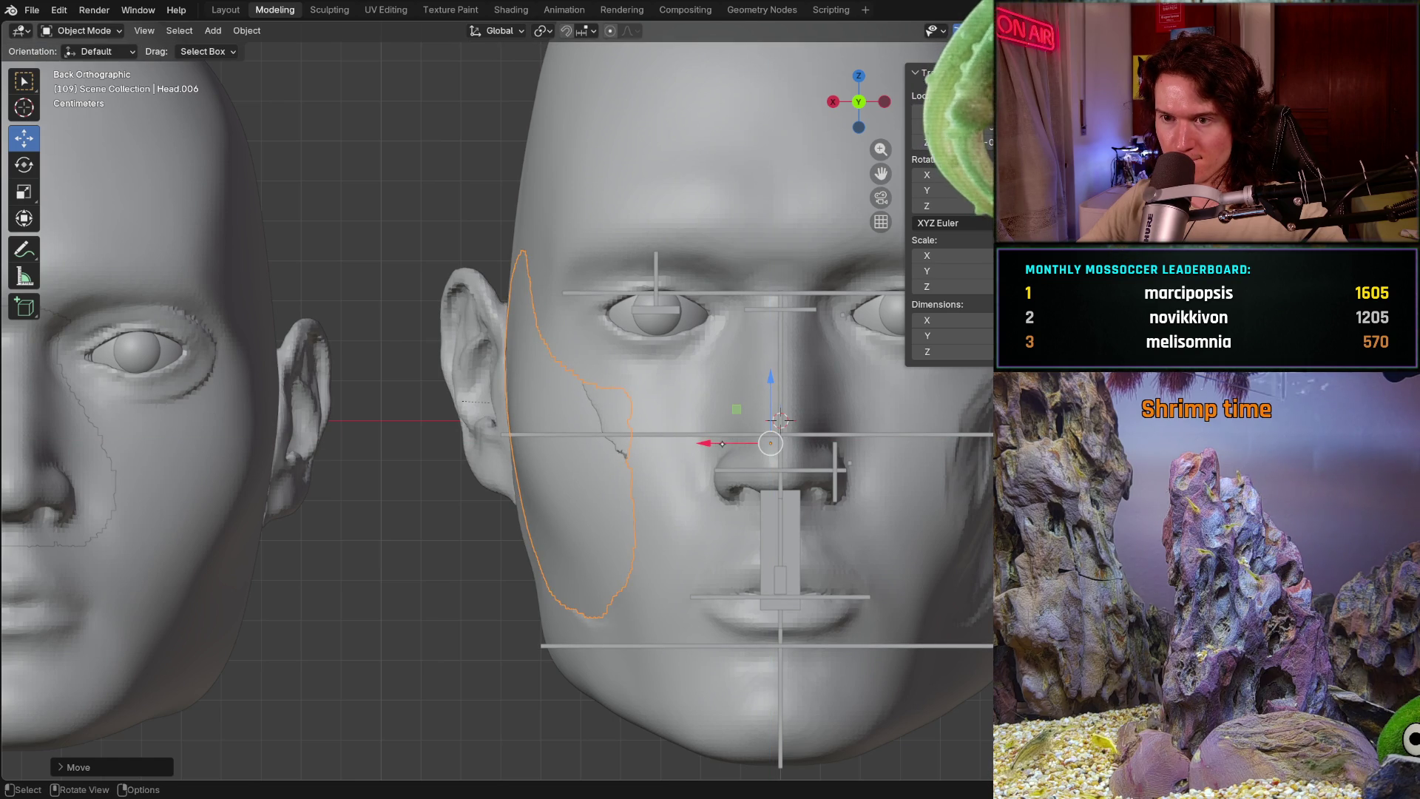
{"action": "left_click_drag", "start_coordinate": [718, 440], "coordinate": [720, 436]}
{"action": "middle_click_drag", "start_coordinate": [638, 382], "coordinate": [734, 453]}
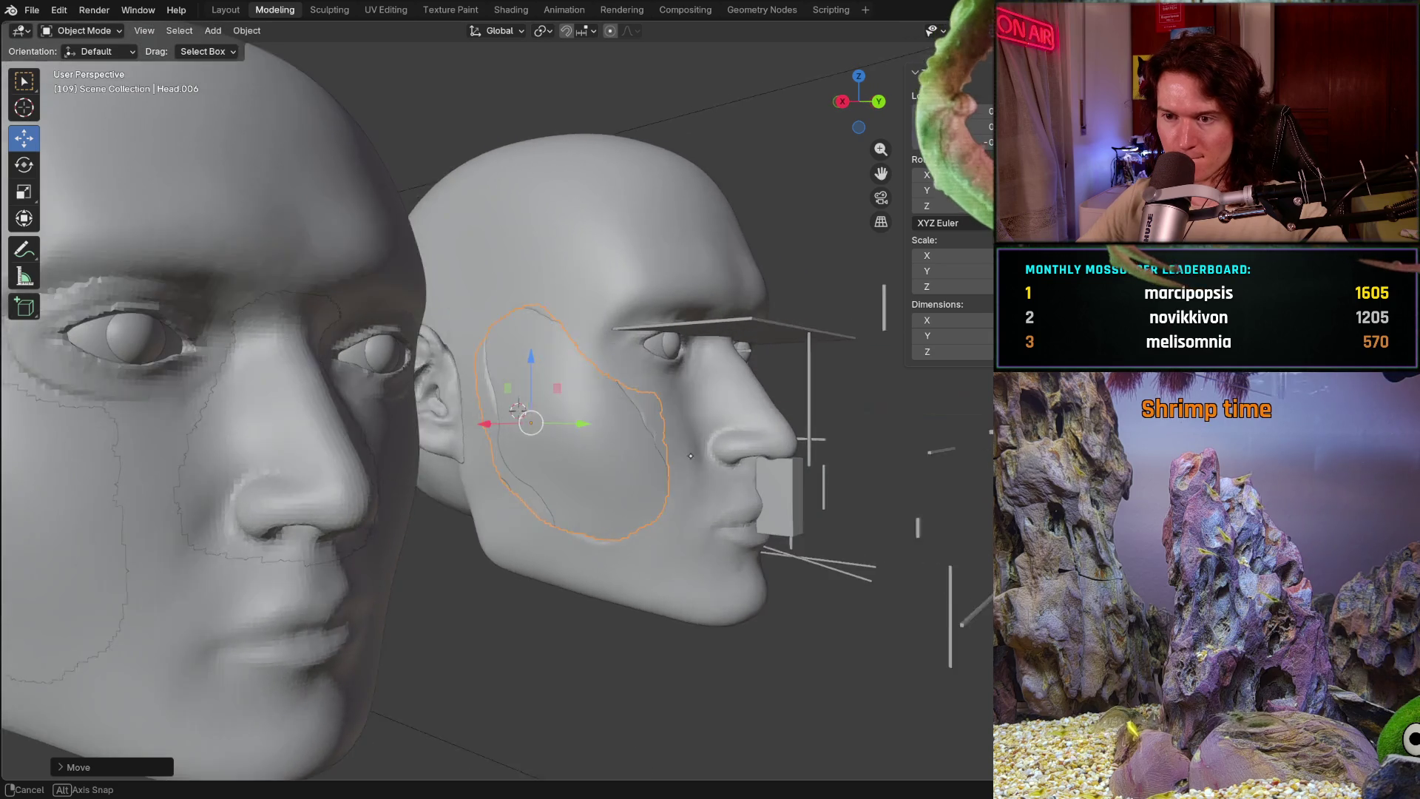
{"action": "middle_click_drag", "start_coordinate": [733, 454], "coordinate": [701, 452]}
{"action": "scroll", "coordinate": [701, 452], "scroll_direction": "up", "scroll_amount": 3}
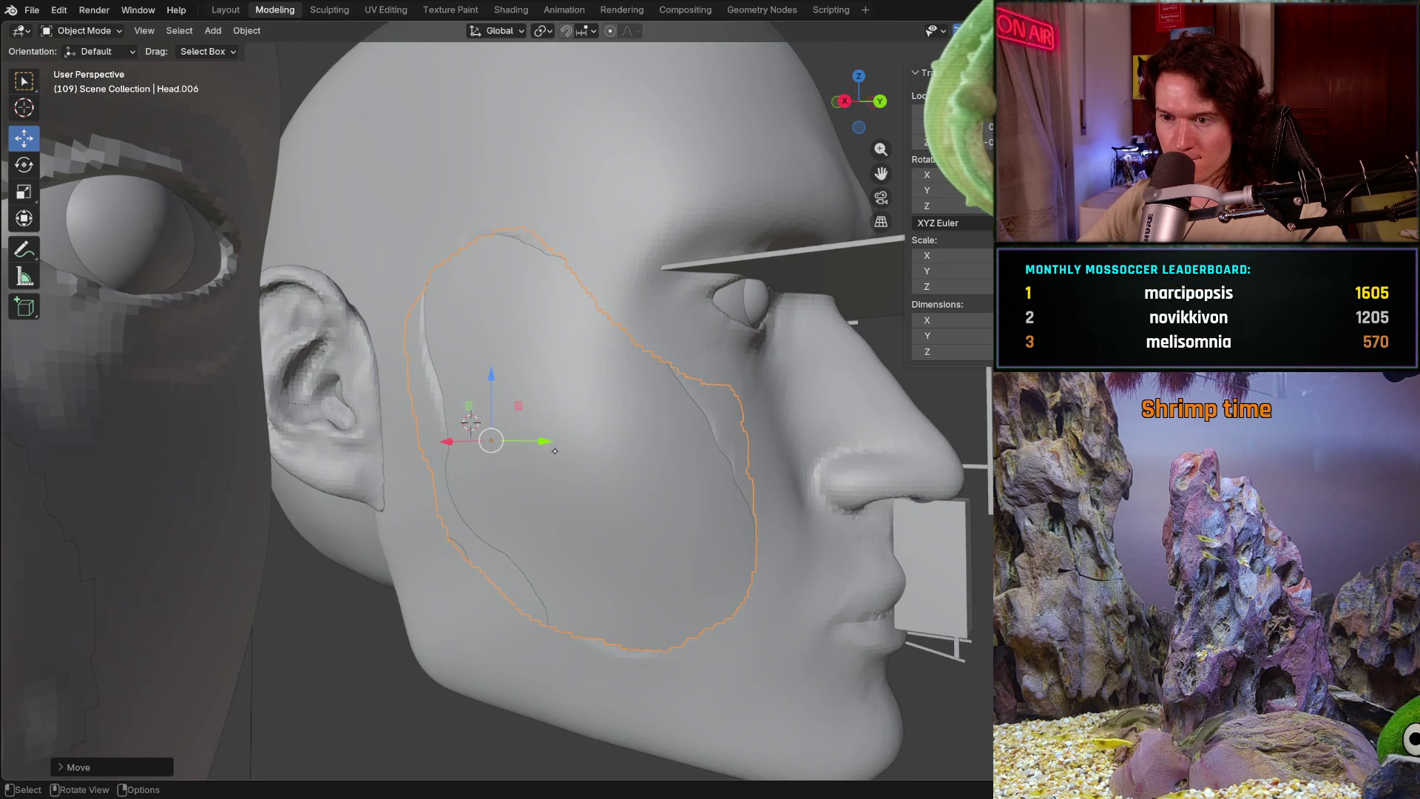
{"action": "left_click_drag", "start_coordinate": [563, 442], "coordinate": [561, 440]}
{"action": "mouse_move", "coordinate": [560, 440]}
{"action": "middle_mouse_down"}
{"action": "mouse_move", "coordinate": [502, 581]}
{"action": "mouse_move", "coordinate": [664, 465]}
{"action": "middle_mouse_up"}
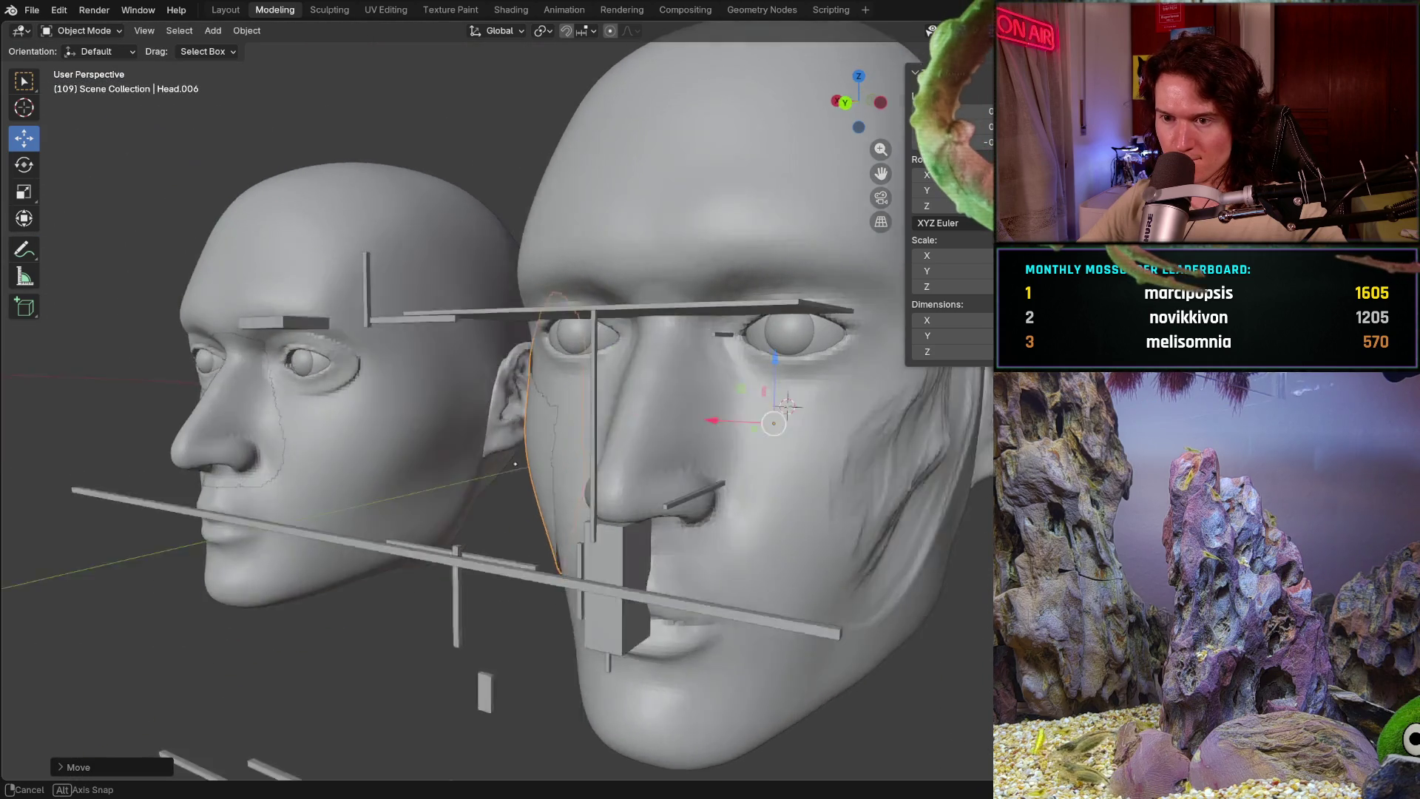
{"action": "mouse_move", "coordinate": [664, 465]}
{"action": "middle_mouse_down"}
{"action": "mouse_move", "coordinate": [581, 446]}
{"action": "mouse_move", "coordinate": [527, 474]}
{"action": "middle_mouse_up"}
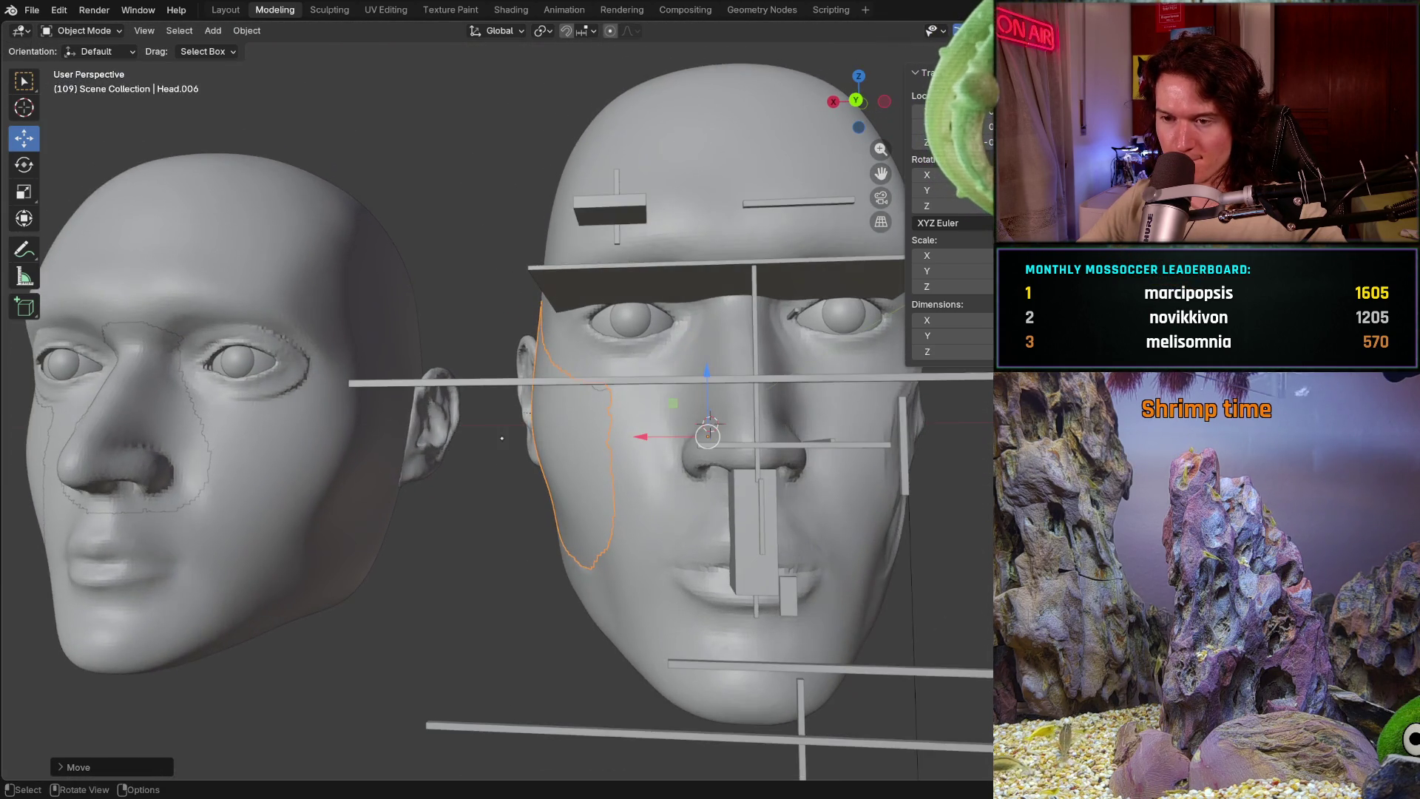
- Lower the cheek patch a little more on Z and slide it along Y until it blends into the cheek
{"action": "middle_click_drag", "start_coordinate": [528, 475], "coordinate": [504, 402]}
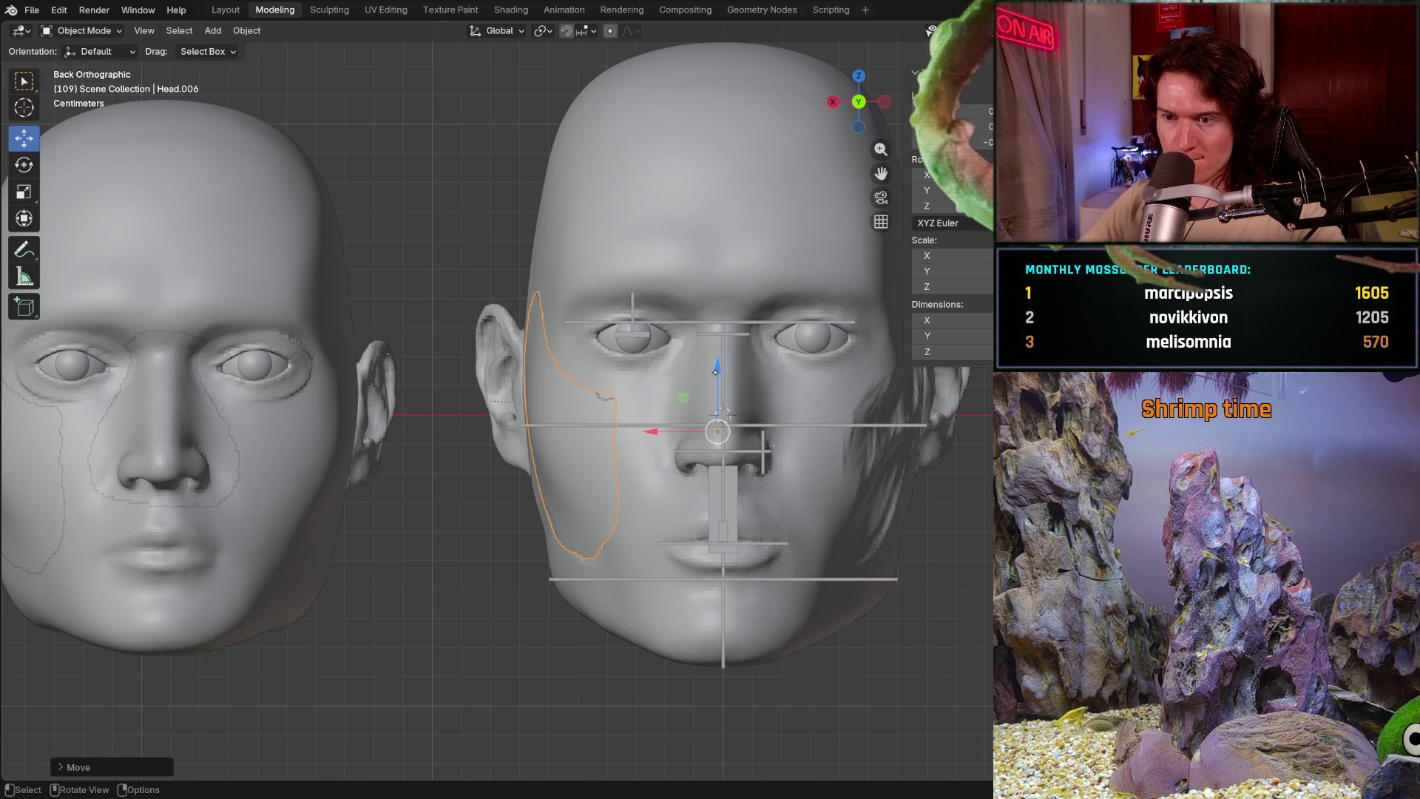
{"action": "left_click_drag", "start_coordinate": [715, 366], "coordinate": [674, 414]}
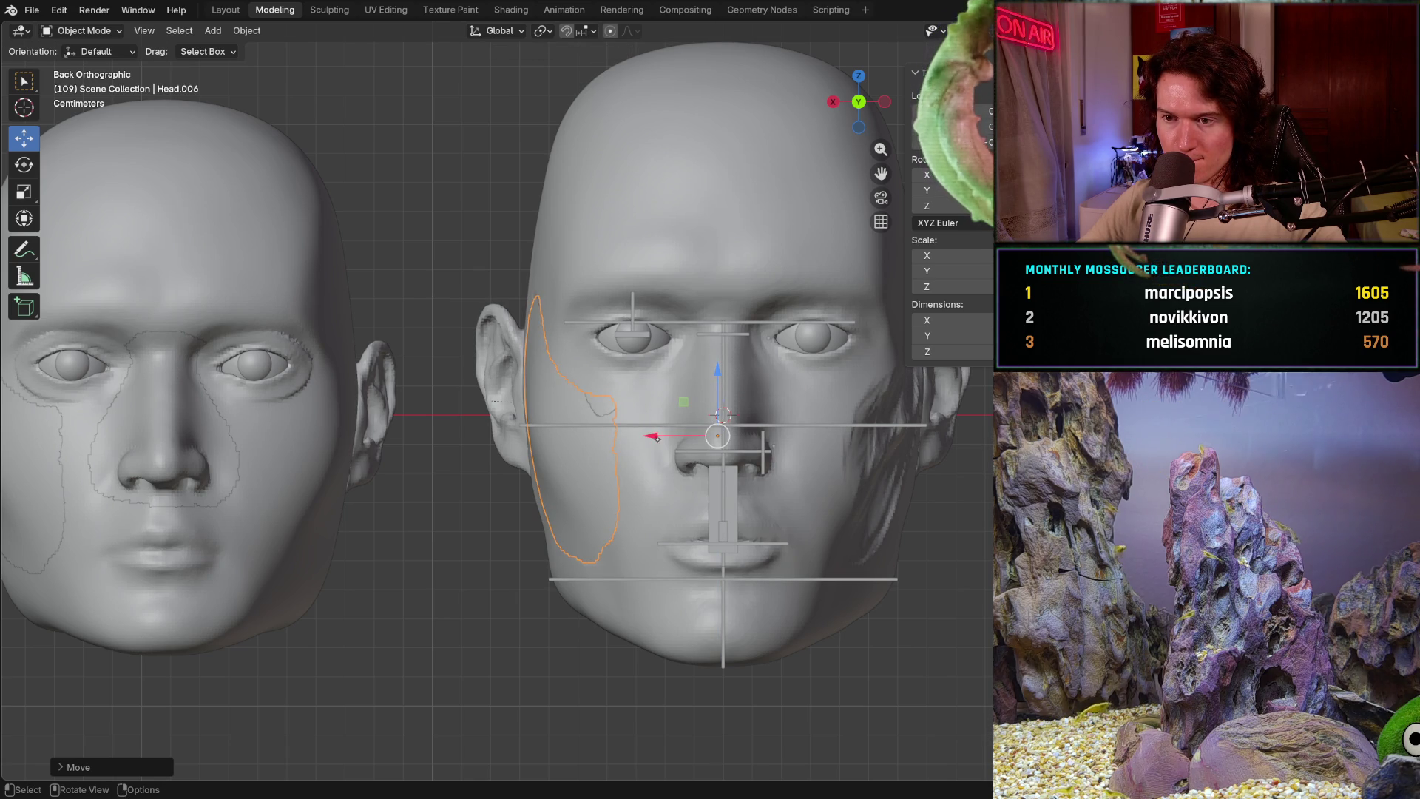
{"action": "left_click_drag", "start_coordinate": [717, 372], "coordinate": [715, 384]}
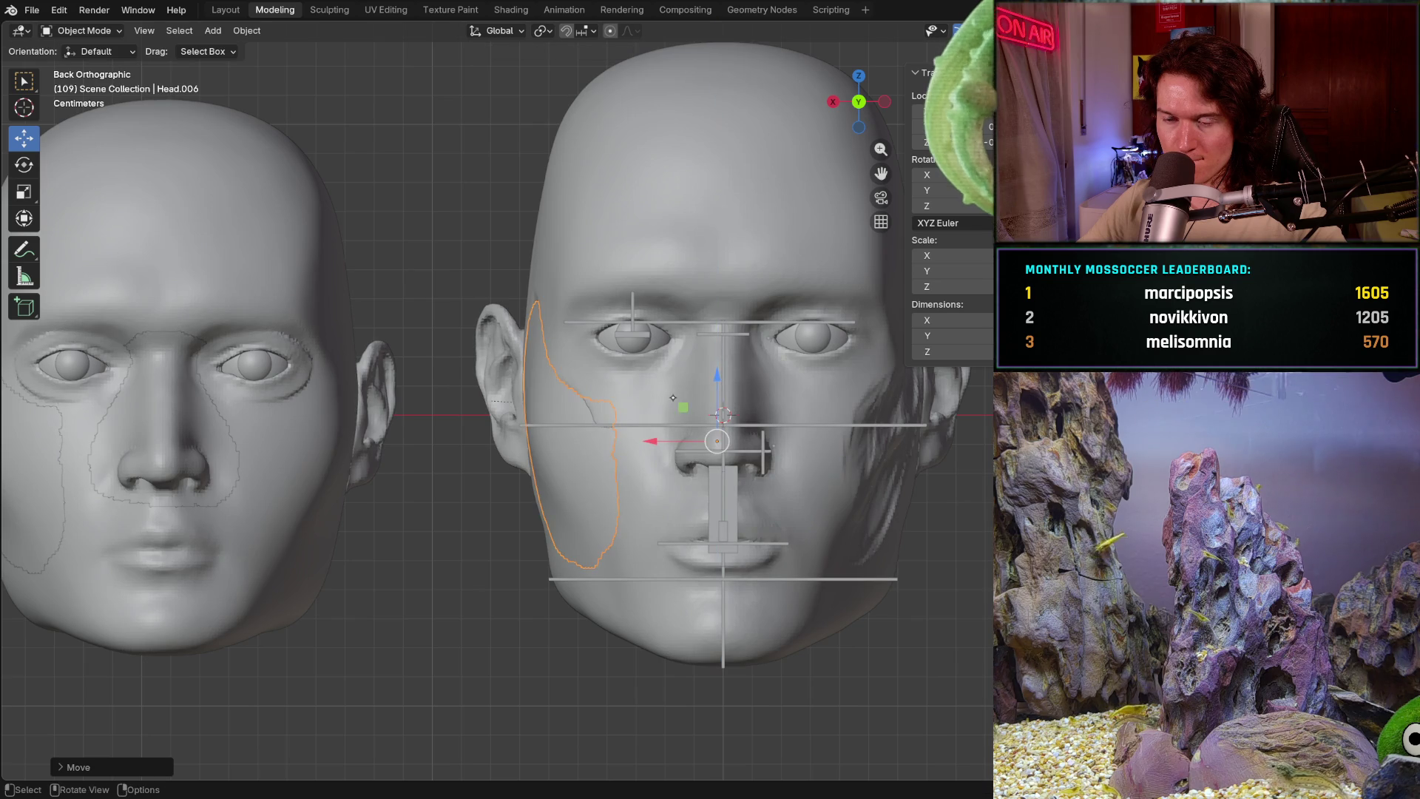
{"action": "middle_click_drag", "start_coordinate": [715, 384], "coordinate": [604, 437]}
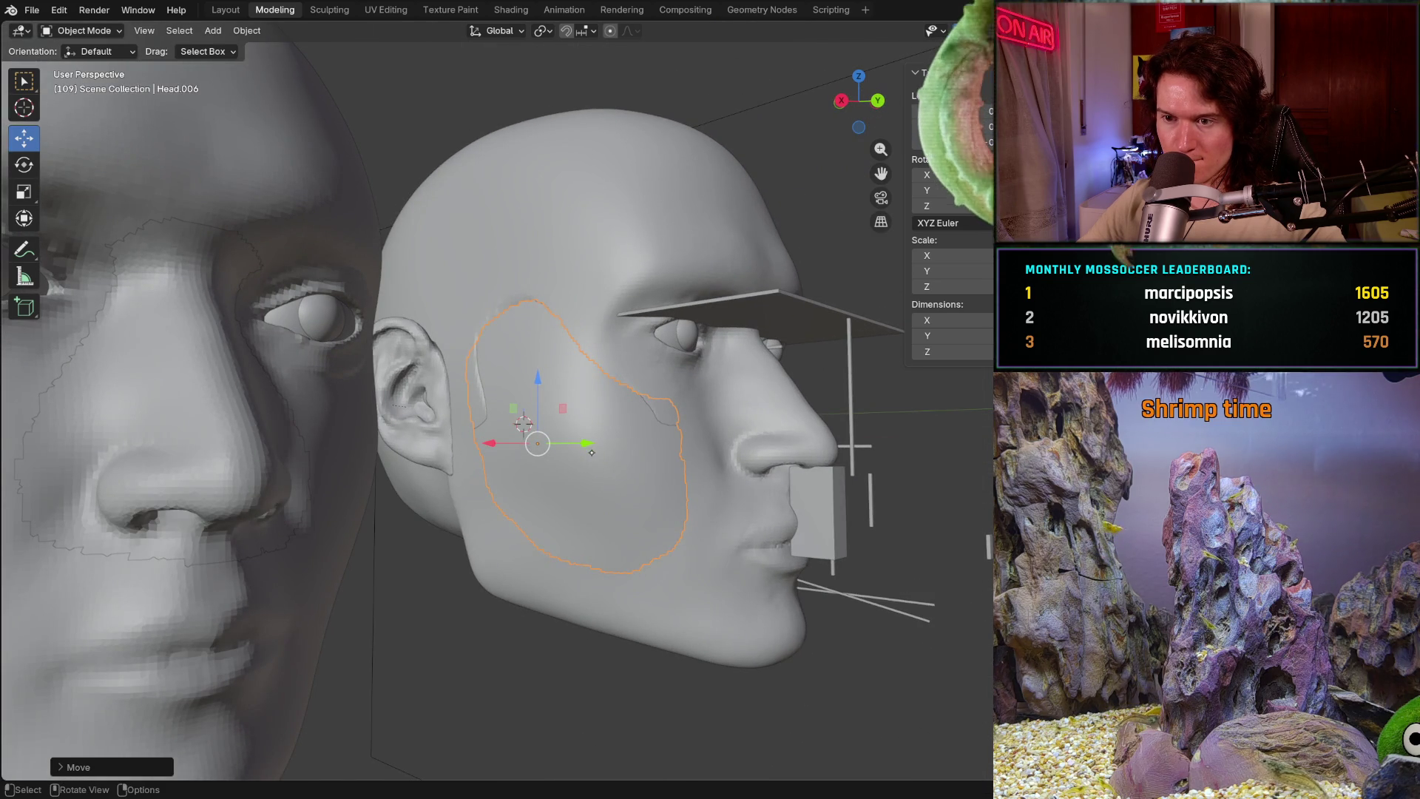
{"action": "left_click_drag", "start_coordinate": [592, 452], "coordinate": [591, 452]}
{"action": "mouse_move", "coordinate": [591, 452]}
{"action": "middle_mouse_down"}
{"action": "mouse_move", "coordinate": [592, 529]}
{"action": "mouse_move", "coordinate": [492, 468]}
{"action": "mouse_move", "coordinate": [603, 440]}
{"action": "middle_mouse_up"}
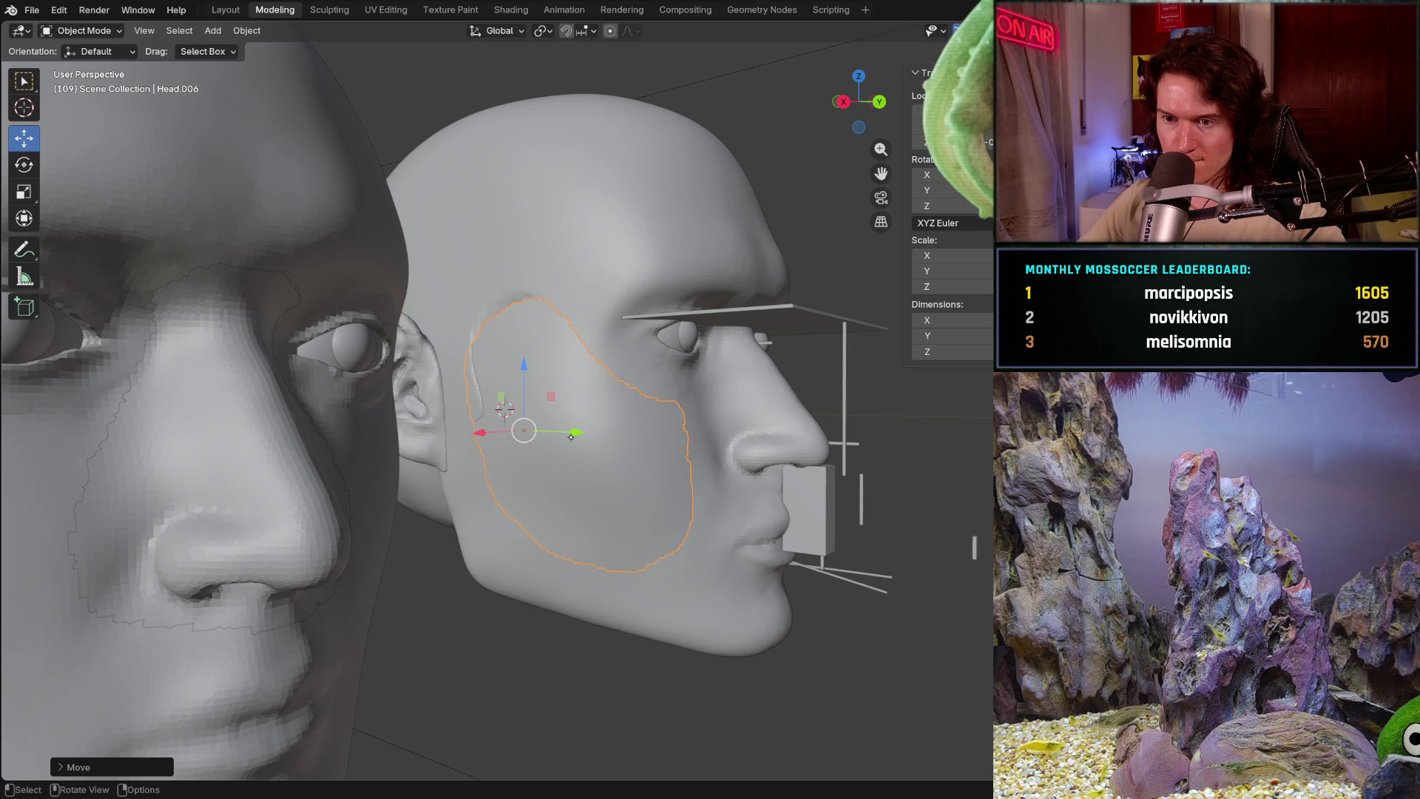
{"action": "left_click", "coordinate": [566, 438]}
{"action": "mouse_move", "coordinate": [566, 437]}
{"action": "middle_mouse_down"}
{"action": "mouse_move", "coordinate": [499, 598]}
{"action": "mouse_move", "coordinate": [508, 666]}
{"action": "mouse_move", "coordinate": [662, 508]}
{"action": "mouse_move", "coordinate": [565, 576]}
{"action": "middle_mouse_up"}
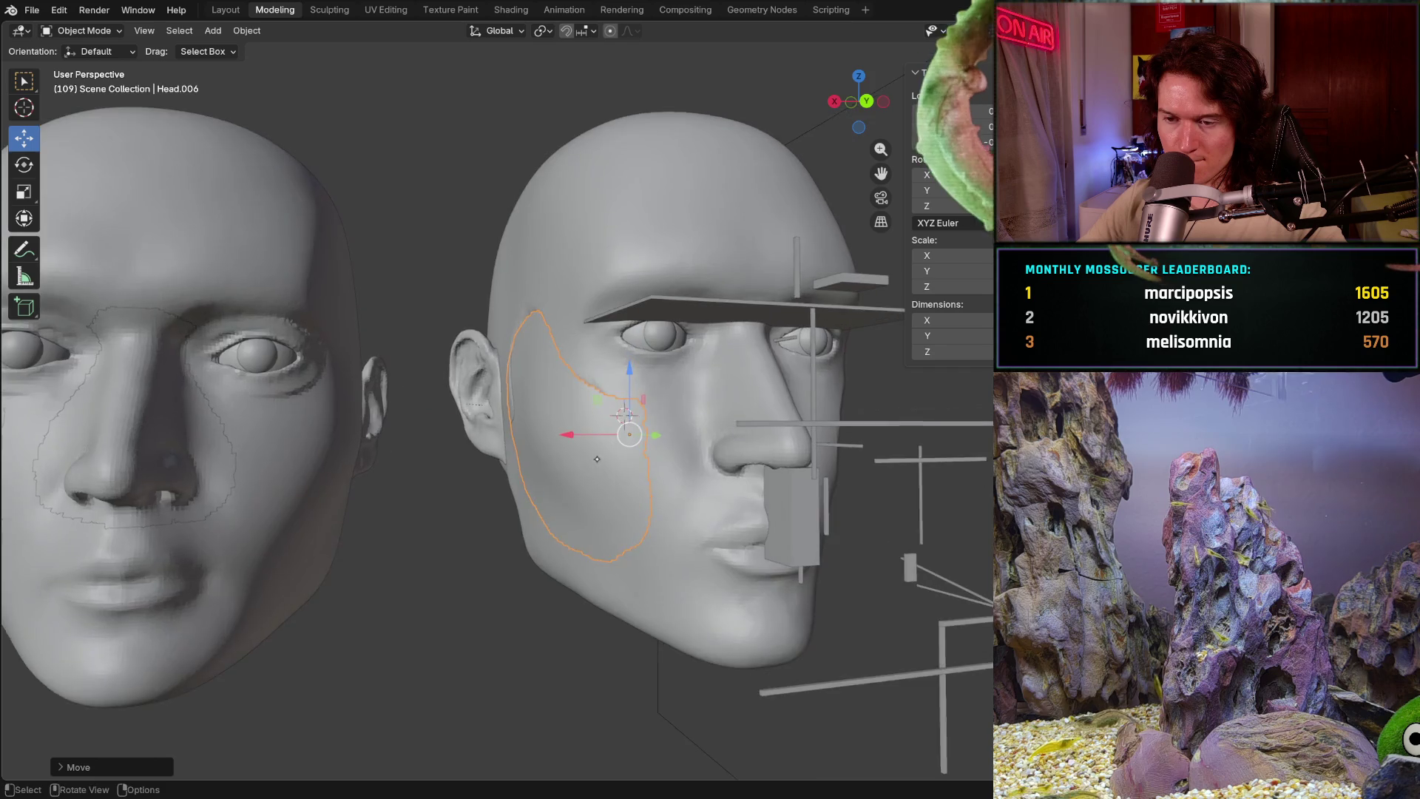
{"action": "middle_click_drag", "start_coordinate": [565, 576], "coordinate": [546, 494]}
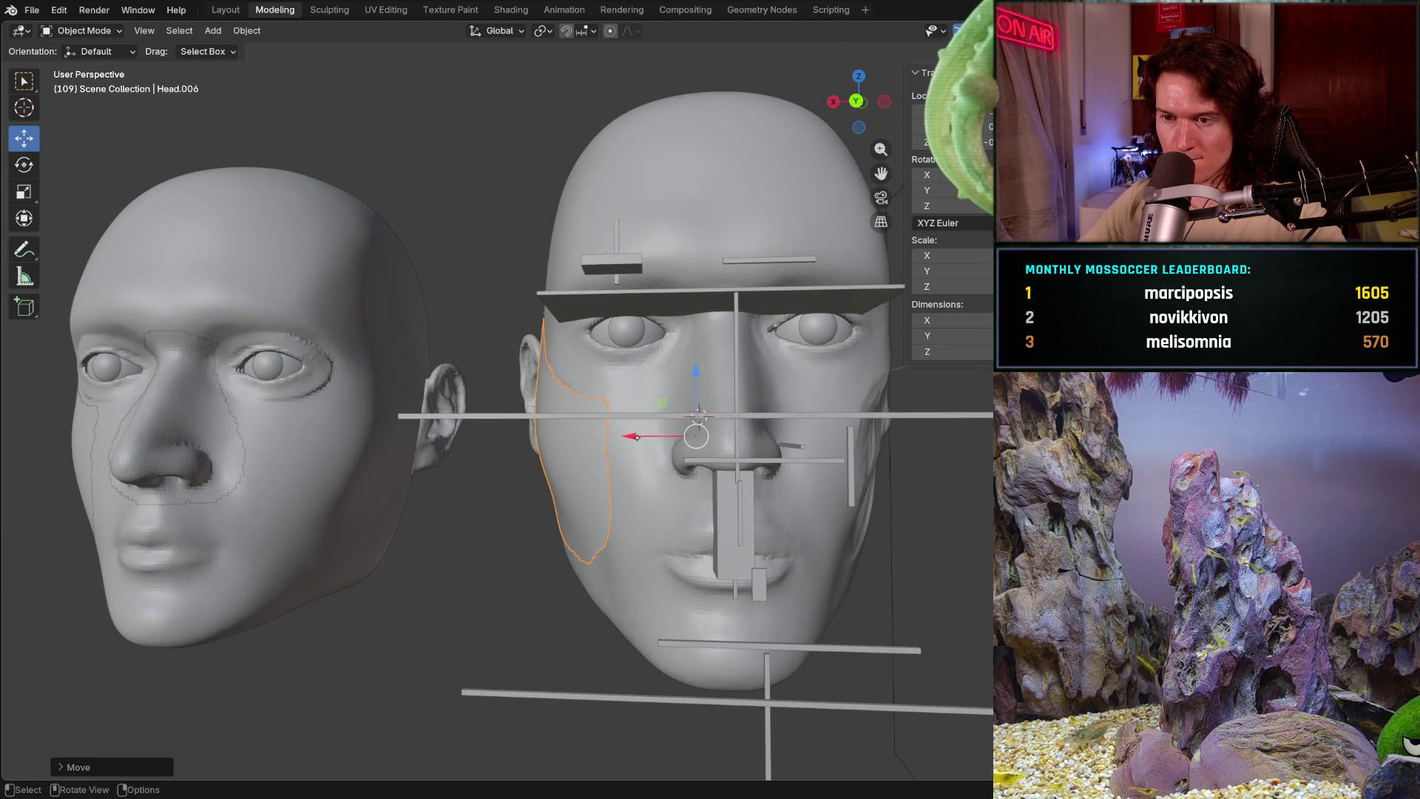
{"action": "key", "text": "ctrl+KP_1"}
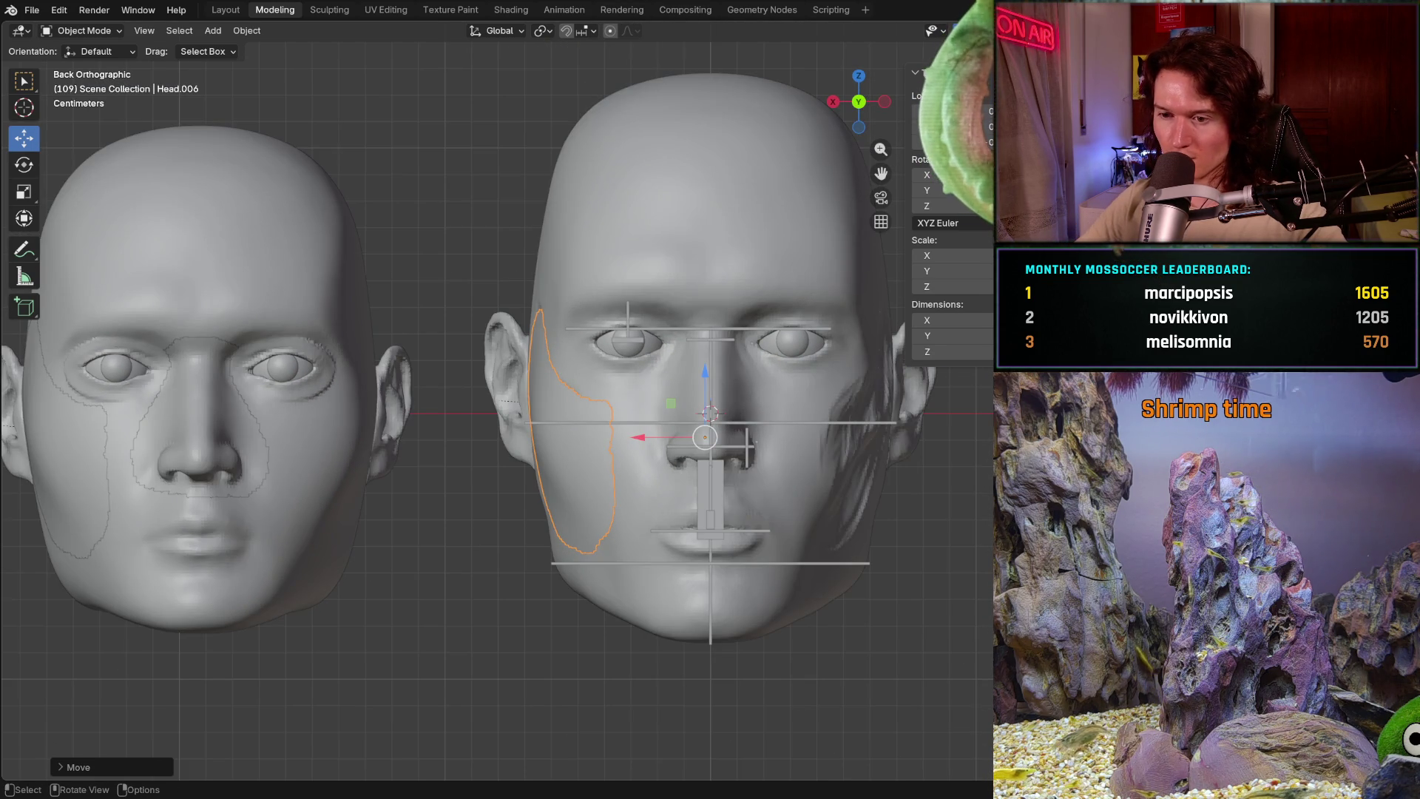
{"action": "scroll", "coordinate": [683, 456], "scroll_direction": "up", "scroll_amount": 2}
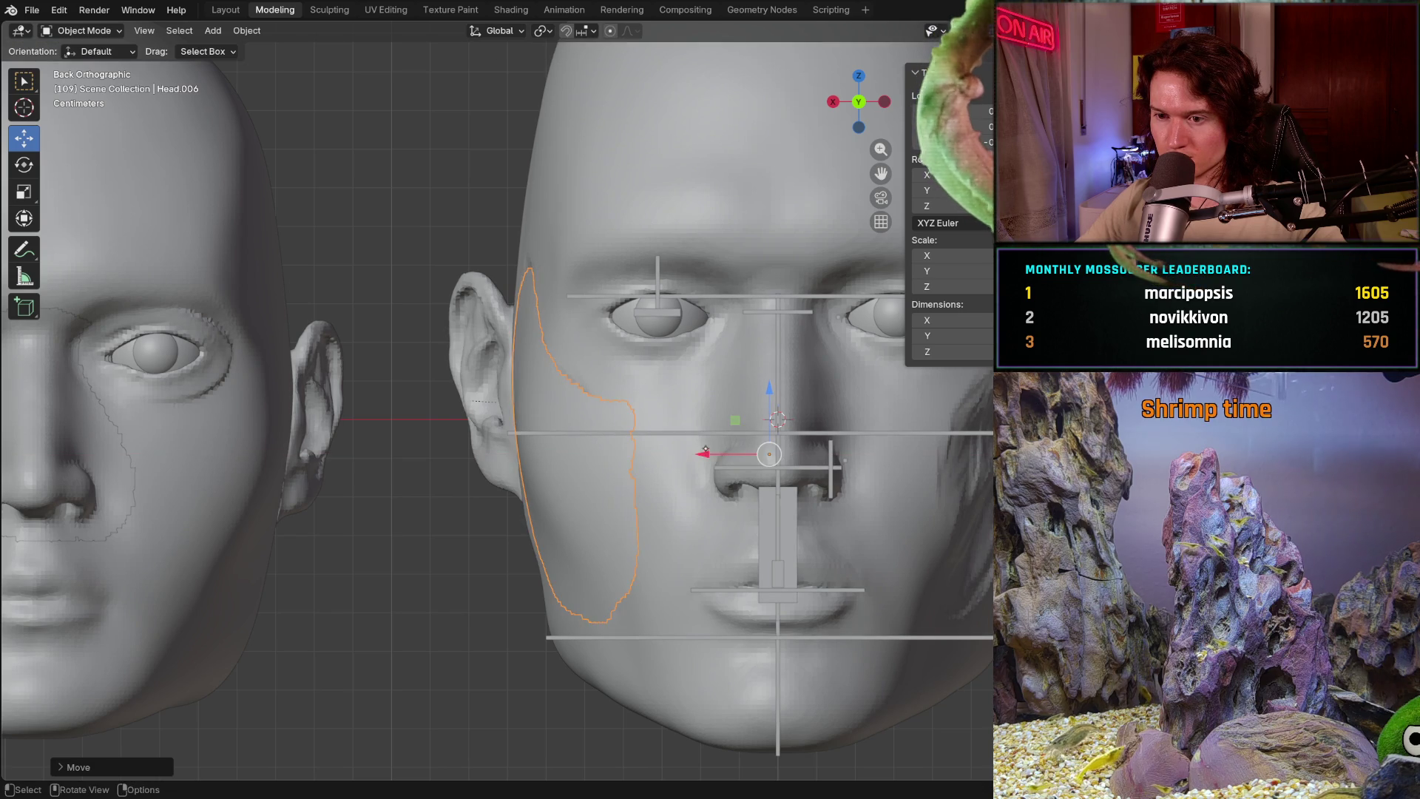
- Select the main Head instead of the patch and deselect everything with Alt+A
{"action": "middle_click_drag", "start_coordinate": [713, 457], "coordinate": [600, 549]}
{"action": "scroll", "coordinate": [599, 549], "scroll_direction": "down", "scroll_amount": 3}
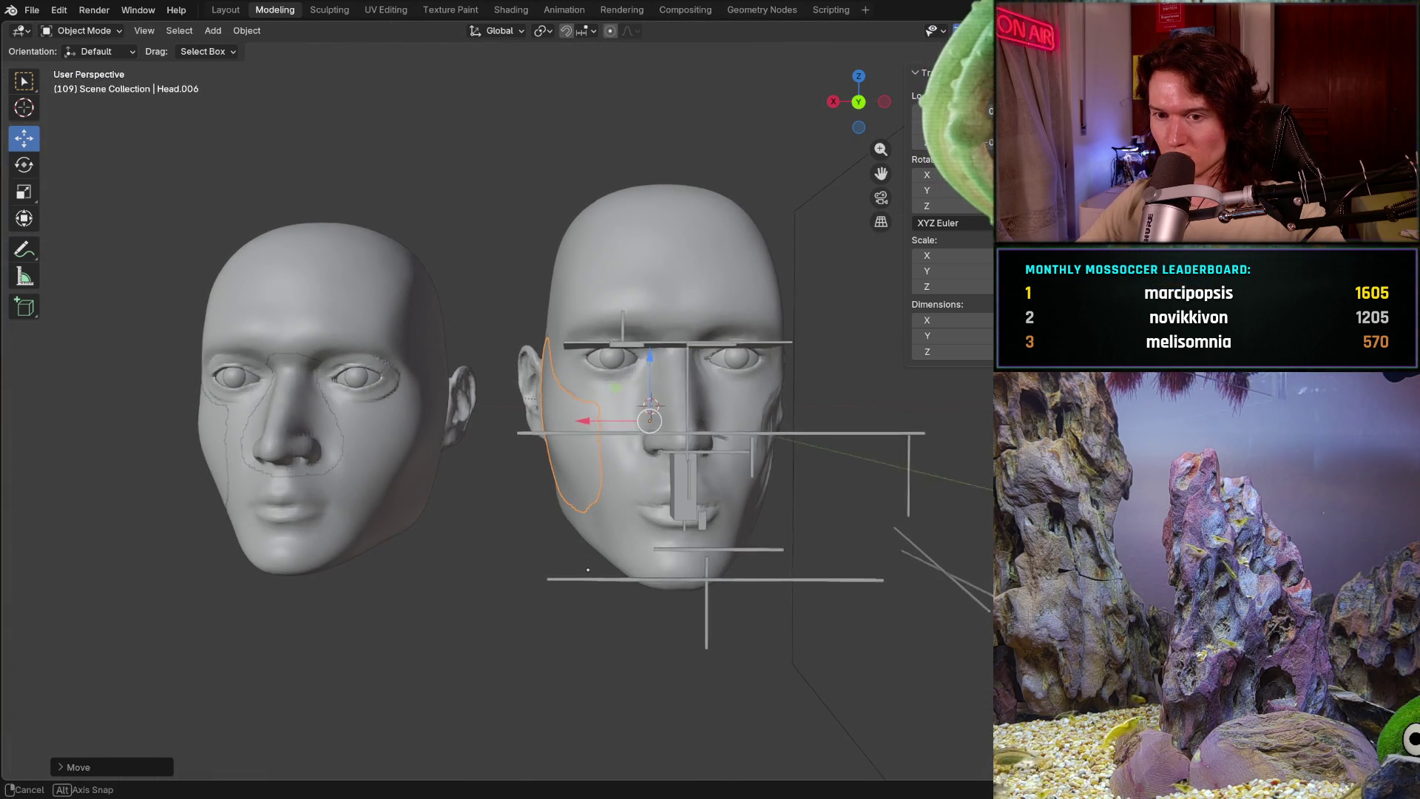
{"action": "scroll", "coordinate": [580, 565], "scroll_direction": "up", "scroll_amount": 5}
{"action": "scroll", "coordinate": [579, 566], "scroll_direction": "down", "scroll_amount": 5}
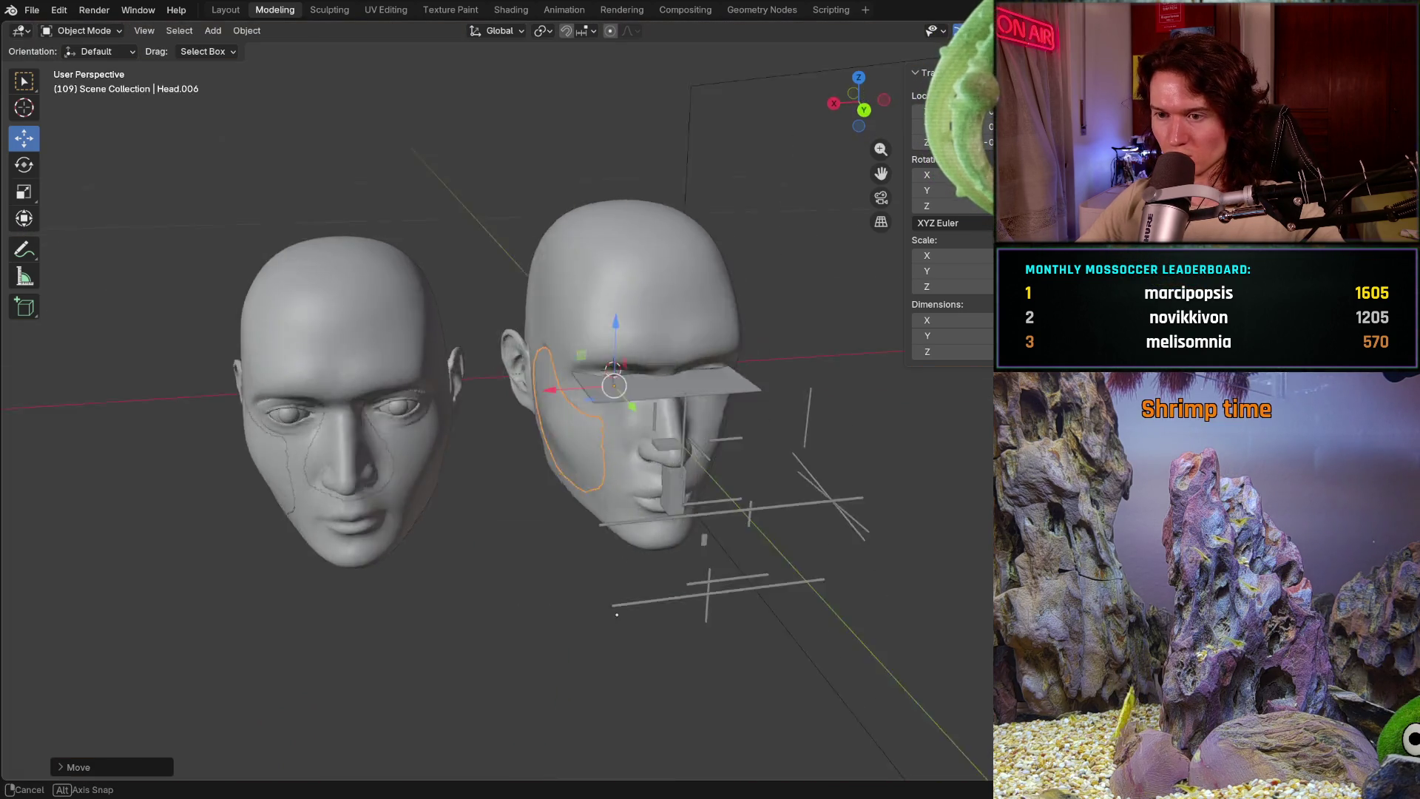
{"action": "middle_click_drag", "start_coordinate": [580, 567], "coordinate": [785, 343]}
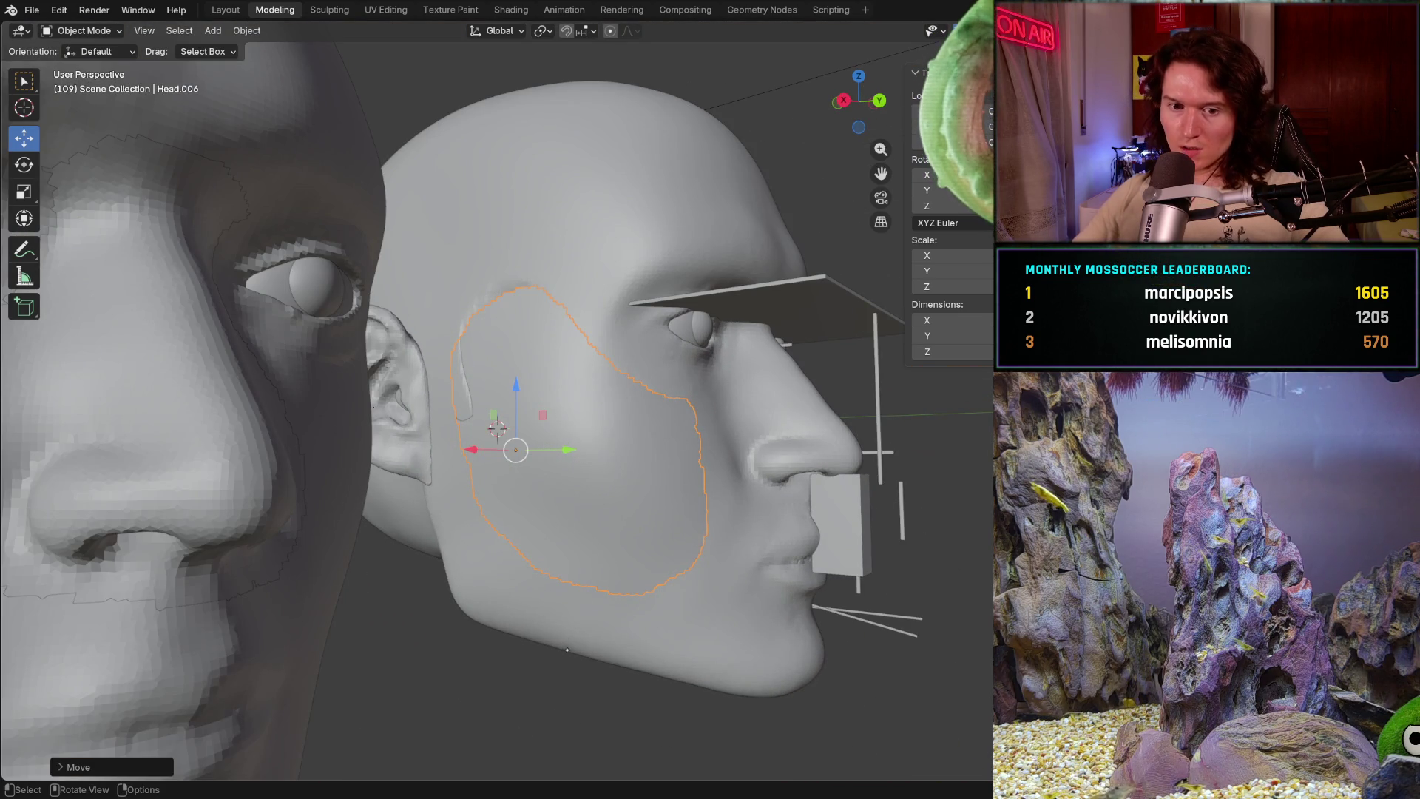
{"action": "left_click", "coordinate": [785, 343]}
{"action": "key", "text": "alt+a"}
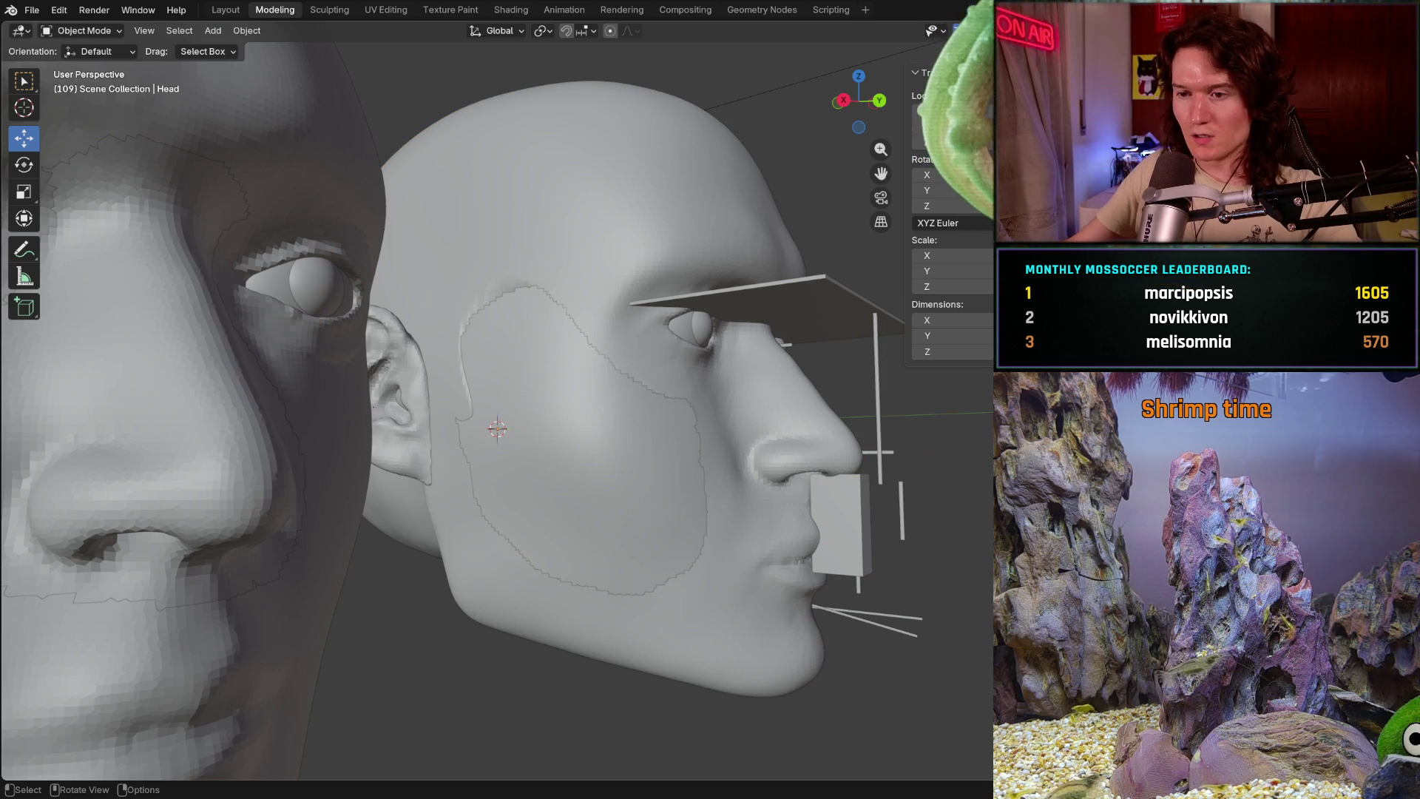
{"action": "scroll", "coordinate": [498, 422], "scroll_direction": "up", "scroll_amount": 1}
{"action": "scroll", "coordinate": [497, 423], "scroll_direction": "up", "scroll_amount": 2}
- Make the whole Head the active object and switch into Sculpt Mode
{"action": "left_click", "coordinate": [596, 463]}
{"action": "mouse_move", "coordinate": [596, 463]}
{"action": "middle_mouse_down"}
{"action": "mouse_move", "coordinate": [543, 482]}
{"action": "mouse_move", "coordinate": [655, 327]}
{"action": "middle_mouse_up"}
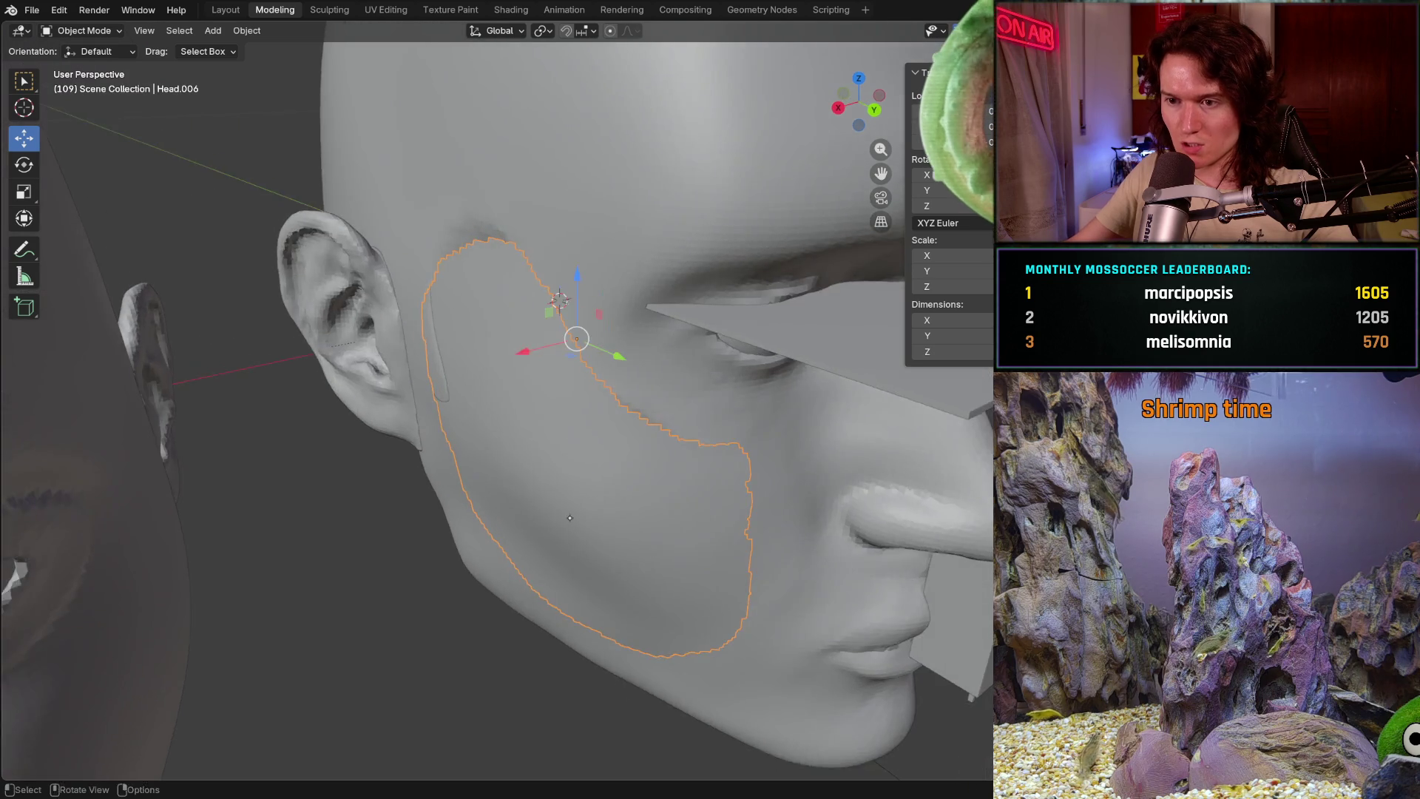
{"action": "left_click", "coordinate": [655, 326]}
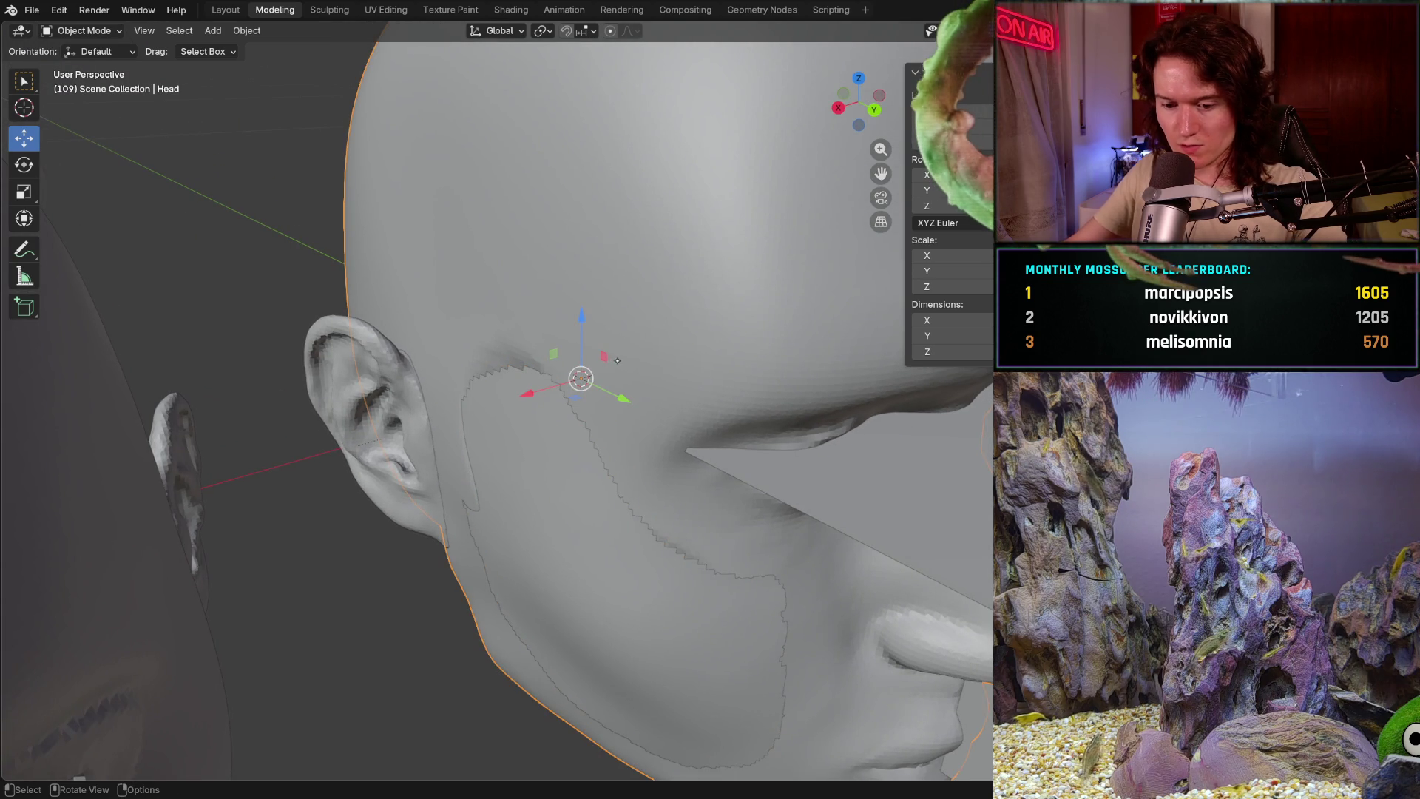
{"action": "left_click", "coordinate": [105, 30]}
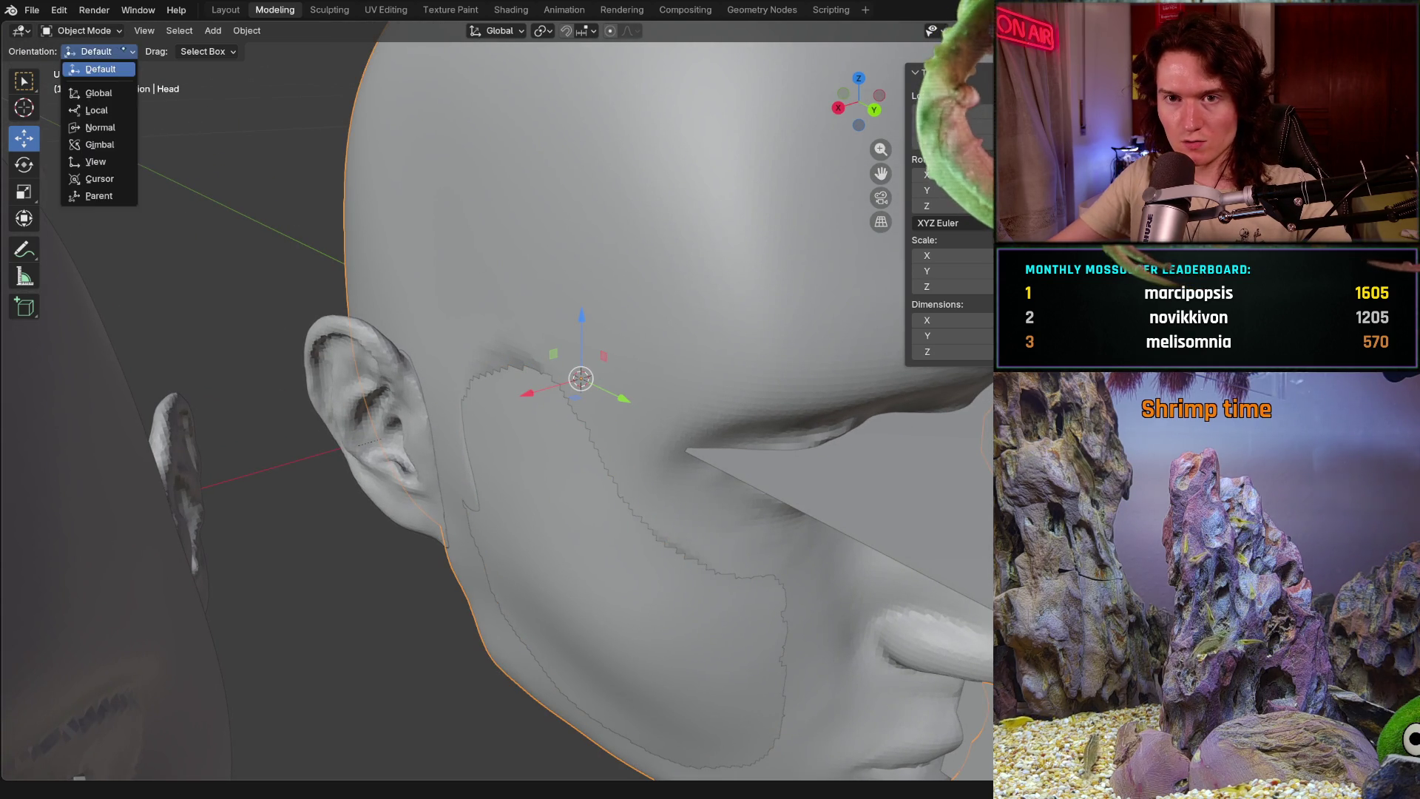
{"action": "left_click", "coordinate": [106, 30]}
{"action": "left_click", "coordinate": [88, 82]}
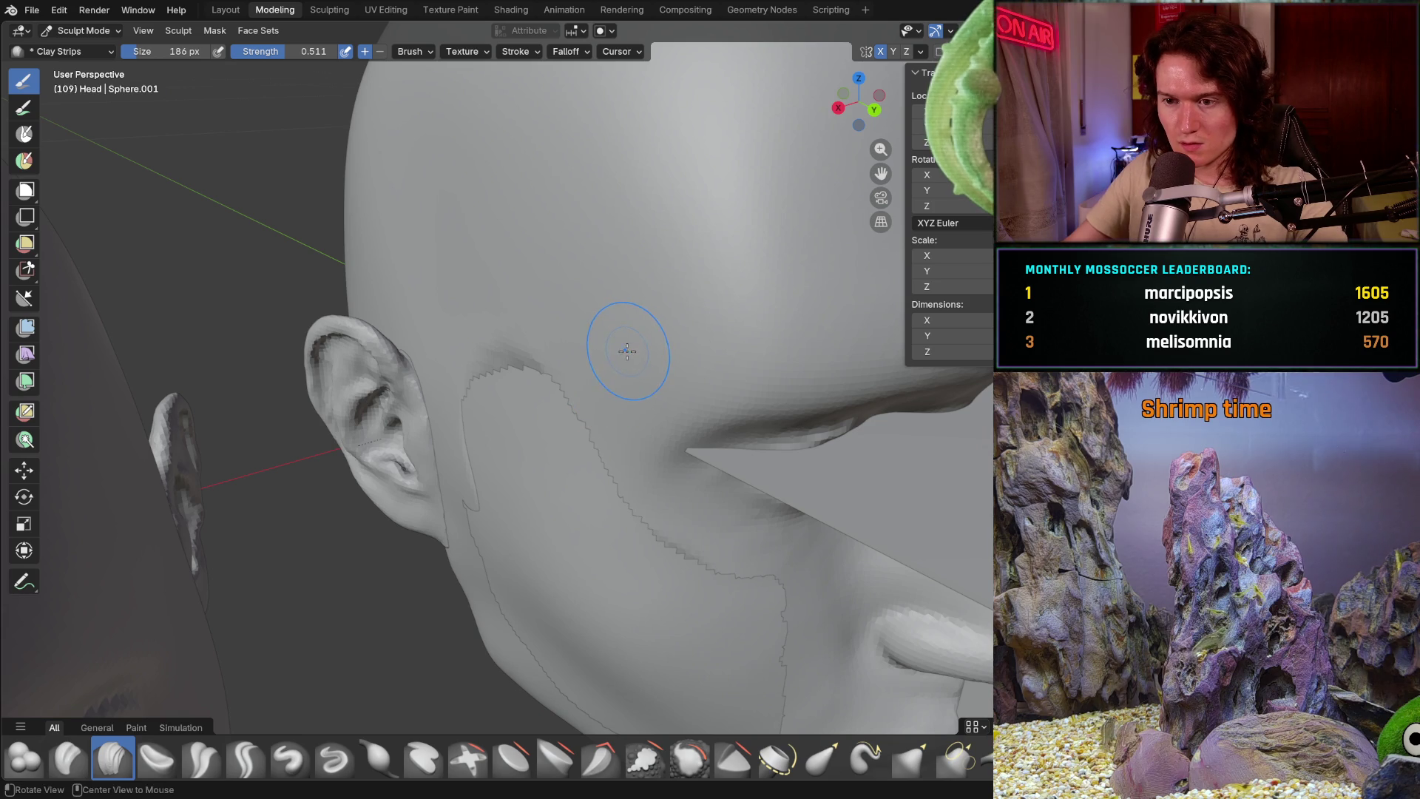
- Build up Clay Strips ridges along the jaw edge where the cheek patch meets the head
{"action": "mouse_move", "coordinate": [618, 370]}
{"action": "middle_mouse_down"}
{"action": "mouse_move", "coordinate": [629, 380]}
{"action": "mouse_move", "coordinate": [560, 351]}
{"action": "mouse_move", "coordinate": [481, 356]}
{"action": "middle_mouse_up"}
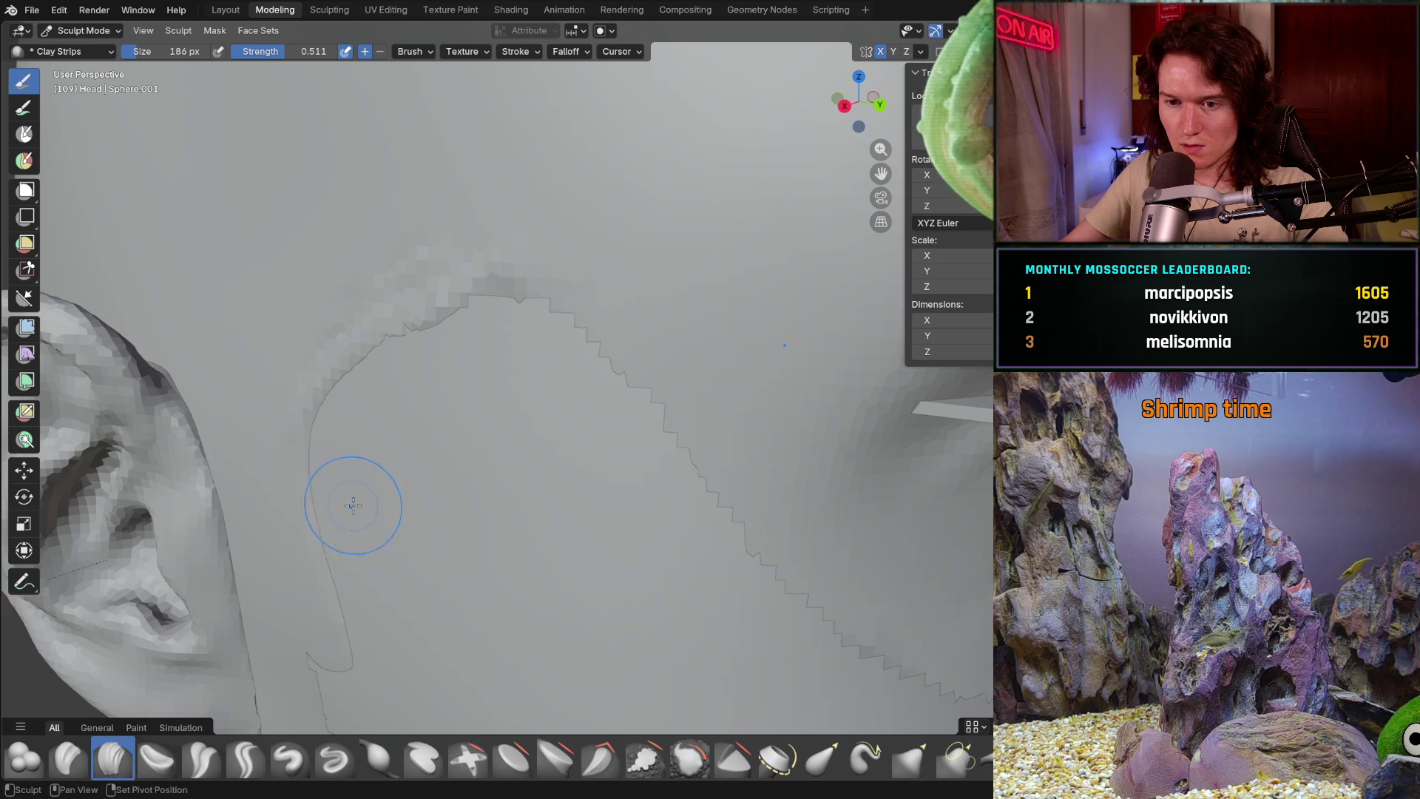
{"action": "middle_click_drag", "start_coordinate": [353, 504], "coordinate": [381, 430], "text": "shift"}
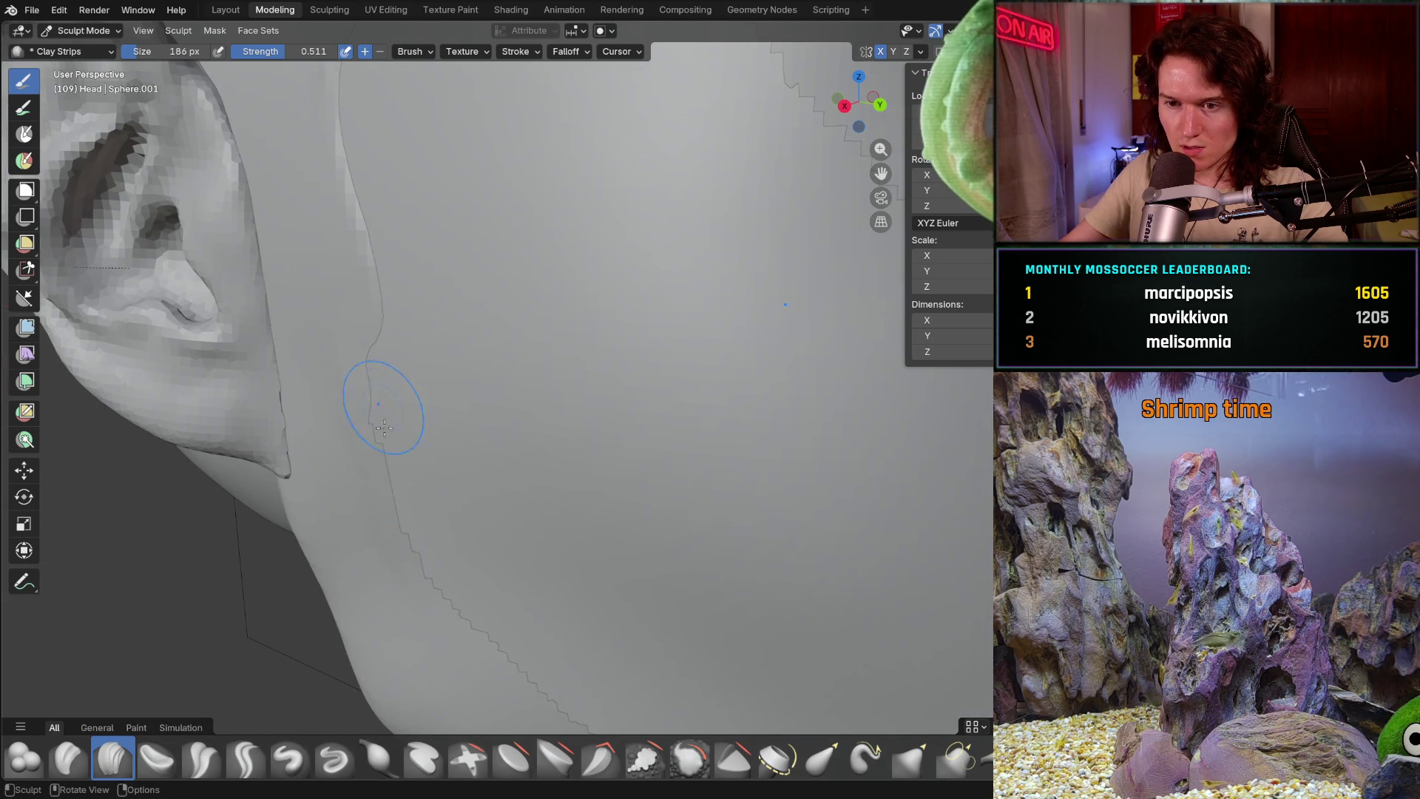
{"action": "middle_click_drag", "start_coordinate": [388, 375], "coordinate": [372, 286], "text": "shift"}
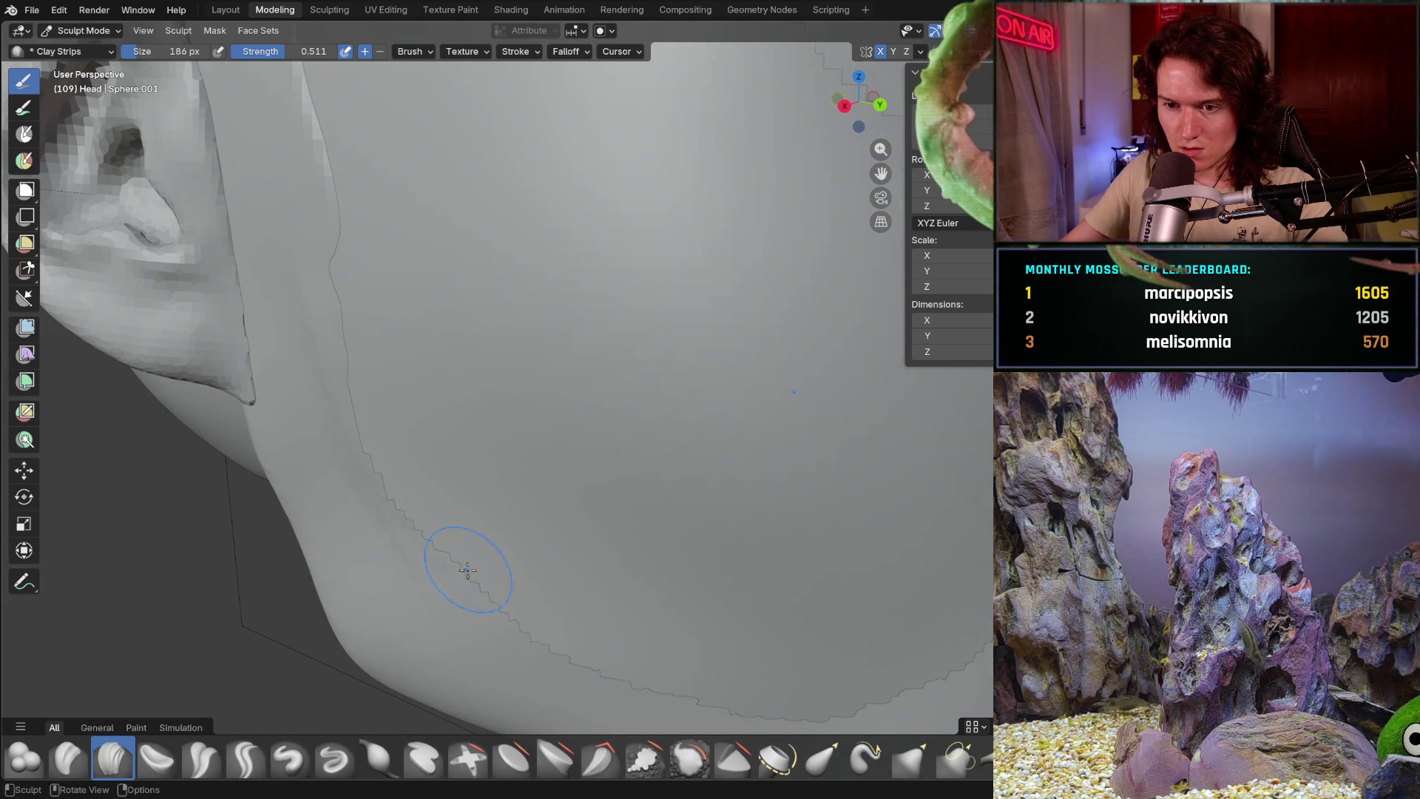
{"action": "mouse_move", "coordinate": [412, 469]}
{"action": "middle_mouse_down"}
{"action": "mouse_move", "coordinate": [423, 513]}
{"action": "mouse_move", "coordinate": [499, 576]}
{"action": "middle_mouse_up"}
{"action": "scroll", "coordinate": [441, 558], "scroll_direction": "down", "scroll_amount": 2}
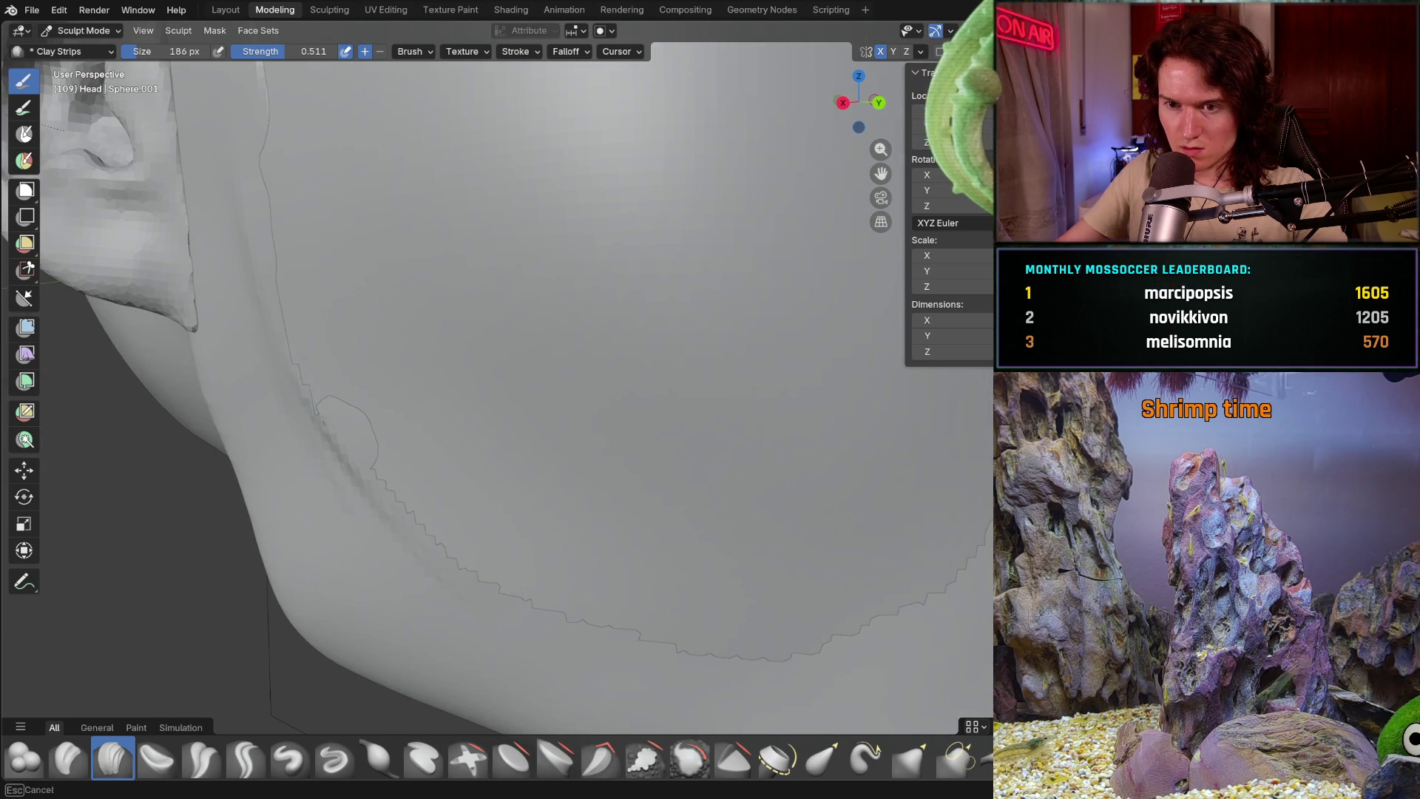
{"action": "scroll", "coordinate": [316, 378], "scroll_direction": "up", "scroll_amount": 1}
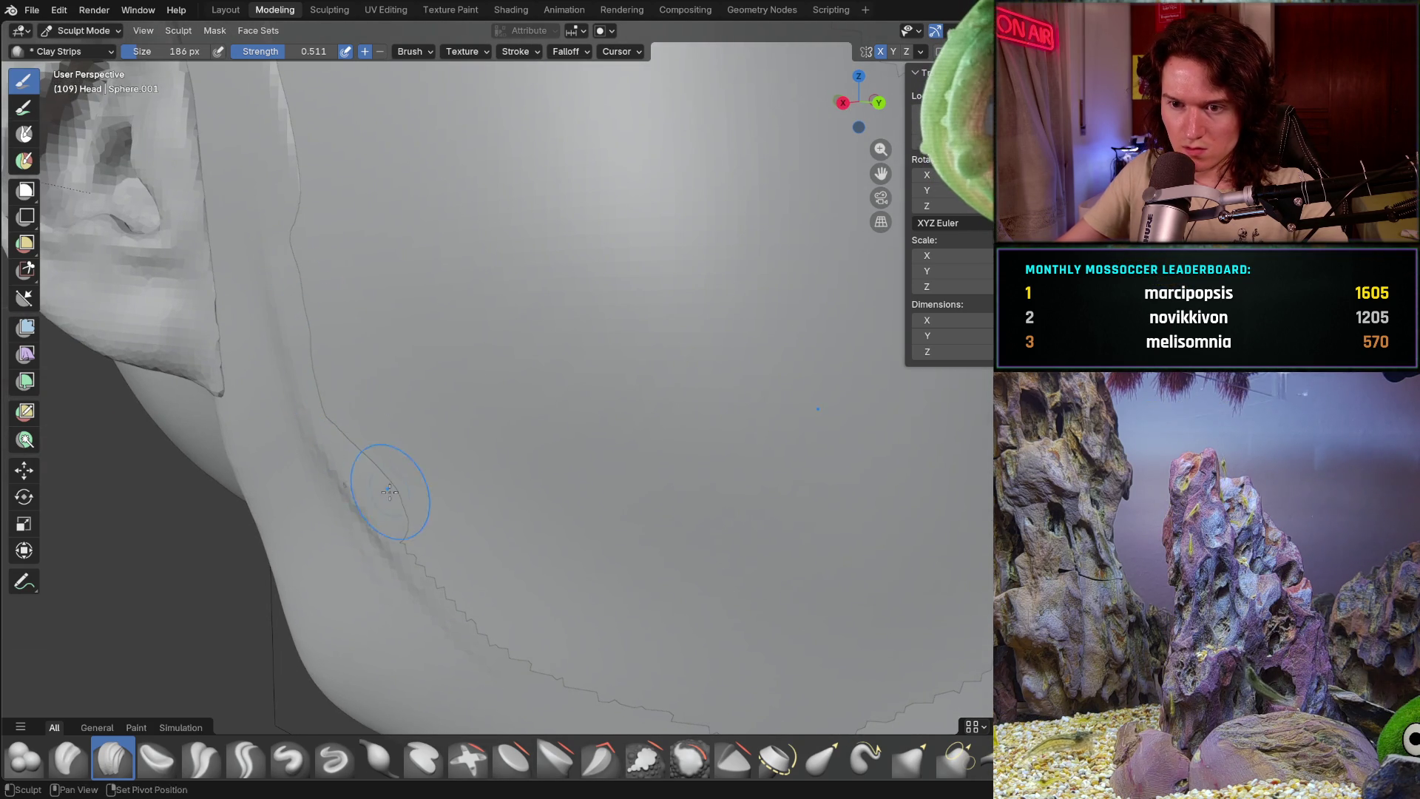
{"action": "middle_click_drag", "start_coordinate": [381, 492], "coordinate": [370, 455]}
{"action": "mouse_move", "coordinate": [472, 578]}
{"action": "left_mouse_down"}
{"action": "mouse_move", "coordinate": [439, 524]}
{"action": "mouse_move", "coordinate": [577, 622]}
{"action": "left_mouse_up"}
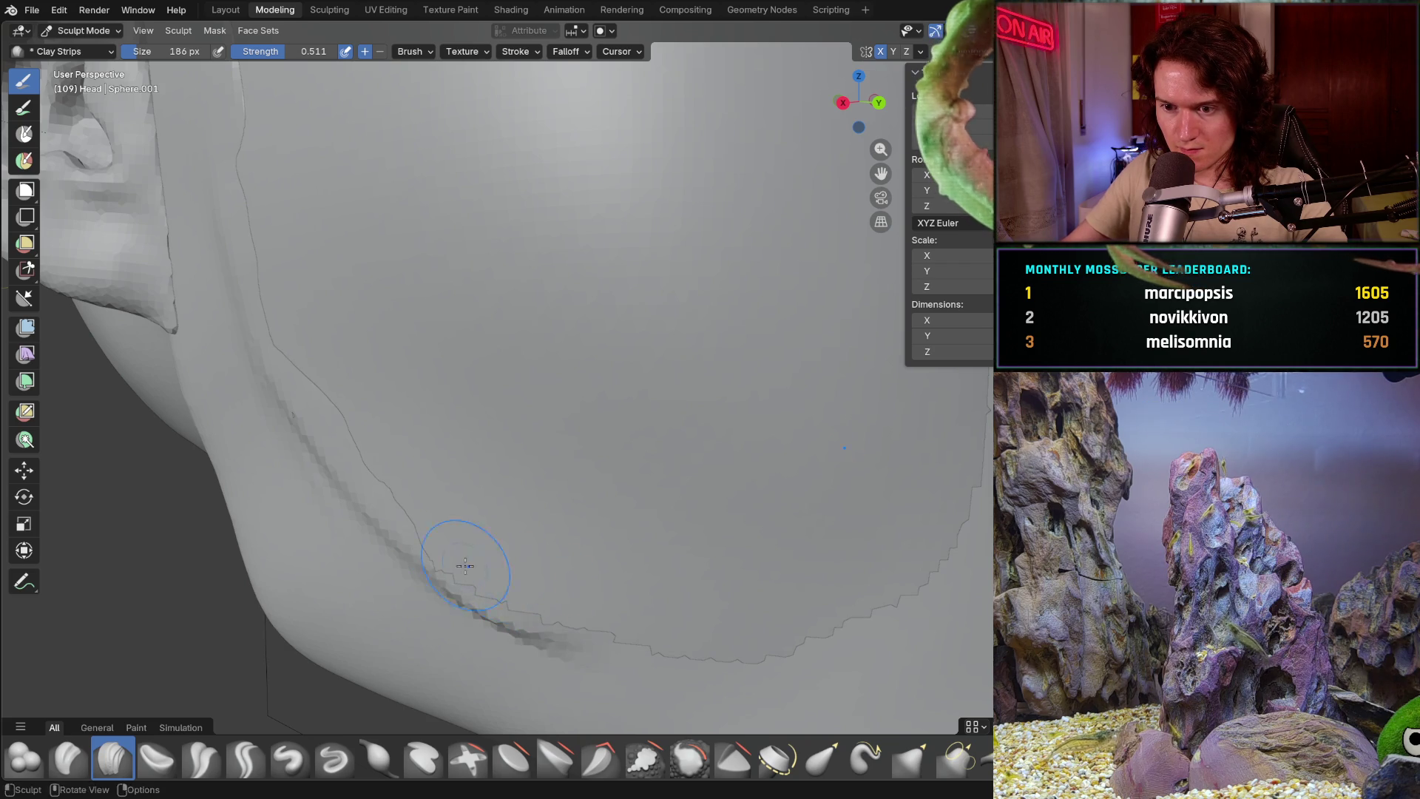
{"action": "left_click_drag", "start_coordinate": [464, 566], "coordinate": [621, 618]}
{"action": "mouse_move", "coordinate": [561, 579]}
{"action": "middle_mouse_down"}
{"action": "mouse_move", "coordinate": [500, 545]}
{"action": "mouse_move", "coordinate": [516, 524]}
{"action": "middle_mouse_up"}
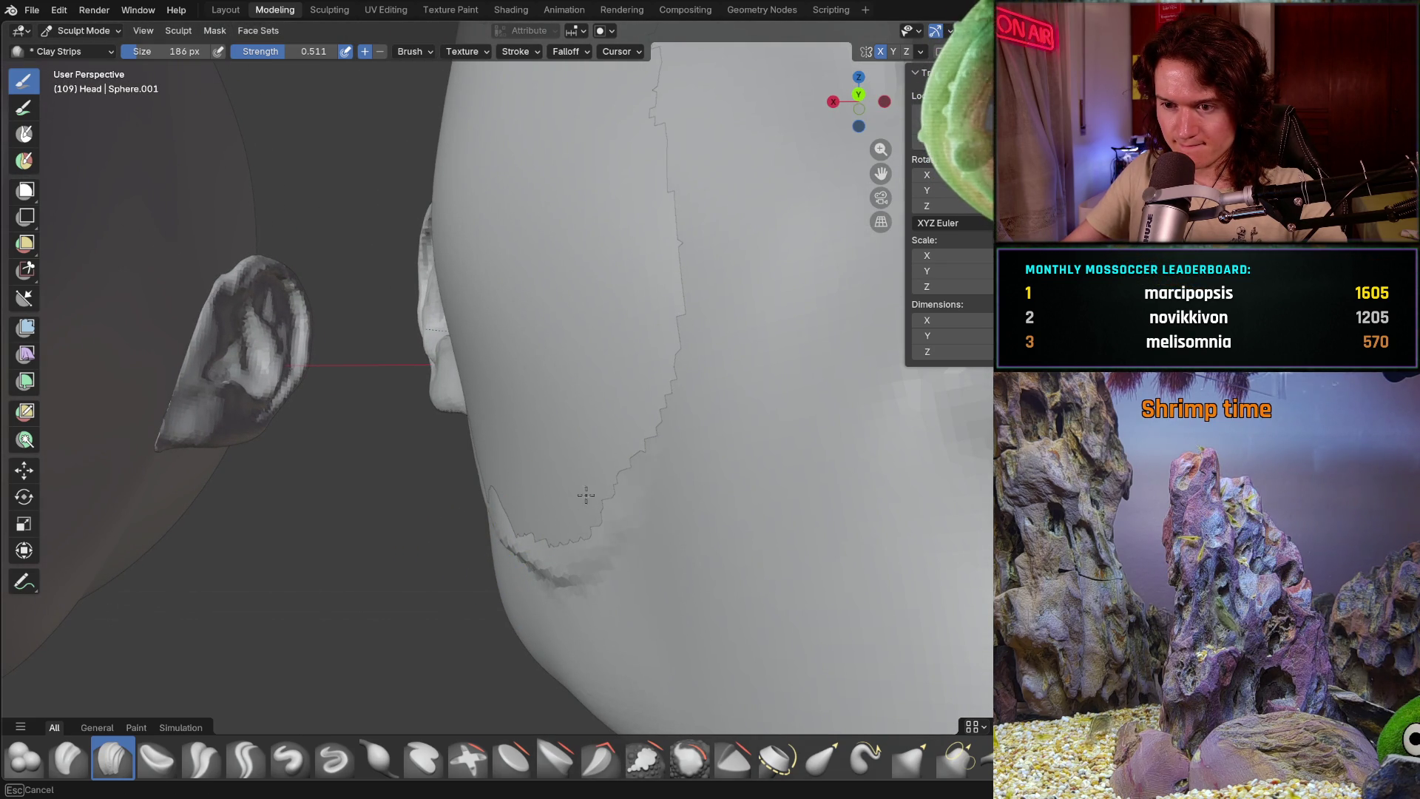
{"action": "mouse_move", "coordinate": [606, 455]}
{"action": "middle_mouse_down"}
{"action": "mouse_move", "coordinate": [517, 511]}
{"action": "mouse_move", "coordinate": [511, 499]}
{"action": "middle_mouse_up"}
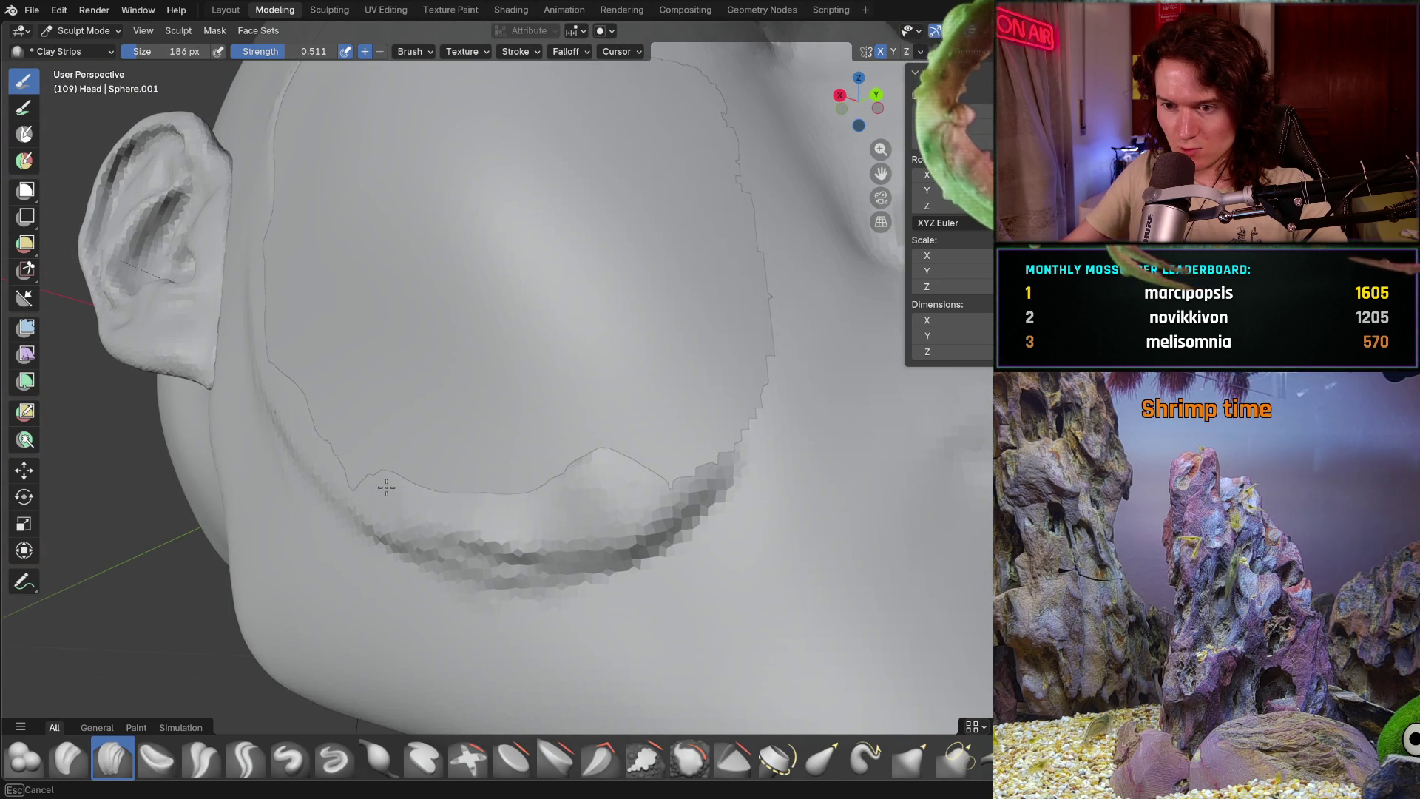
{"action": "mouse_move", "coordinate": [522, 412]}
{"action": "middle_mouse_down"}
{"action": "mouse_move", "coordinate": [400, 552]}
{"action": "mouse_move", "coordinate": [471, 568]}
{"action": "middle_mouse_up"}
{"action": "scroll", "coordinate": [401, 551], "scroll_direction": "down", "scroll_amount": 5}
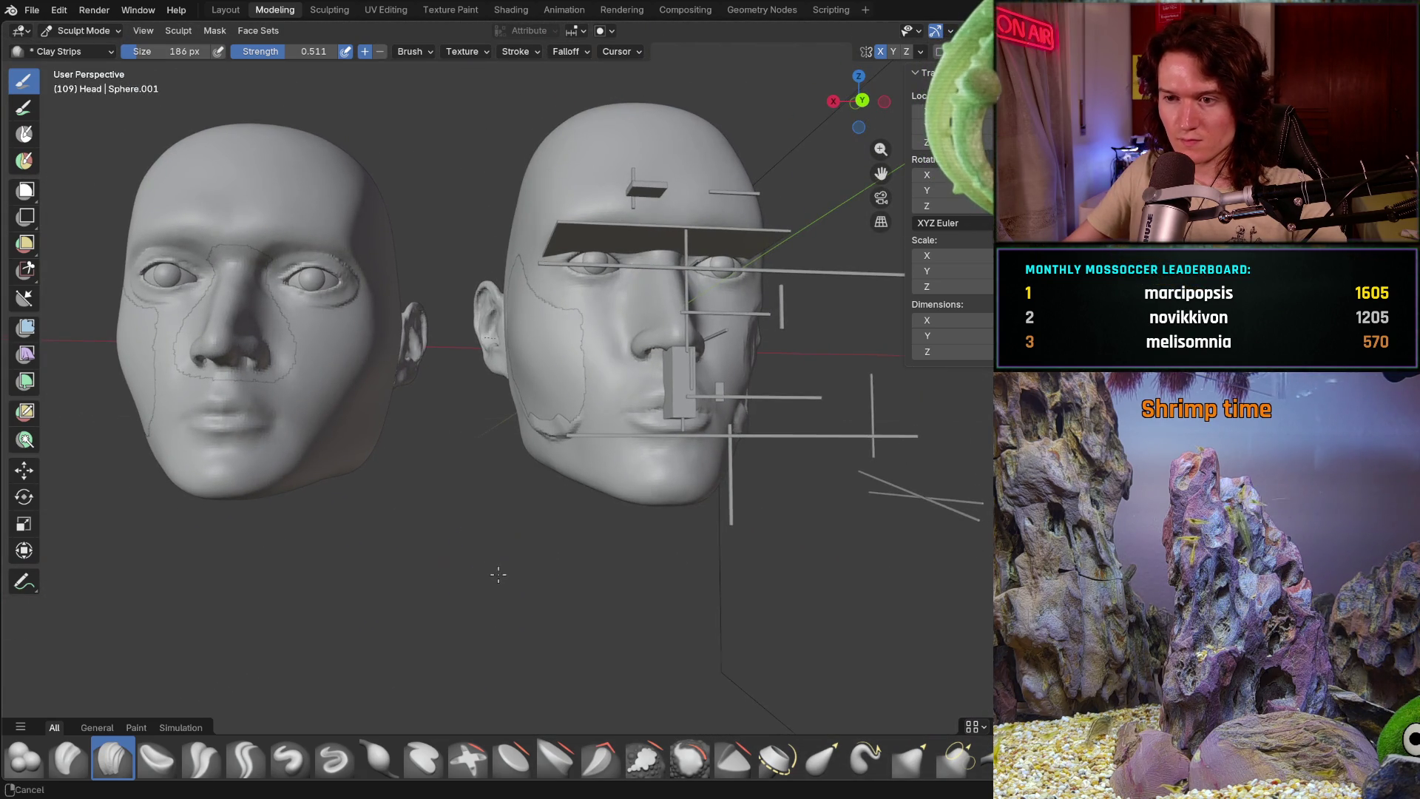
{"action": "scroll", "coordinate": [472, 569], "scroll_direction": "up", "scroll_amount": 3}
- Reshape the cheek patch edge and lower cheek beside the nose with clay strokes, checking from all sides
{"action": "mouse_move", "coordinate": [472, 570]}
{"action": "middle_mouse_down"}
{"action": "mouse_move", "coordinate": [431, 553]}
{"action": "mouse_move", "coordinate": [581, 476]}
{"action": "middle_mouse_up"}
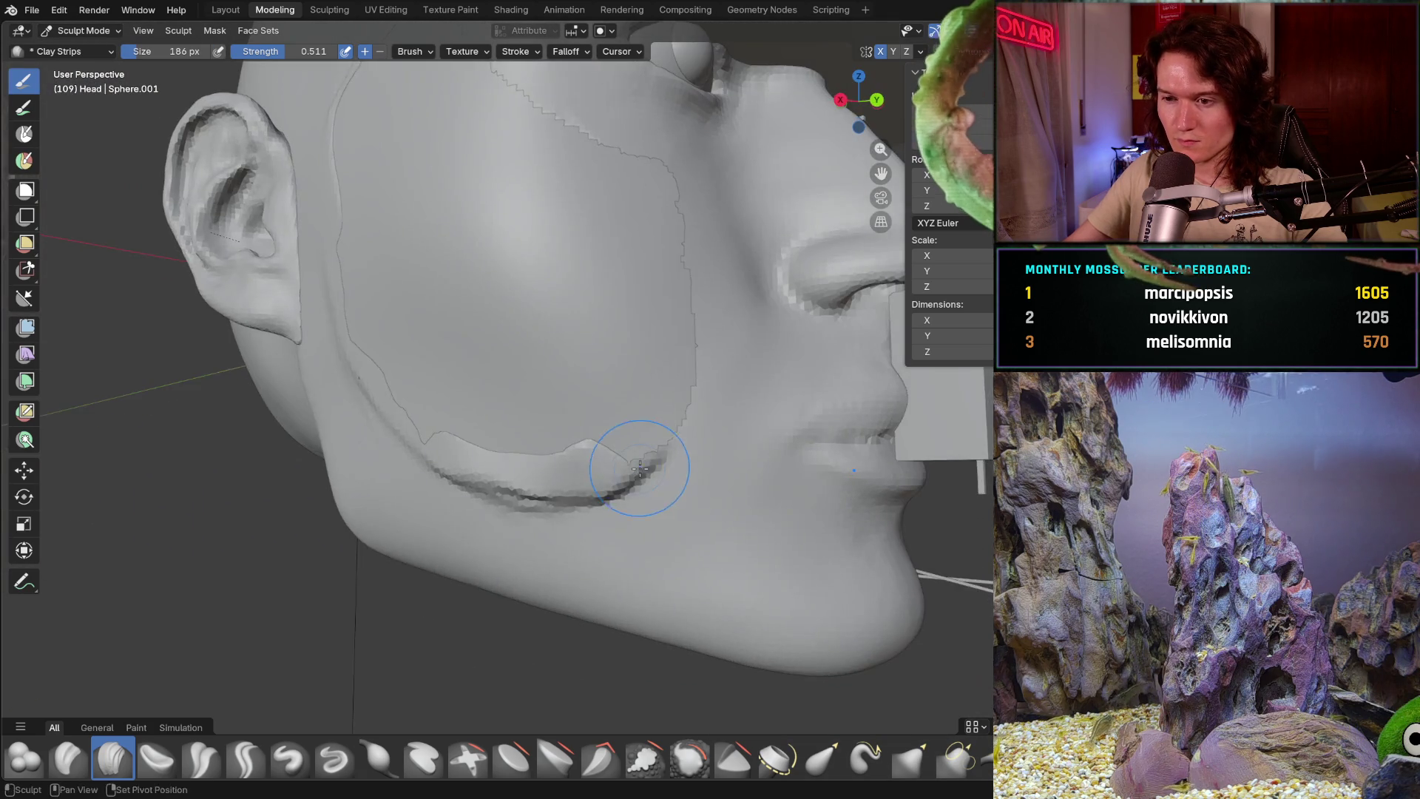
{"action": "middle_click_drag", "start_coordinate": [579, 476], "coordinate": [591, 468]}
{"action": "left_click_drag", "start_coordinate": [591, 467], "coordinate": [591, 491]}
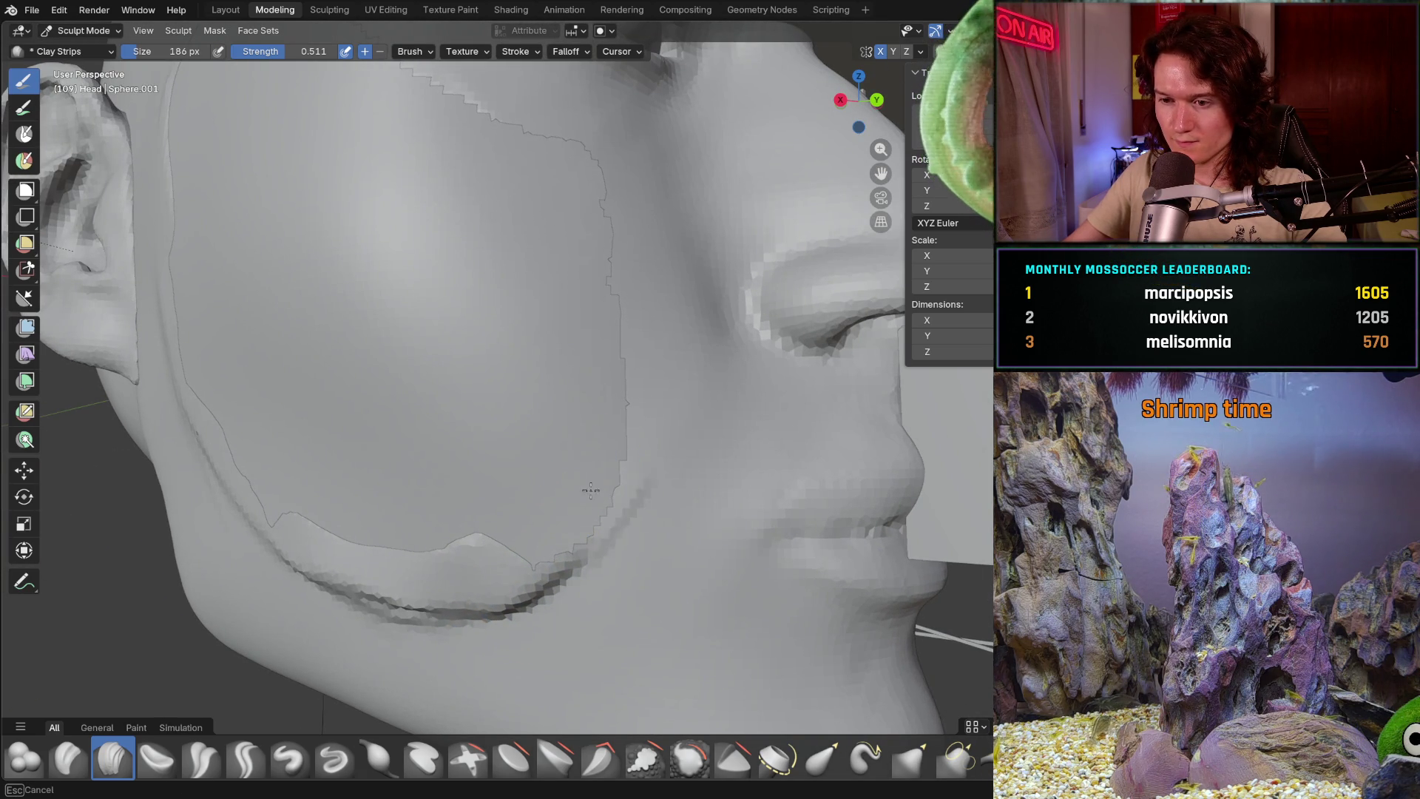
{"action": "middle_click_drag", "start_coordinate": [584, 492], "coordinate": [564, 500]}
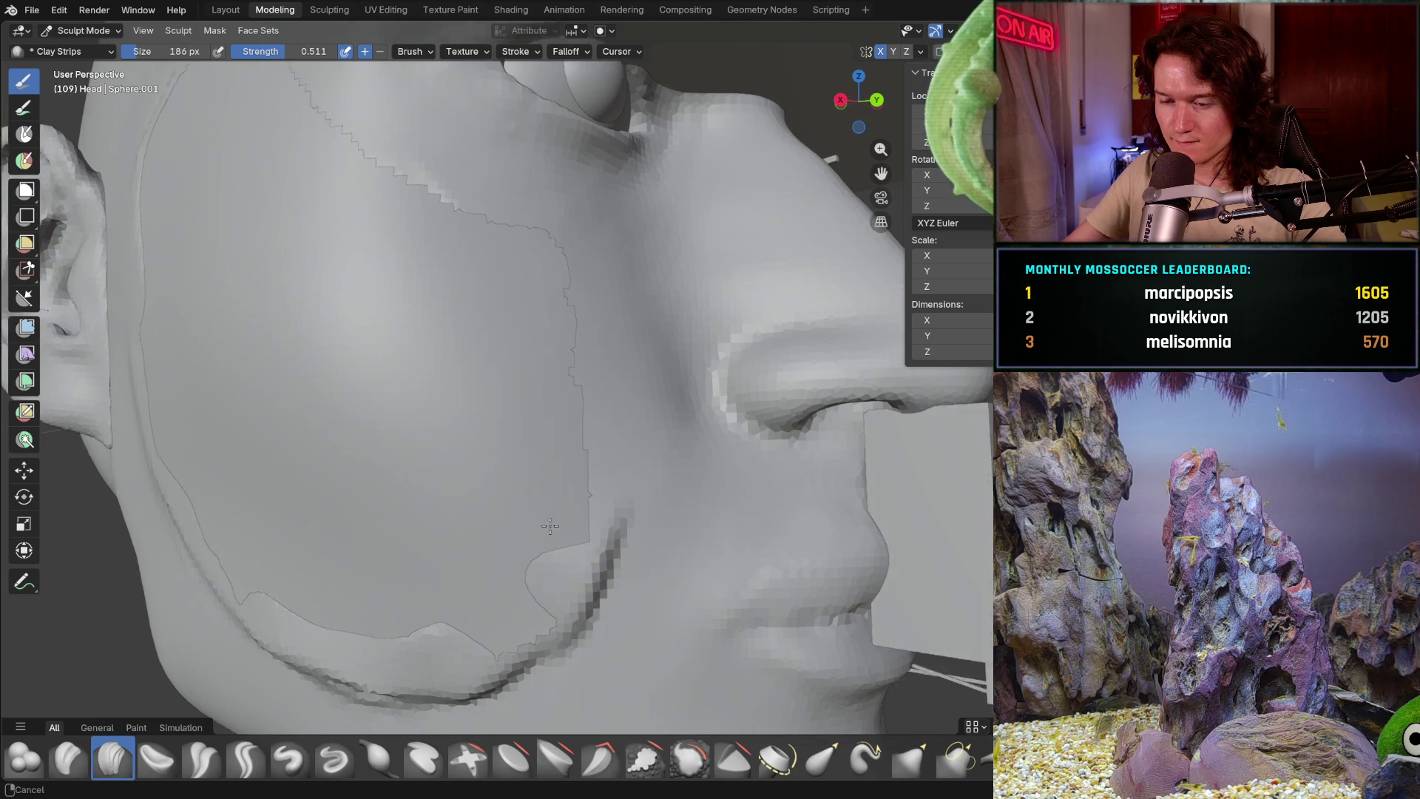
{"action": "left_click_drag", "start_coordinate": [567, 458], "coordinate": [589, 355]}
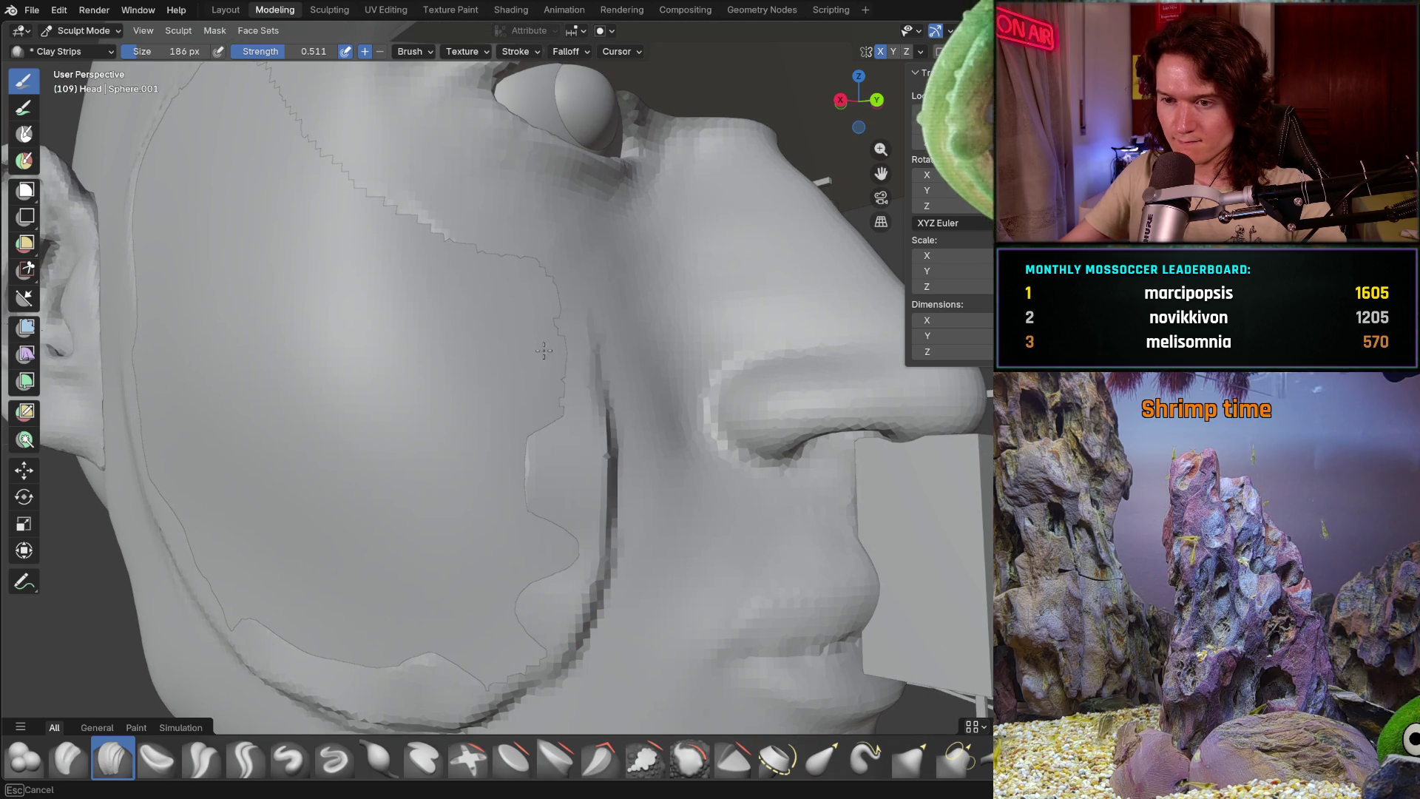
{"action": "mouse_move", "coordinate": [588, 355]}
{"action": "middle_mouse_down"}
{"action": "mouse_move", "coordinate": [562, 381]}
{"action": "mouse_move", "coordinate": [564, 425]}
{"action": "middle_mouse_up"}
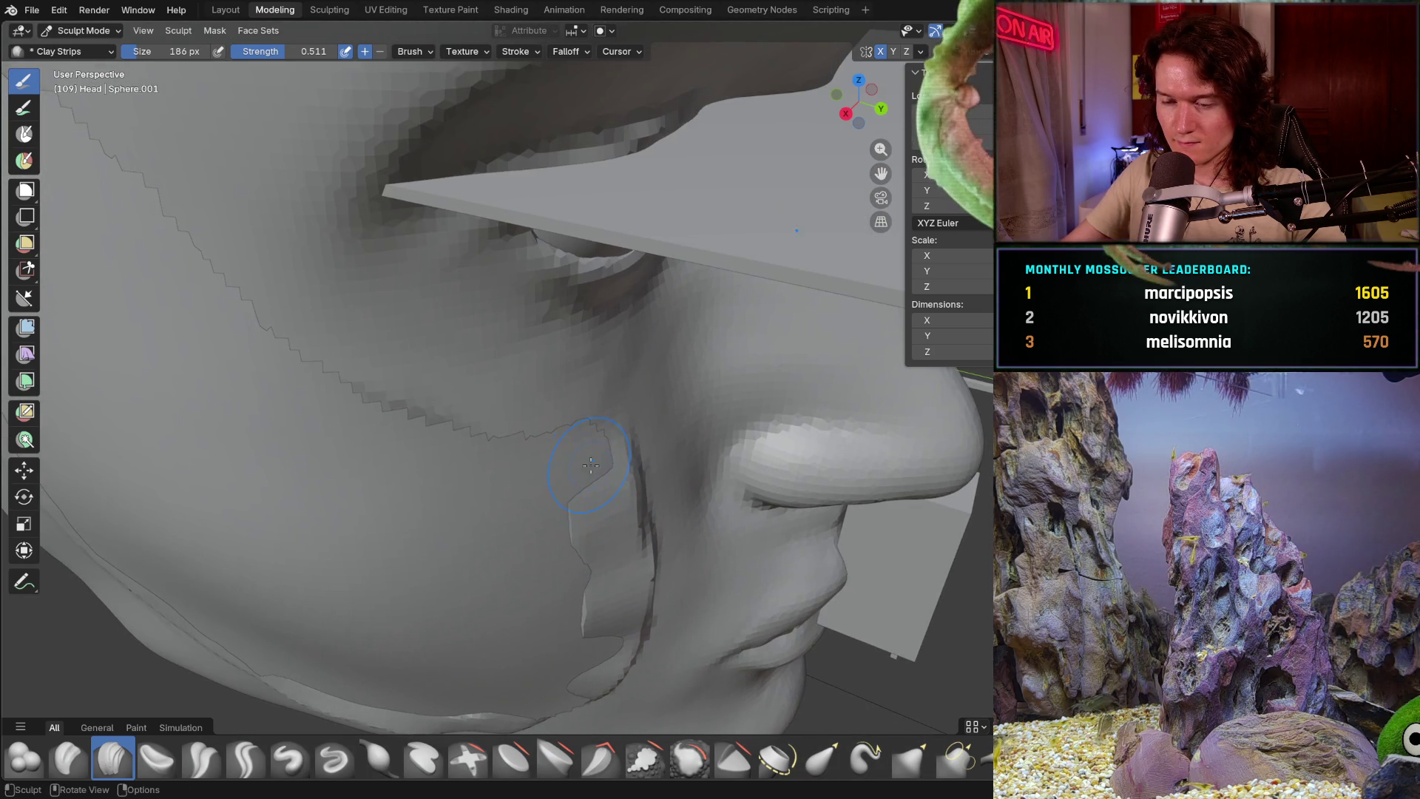
{"action": "left_click_drag", "start_coordinate": [444, 414], "coordinate": [425, 449]}
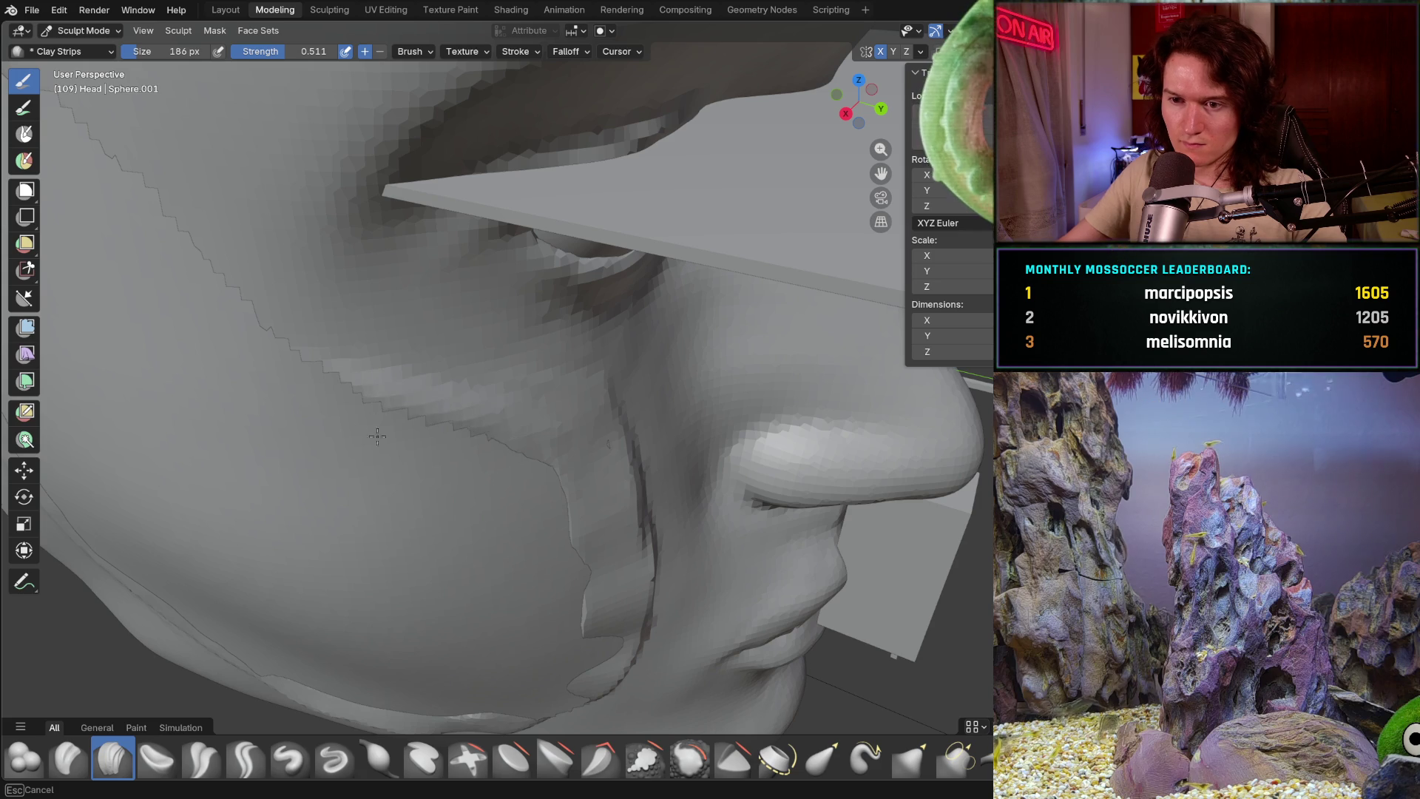
{"action": "middle_click_drag", "start_coordinate": [377, 436], "coordinate": [340, 426]}
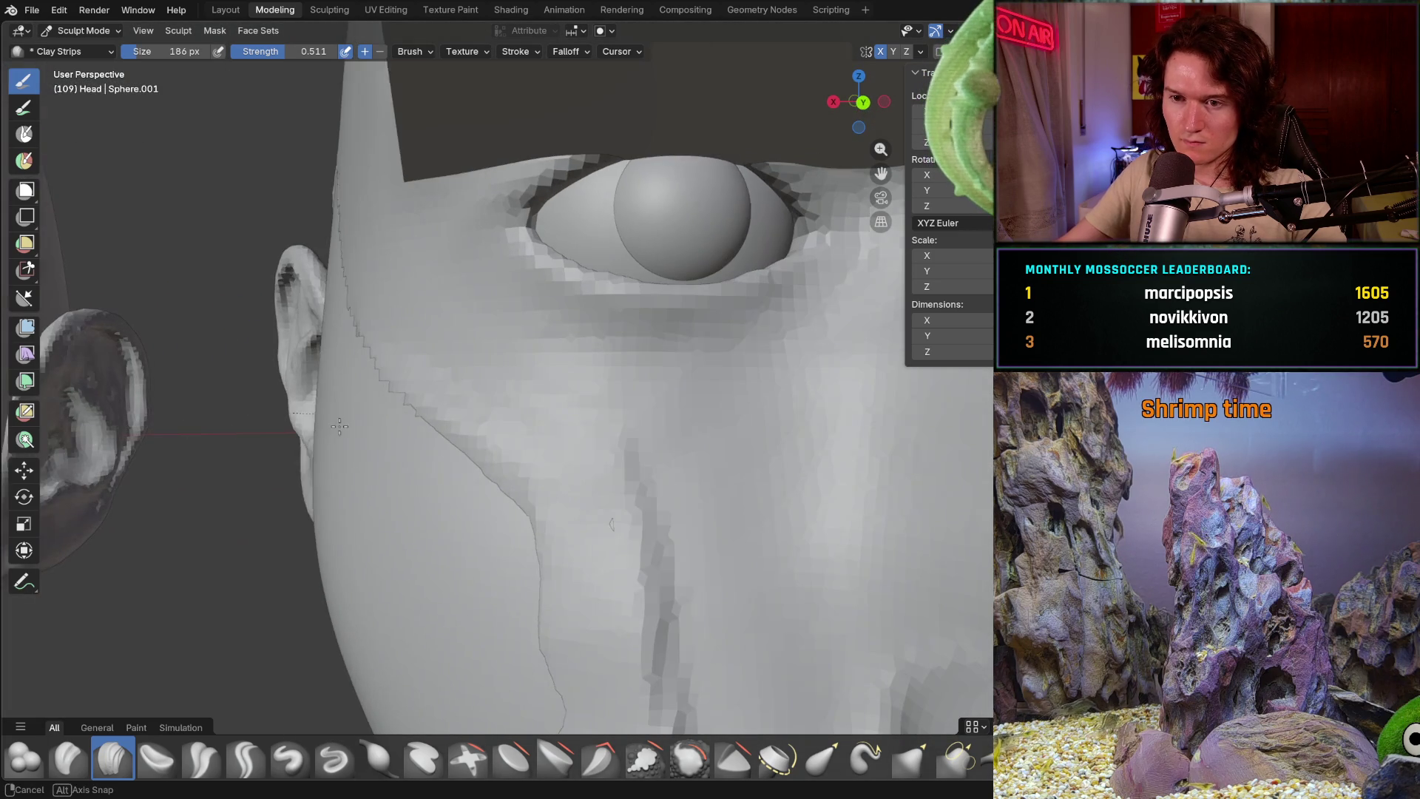
{"action": "middle_click_drag", "start_coordinate": [460, 469], "coordinate": [484, 493]}
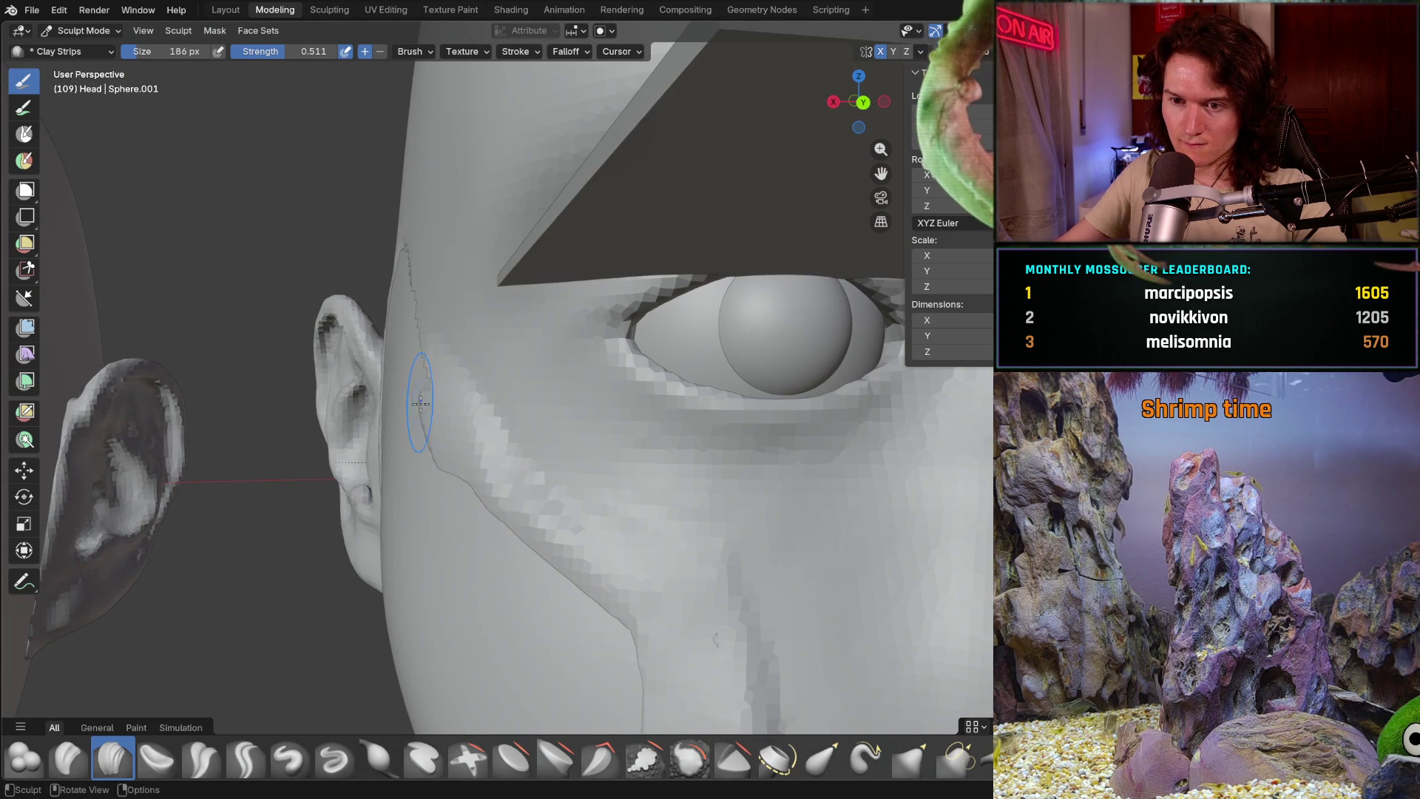
{"action": "middle_click_drag", "start_coordinate": [436, 418], "coordinate": [499, 486]}
{"action": "middle_click_drag", "start_coordinate": [464, 388], "coordinate": [422, 352]}
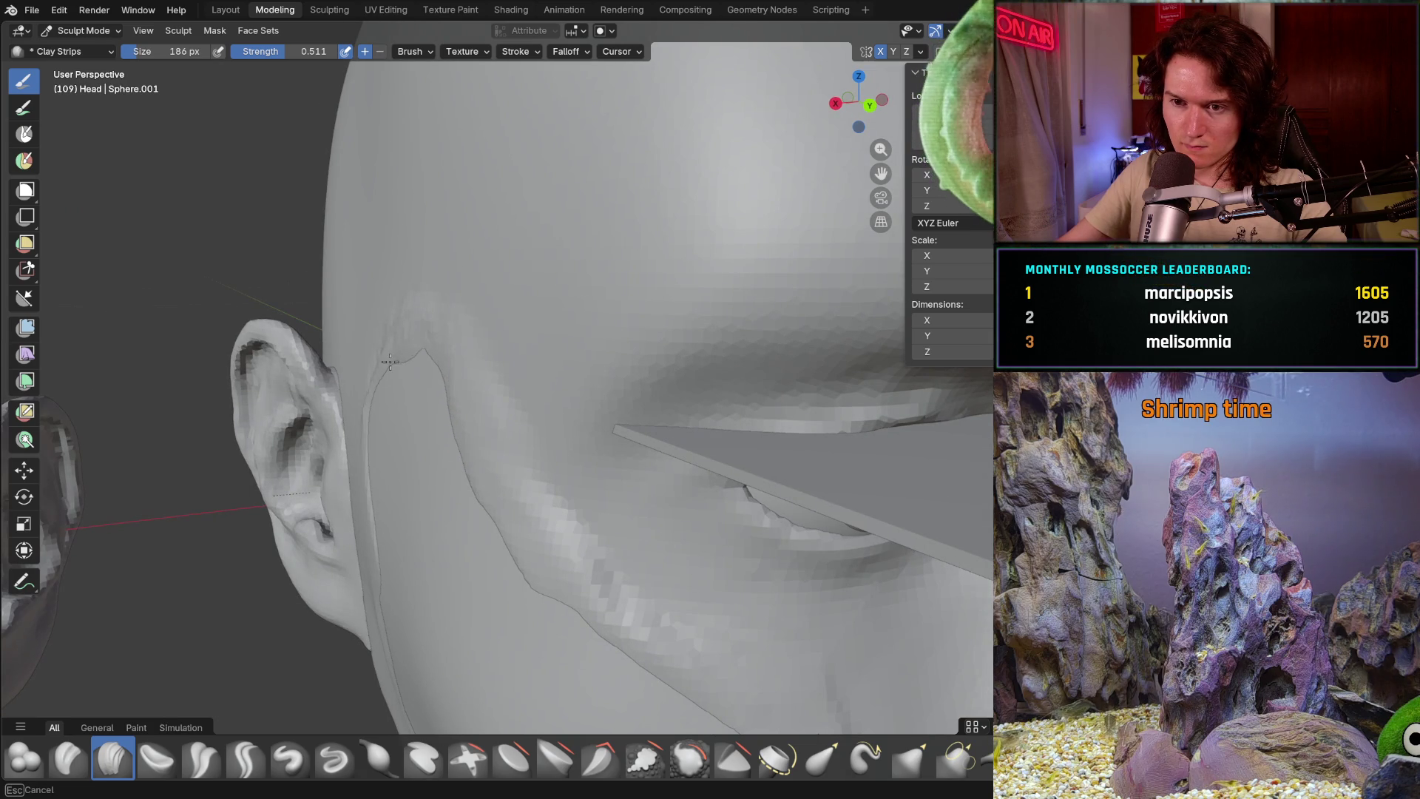
{"action": "mouse_move", "coordinate": [444, 380]}
{"action": "middle_mouse_down"}
{"action": "mouse_move", "coordinate": [501, 445]}
{"action": "mouse_move", "coordinate": [545, 446]}
{"action": "middle_mouse_up"}
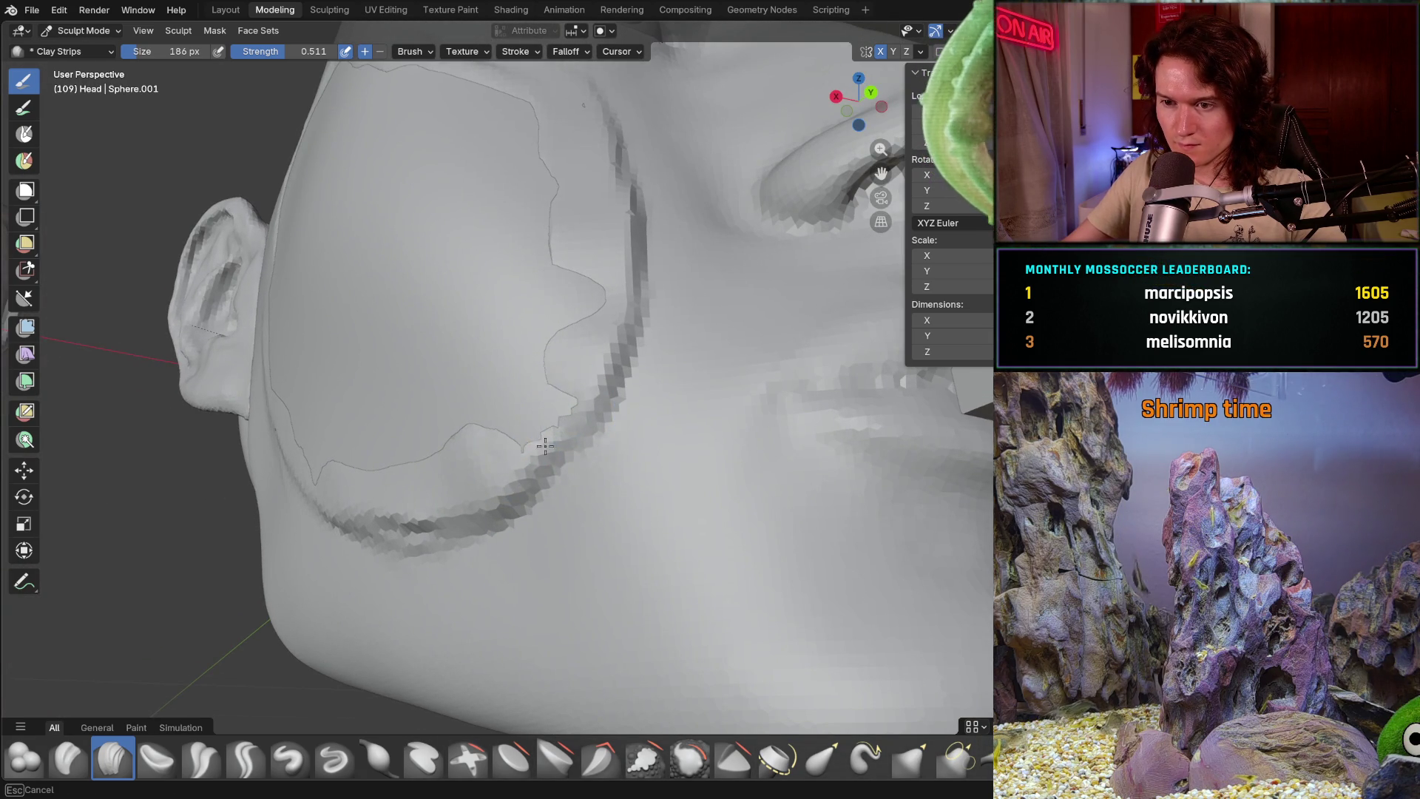
{"action": "scroll", "coordinate": [556, 456], "scroll_direction": "down", "scroll_amount": 4}
{"action": "mouse_move", "coordinate": [619, 455]}
{"action": "middle_mouse_down"}
{"action": "mouse_move", "coordinate": [512, 520]}
{"action": "mouse_move", "coordinate": [455, 499]}
{"action": "middle_mouse_up"}
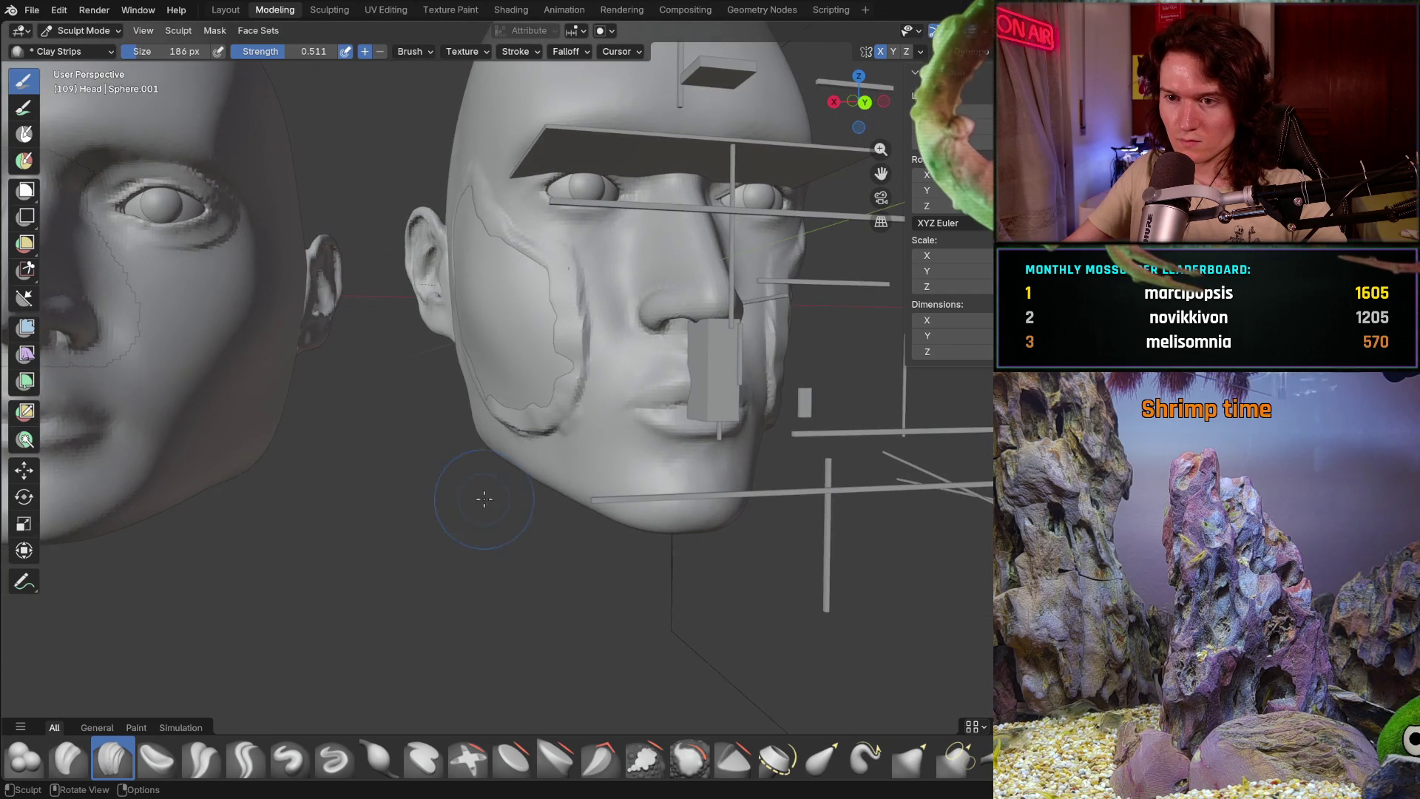
{"action": "left_click", "coordinate": [81, 32]}
{"action": "left_click", "coordinate": [97, 45]}
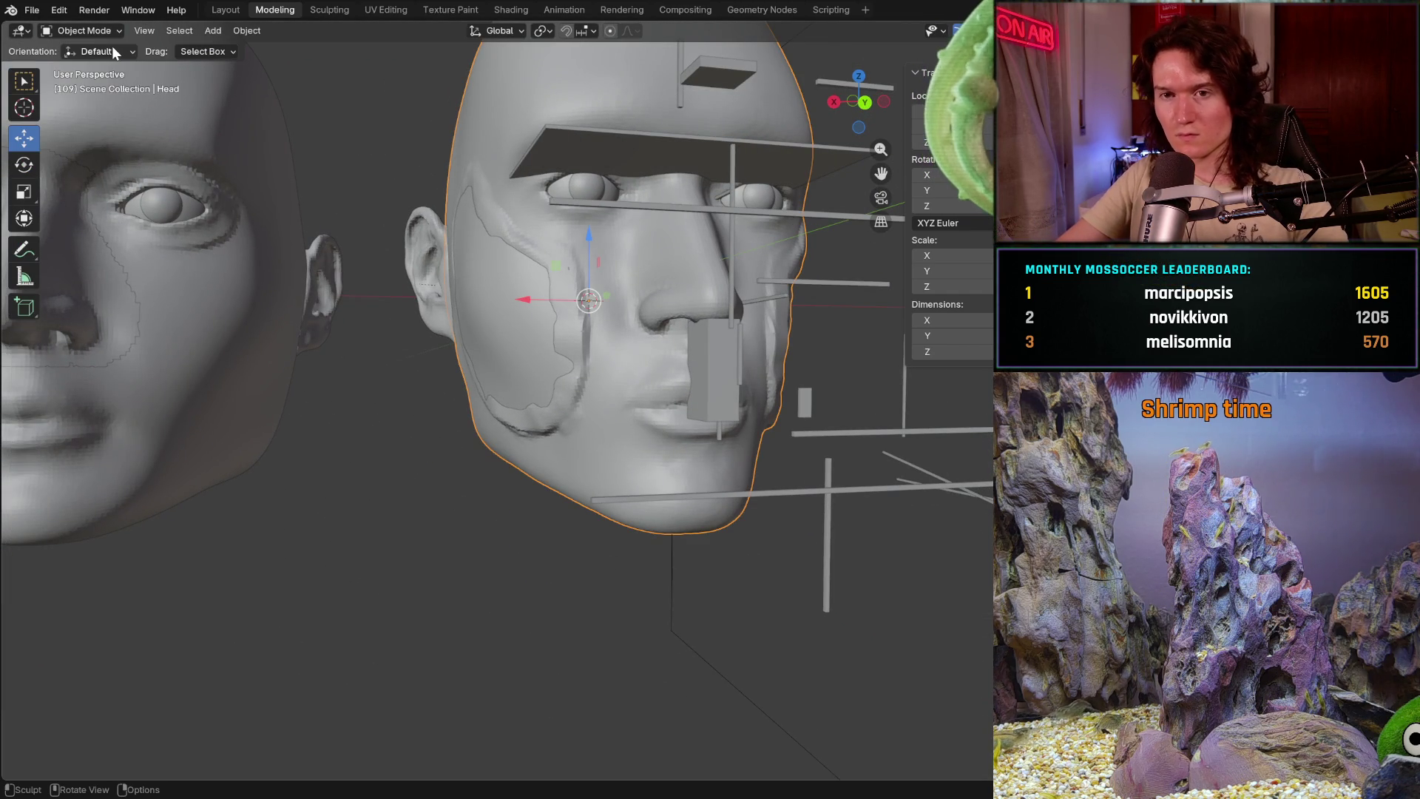
{"action": "left_click", "coordinate": [532, 353]}
{"action": "left_click", "coordinate": [594, 369]}
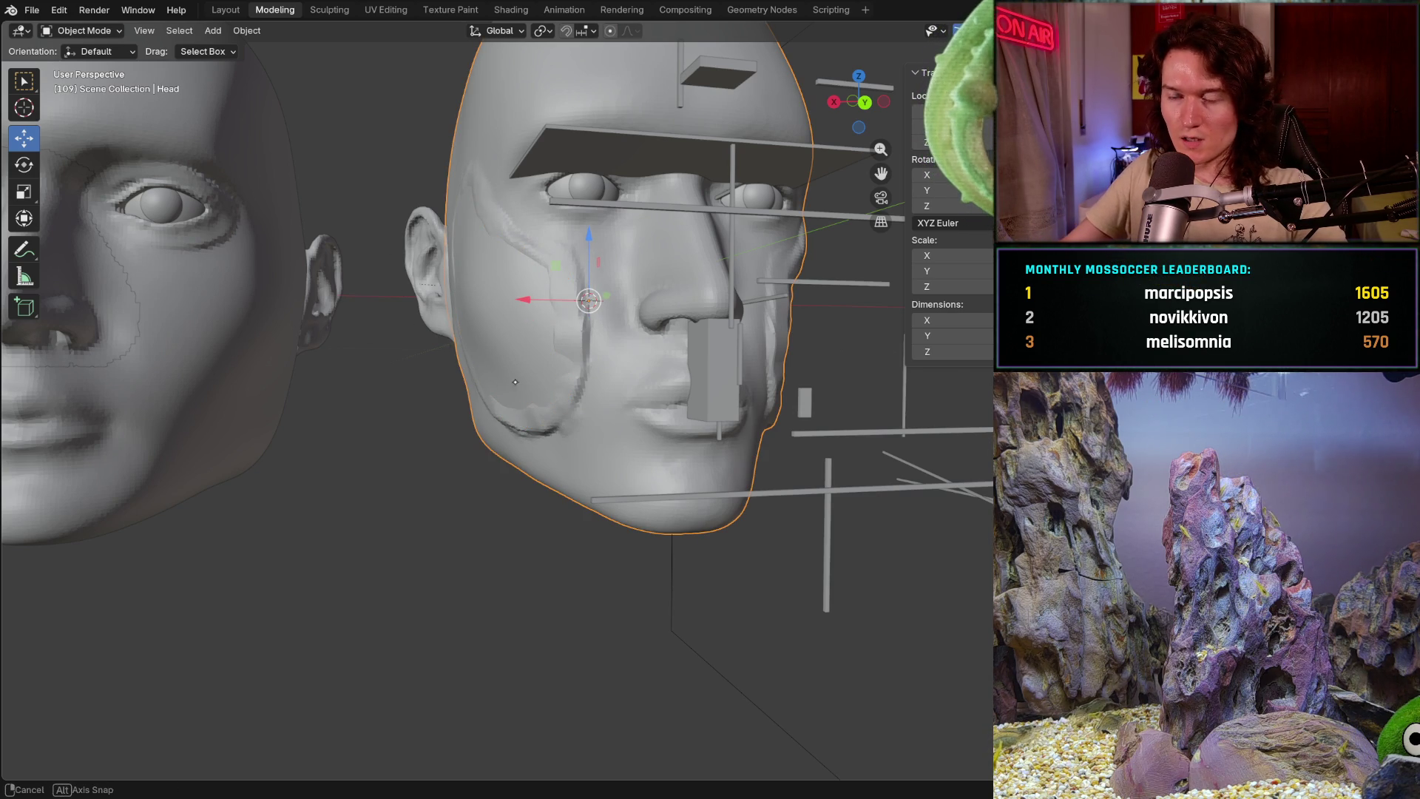
{"action": "mouse_move", "coordinate": [515, 381]}
{"action": "middle_mouse_down"}
{"action": "mouse_move", "coordinate": [505, 412]}
{"action": "mouse_move", "coordinate": [513, 400]}
{"action": "middle_mouse_up"}
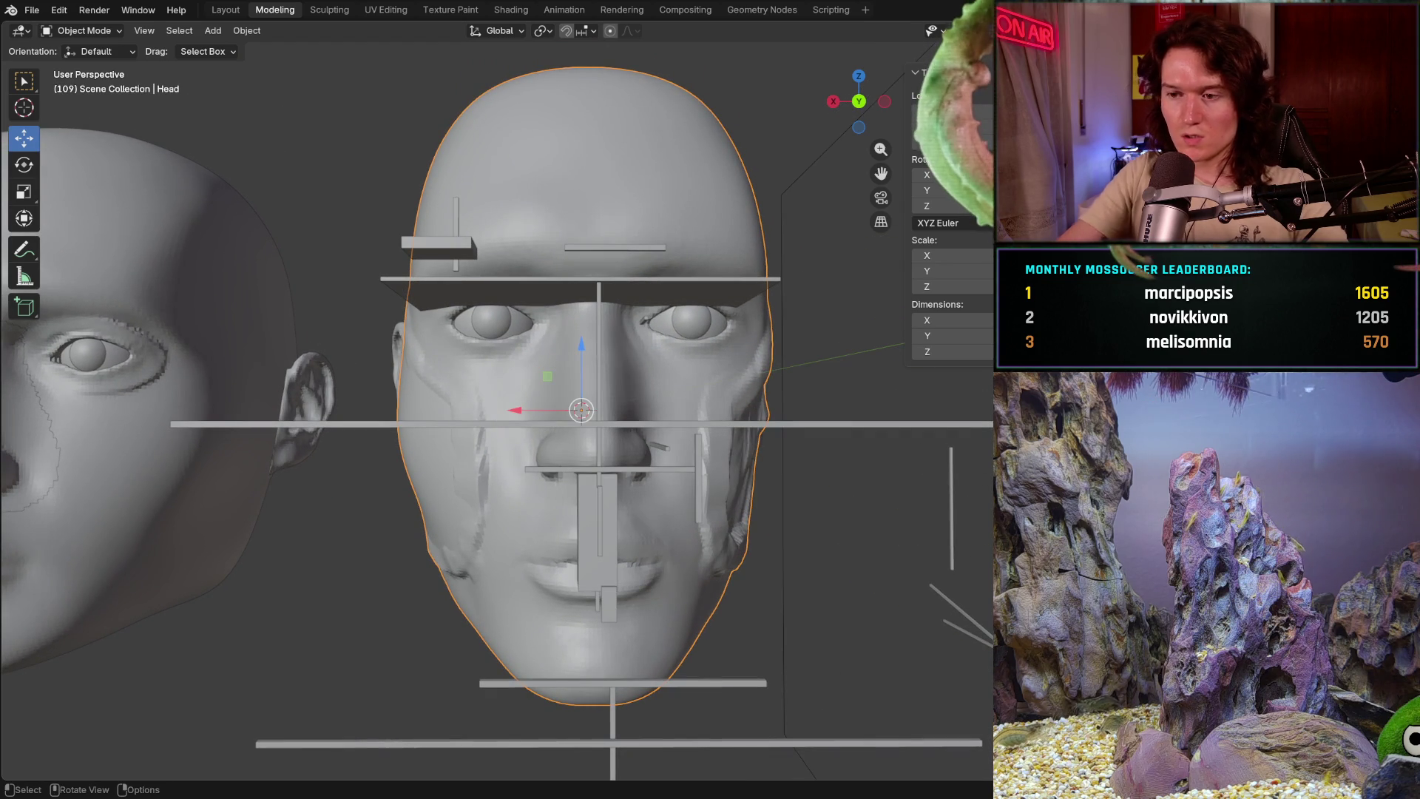
{"action": "left_click", "coordinate": [116, 36]}
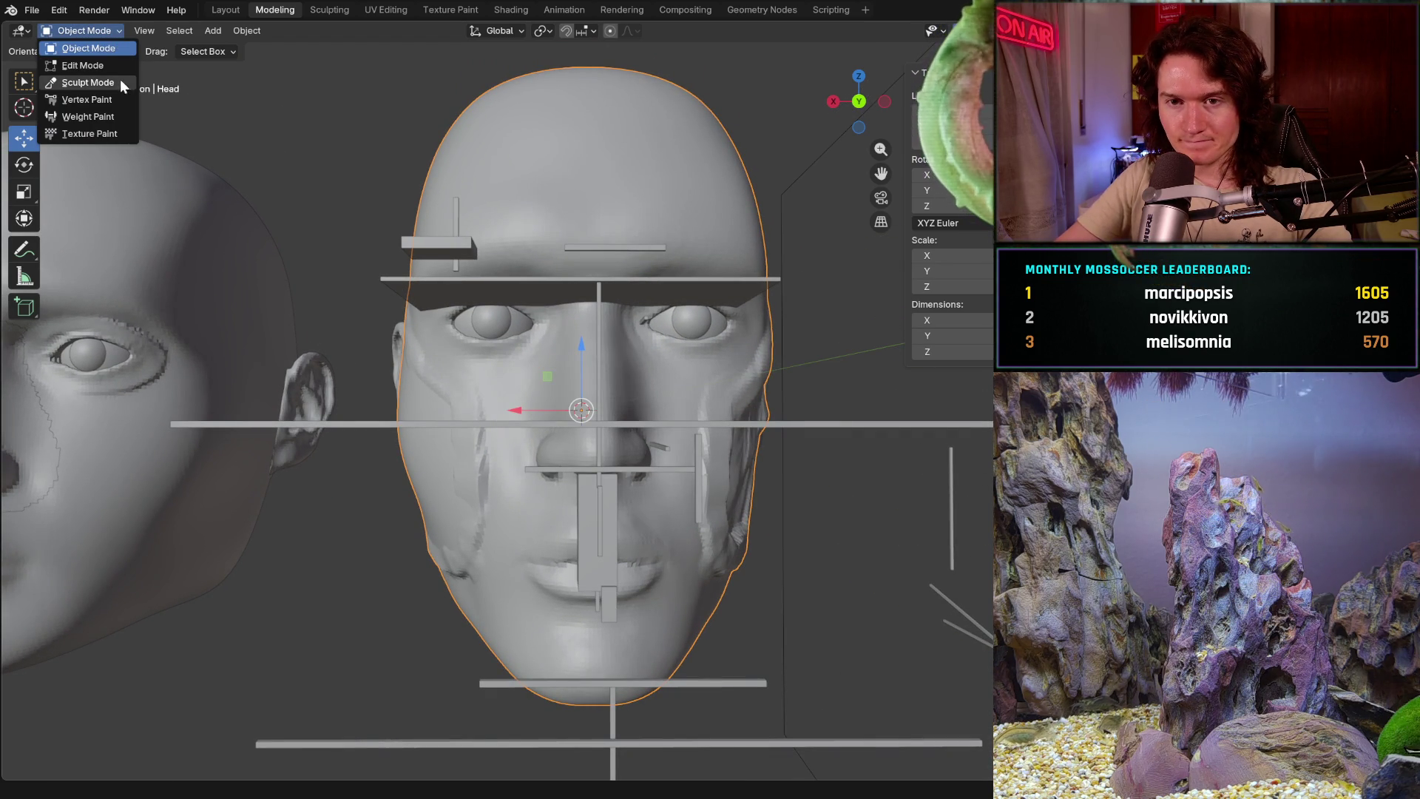
{"action": "left_click", "coordinate": [89, 83]}
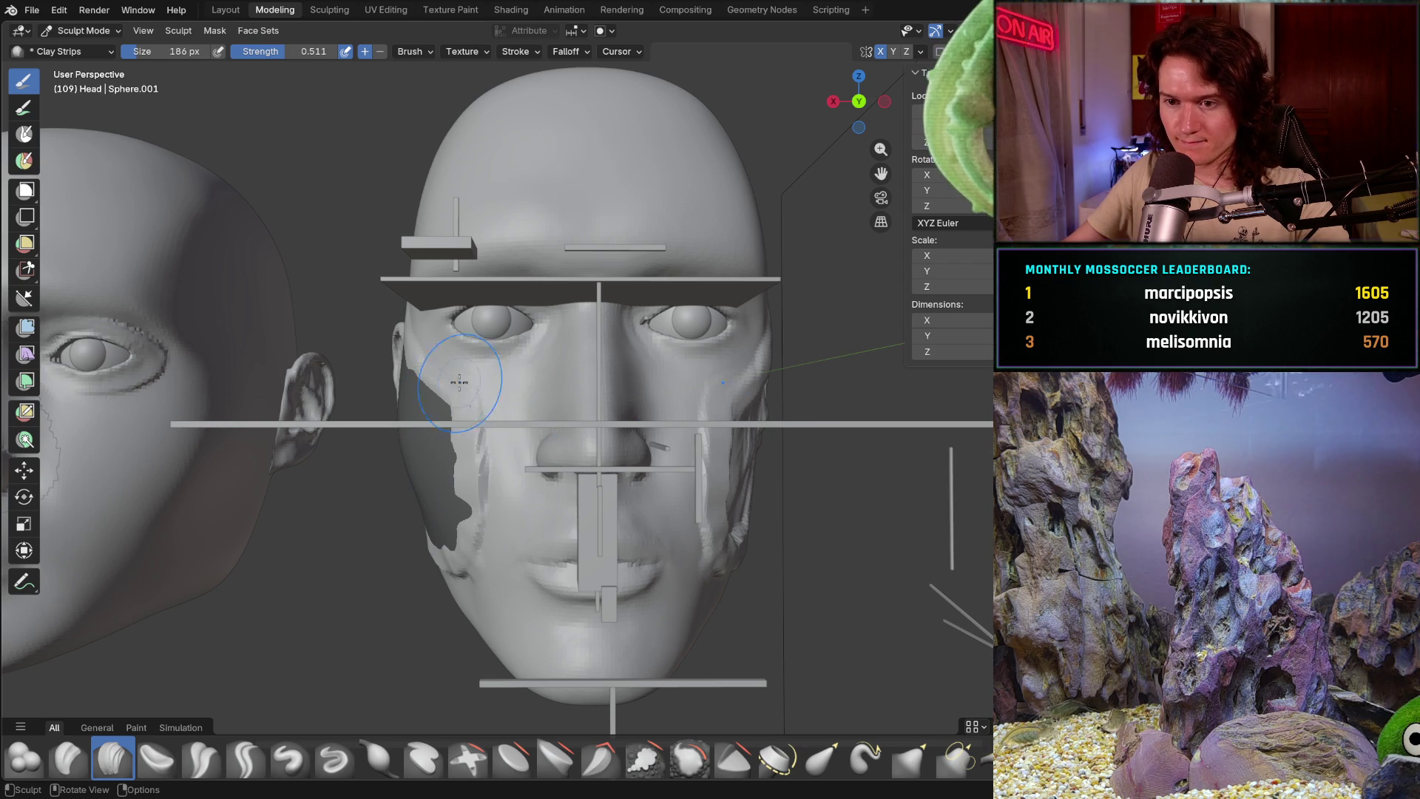
{"action": "left_click_drag", "start_coordinate": [457, 382], "coordinate": [435, 448]}
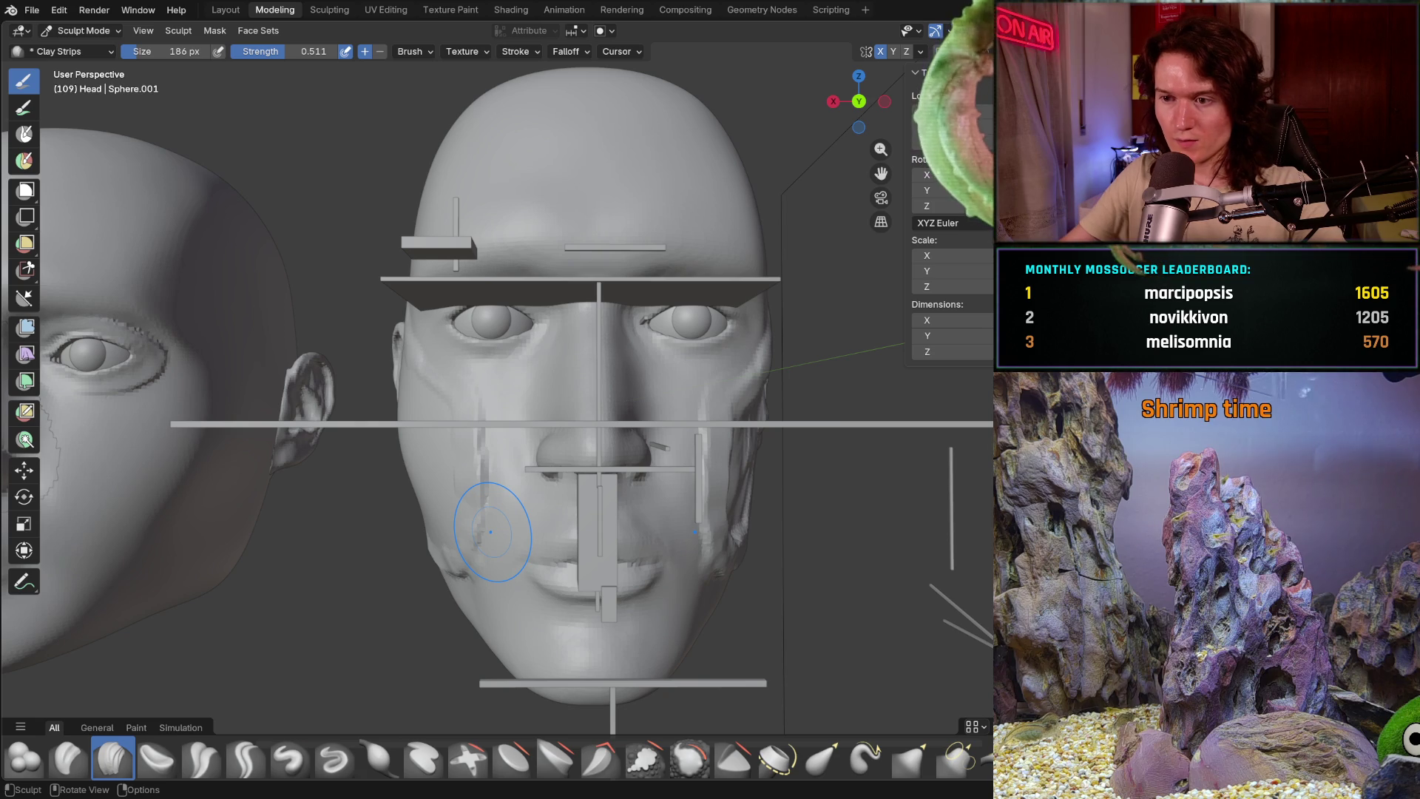
{"action": "scroll", "coordinate": [370, 480], "scroll_direction": "down", "scroll_amount": 1}
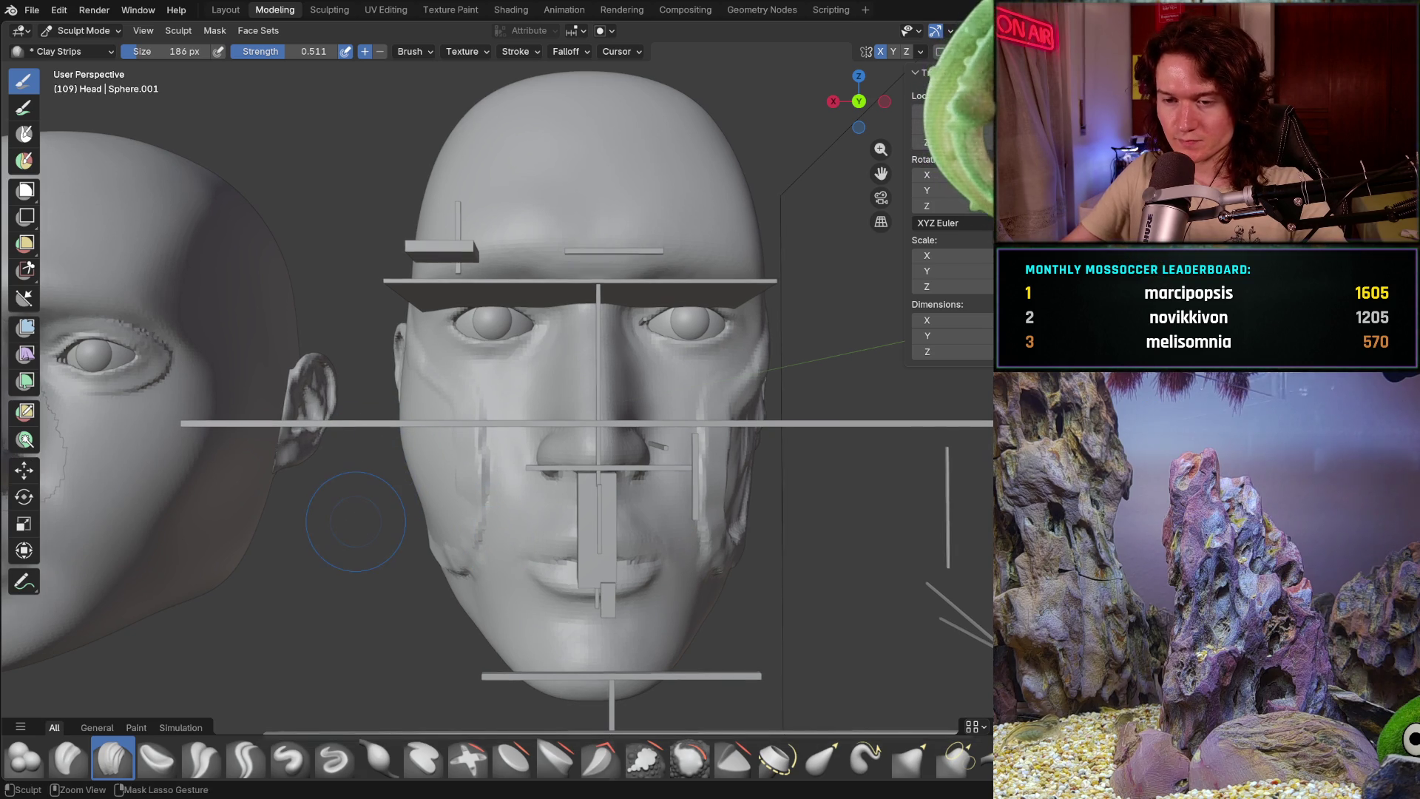
{"action": "scroll", "coordinate": [367, 505], "scroll_direction": "down", "scroll_amount": 2}
{"action": "middle_click_drag", "start_coordinate": [411, 479], "coordinate": [408, 482]}
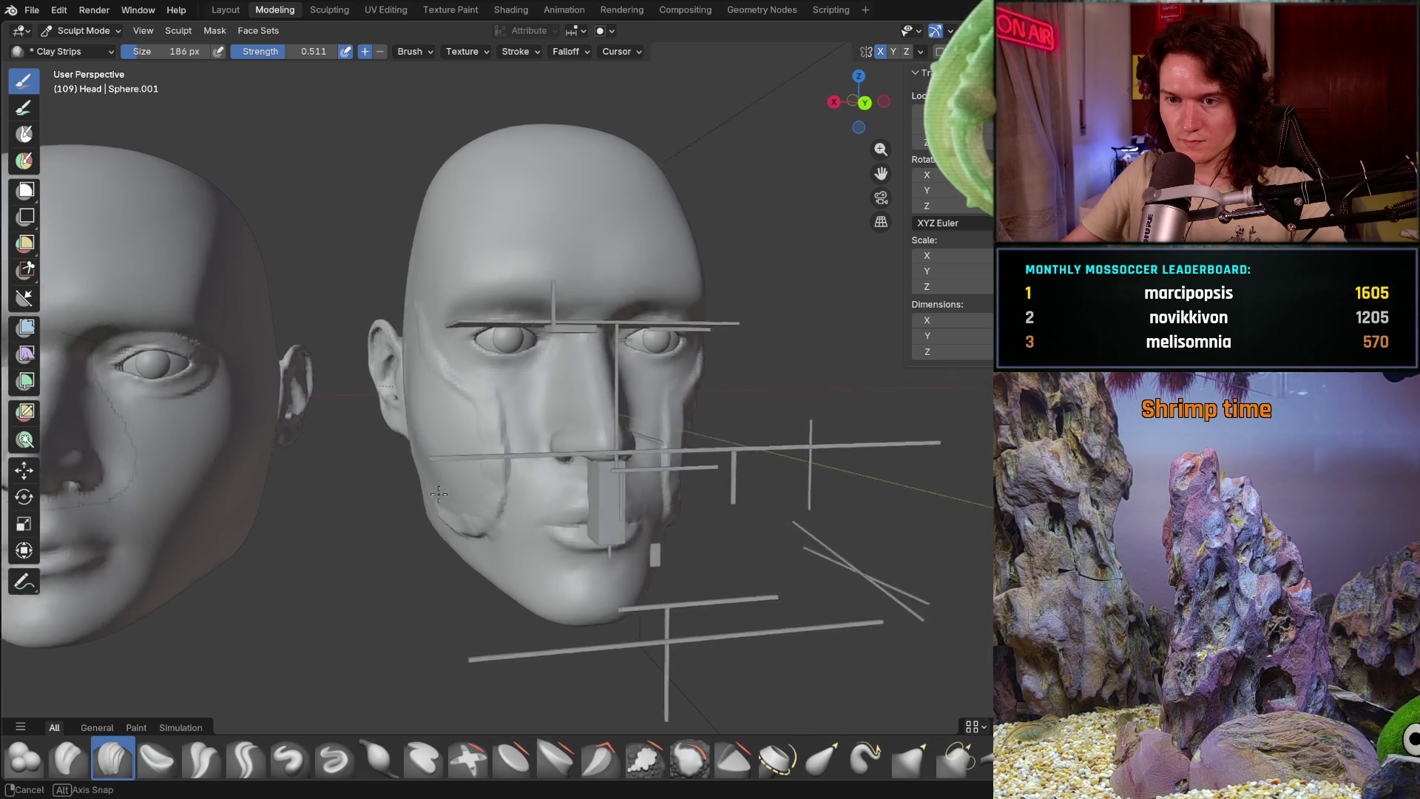
{"action": "scroll", "coordinate": [409, 486], "scroll_direction": "up", "scroll_amount": 1}
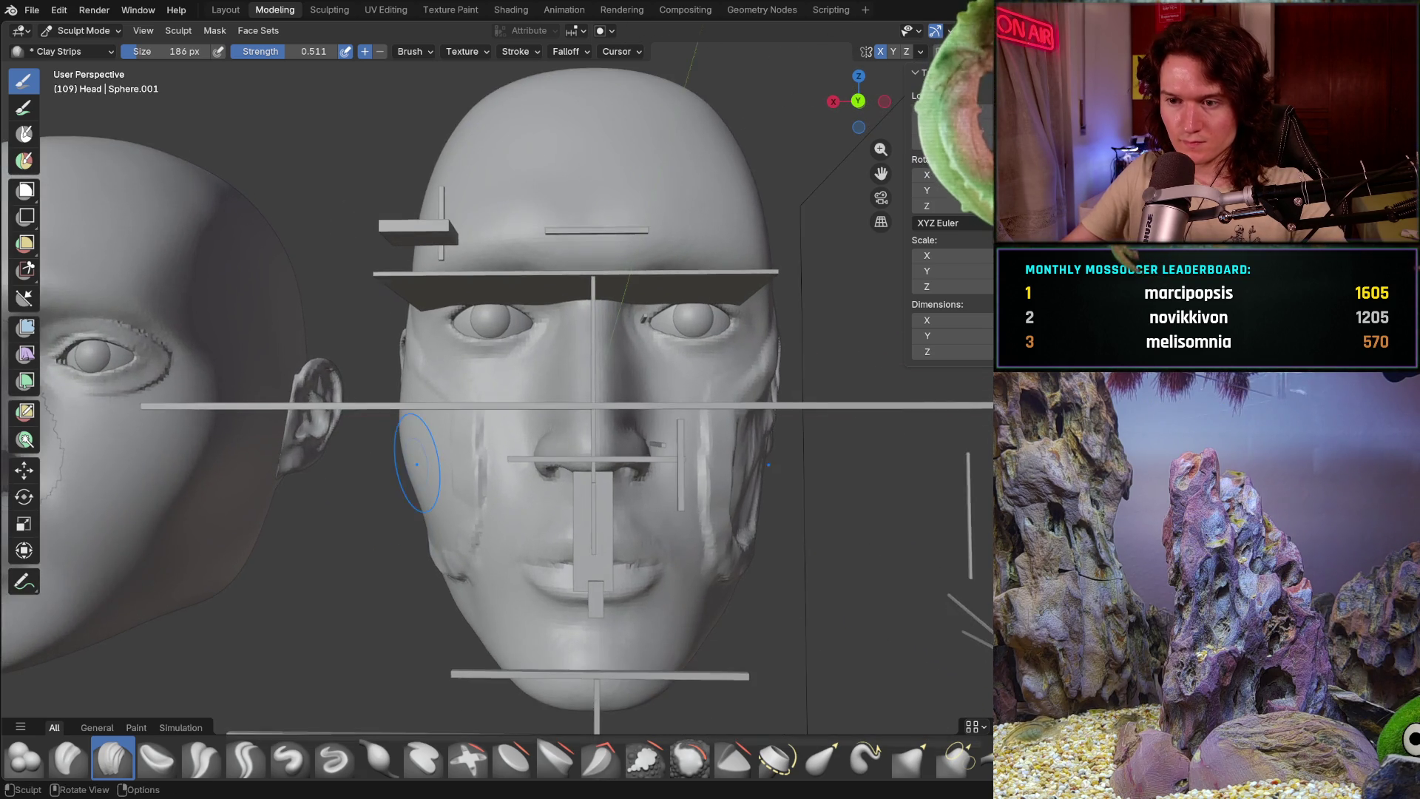
{"action": "scroll", "coordinate": [407, 461], "scroll_direction": "up", "scroll_amount": 1}
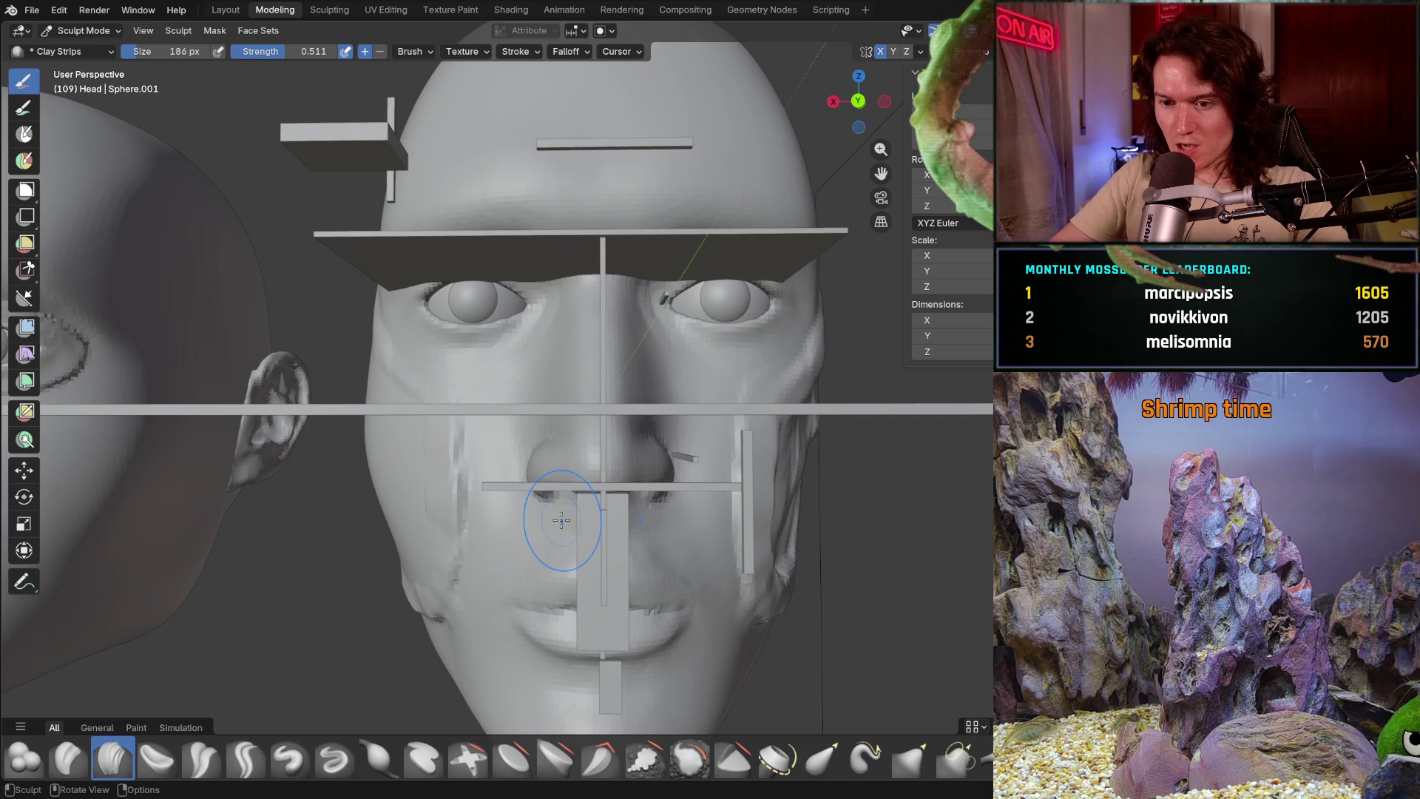
{"action": "middle_click_drag", "start_coordinate": [556, 523], "coordinate": [431, 474]}
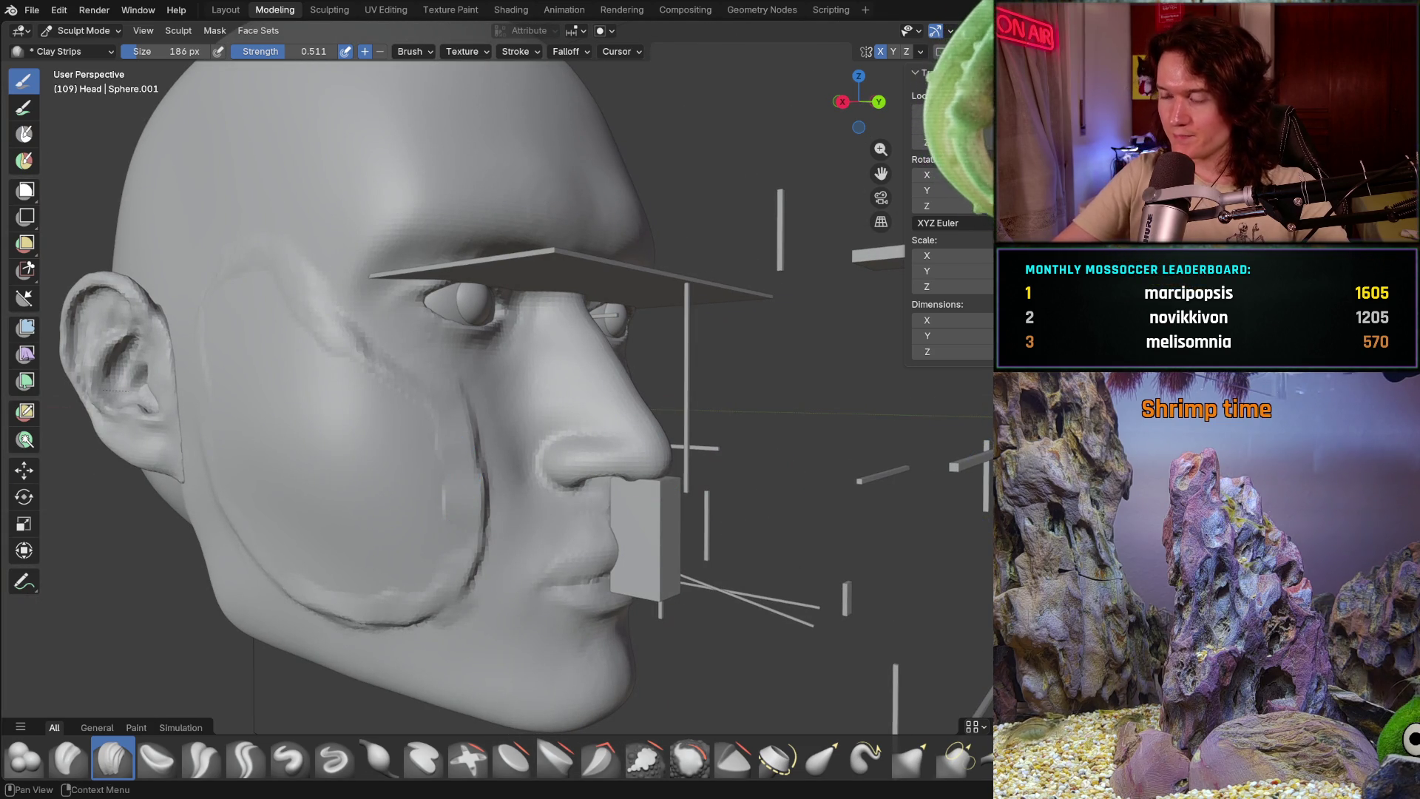
{"action": "double_click", "coordinate": [955, 320]}
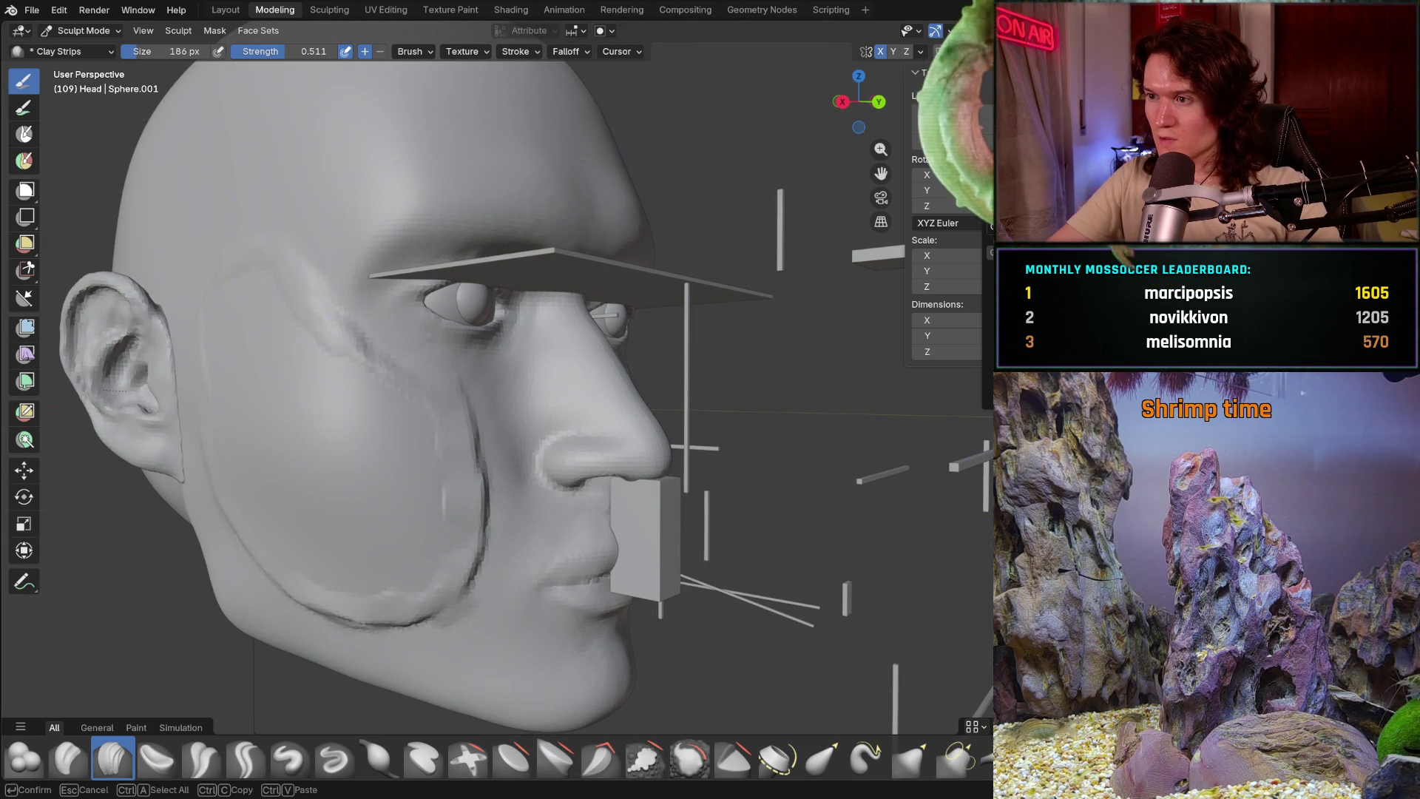
{"action": "key", "text": "Return"}
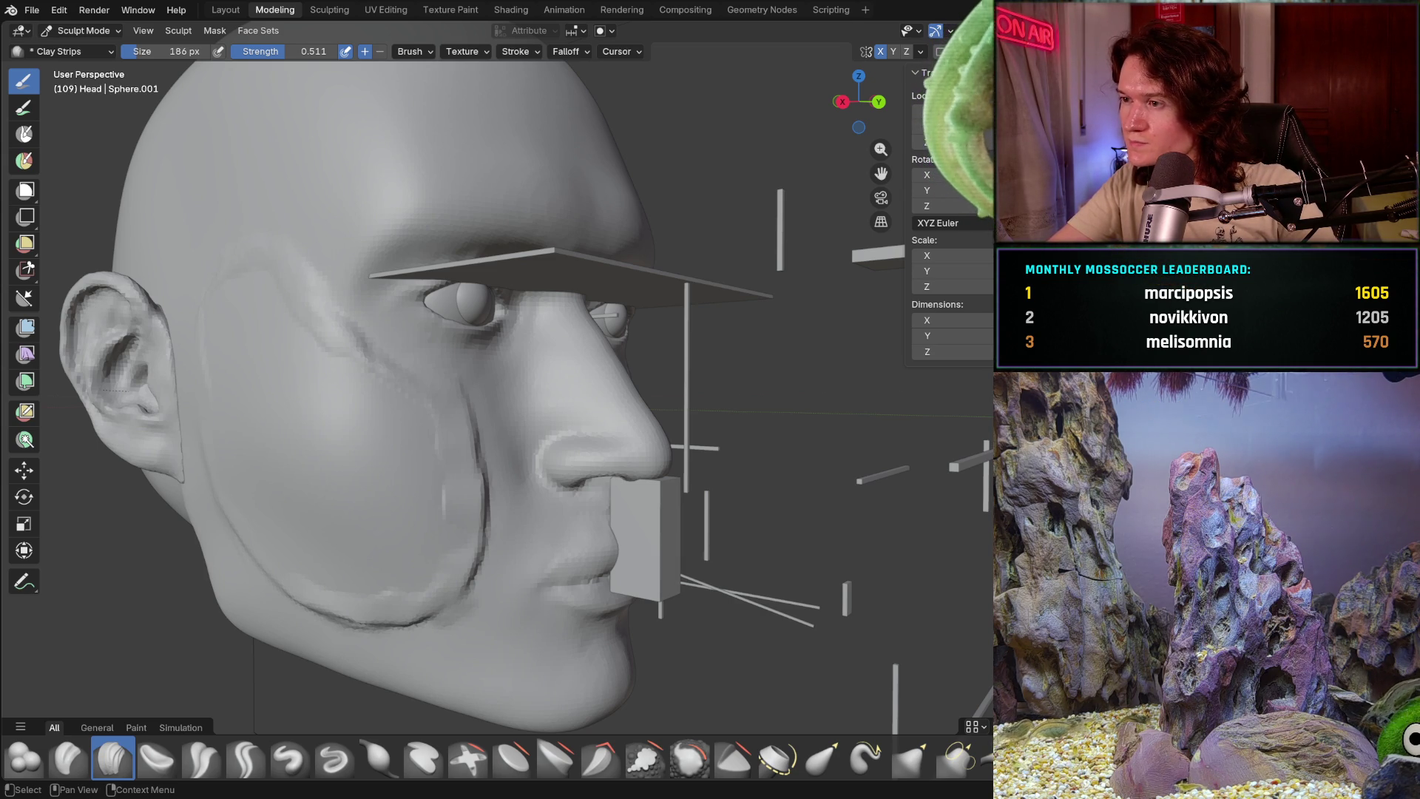
- Hide the selected proportion guide objects with H and turn the sculpted head to a three-quarter view
{"action": "key", "text": "h"}
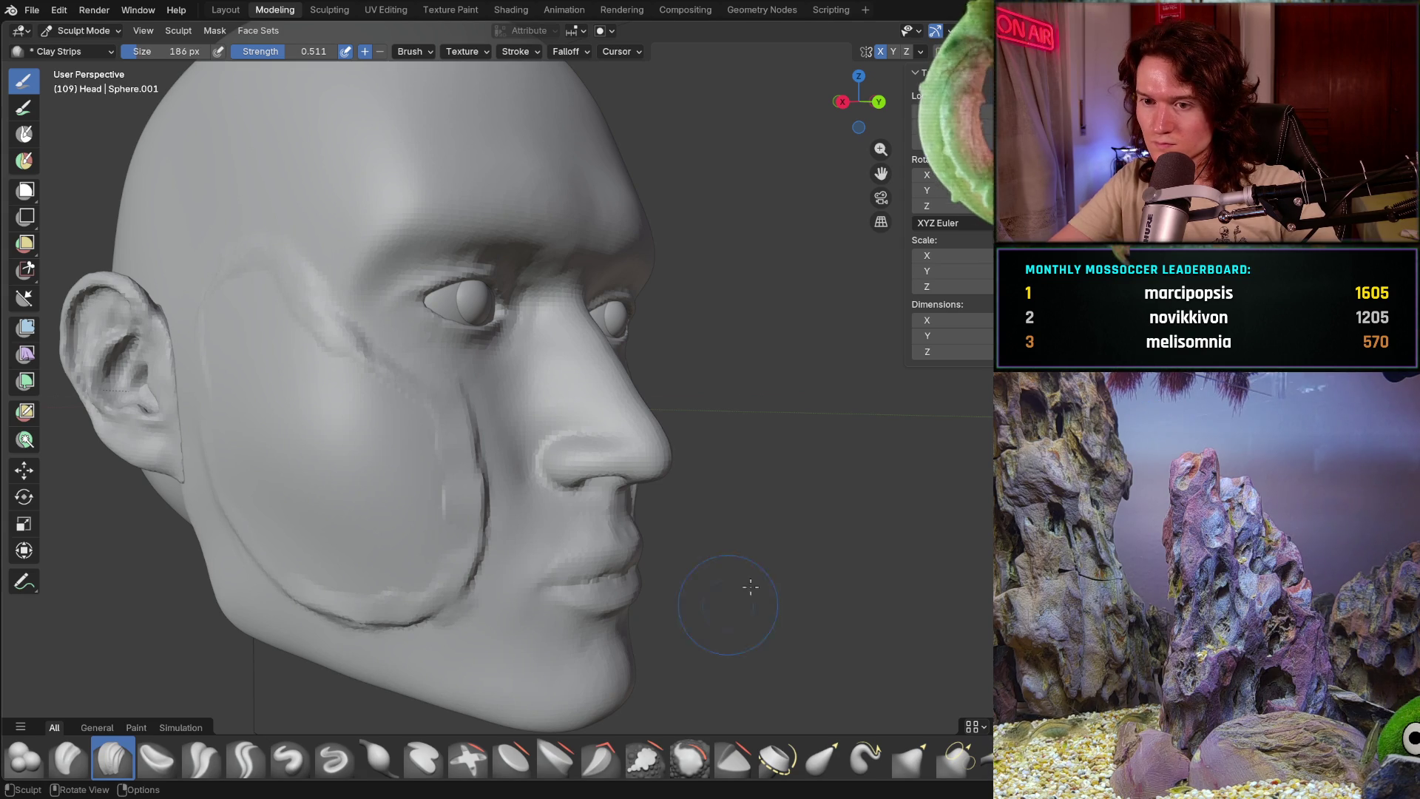
{"action": "middle_click_drag", "start_coordinate": [682, 633], "coordinate": [687, 645]}
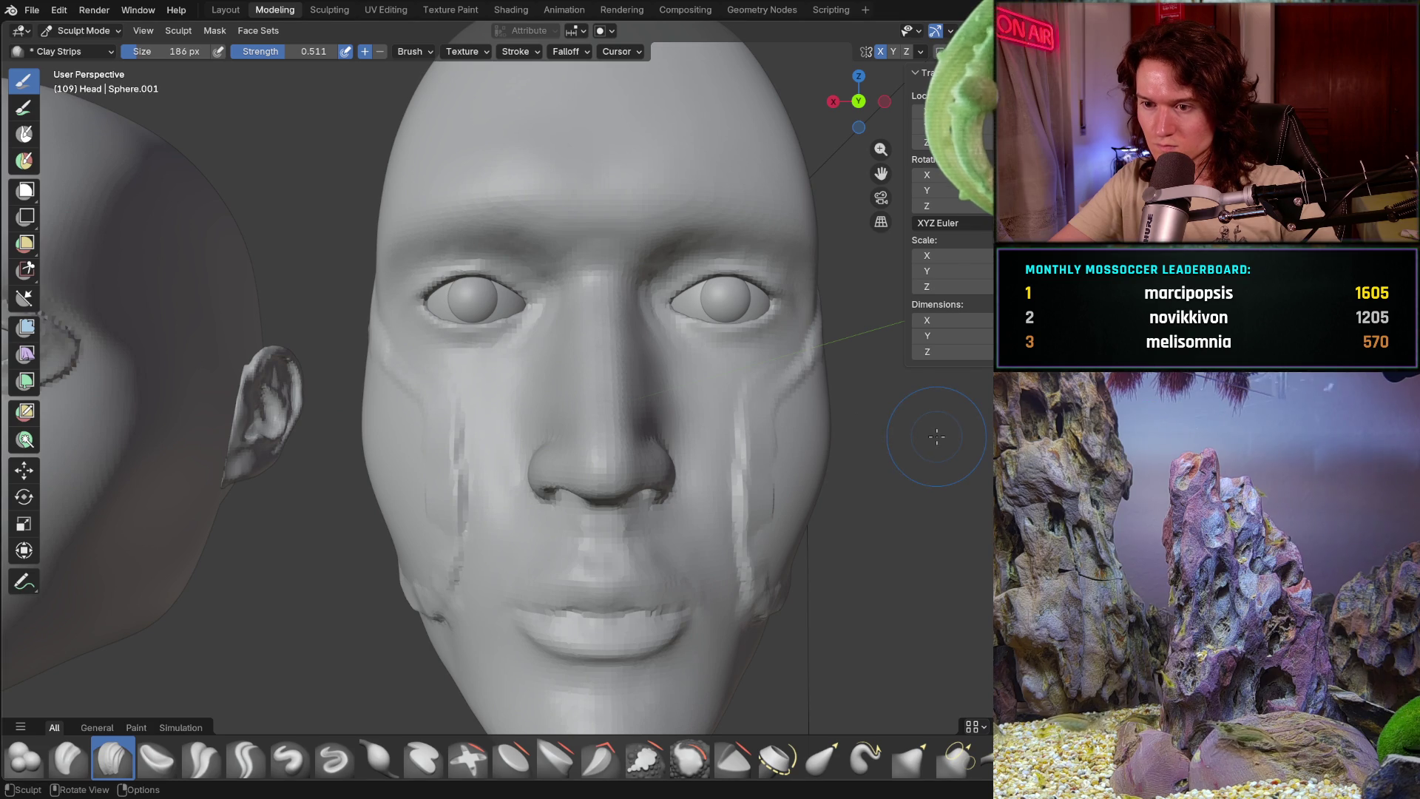
{"action": "middle_click_drag", "start_coordinate": [921, 423], "coordinate": [937, 436]}
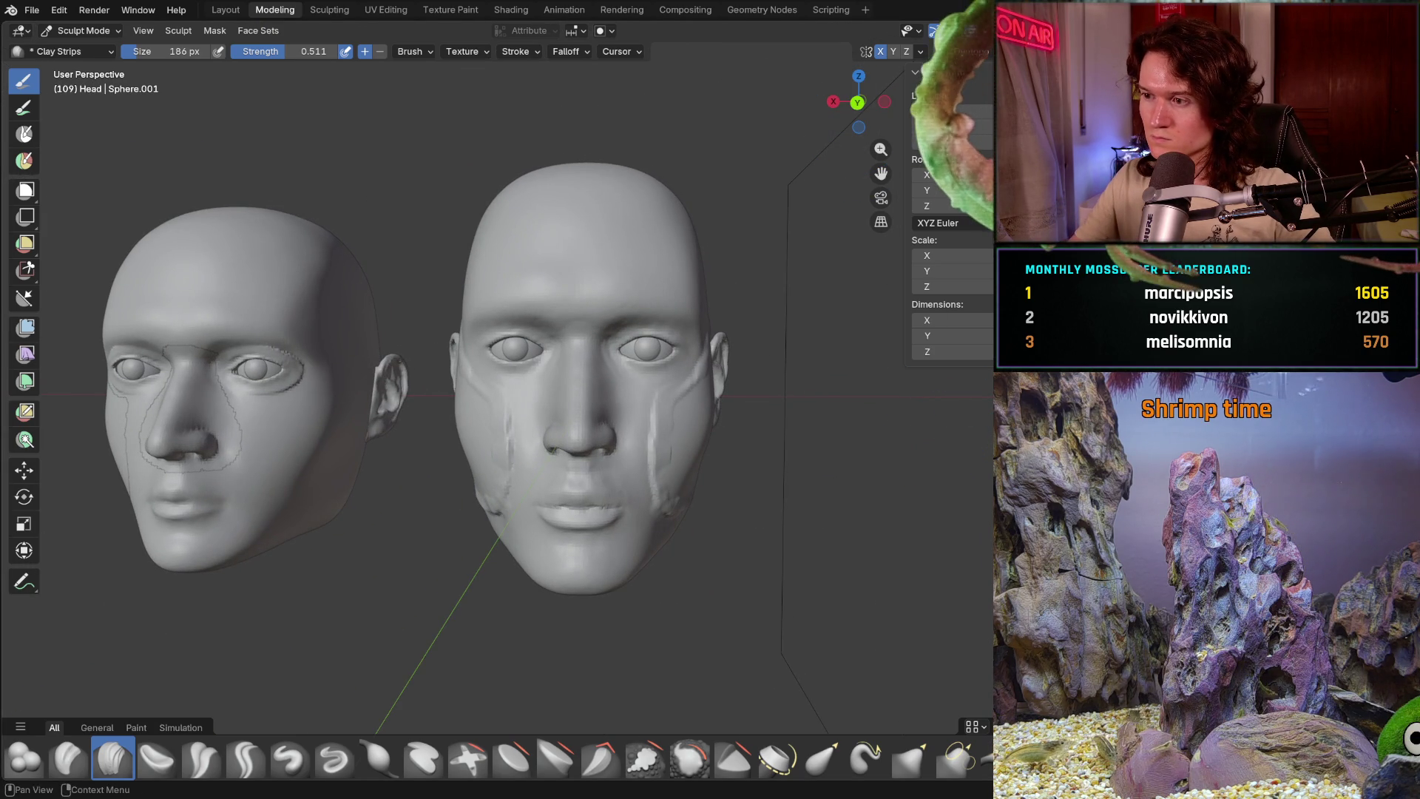
{"action": "scroll", "coordinate": [681, 516], "scroll_direction": "up", "scroll_amount": 2}
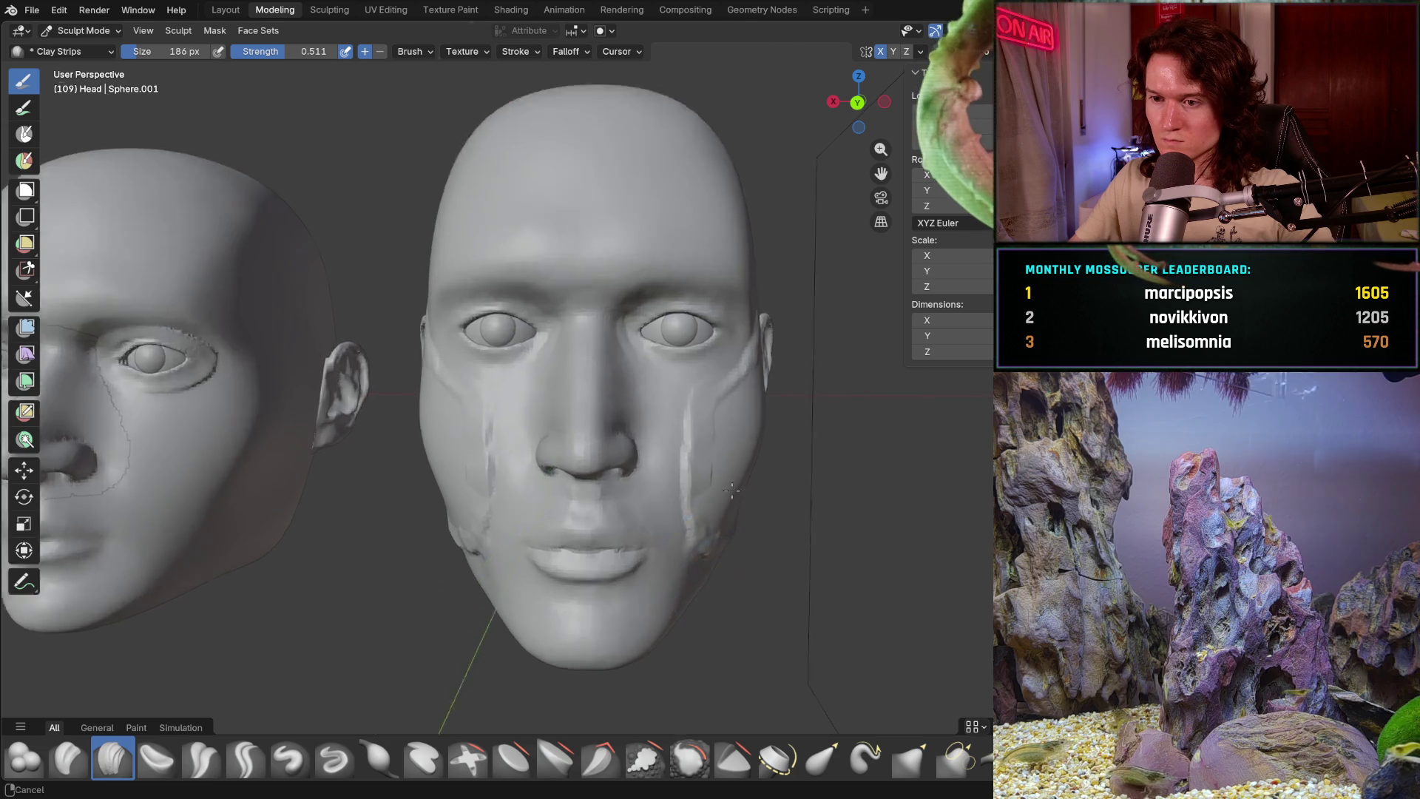
{"action": "scroll", "coordinate": [682, 516], "scroll_direction": "up", "scroll_amount": 2}
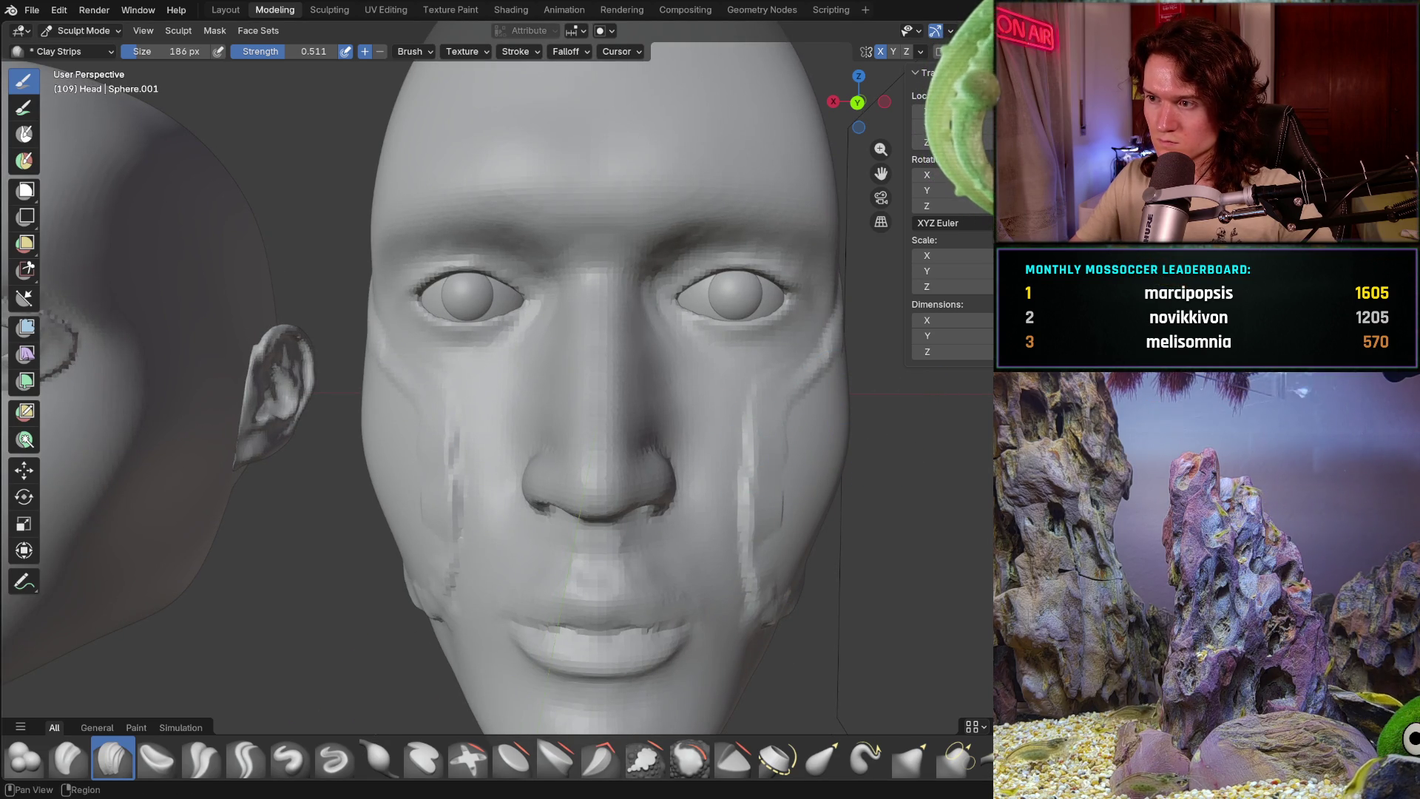
{"action": "mouse_move", "coordinate": [602, 445]}
{"action": "middle_mouse_down"}
{"action": "mouse_move", "coordinate": [546, 524]}
{"action": "mouse_move", "coordinate": [545, 508]}
{"action": "middle_mouse_up"}
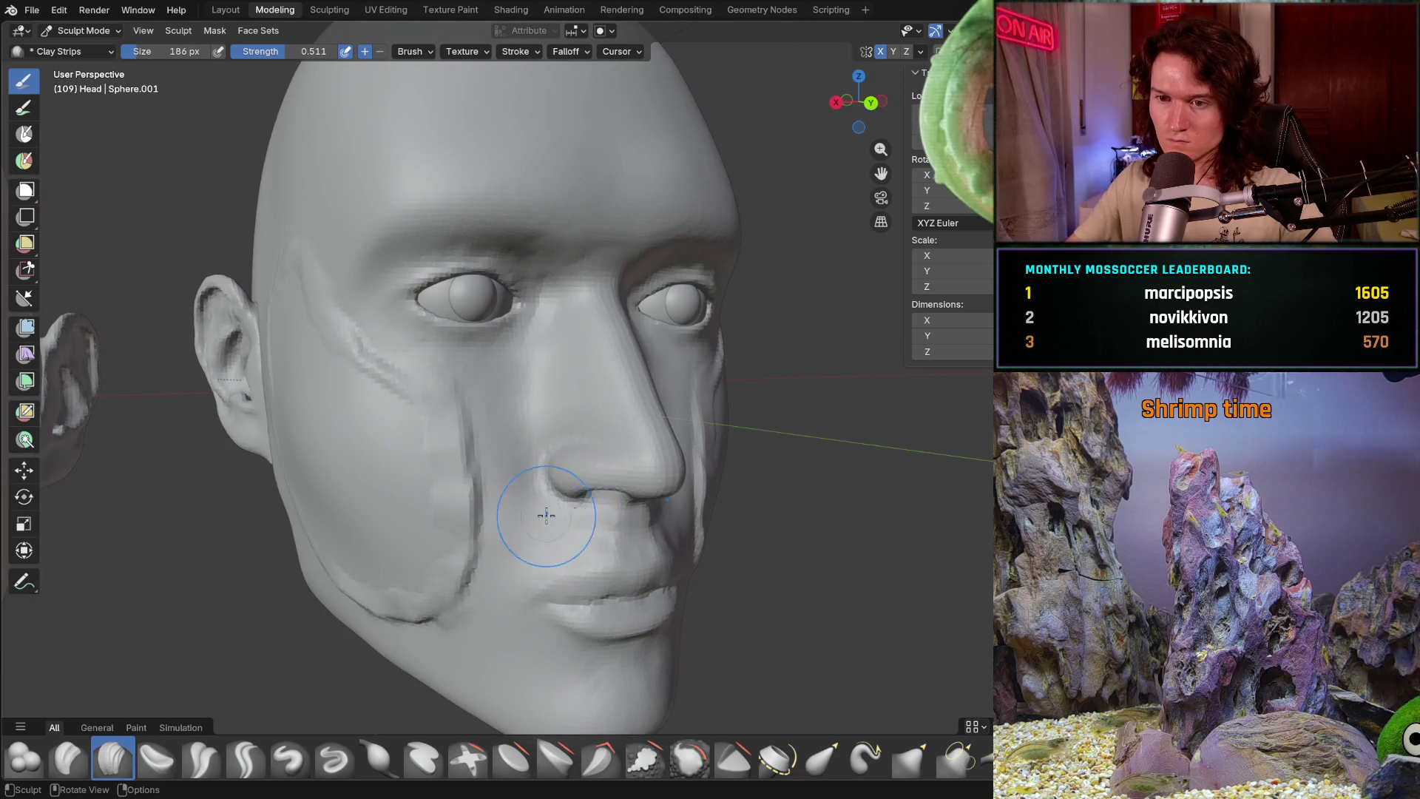
{"action": "middle_click_drag", "start_coordinate": [422, 493], "coordinate": [539, 528]}
{"action": "scroll", "coordinate": [538, 528], "scroll_direction": "up", "scroll_amount": 3}
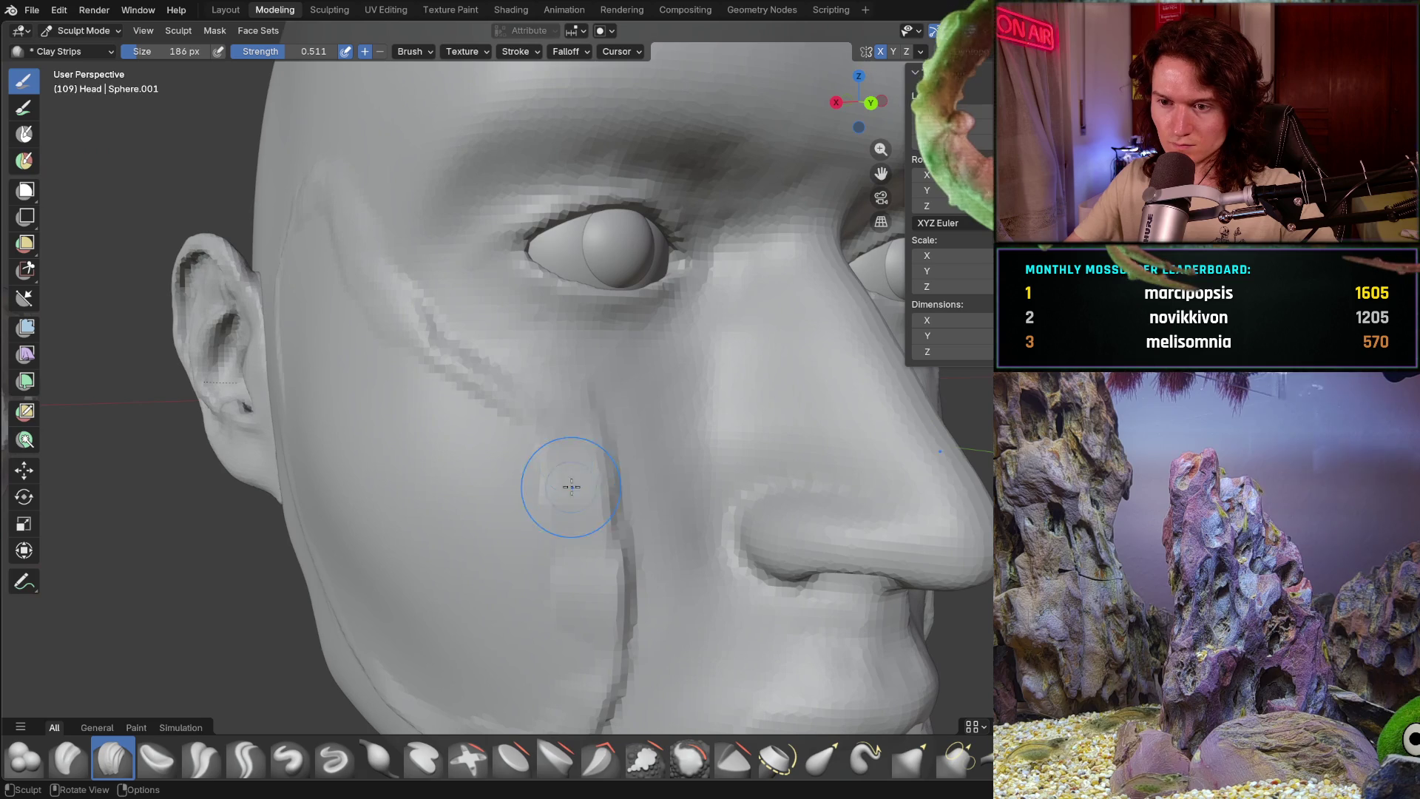
{"action": "scroll", "coordinate": [576, 485], "scroll_direction": "up", "scroll_amount": 2}
{"action": "scroll", "coordinate": [586, 499], "scroll_direction": "up", "scroll_amount": 2}
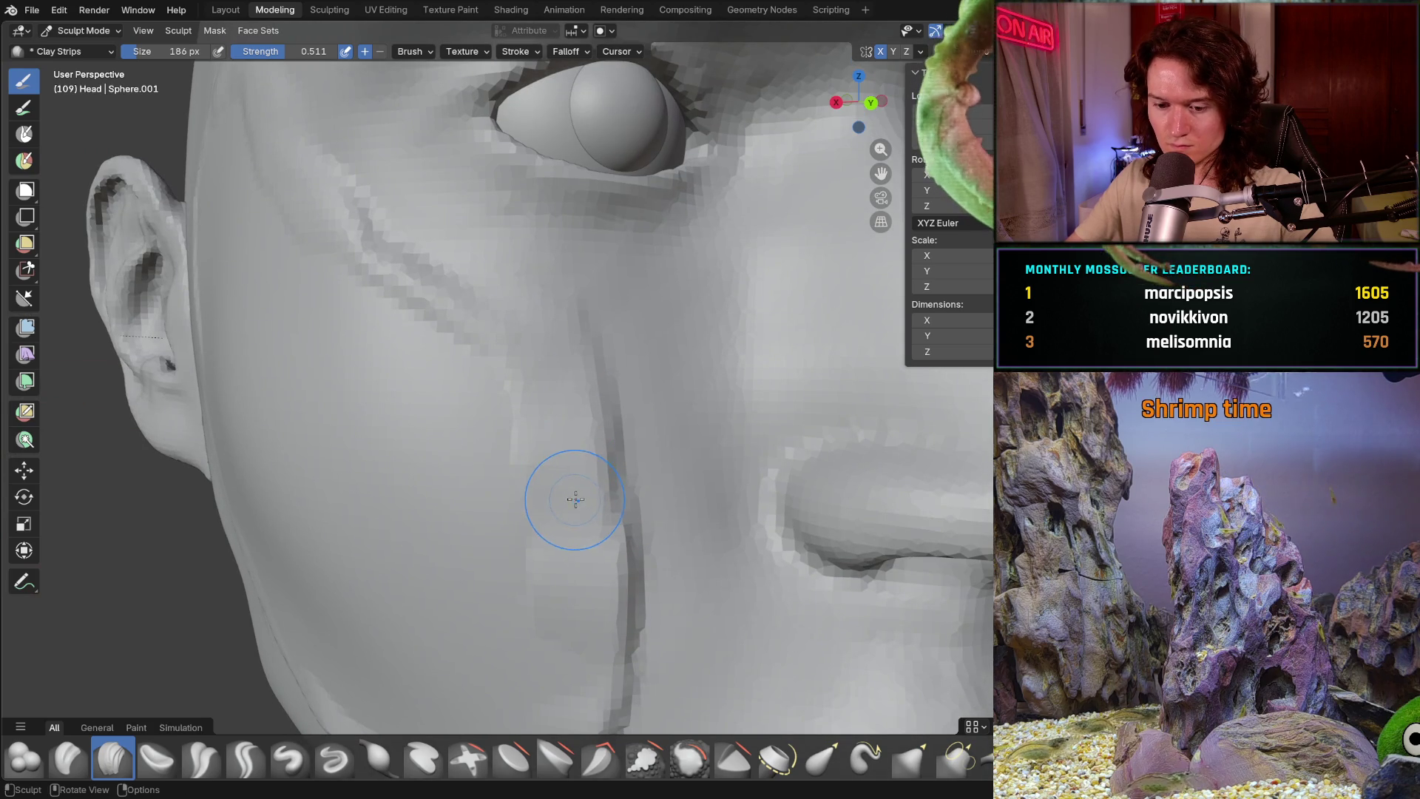
{"action": "key", "text": "f"}
{"action": "left_click", "coordinate": [559, 459]}
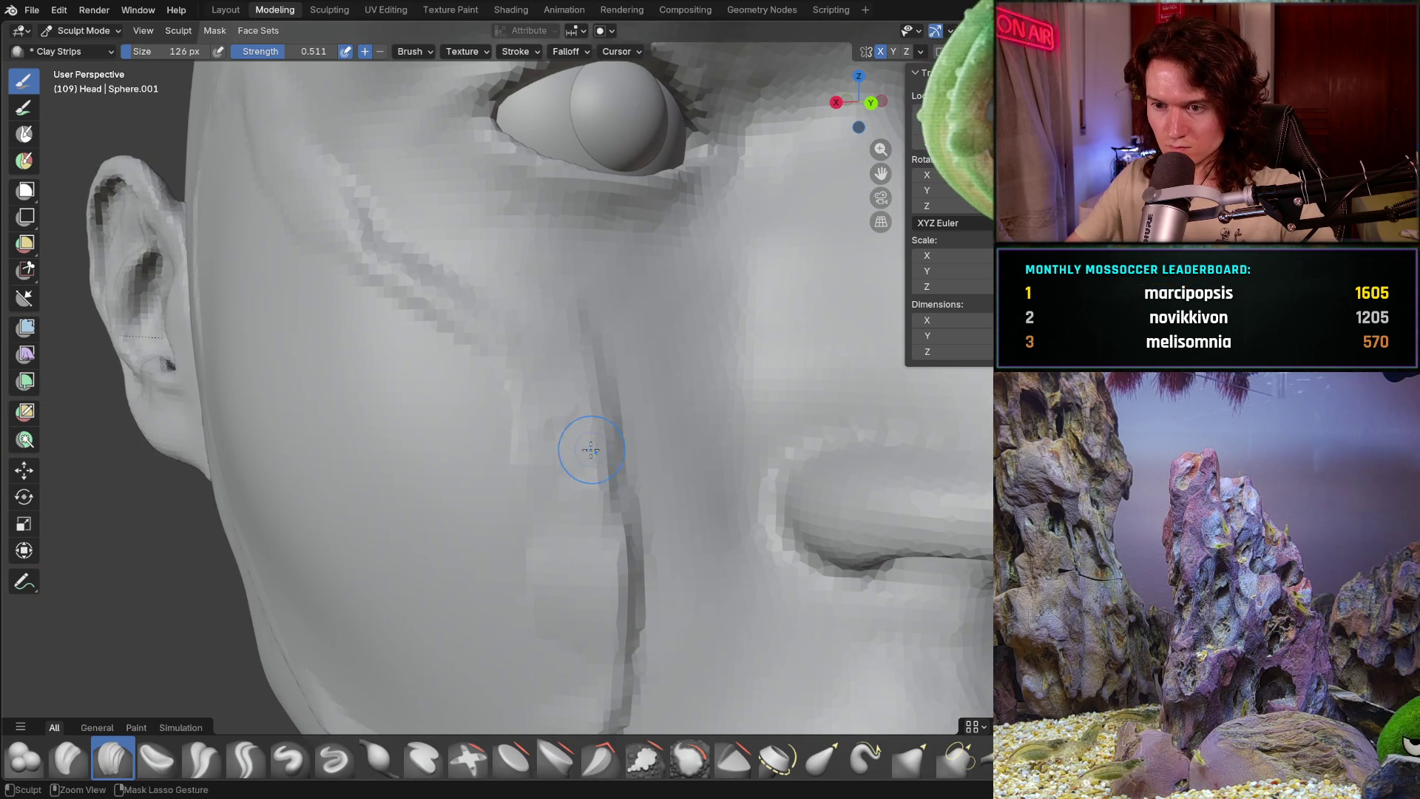
{"action": "middle_click_drag", "start_coordinate": [599, 581], "coordinate": [578, 531]}
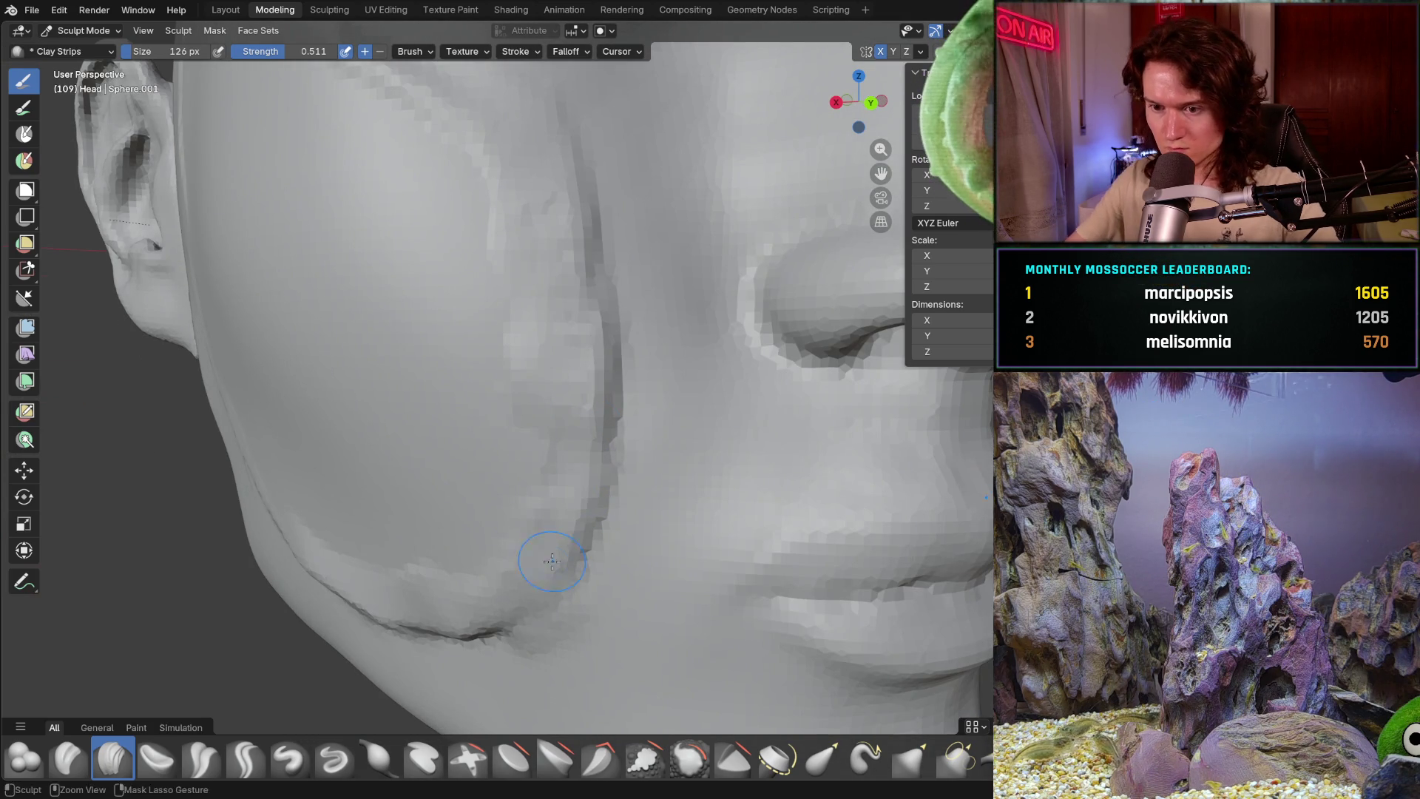
{"action": "mouse_move", "coordinate": [447, 605]}
{"action": "left_mouse_down"}
{"action": "mouse_move", "coordinate": [458, 616]}
{"action": "mouse_move", "coordinate": [533, 556]}
{"action": "left_mouse_up"}
{"action": "mouse_move", "coordinate": [533, 555]}
{"action": "middle_mouse_down"}
{"action": "mouse_move", "coordinate": [575, 480]}
{"action": "mouse_move", "coordinate": [548, 333]}
{"action": "mouse_move", "coordinate": [521, 393]}
{"action": "mouse_move", "coordinate": [595, 571]}
{"action": "middle_mouse_up"}
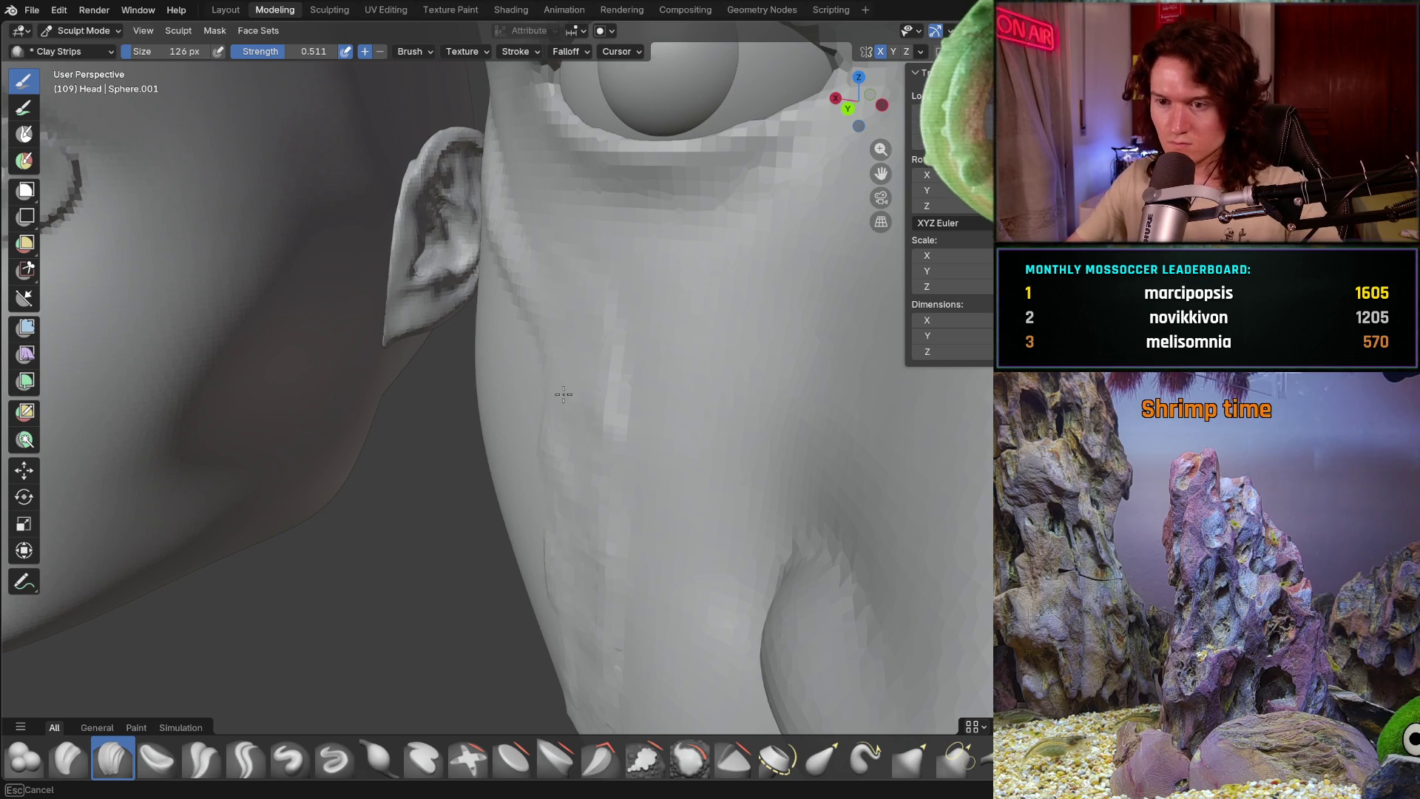
{"action": "middle_click_drag", "start_coordinate": [585, 452], "coordinate": [569, 395]}
{"action": "mouse_move", "coordinate": [560, 333]}
{"action": "middle_mouse_down"}
{"action": "mouse_move", "coordinate": [557, 305]}
{"action": "mouse_move", "coordinate": [719, 546]}
{"action": "mouse_move", "coordinate": [613, 518]}
{"action": "middle_mouse_up"}
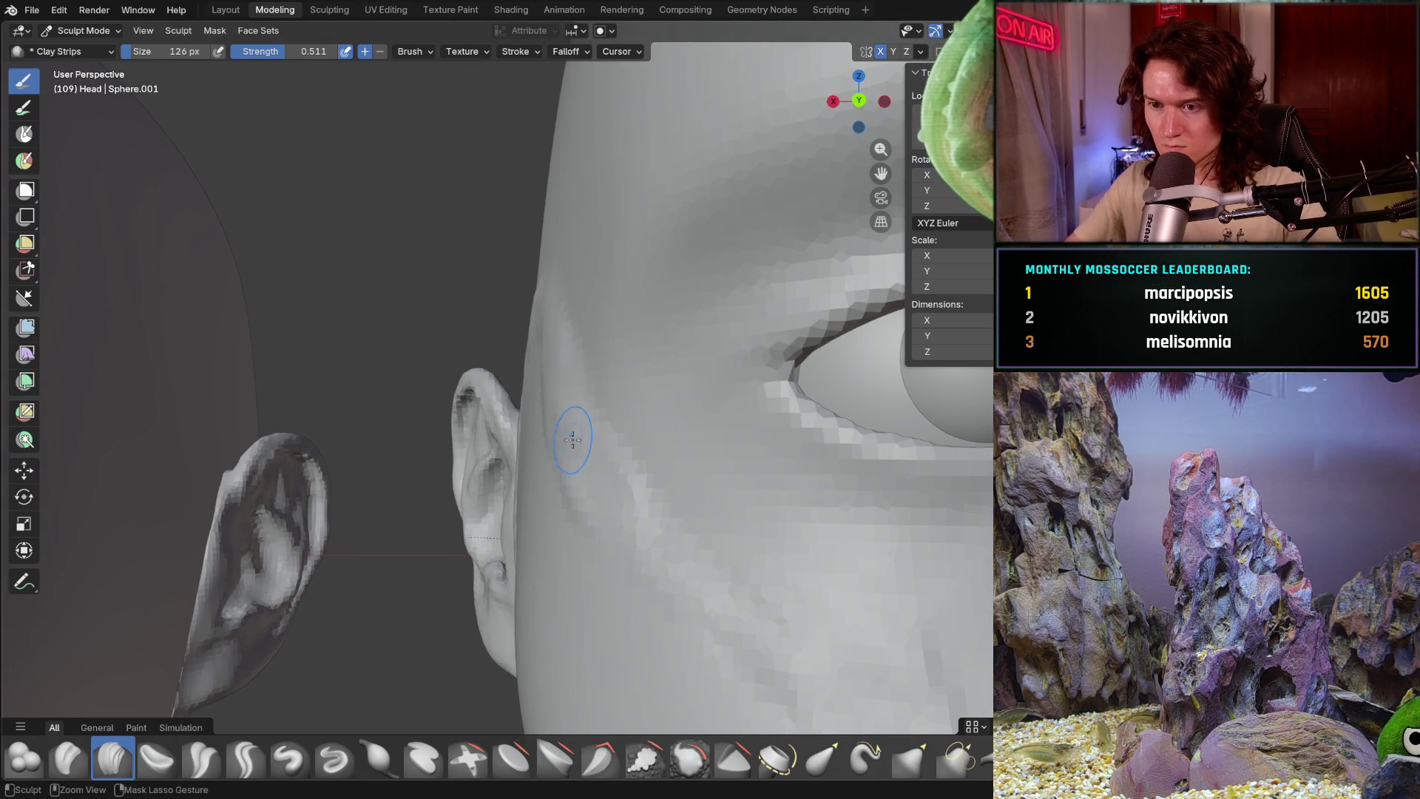
{"action": "middle_click_drag", "start_coordinate": [573, 440], "coordinate": [562, 436]}
{"action": "mouse_move", "coordinate": [511, 310]}
{"action": "middle_mouse_down"}
{"action": "mouse_move", "coordinate": [591, 419]}
{"action": "mouse_move", "coordinate": [625, 422]}
{"action": "middle_mouse_up"}
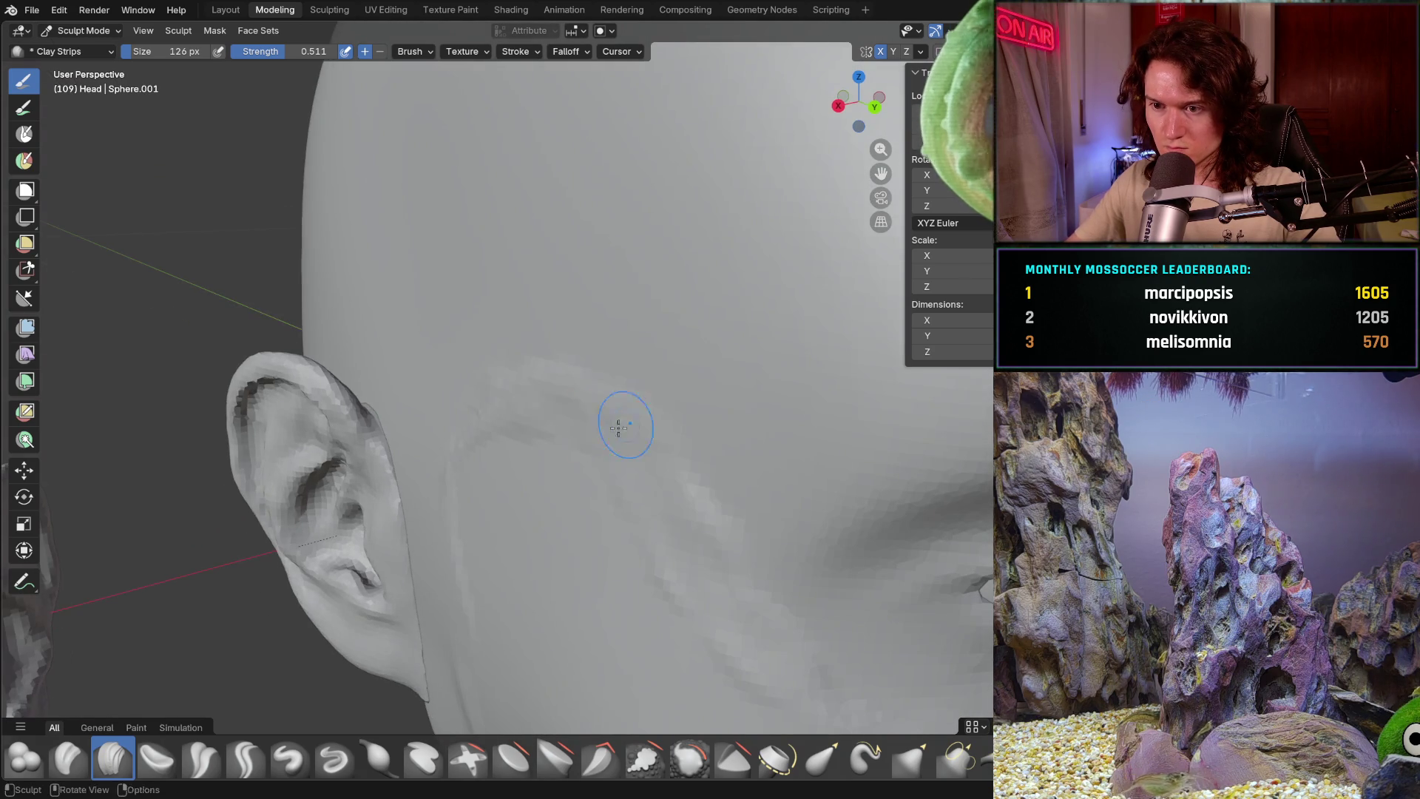
{"action": "mouse_move", "coordinate": [521, 411]}
{"action": "middle_mouse_down"}
{"action": "mouse_move", "coordinate": [499, 404]}
{"action": "mouse_move", "coordinate": [499, 555]}
{"action": "mouse_move", "coordinate": [500, 426]}
{"action": "middle_mouse_up"}
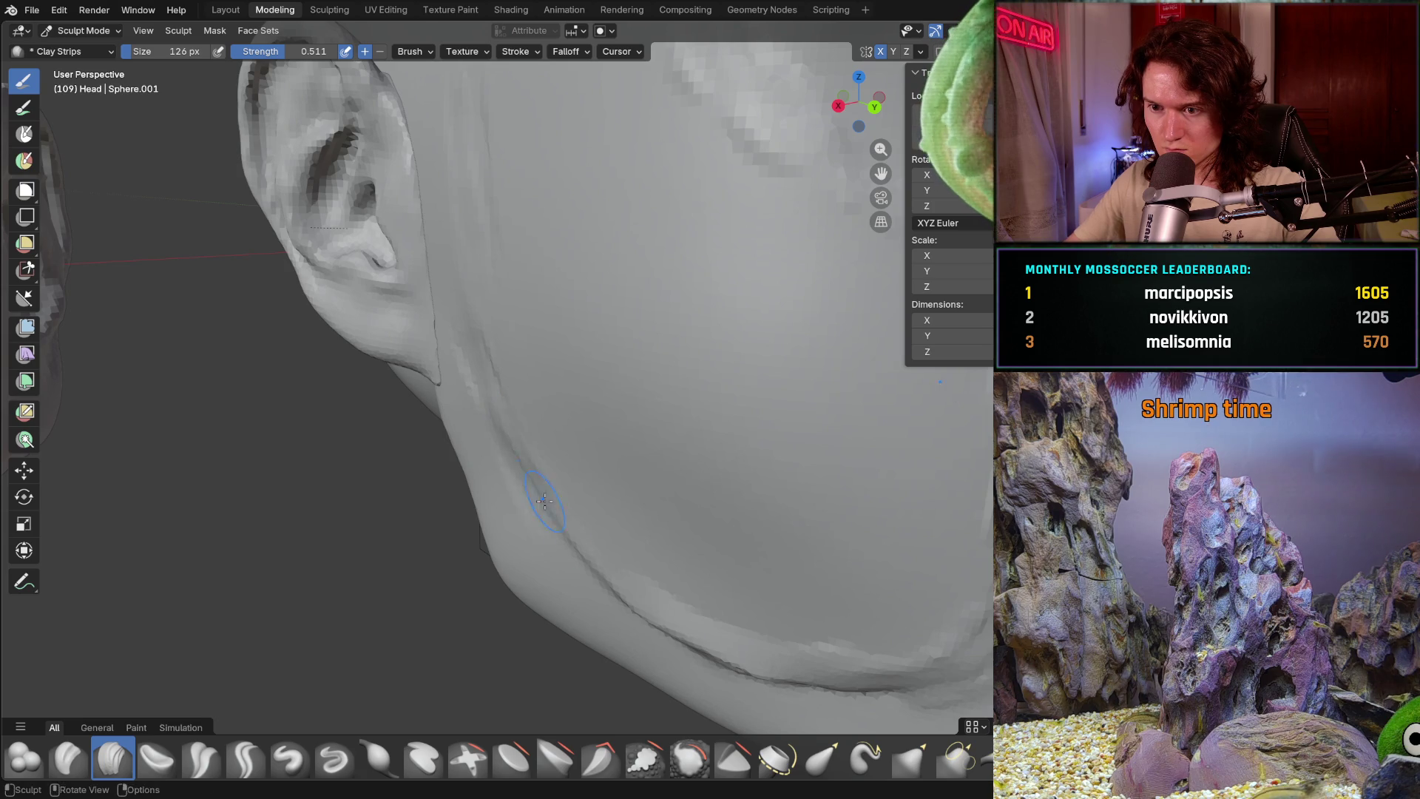
{"action": "middle_click_drag", "start_coordinate": [535, 510], "coordinate": [506, 441]}
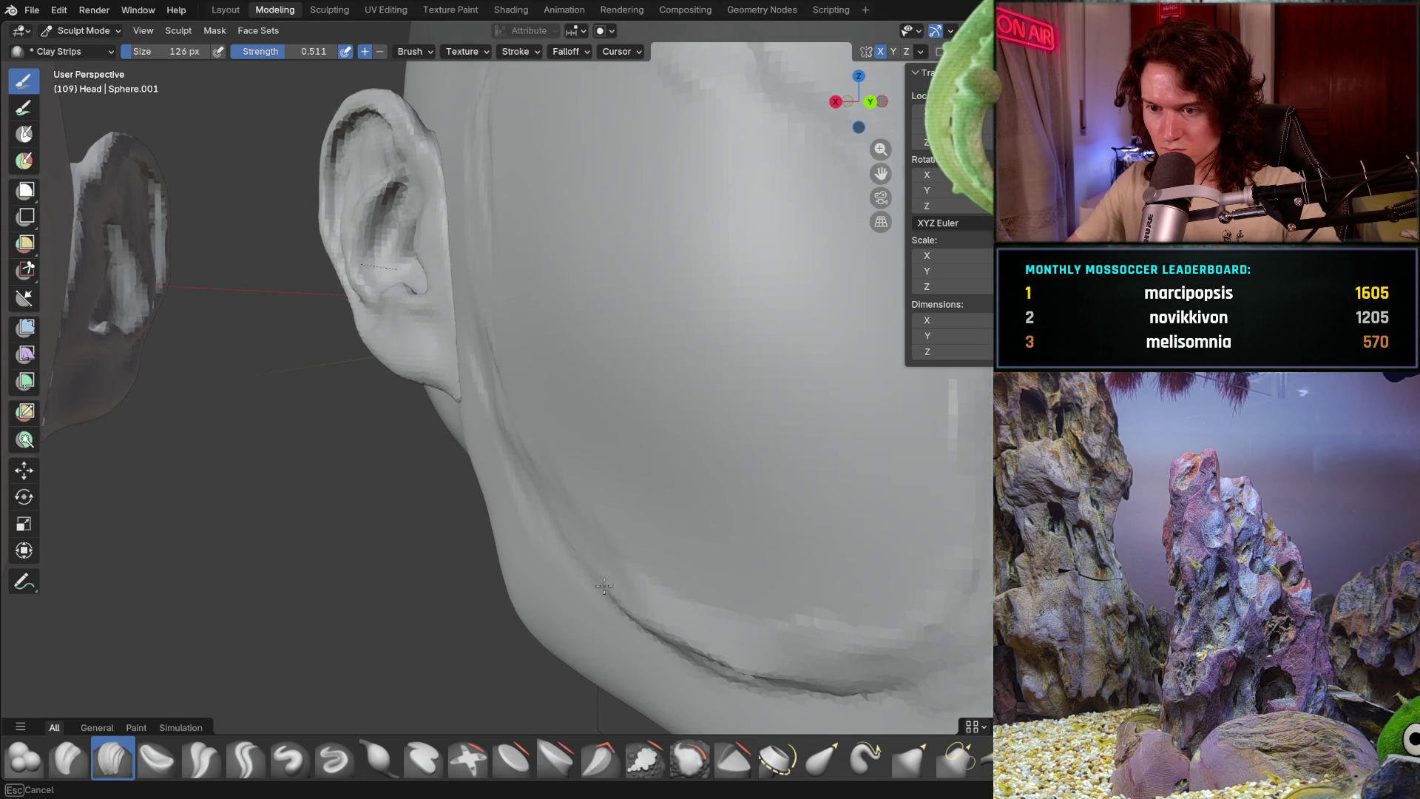
{"action": "middle_click_drag", "start_coordinate": [604, 588], "coordinate": [693, 537]}
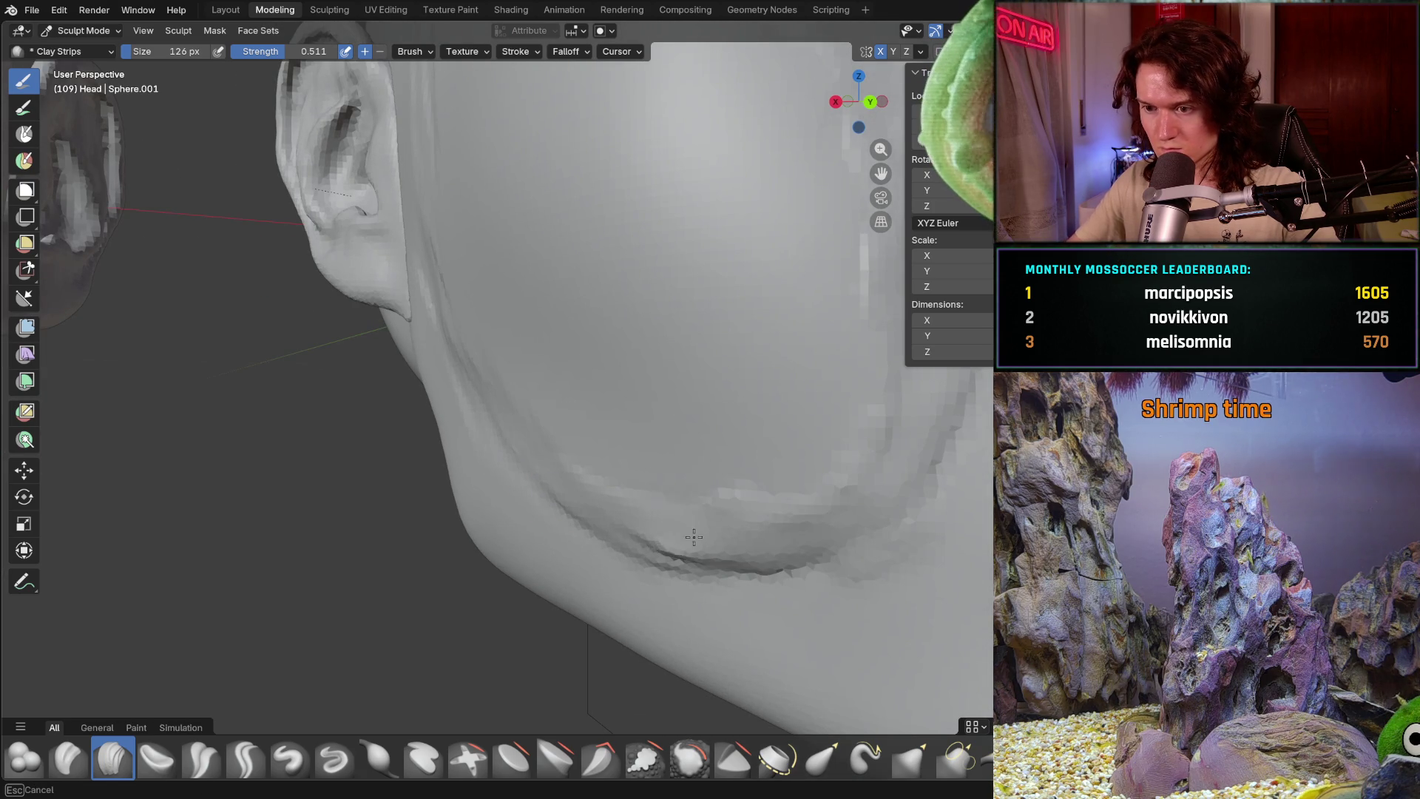
{"action": "mouse_move", "coordinate": [755, 437]}
{"action": "middle_mouse_down"}
{"action": "mouse_move", "coordinate": [650, 552]}
{"action": "mouse_move", "coordinate": [649, 477]}
{"action": "mouse_move", "coordinate": [654, 530]}
{"action": "mouse_move", "coordinate": [666, 499]}
{"action": "middle_mouse_up"}
{"action": "scroll", "coordinate": [648, 478], "scroll_direction": "down", "scroll_amount": 5}
{"action": "scroll", "coordinate": [667, 500], "scroll_direction": "up", "scroll_amount": 6}
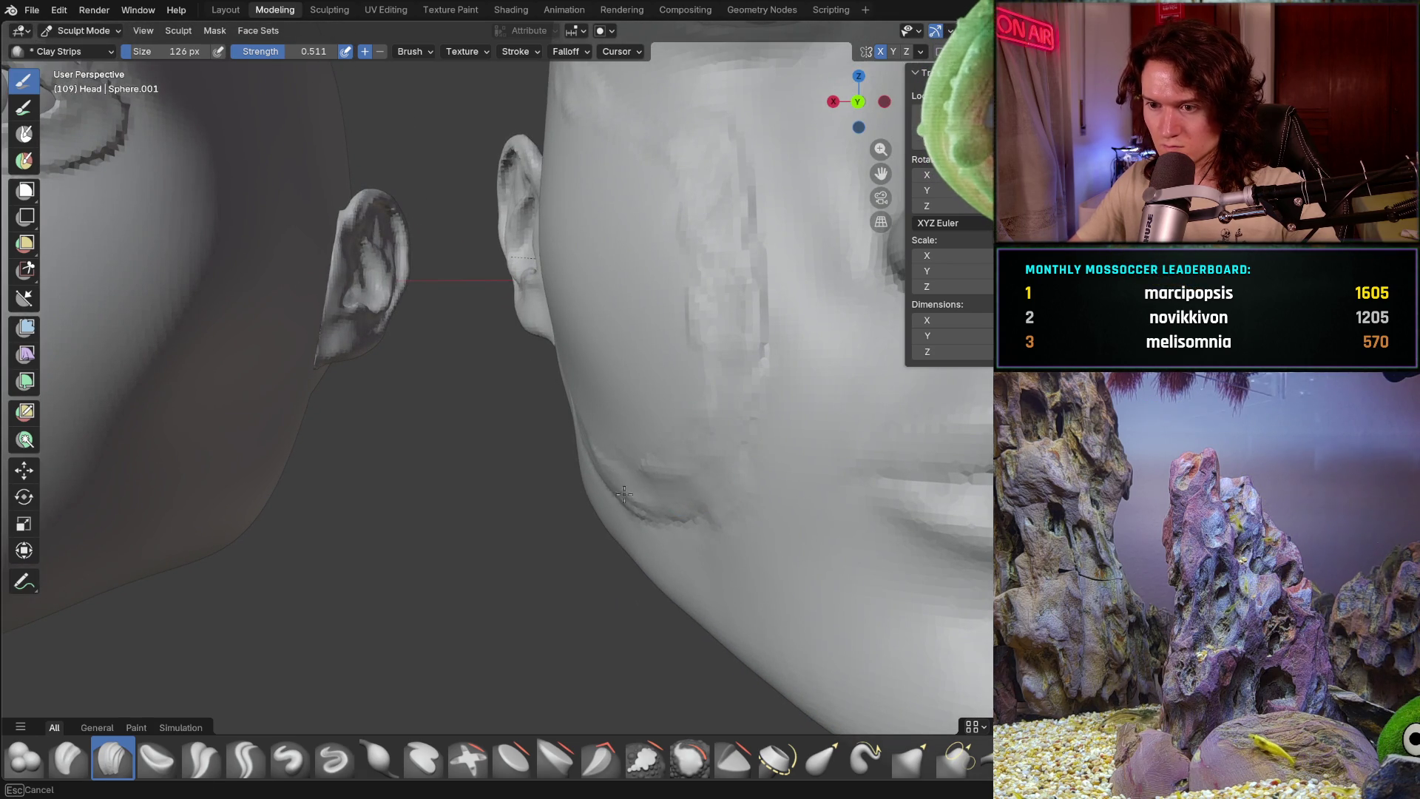
{"action": "middle_click_drag", "start_coordinate": [730, 488], "coordinate": [609, 514]}
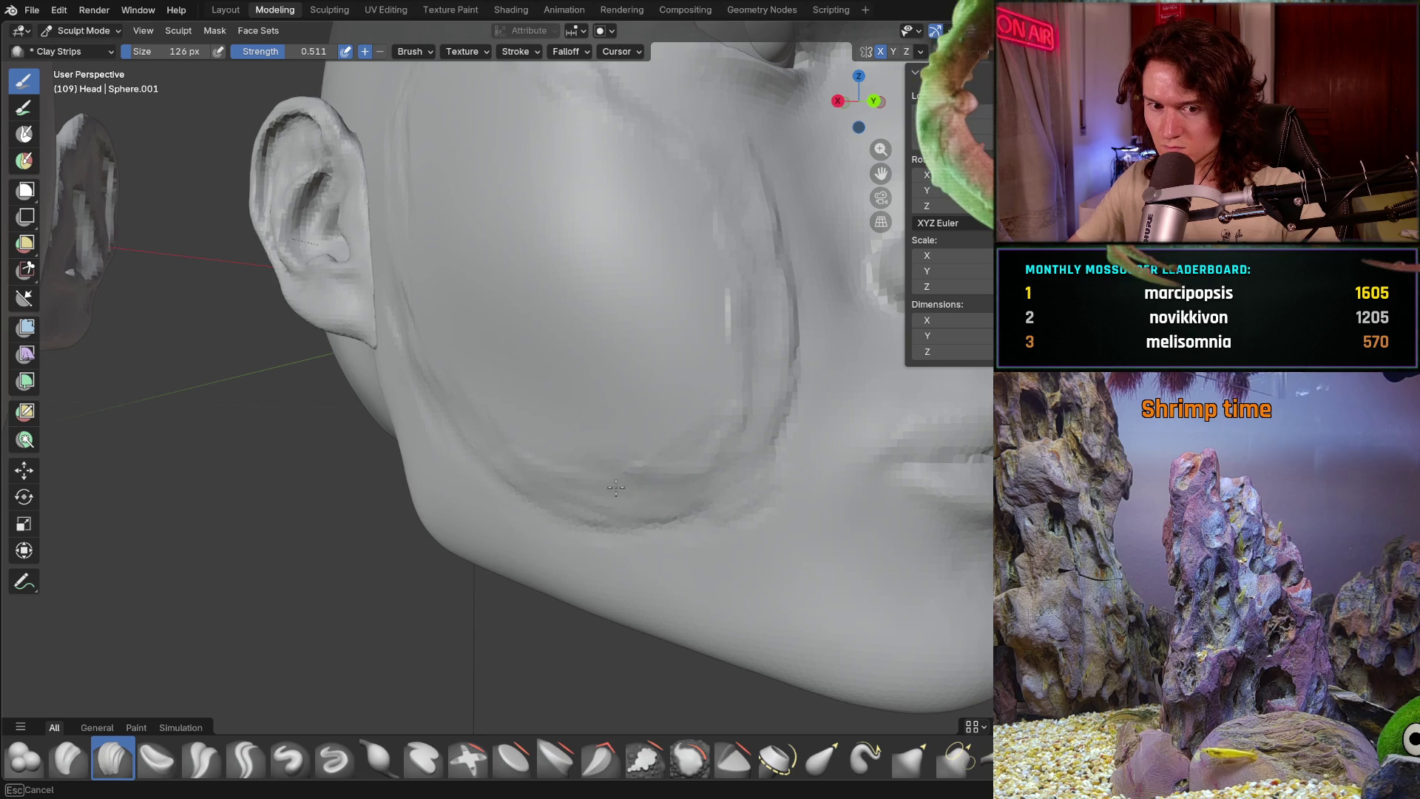
{"action": "left_click_drag", "start_coordinate": [526, 480], "coordinate": [736, 442]}
{"action": "middle_click_drag", "start_coordinate": [763, 379], "coordinate": [731, 449], "text": "ctrl"}
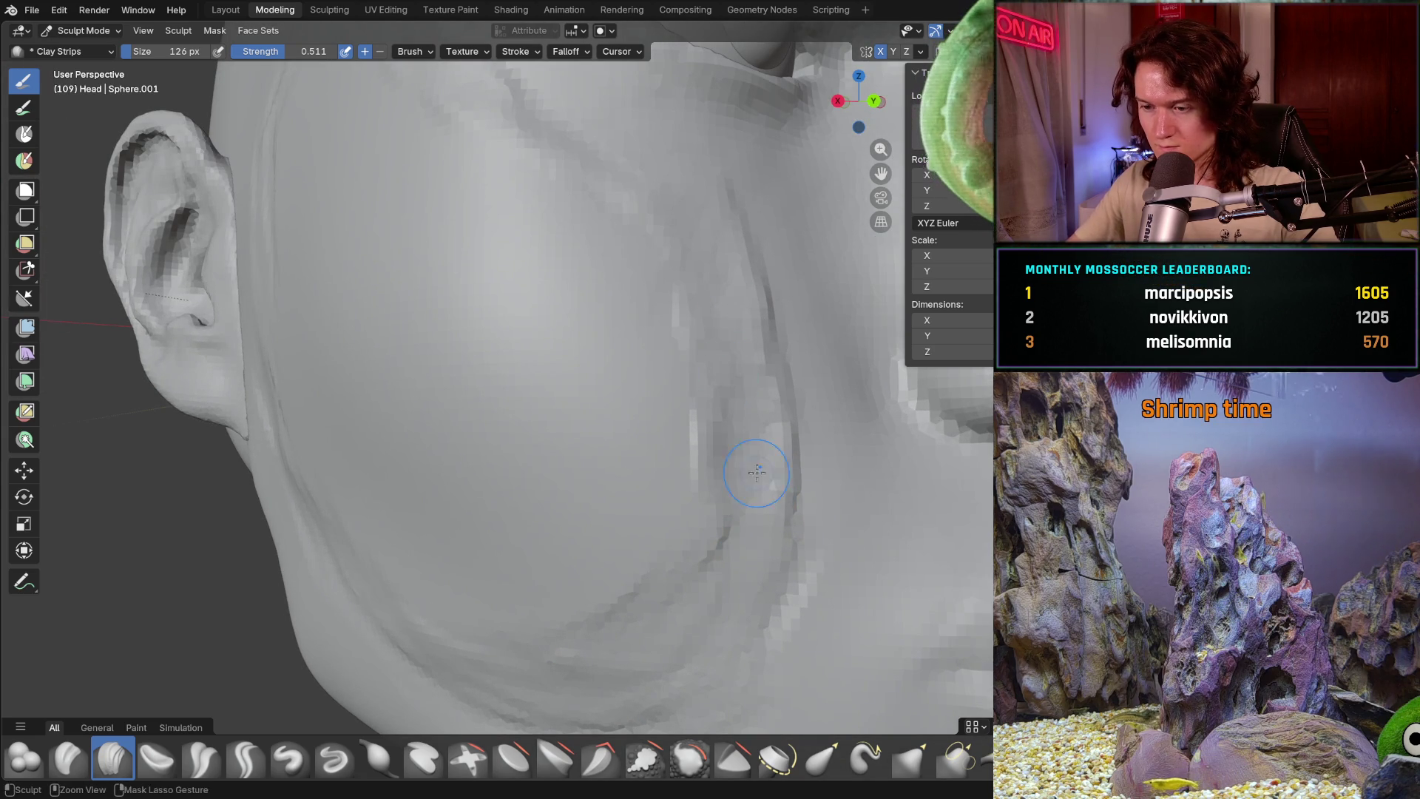
{"action": "middle_click_drag", "start_coordinate": [754, 469], "coordinate": [703, 461]}
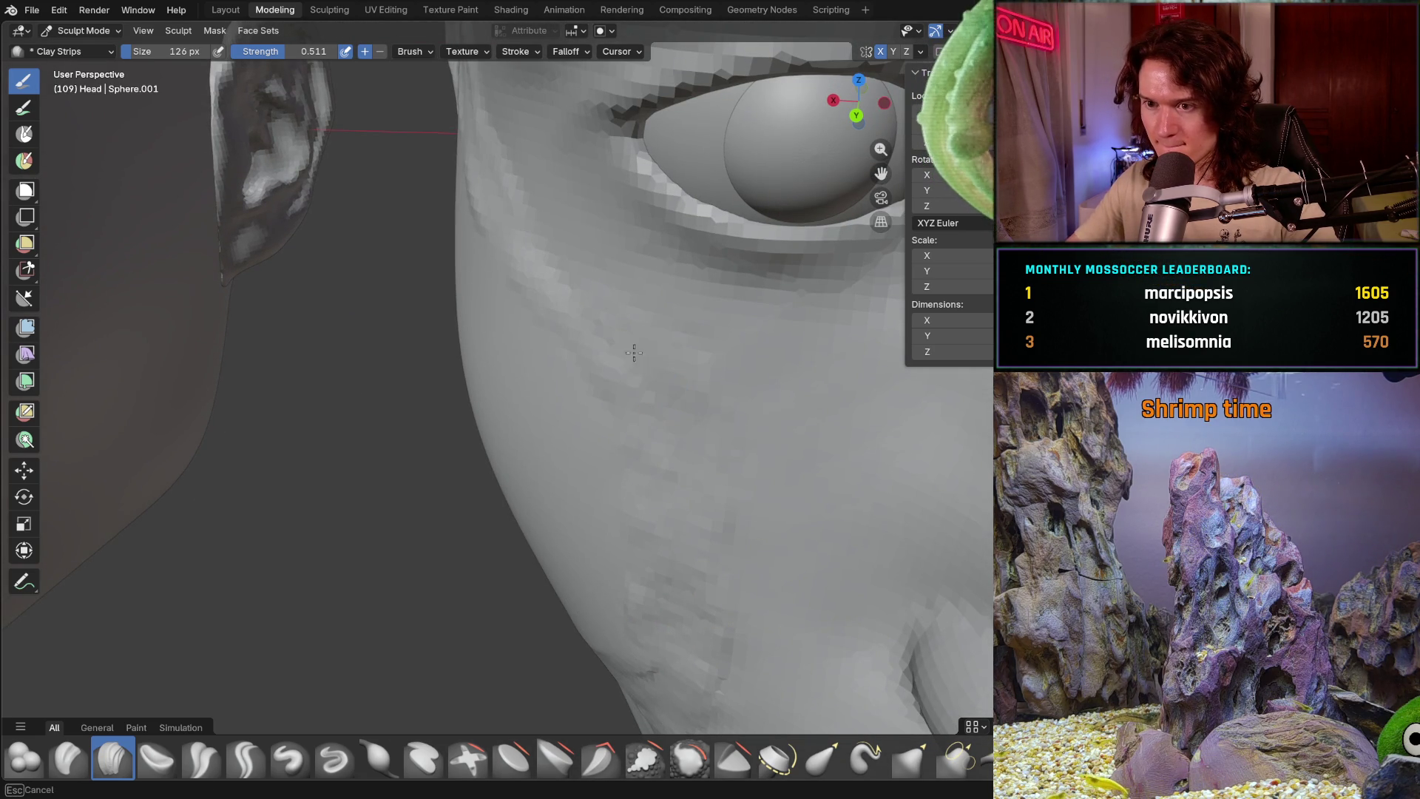
{"action": "middle_click_drag", "start_coordinate": [592, 340], "coordinate": [702, 471], "text": "shift"}
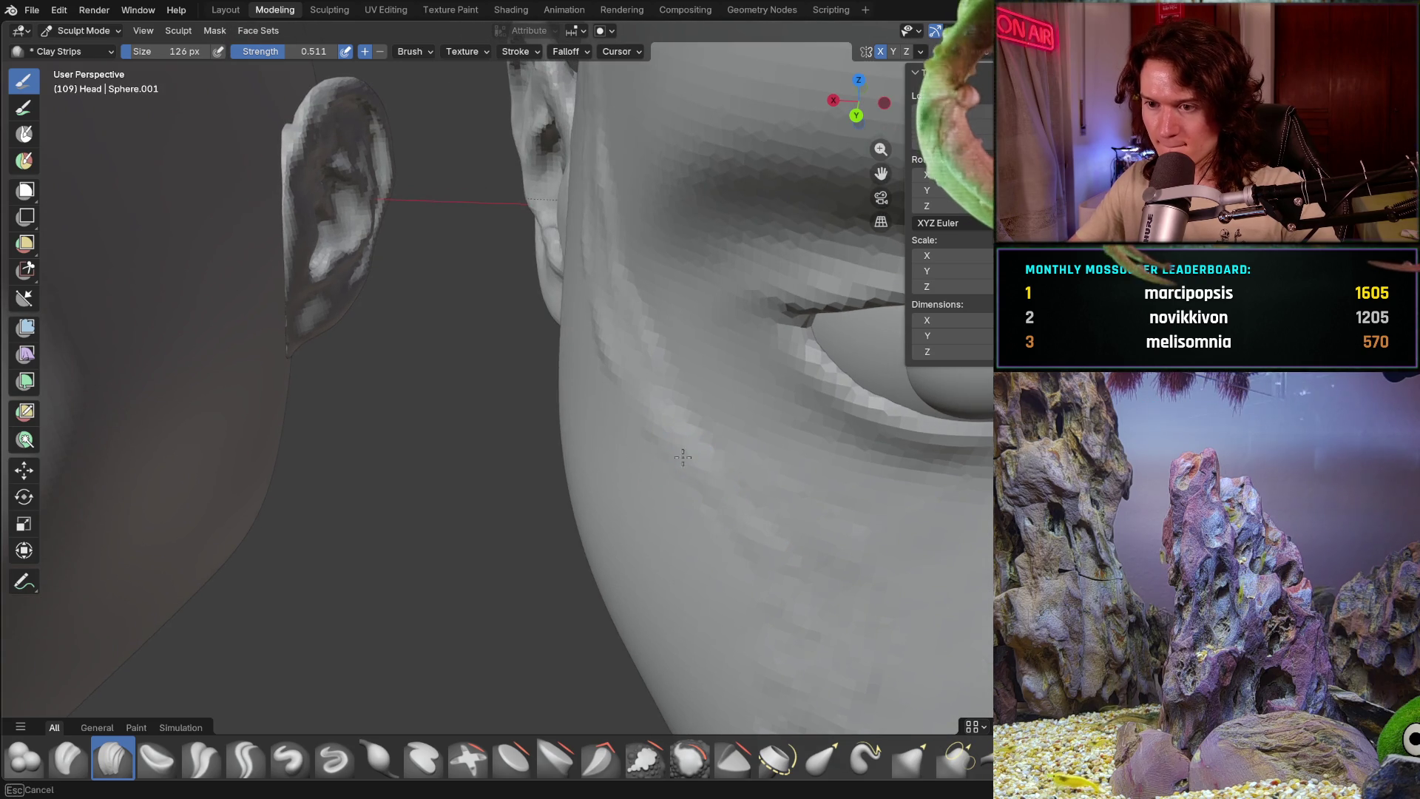
{"action": "middle_click_drag", "start_coordinate": [634, 412], "coordinate": [618, 341], "text": "shift"}
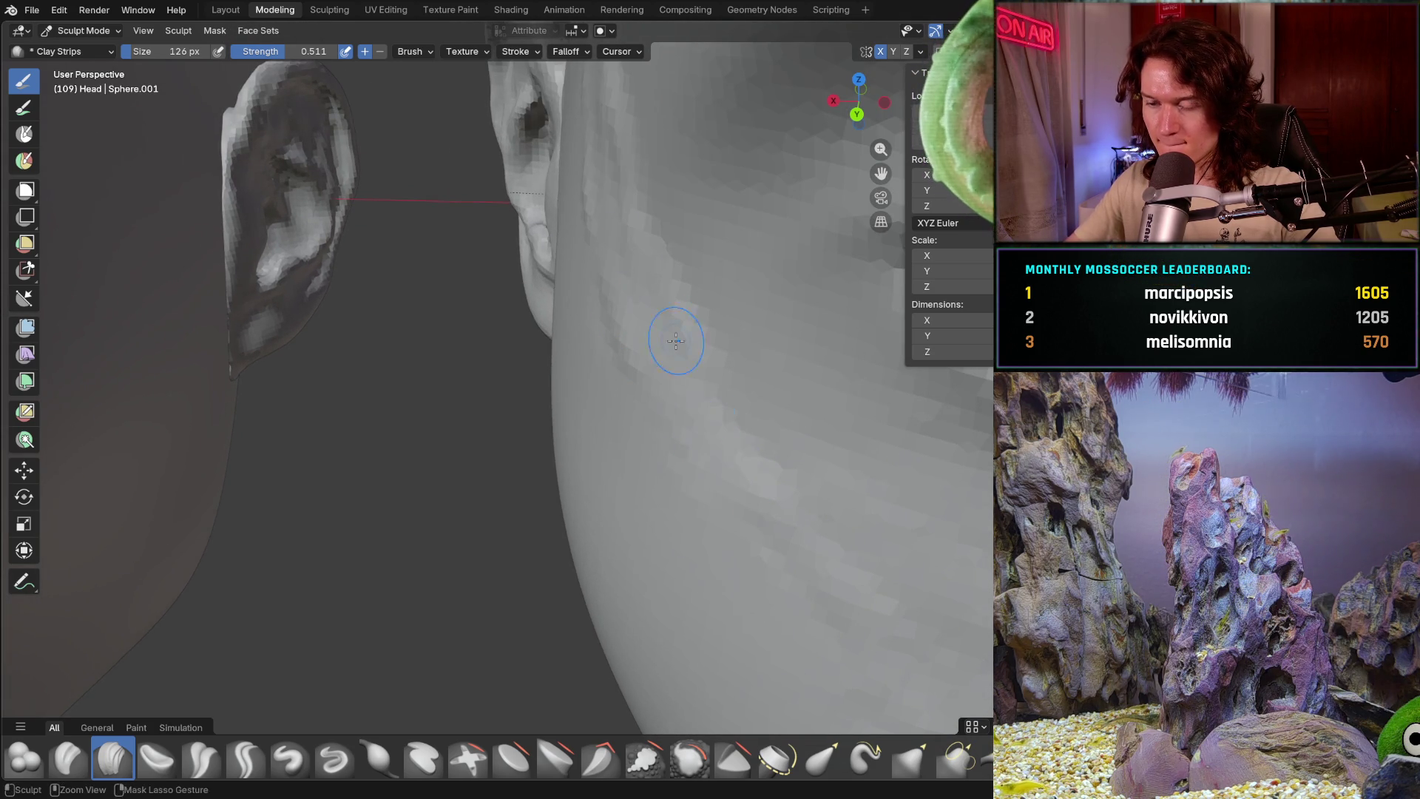
{"action": "middle_click_drag", "start_coordinate": [676, 341], "coordinate": [563, 331]}
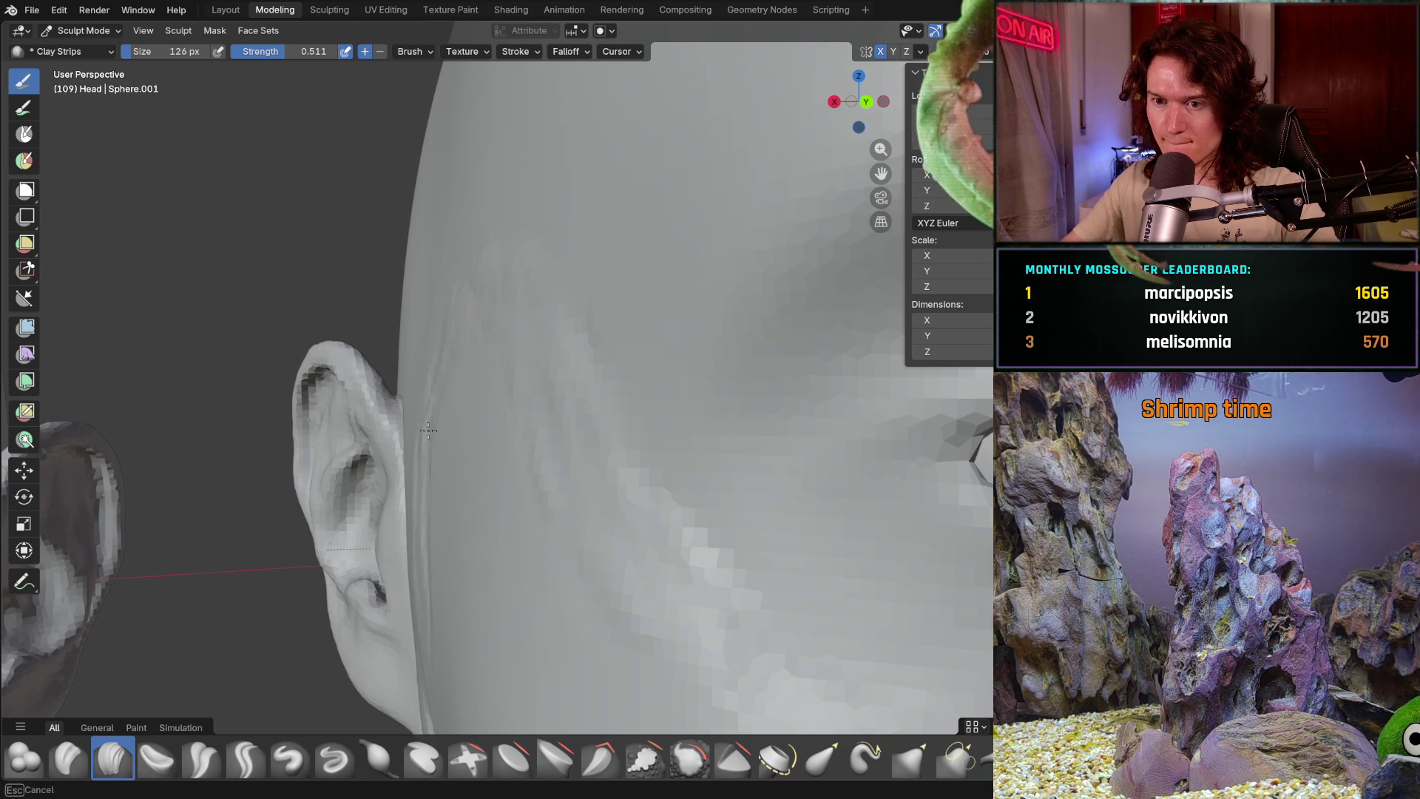
{"action": "middle_click_drag", "start_coordinate": [429, 431], "coordinate": [459, 401]}
{"action": "middle_click_drag", "start_coordinate": [455, 564], "coordinate": [443, 388], "text": "shift"}
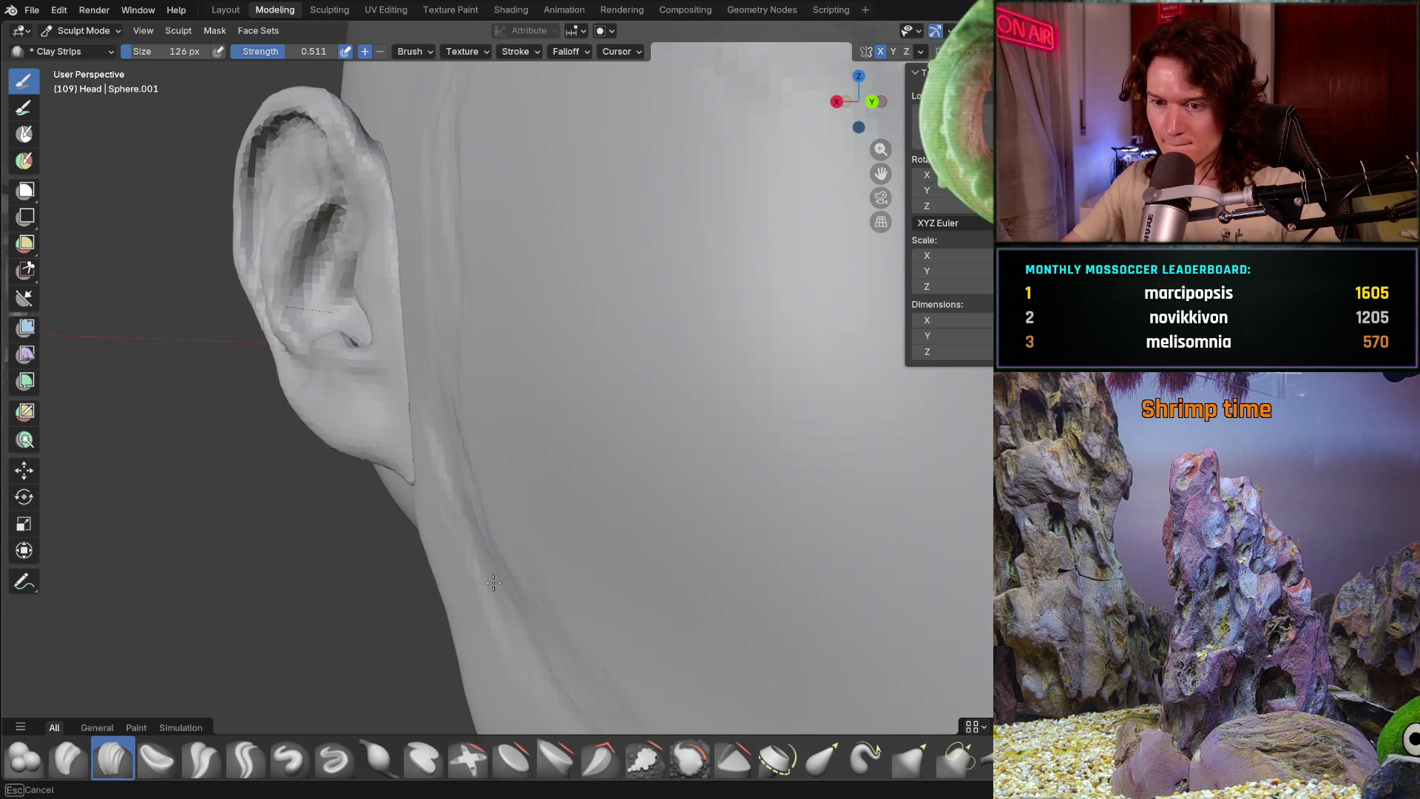
{"action": "middle_click_drag", "start_coordinate": [484, 541], "coordinate": [429, 351]}
{"action": "mouse_move", "coordinate": [481, 418]}
{"action": "middle_mouse_down"}
{"action": "mouse_move", "coordinate": [603, 508]}
{"action": "mouse_move", "coordinate": [505, 624]}
{"action": "mouse_move", "coordinate": [513, 558]}
{"action": "mouse_move", "coordinate": [538, 584]}
{"action": "middle_mouse_up"}
{"action": "scroll", "coordinate": [511, 588], "scroll_direction": "down", "scroll_amount": 5}
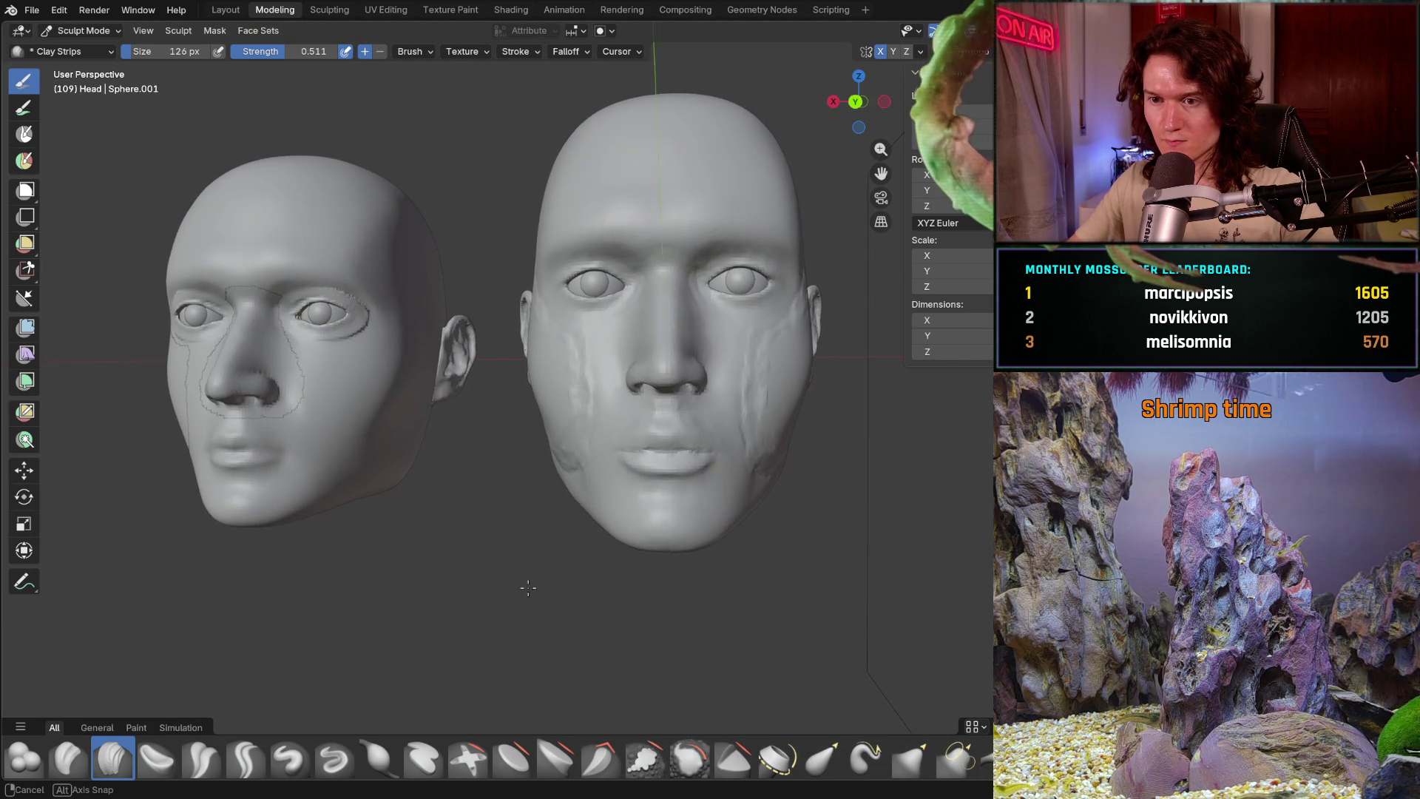
- Compare both heads in perspective and hold Shift to switch to the Smooth brush
{"action": "mouse_move", "coordinate": [538, 584]}
{"action": "middle_mouse_down"}
{"action": "mouse_move", "coordinate": [548, 575]}
{"action": "mouse_move", "coordinate": [449, 541]}
{"action": "middle_mouse_up"}
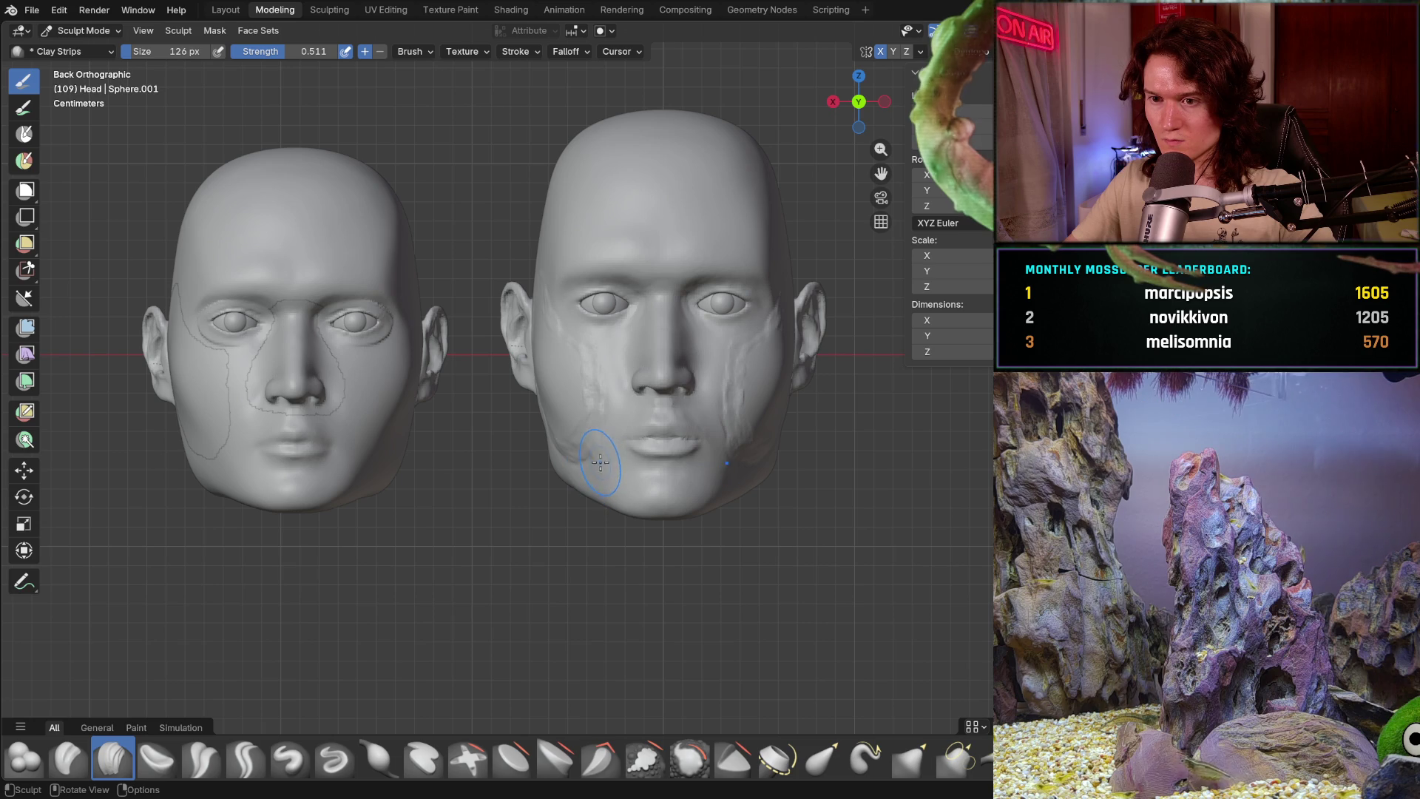
{"action": "mouse_move", "coordinate": [587, 475]}
{"action": "middle_mouse_down"}
{"action": "mouse_move", "coordinate": [635, 467]}
{"action": "mouse_move", "coordinate": [476, 480]}
{"action": "middle_mouse_up"}
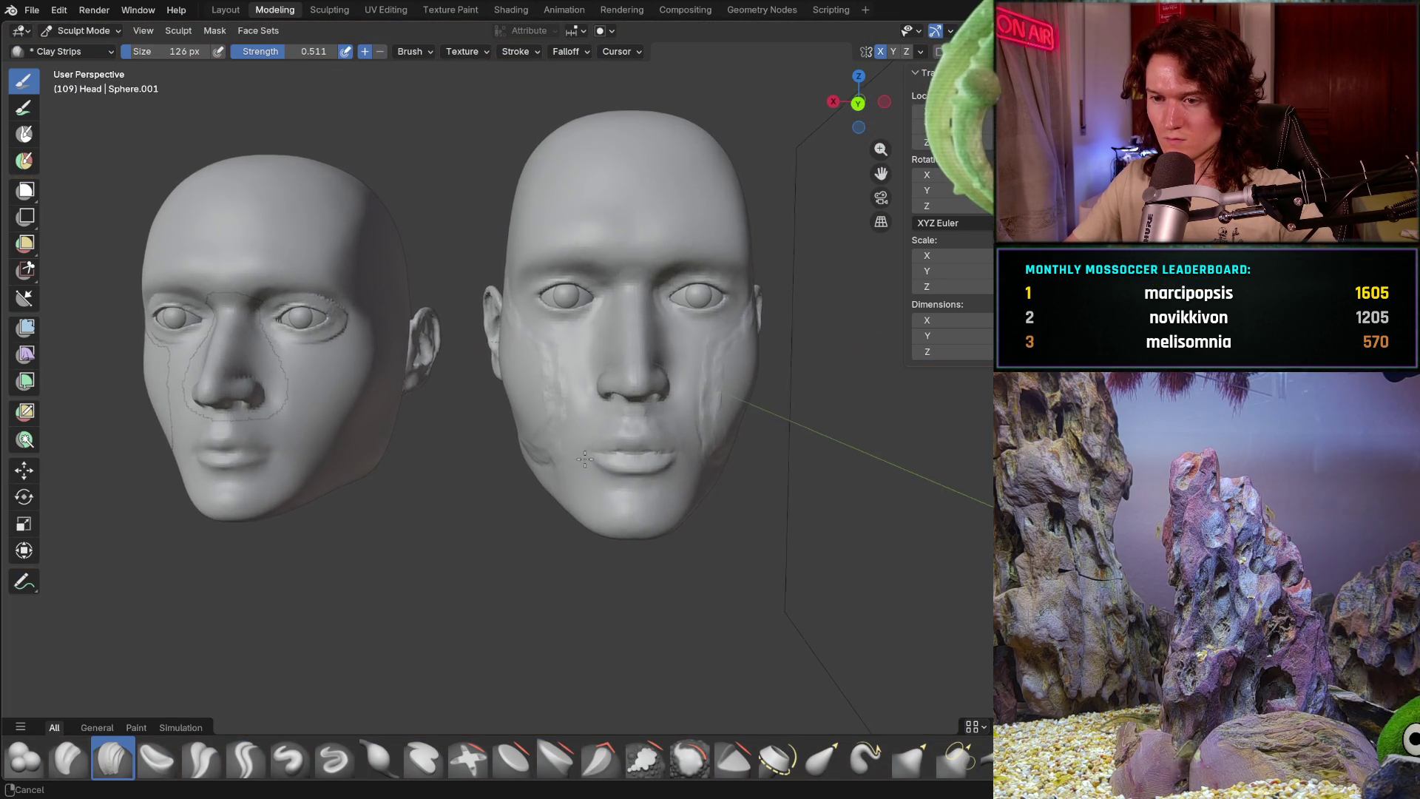
{"action": "middle_click_drag", "start_coordinate": [477, 479], "coordinate": [744, 278]}
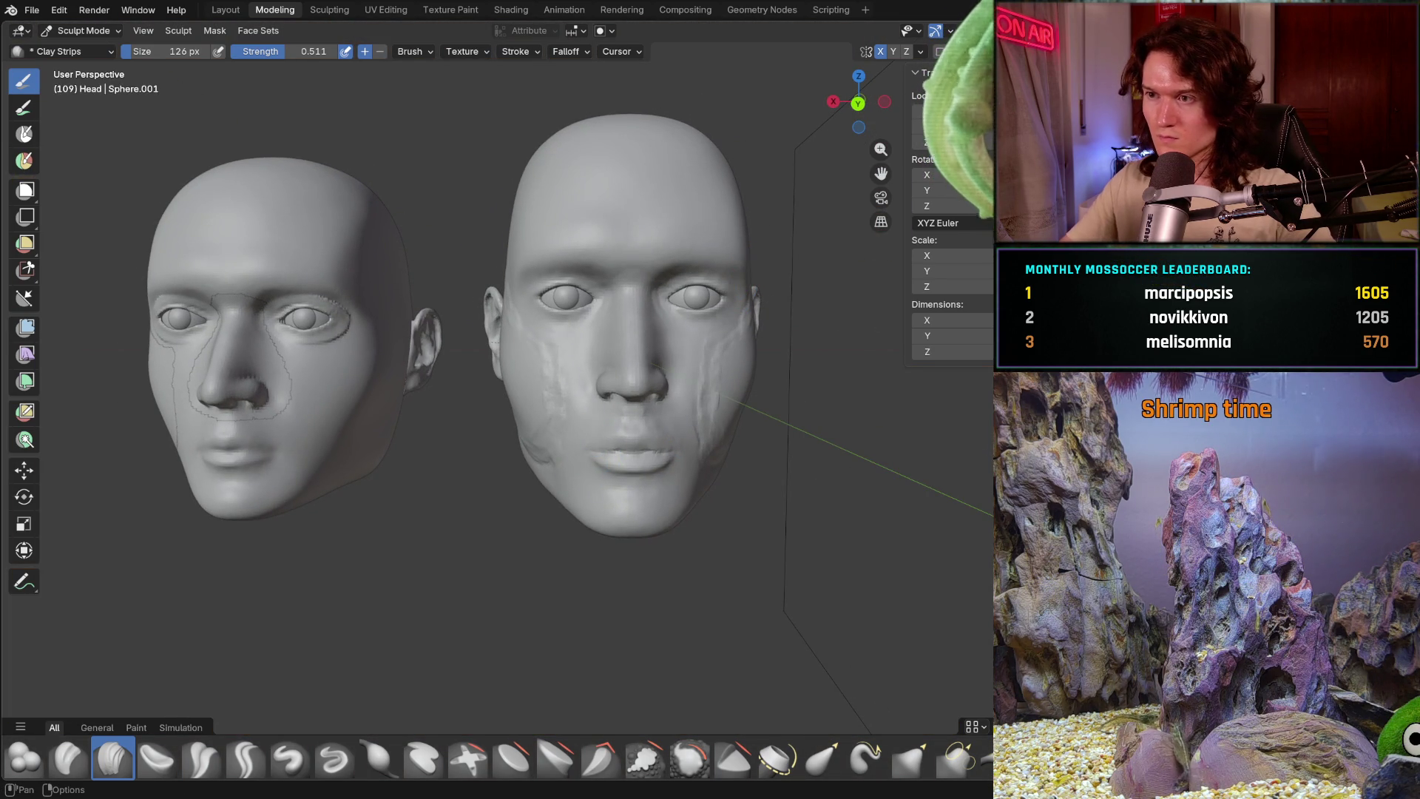
{"action": "scroll", "coordinate": [615, 398], "scroll_direction": "up", "scroll_amount": 3}
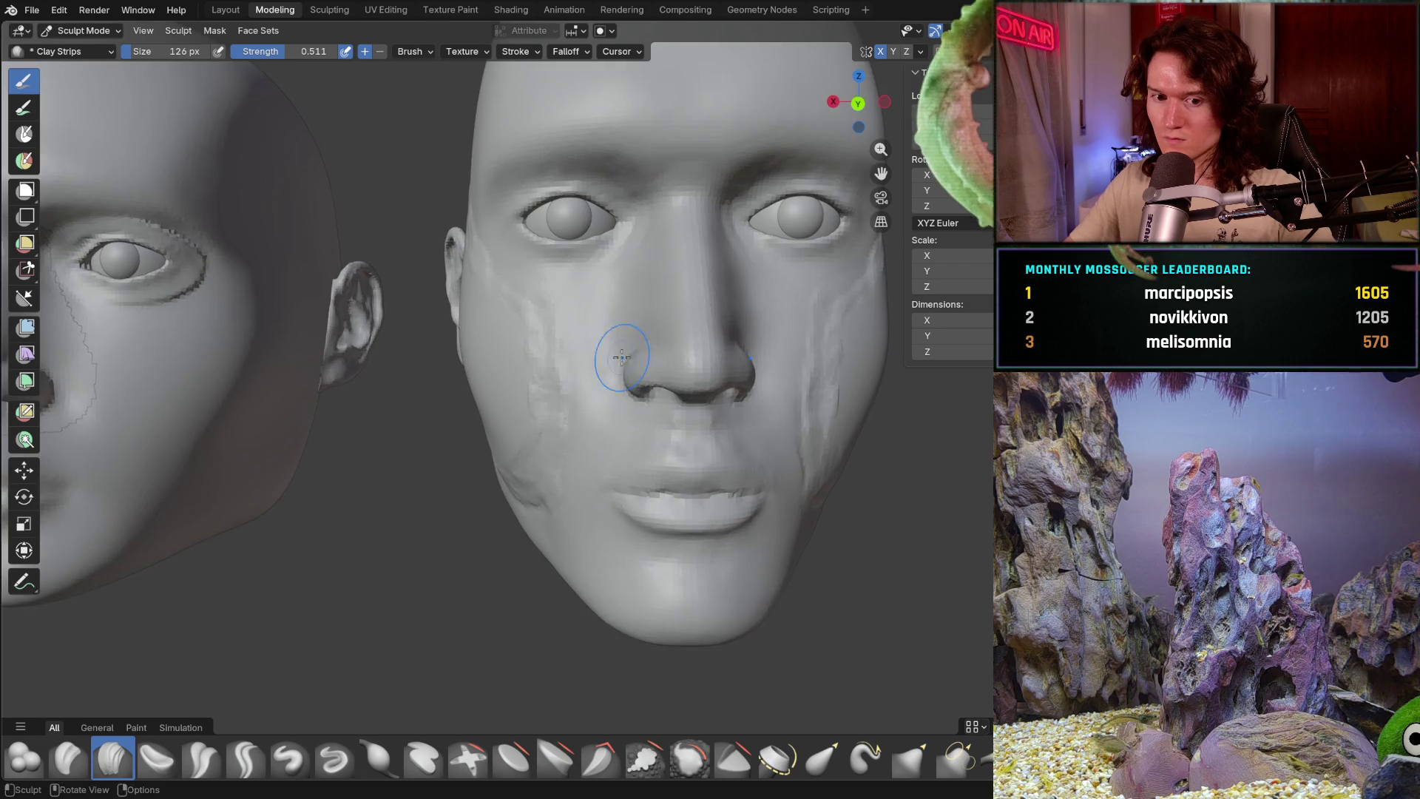
{"action": "key", "text": "shift"}
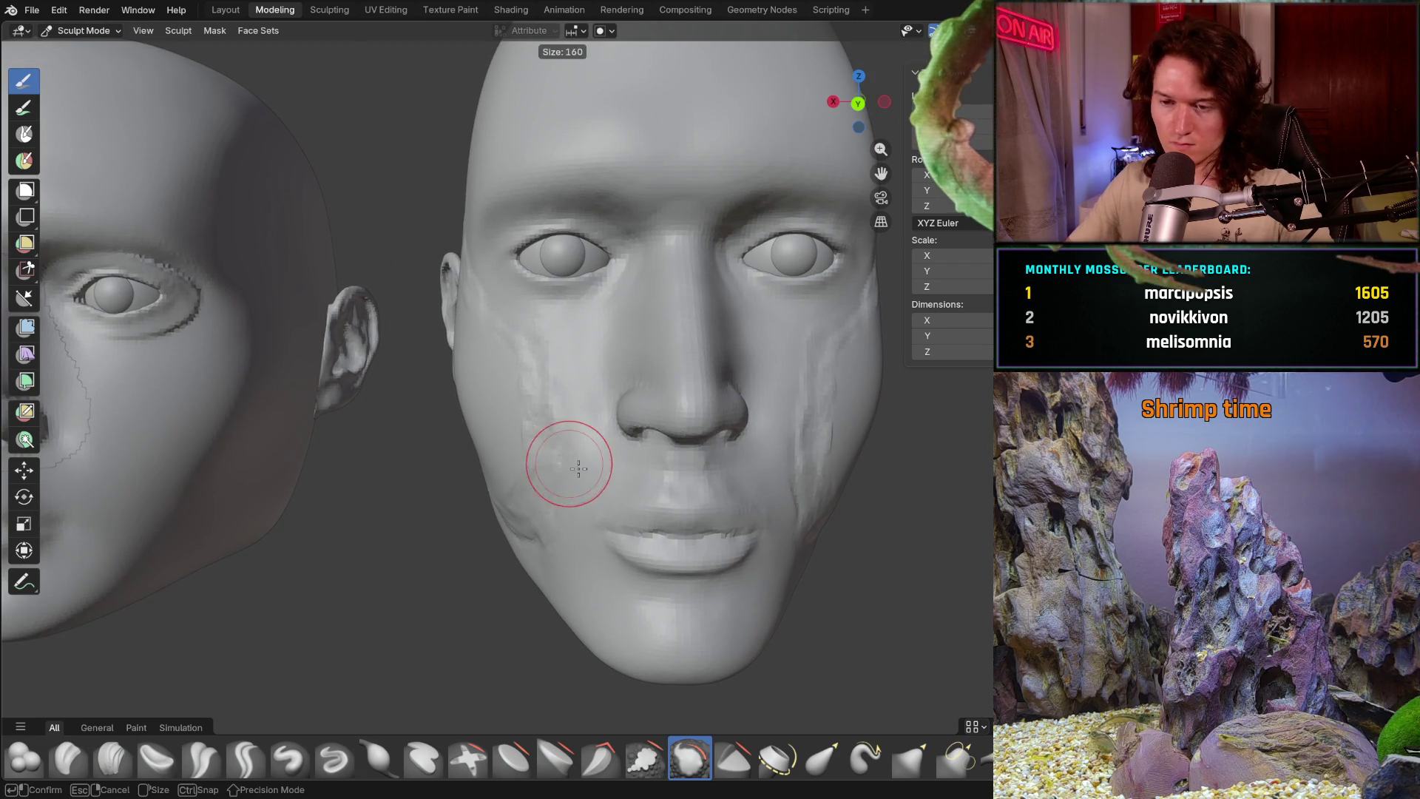
{"action": "scroll", "coordinate": [577, 457], "scroll_direction": "up", "scroll_amount": 4}
- Enlarge the Smooth brush and smooth out the crease along the jawline
{"action": "key", "text": "f"}
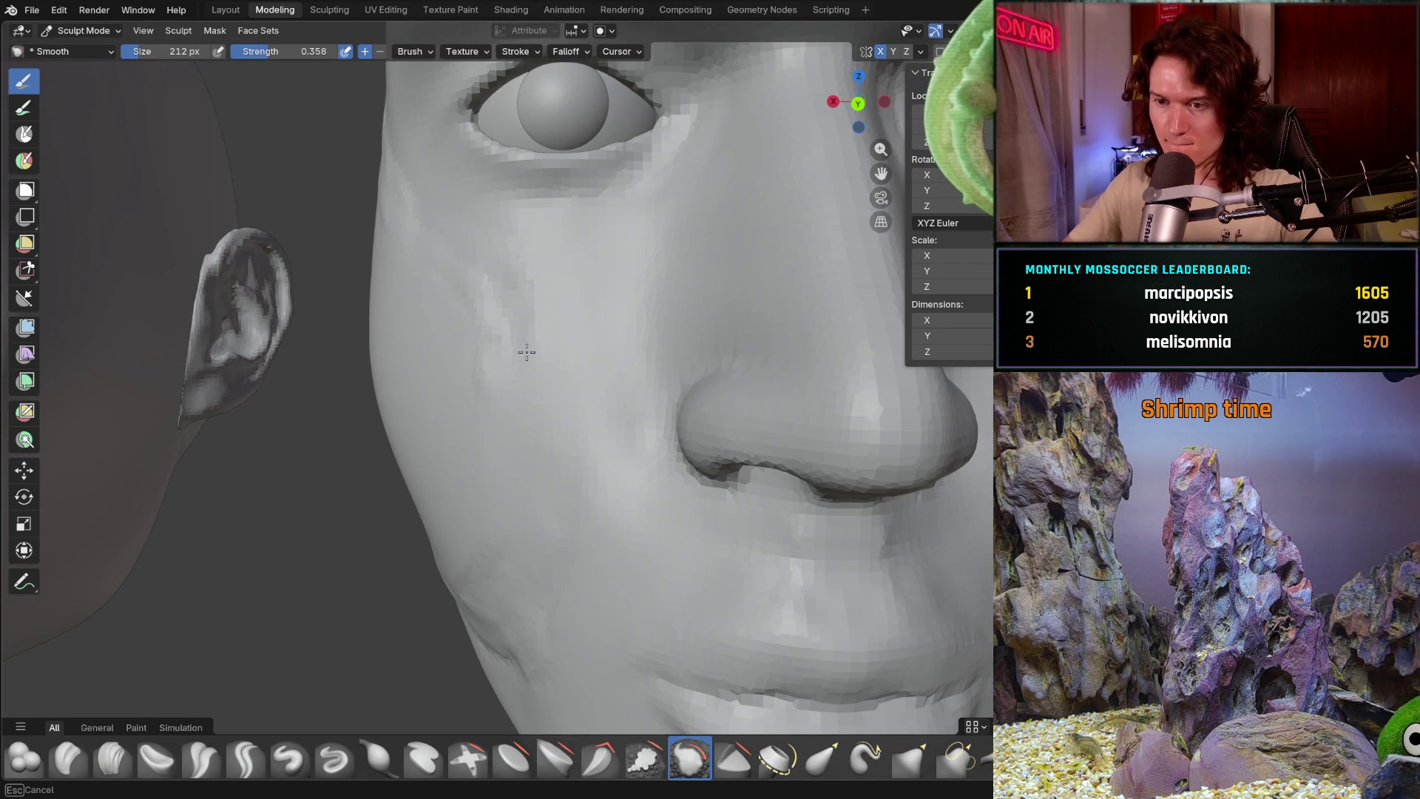
{"action": "middle_click_drag", "start_coordinate": [523, 324], "coordinate": [520, 429]}
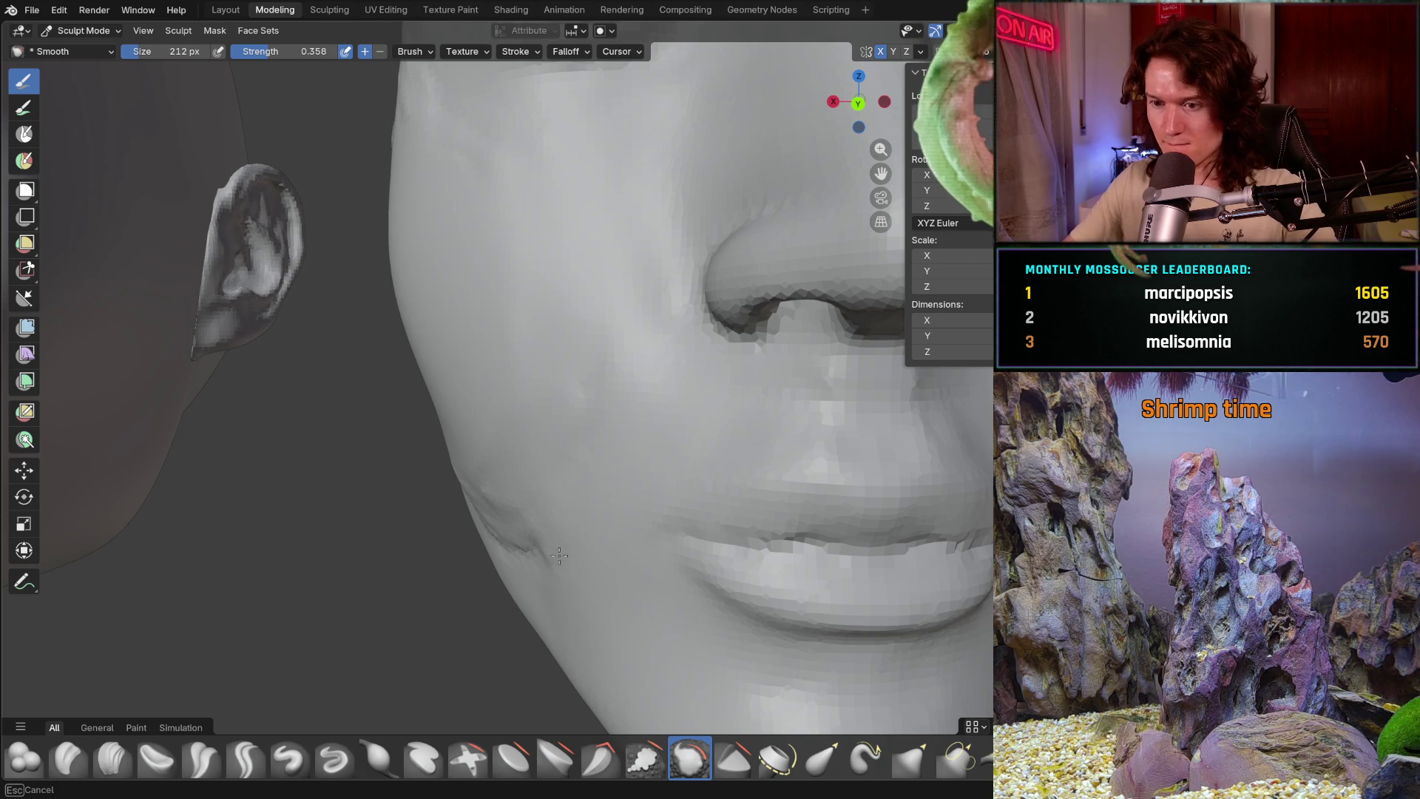
{"action": "middle_click_drag", "start_coordinate": [559, 556], "coordinate": [602, 477]}
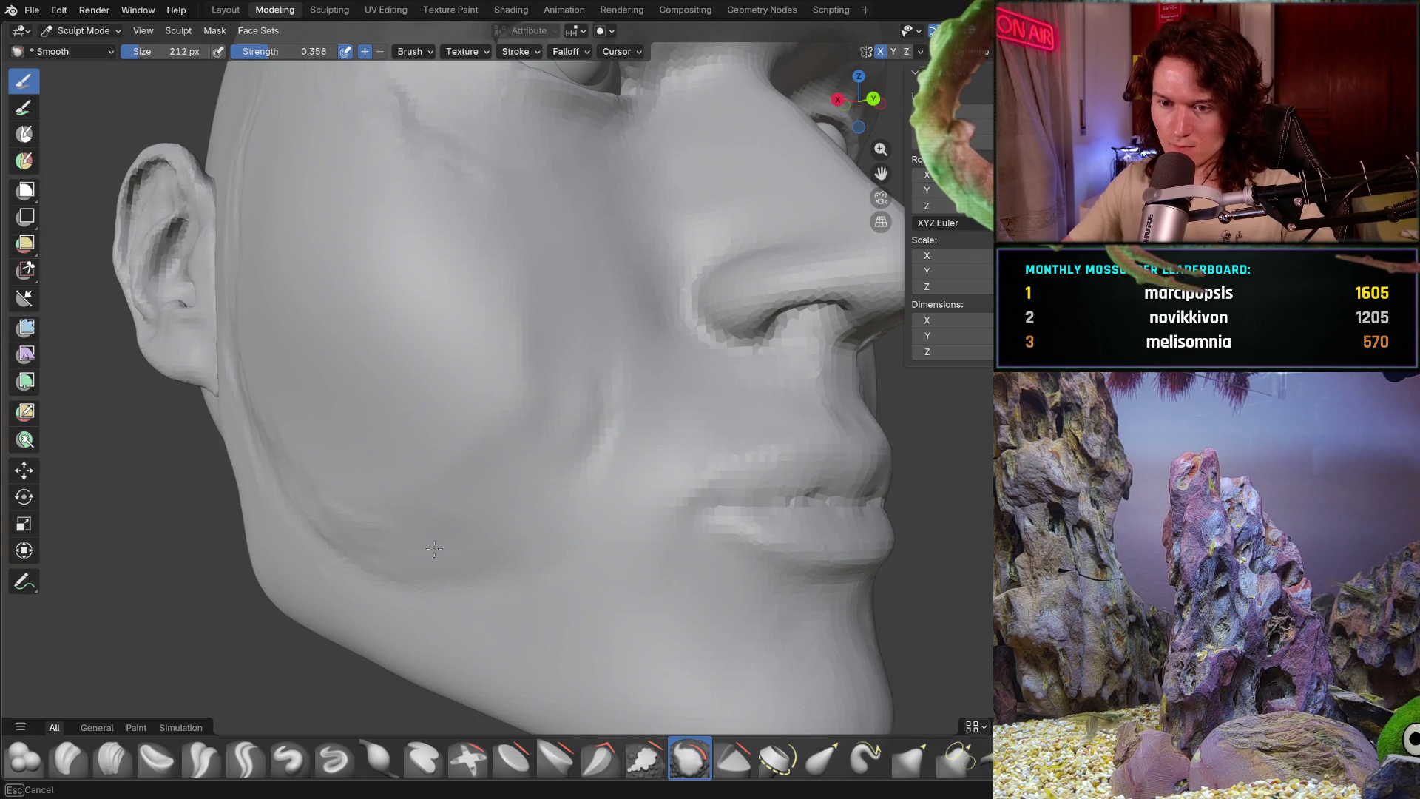
{"action": "left_click_drag", "start_coordinate": [476, 507], "coordinate": [274, 471]}
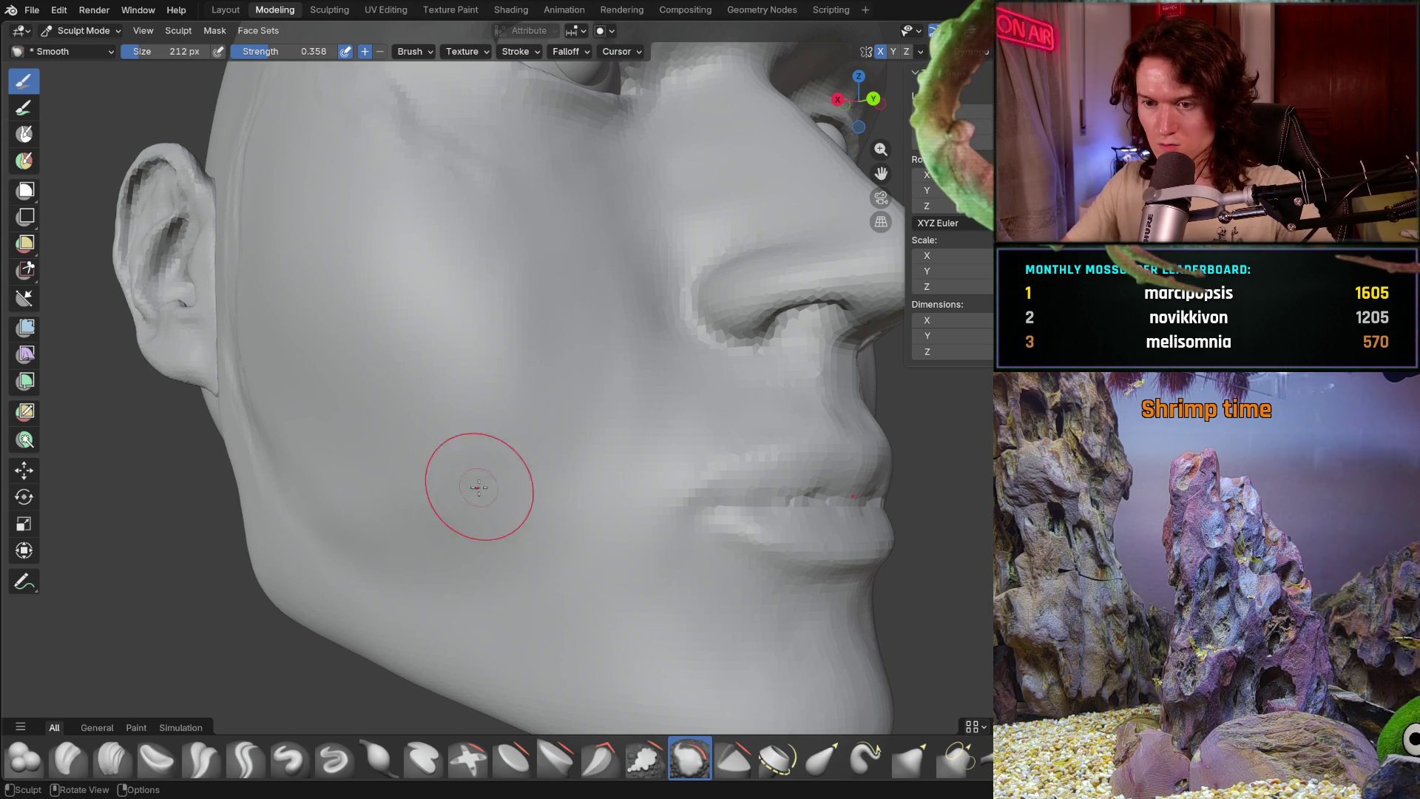
{"action": "mouse_move", "coordinate": [470, 562]}
{"action": "middle_mouse_down"}
{"action": "mouse_move", "coordinate": [448, 501]}
{"action": "mouse_move", "coordinate": [499, 587]}
{"action": "middle_mouse_up"}
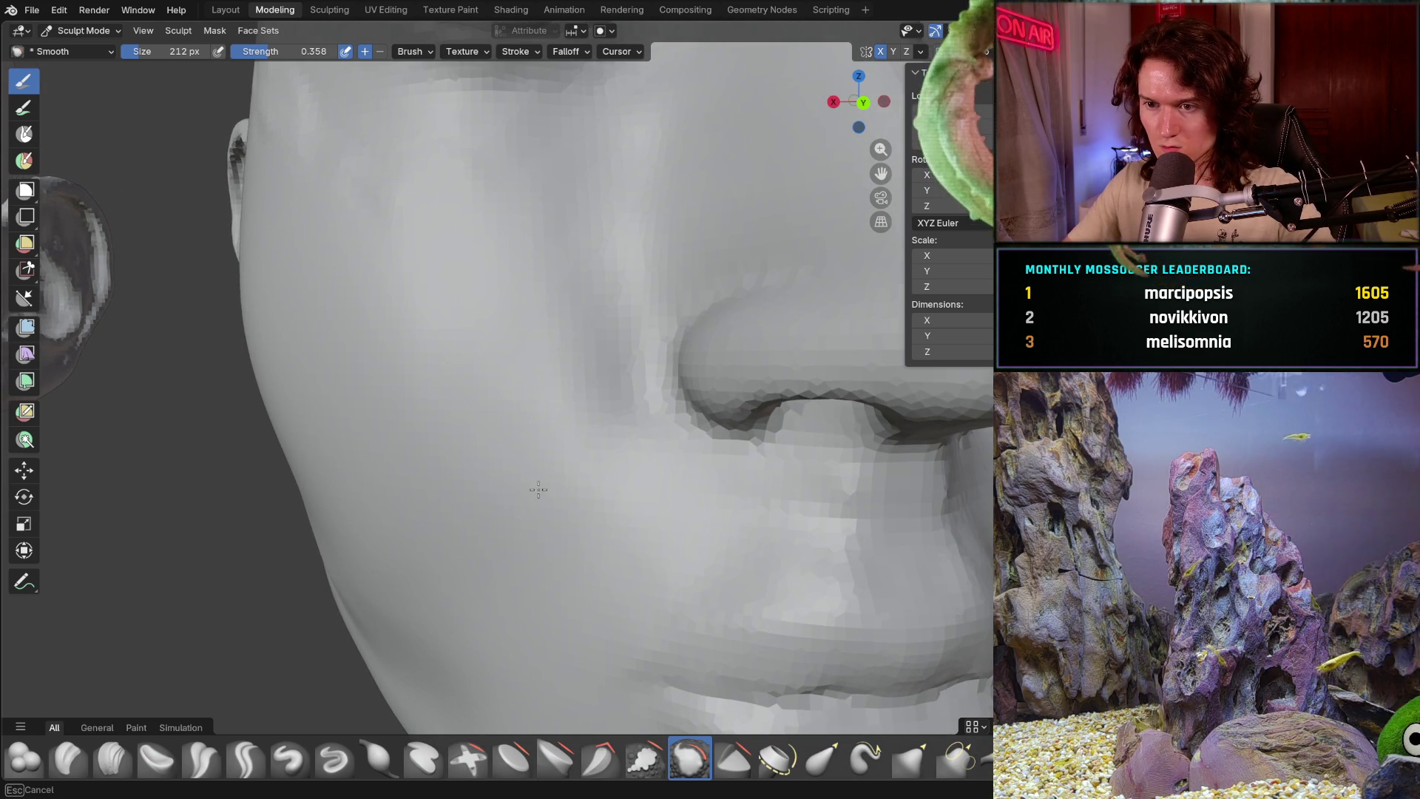
{"action": "middle_click_drag", "start_coordinate": [556, 418], "coordinate": [570, 464], "text": "shift"}
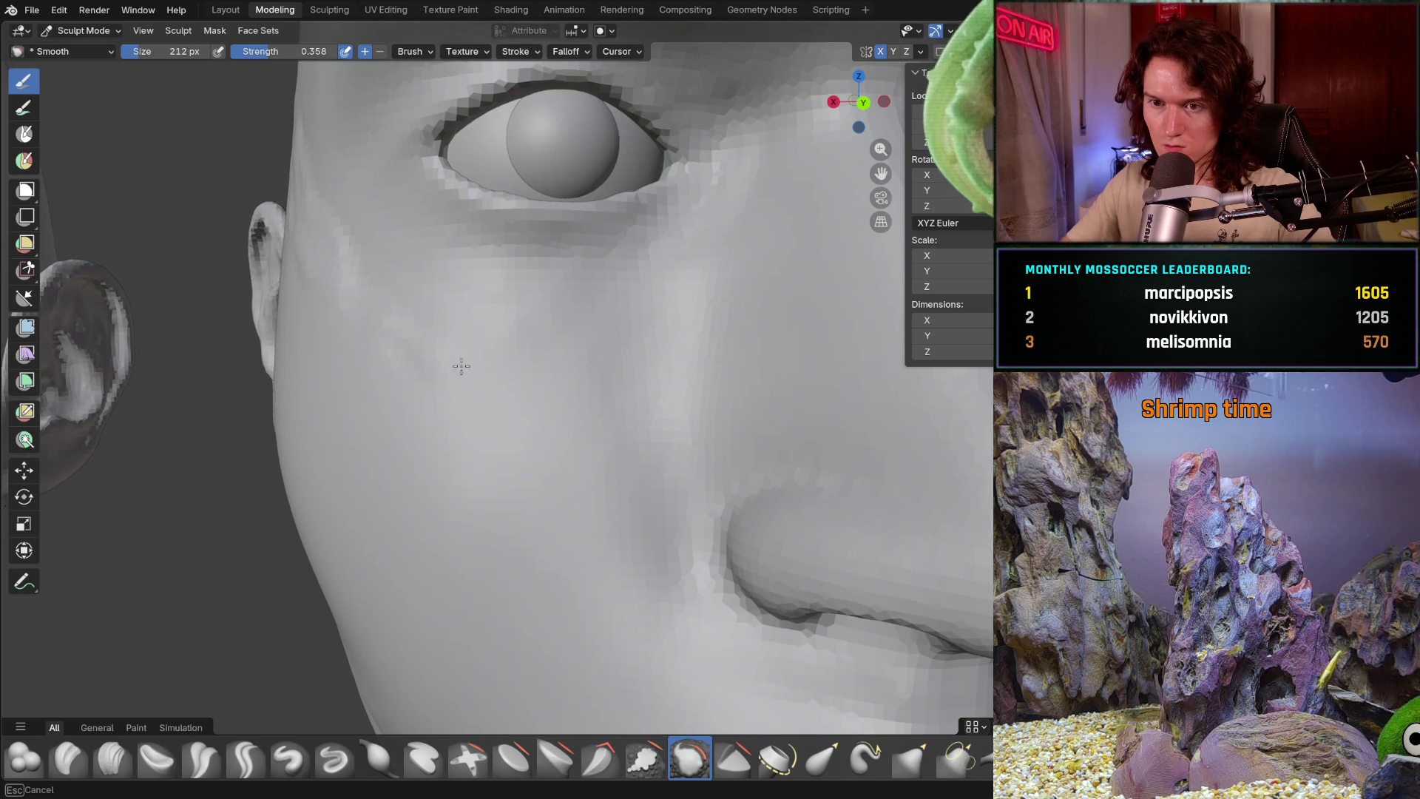
- Orbit around the ear, temple and jaw to inspect the smoothed surface
{"action": "middle_click_drag", "start_coordinate": [398, 351], "coordinate": [492, 430]}
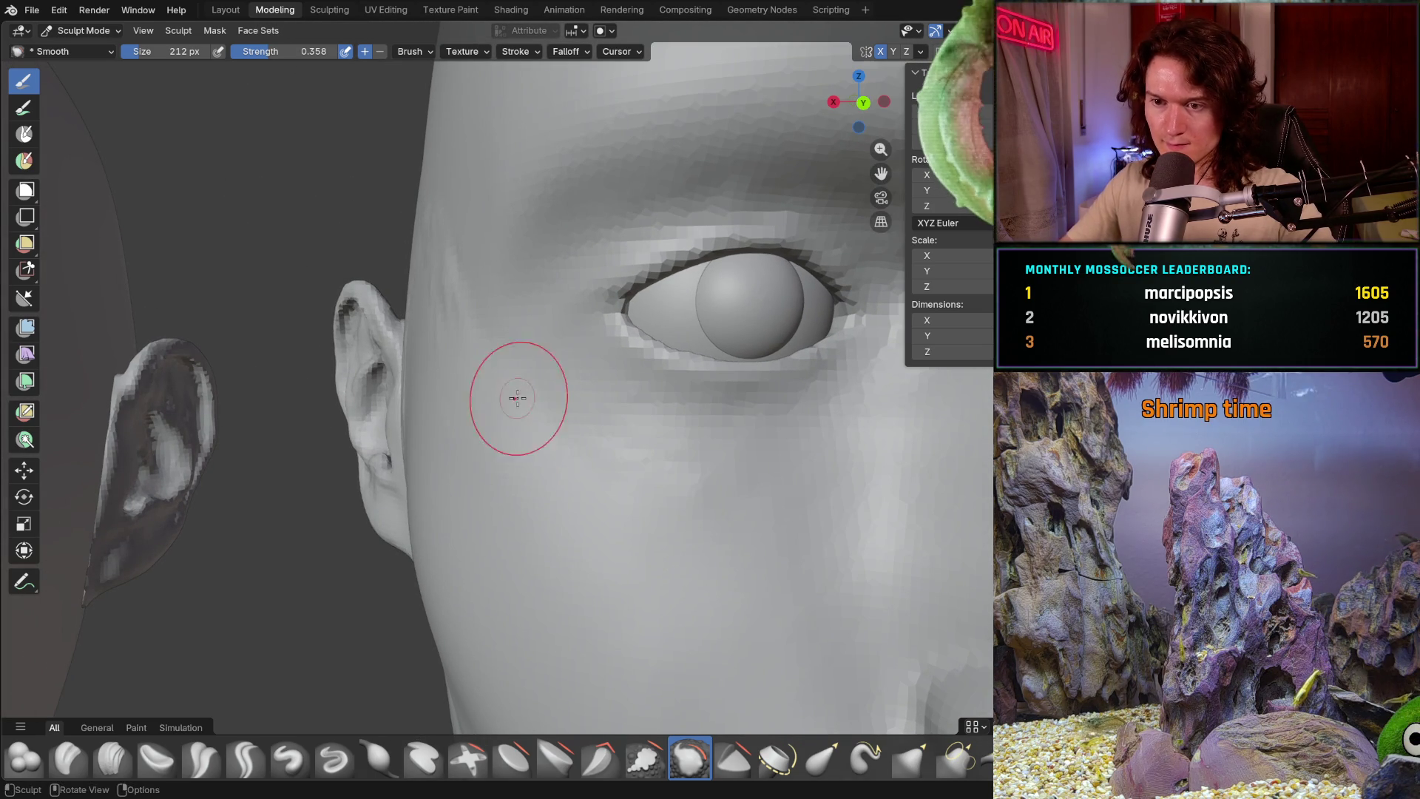
{"action": "middle_click_drag", "start_coordinate": [519, 398], "coordinate": [505, 390]}
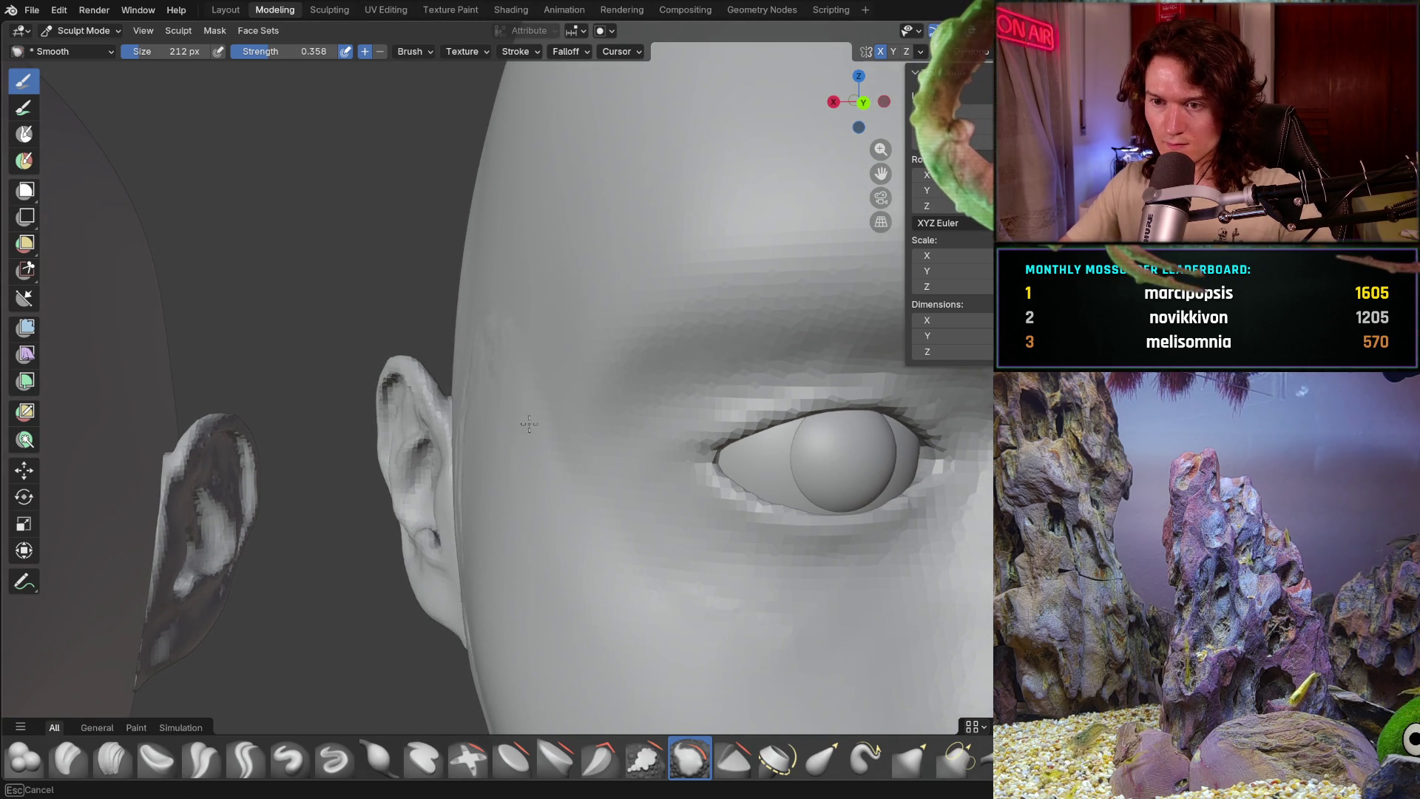
{"action": "middle_click_drag", "start_coordinate": [492, 333], "coordinate": [470, 351]}
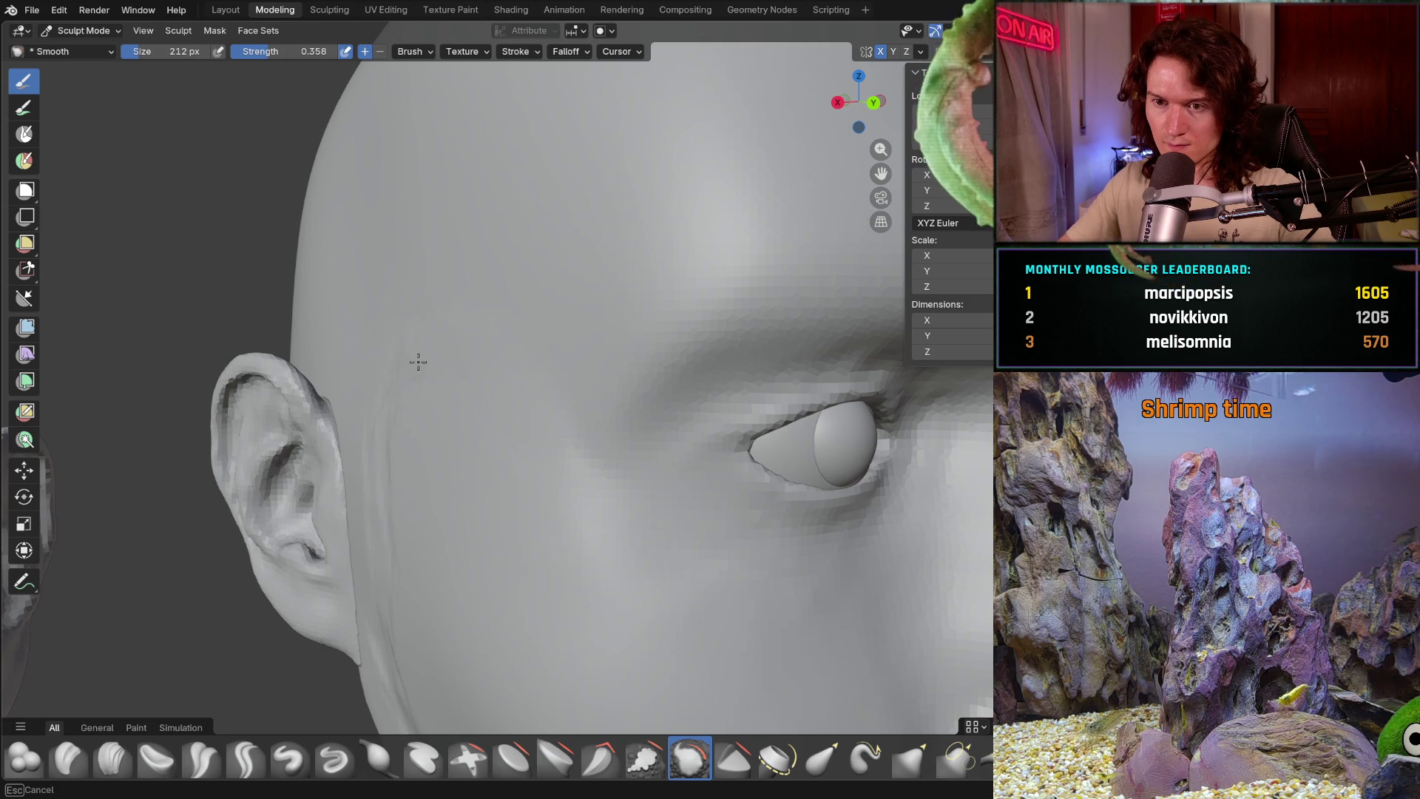
{"action": "middle_click_drag", "start_coordinate": [391, 414], "coordinate": [375, 404]}
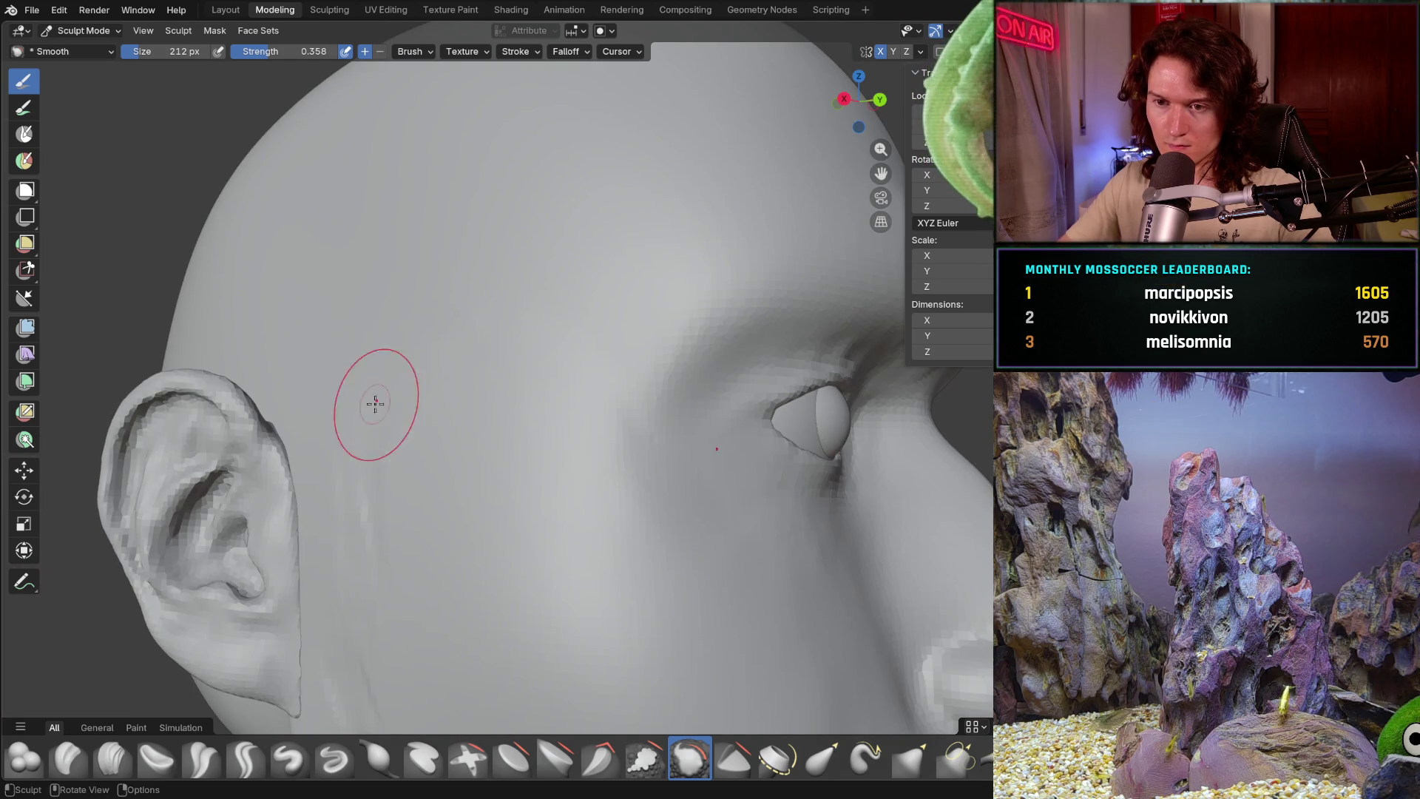
{"action": "middle_click_drag", "start_coordinate": [342, 528], "coordinate": [411, 397]}
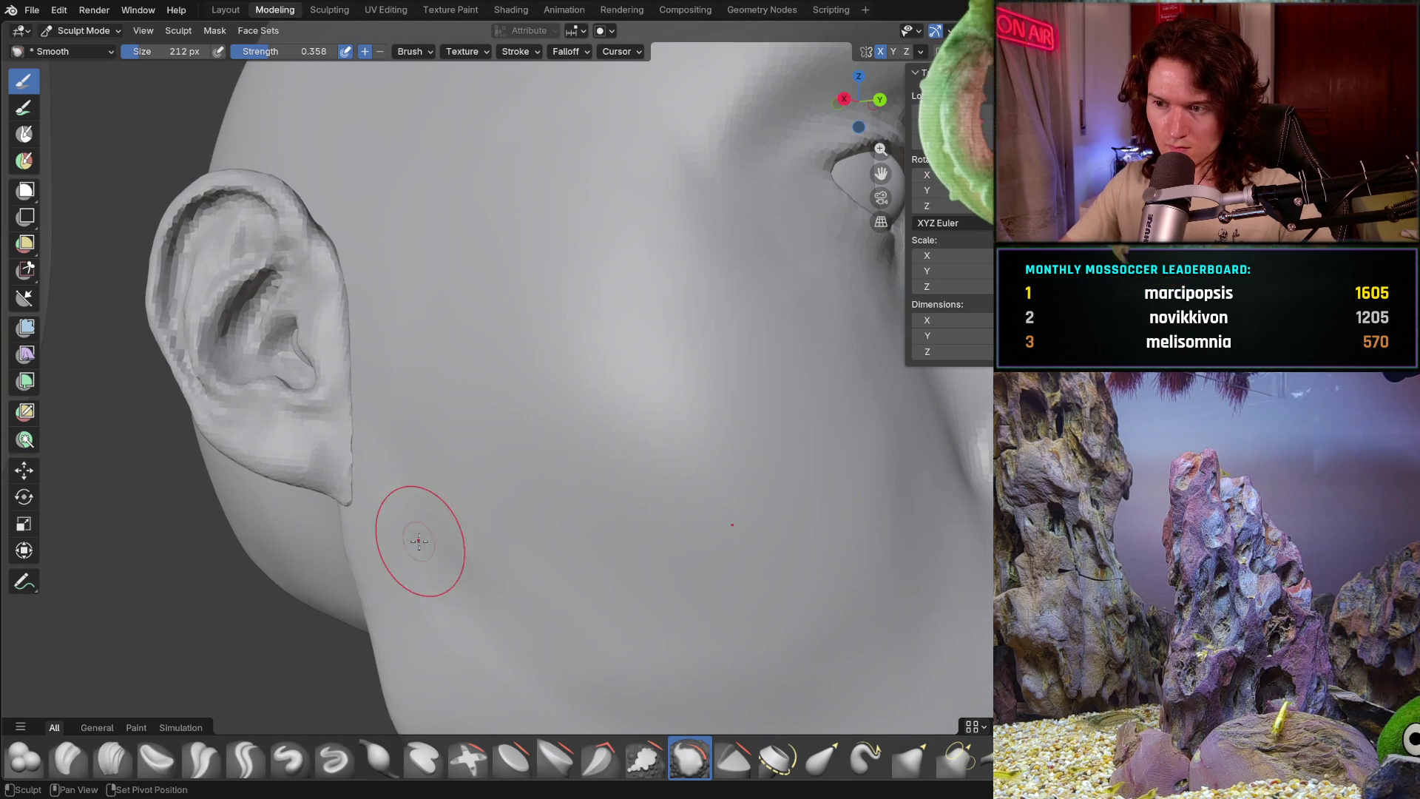
{"action": "middle_click_drag", "start_coordinate": [418, 541], "coordinate": [432, 541]}
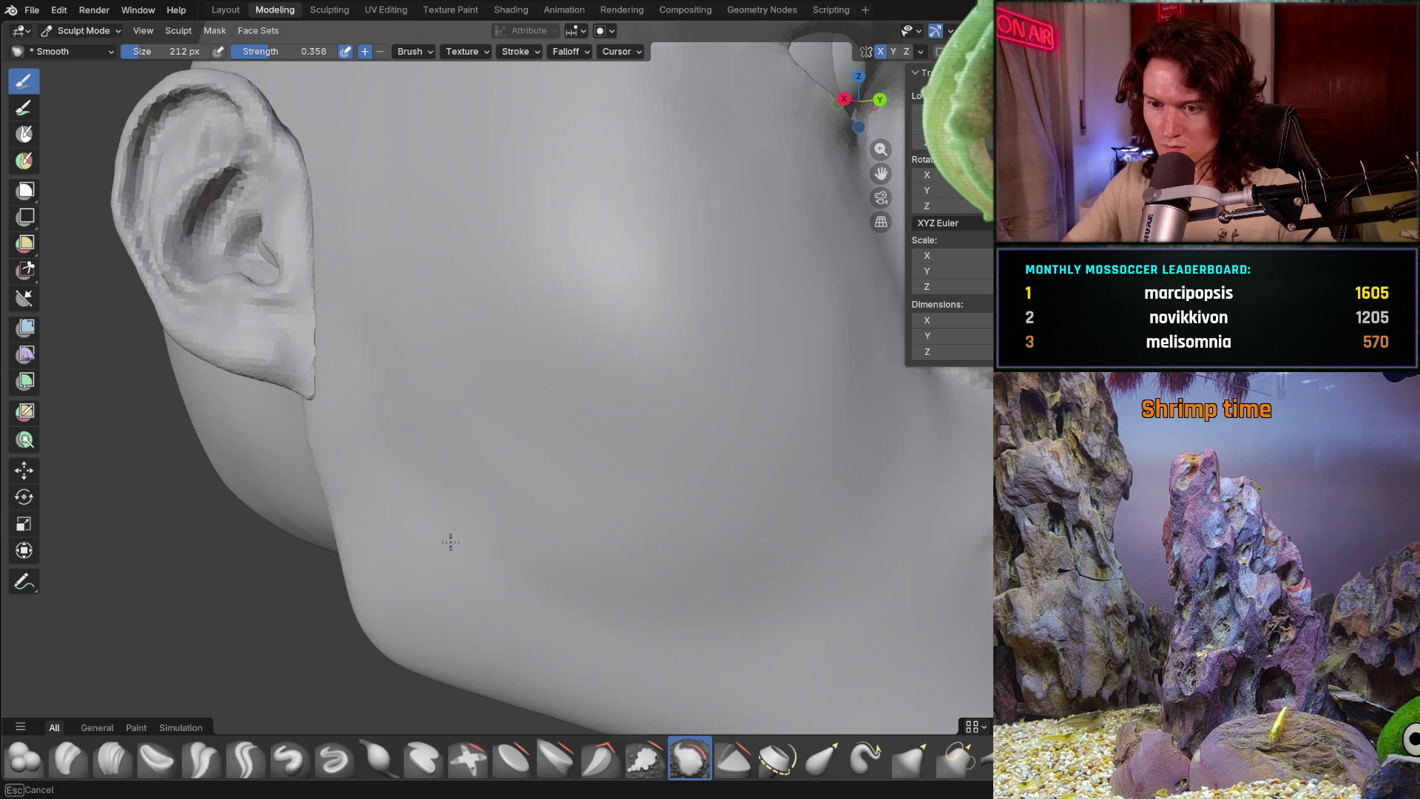
{"action": "scroll", "coordinate": [691, 571], "scroll_direction": "down", "scroll_amount": 3}
{"action": "mouse_move", "coordinate": [710, 365]}
{"action": "middle_mouse_down"}
{"action": "mouse_move", "coordinate": [631, 540]}
{"action": "mouse_move", "coordinate": [572, 523]}
{"action": "mouse_move", "coordinate": [653, 440]}
{"action": "mouse_move", "coordinate": [580, 492]}
{"action": "middle_mouse_up"}
{"action": "scroll", "coordinate": [586, 519], "scroll_direction": "up", "scroll_amount": 2}
{"action": "scroll", "coordinate": [585, 520], "scroll_direction": "up", "scroll_amount": 2}
{"action": "scroll", "coordinate": [652, 439], "scroll_direction": "up", "scroll_amount": 2}
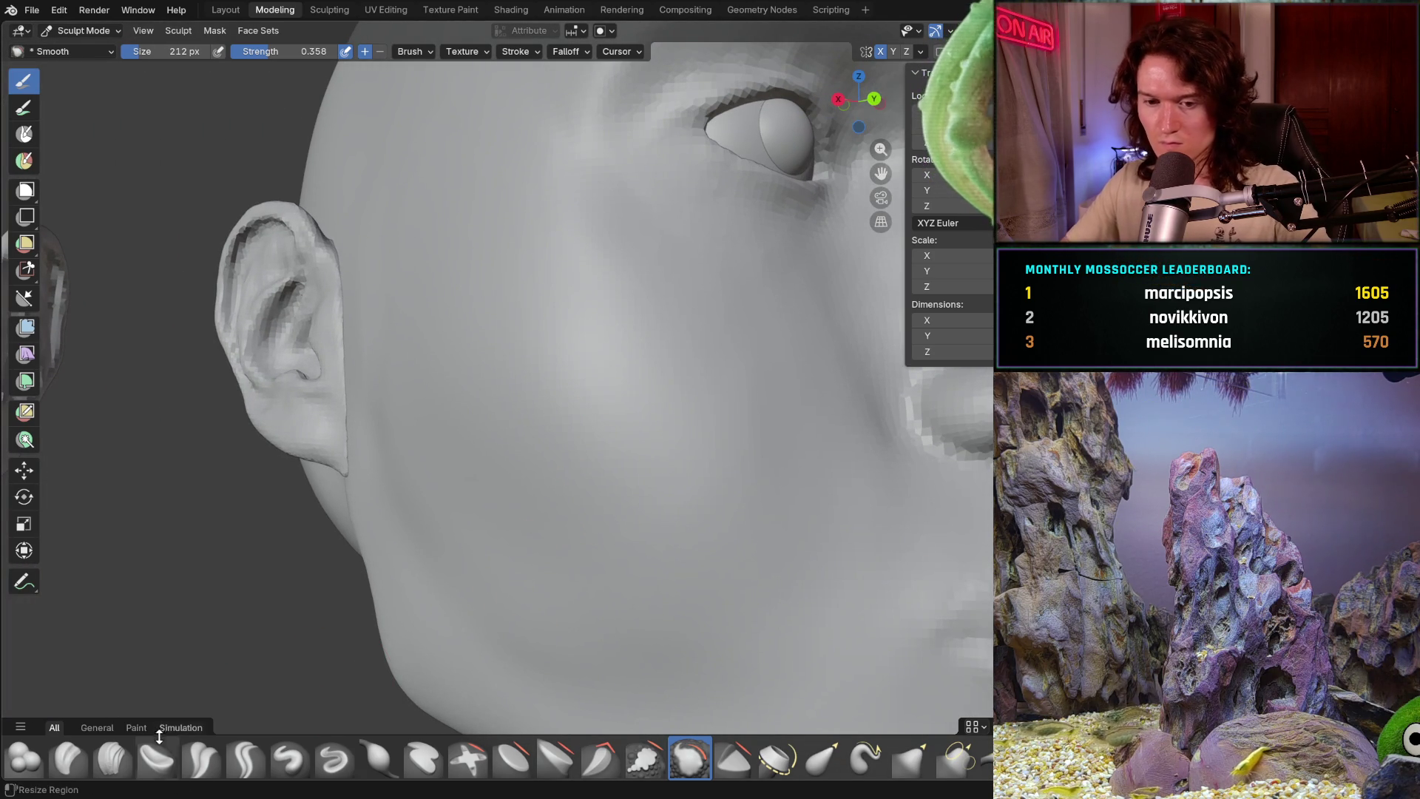
- Switch to the Clay Strips brush at 180 px and add clay strokes along the lower cheek
{"action": "left_click", "coordinate": [112, 758]}
{"action": "key", "text": "f"}
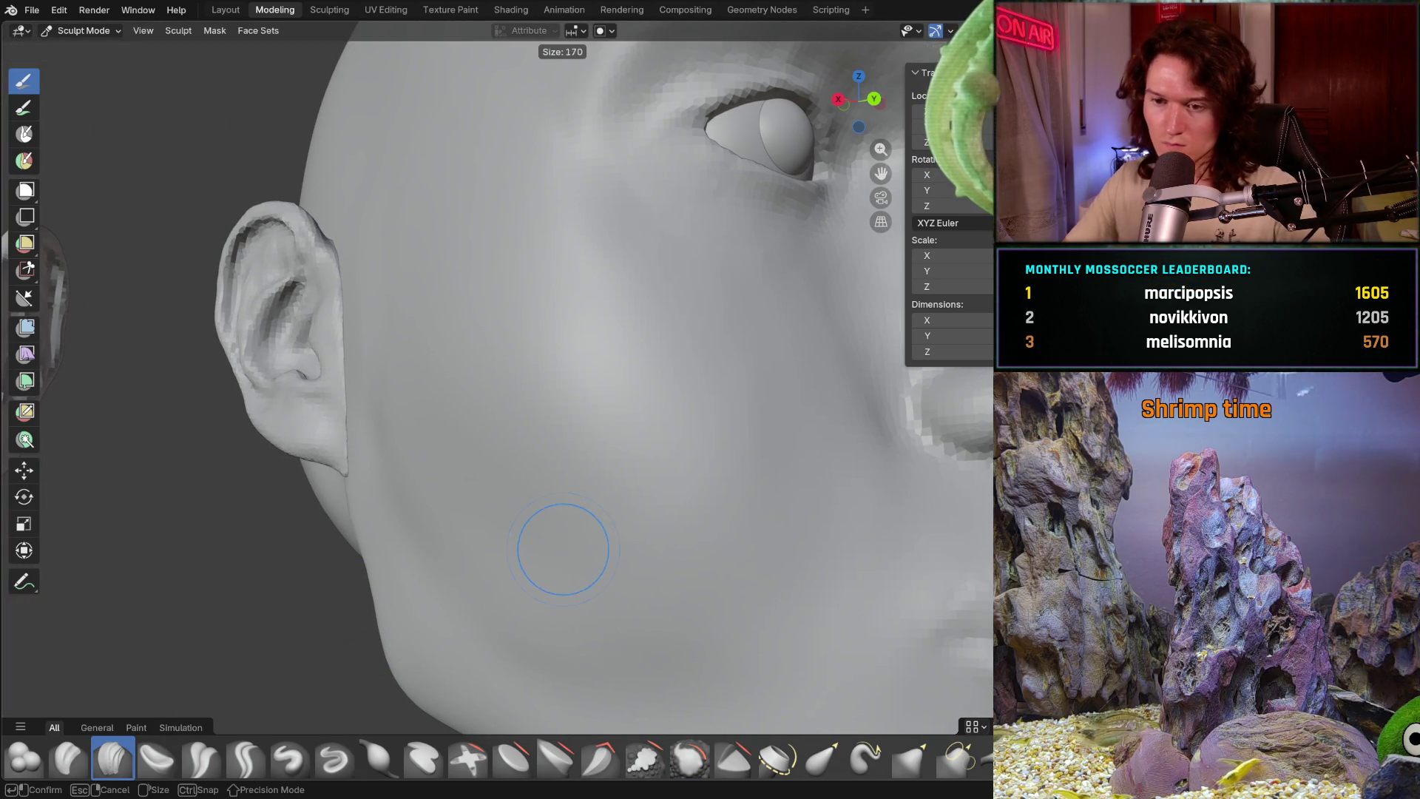
{"action": "left_click", "coordinate": [563, 548]}
{"action": "middle_click_drag", "start_coordinate": [548, 558], "coordinate": [553, 607]}
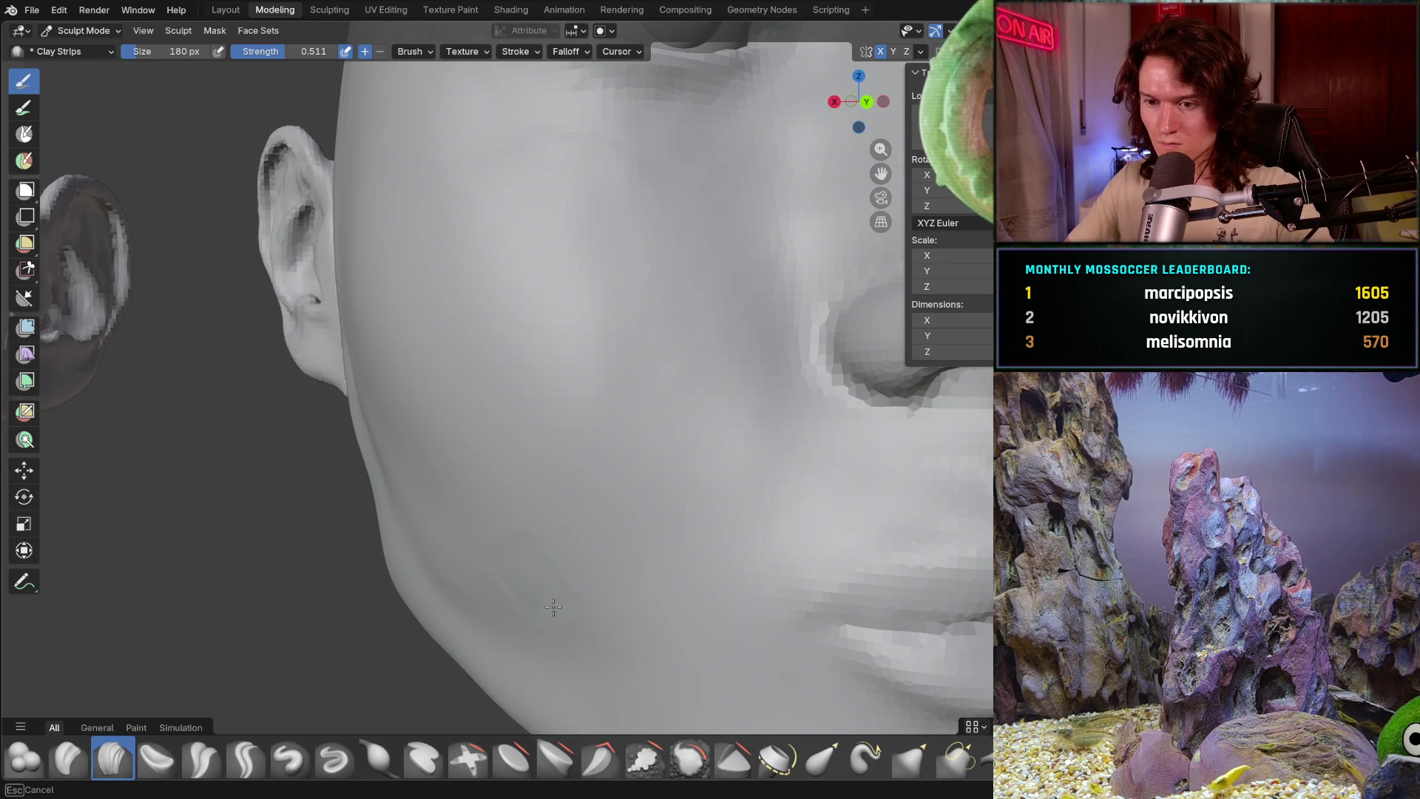
{"action": "middle_click_drag", "start_coordinate": [460, 586], "coordinate": [423, 582]}
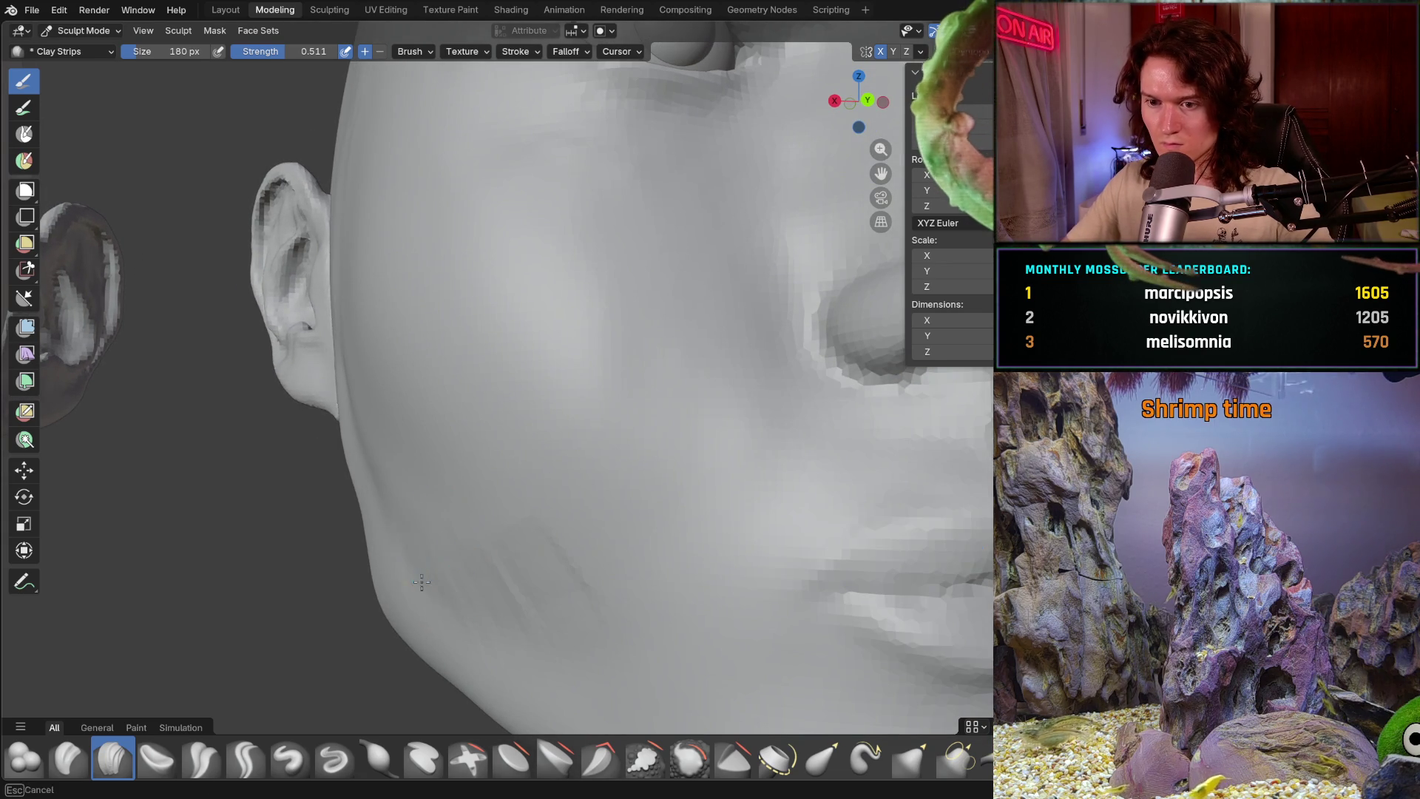
{"action": "middle_click_drag", "start_coordinate": [433, 526], "coordinate": [377, 489]}
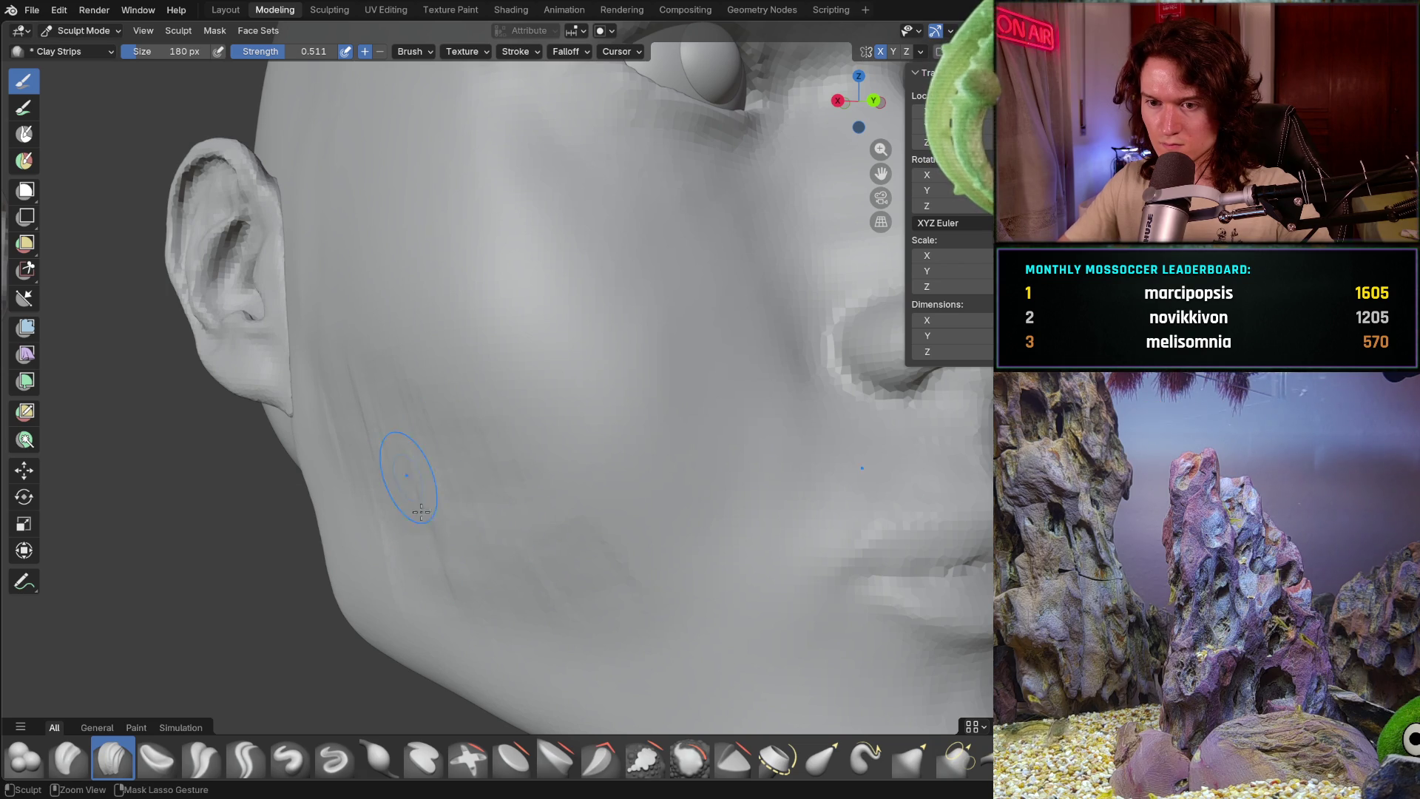
{"action": "middle_click_drag", "start_coordinate": [407, 475], "coordinate": [469, 539]}
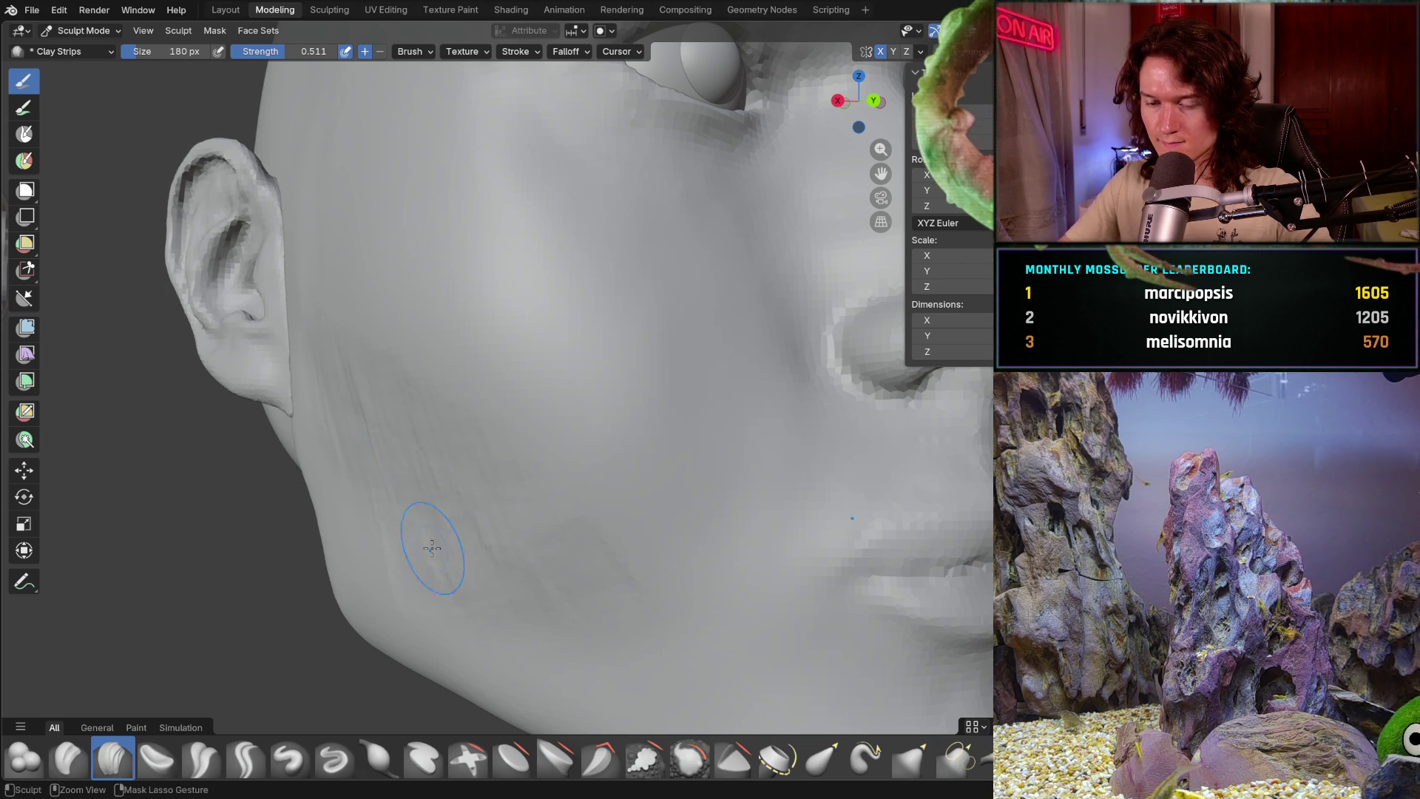
{"action": "mouse_move", "coordinate": [589, 622]}
{"action": "middle_mouse_down"}
{"action": "mouse_move", "coordinate": [524, 501]}
{"action": "mouse_move", "coordinate": [404, 617]}
{"action": "mouse_move", "coordinate": [589, 570]}
{"action": "middle_mouse_up"}
{"action": "scroll", "coordinate": [523, 502], "scroll_direction": "down", "scroll_amount": 5}
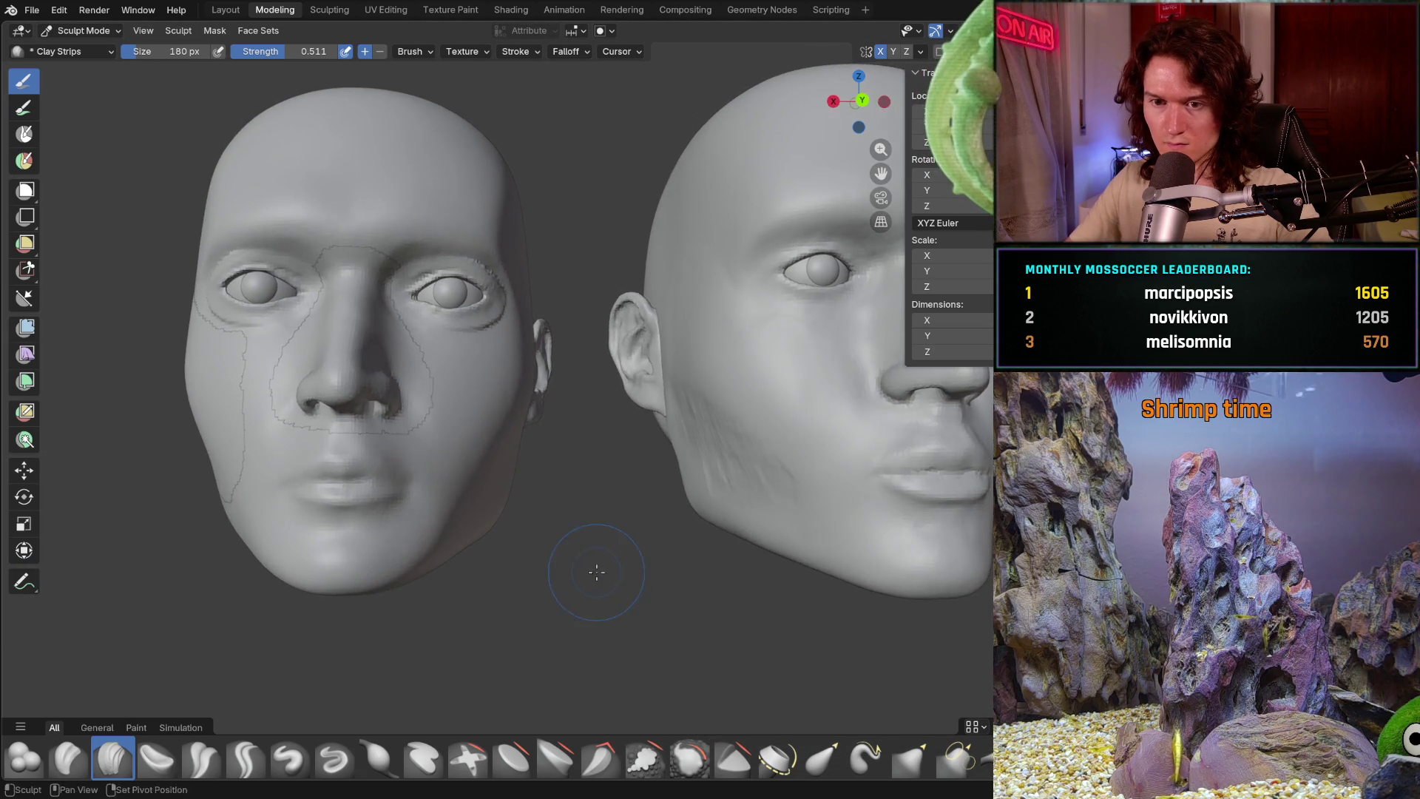
{"action": "scroll", "coordinate": [467, 551], "scroll_direction": "down", "scroll_amount": 3}
{"action": "scroll", "coordinate": [466, 552], "scroll_direction": "up", "scroll_amount": 5}
{"action": "scroll", "coordinate": [533, 492], "scroll_direction": "up", "scroll_amount": 3}
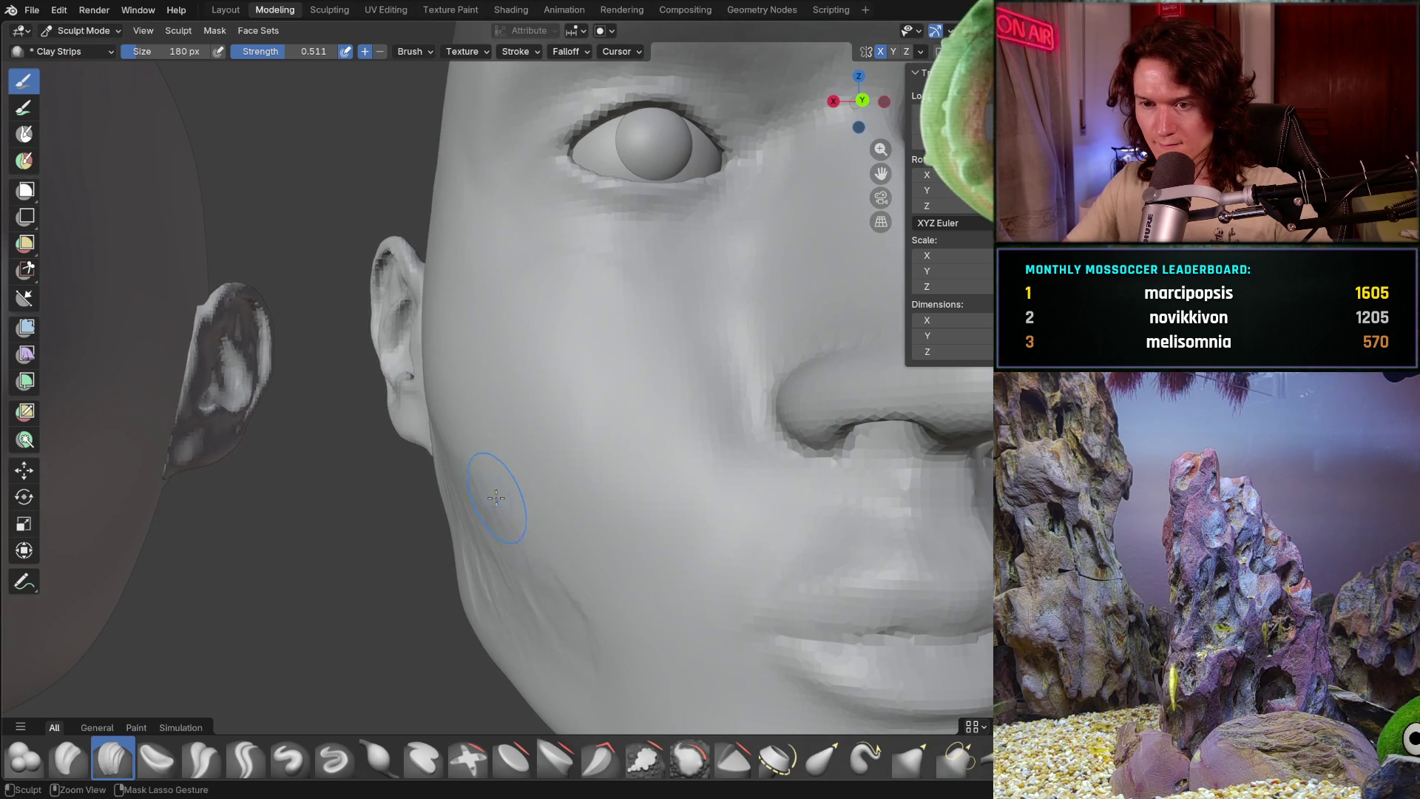
{"action": "middle_click_drag", "start_coordinate": [492, 588], "coordinate": [434, 412]}
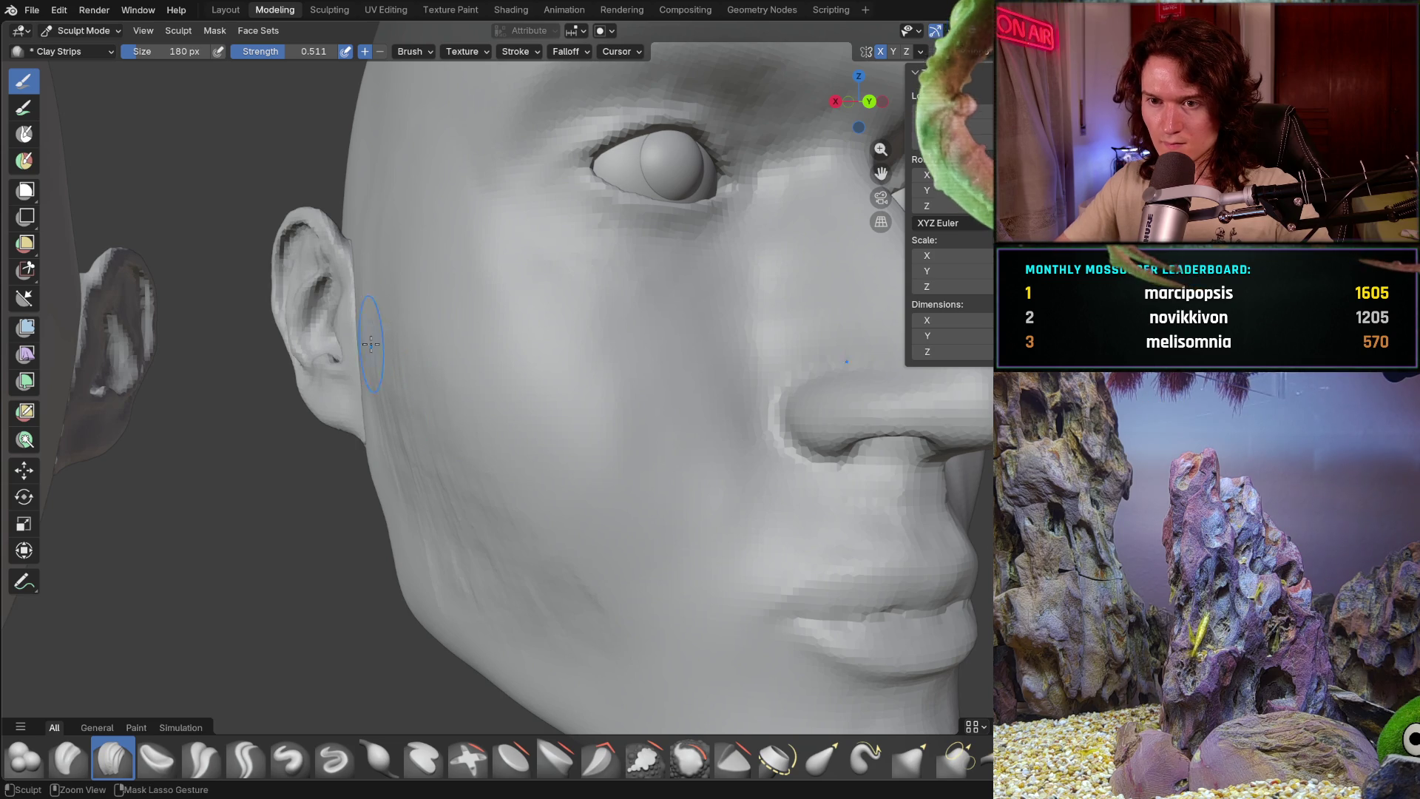
{"action": "middle_click_drag", "start_coordinate": [404, 382], "coordinate": [423, 456]}
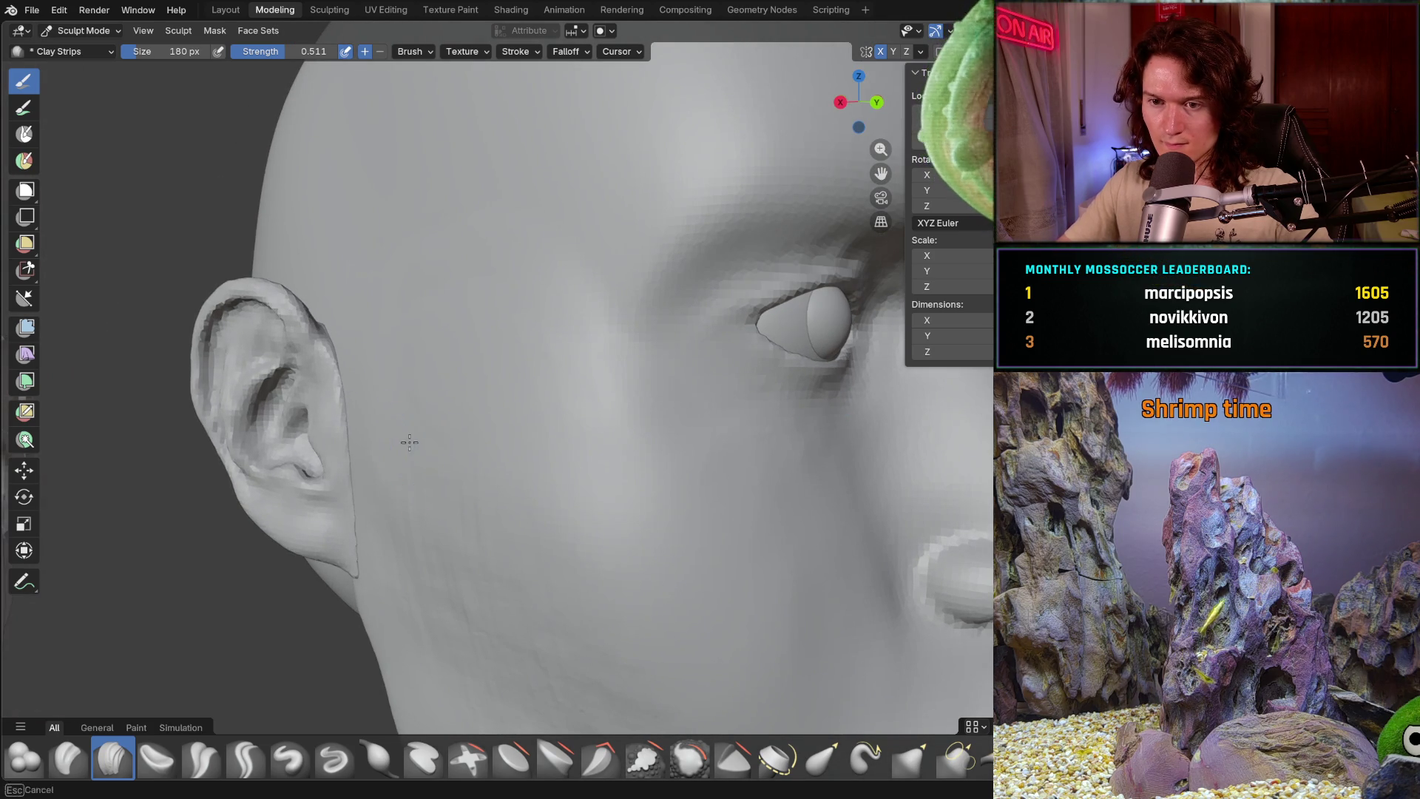
{"action": "middle_click_drag", "start_coordinate": [418, 278], "coordinate": [416, 270]}
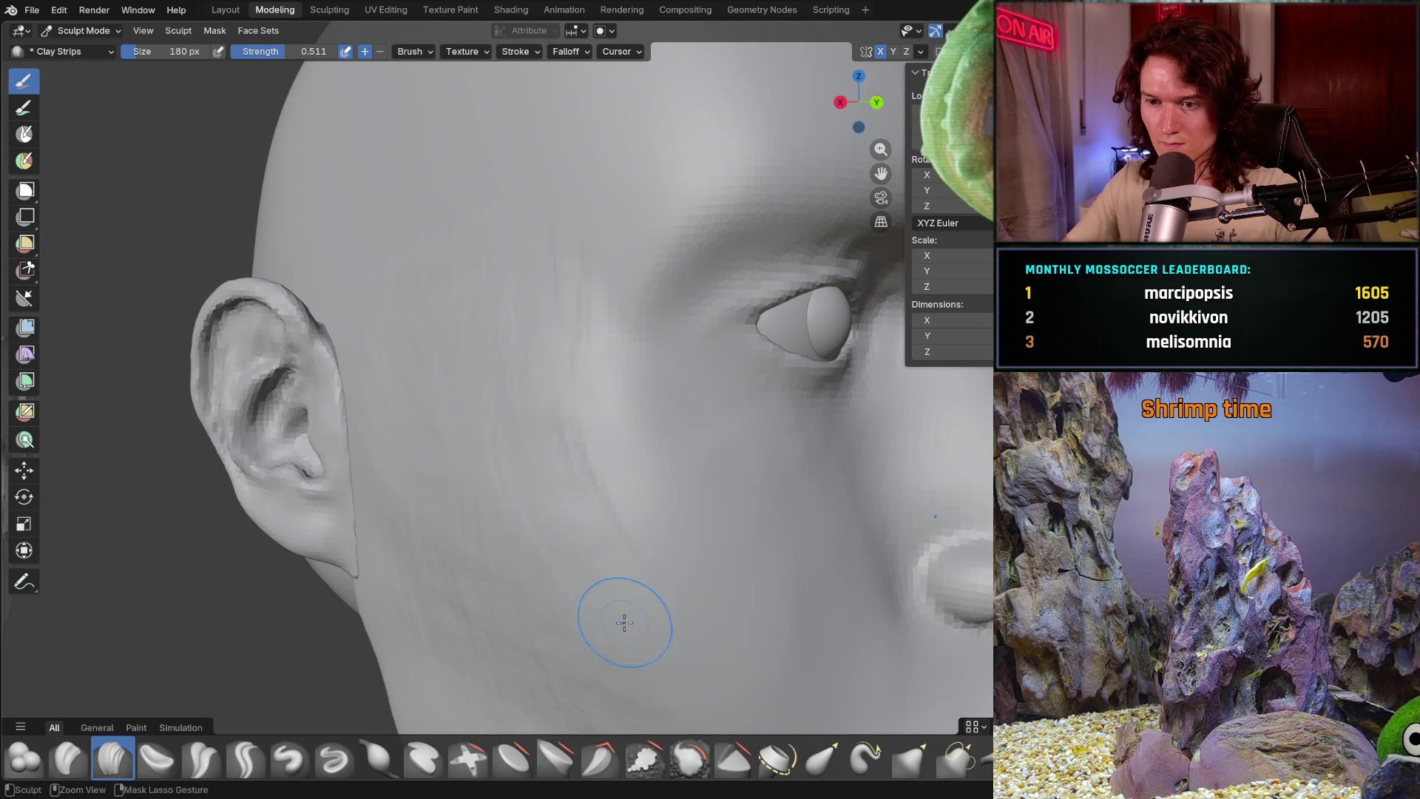
{"action": "mouse_move", "coordinate": [625, 617]}
{"action": "middle_mouse_down"}
{"action": "mouse_move", "coordinate": [523, 619]}
{"action": "mouse_move", "coordinate": [448, 447]}
{"action": "middle_mouse_up"}
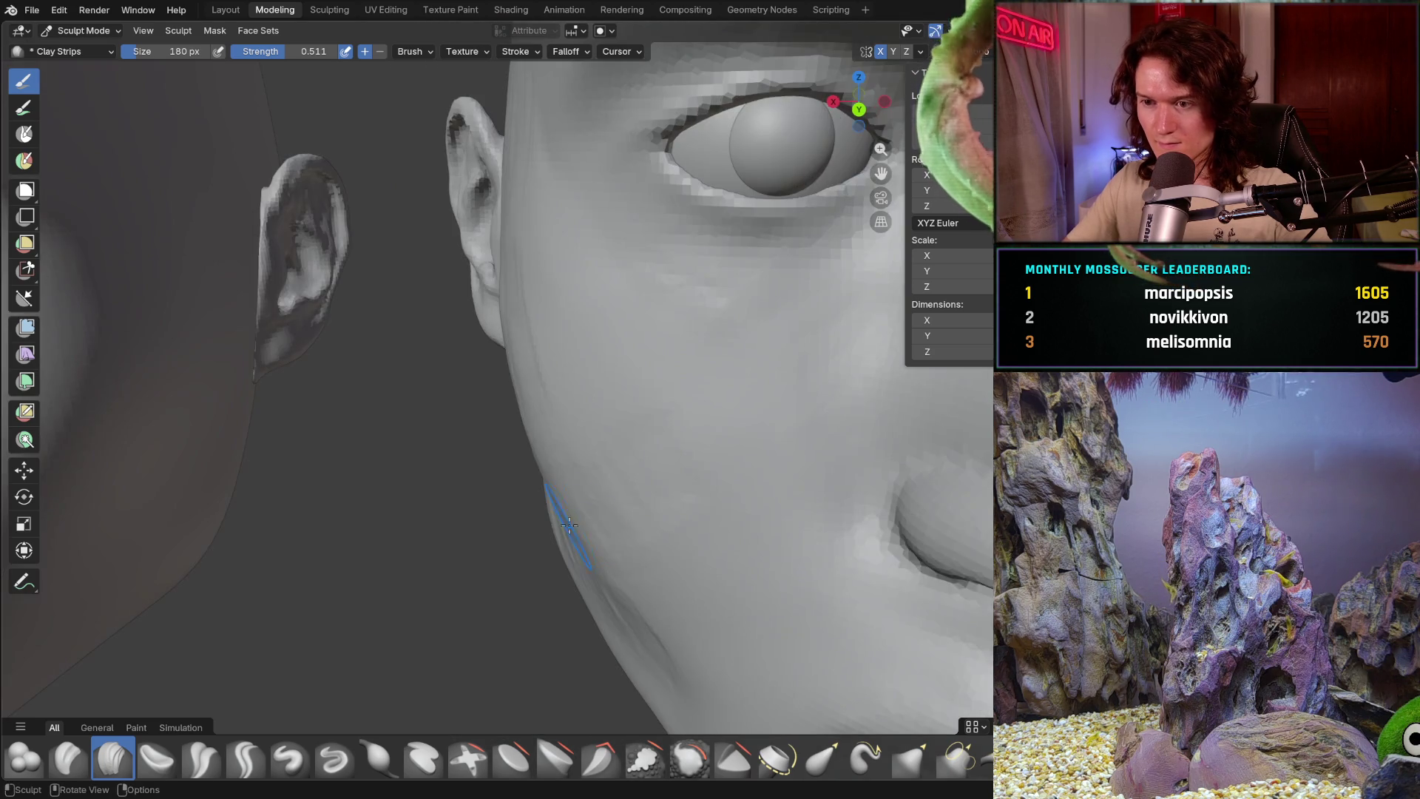
{"action": "middle_click_drag", "start_coordinate": [649, 451], "coordinate": [654, 467]}
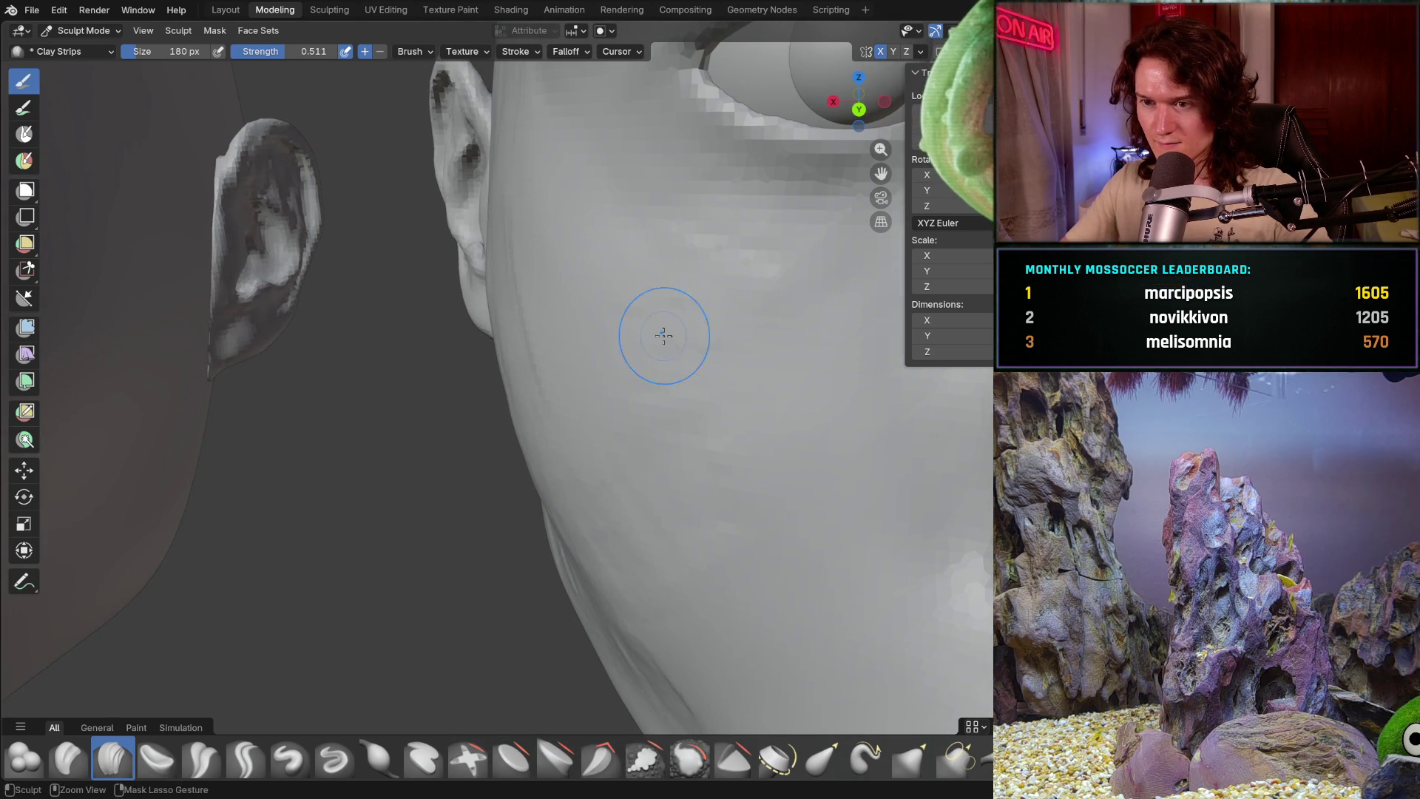
{"action": "mouse_move", "coordinate": [659, 330]}
{"action": "middle_mouse_down"}
{"action": "mouse_move", "coordinate": [659, 318]}
{"action": "mouse_move", "coordinate": [582, 413]}
{"action": "middle_mouse_up"}
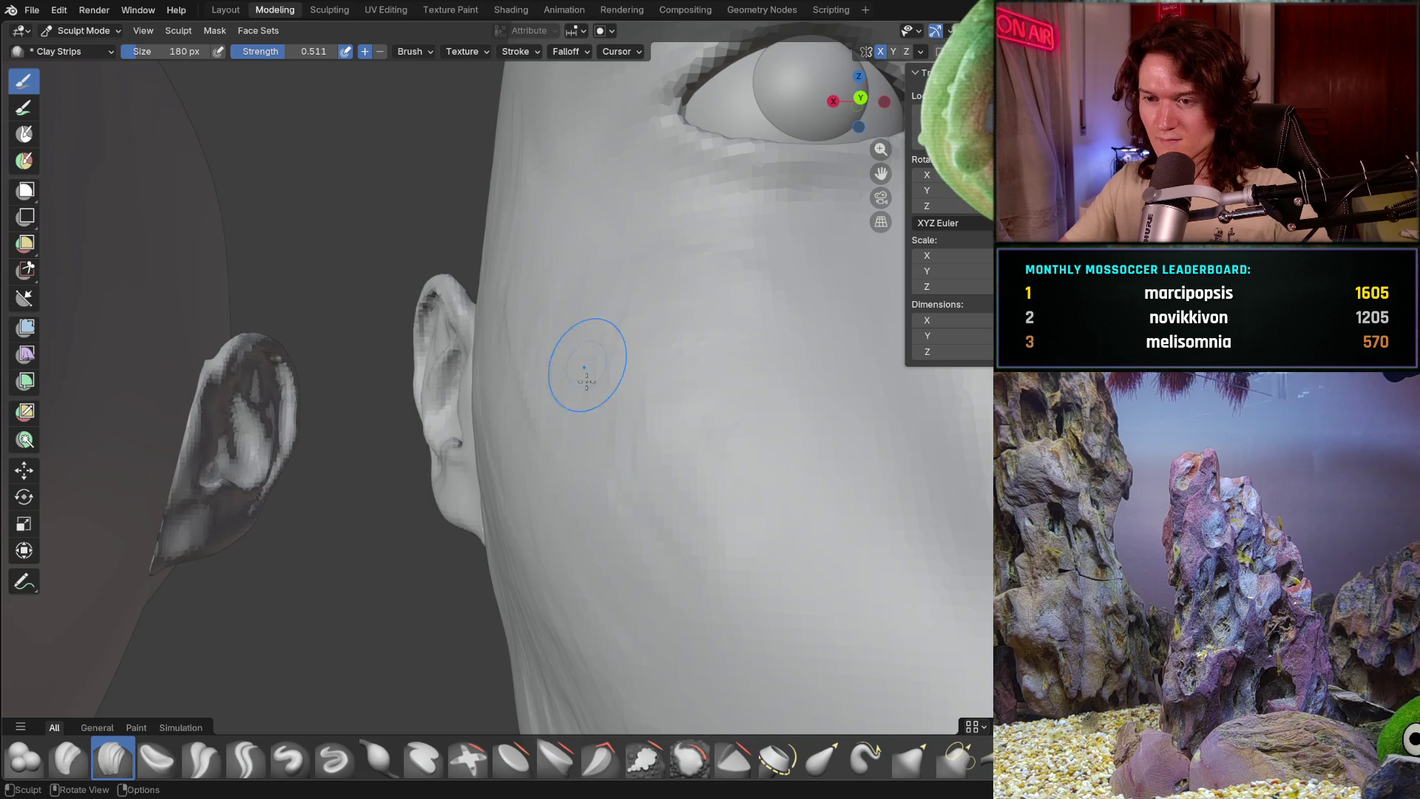
{"action": "mouse_move", "coordinate": [587, 366]}
{"action": "middle_mouse_down"}
{"action": "mouse_move", "coordinate": [526, 496]}
{"action": "mouse_move", "coordinate": [488, 444]}
{"action": "mouse_move", "coordinate": [548, 419]}
{"action": "middle_mouse_up"}
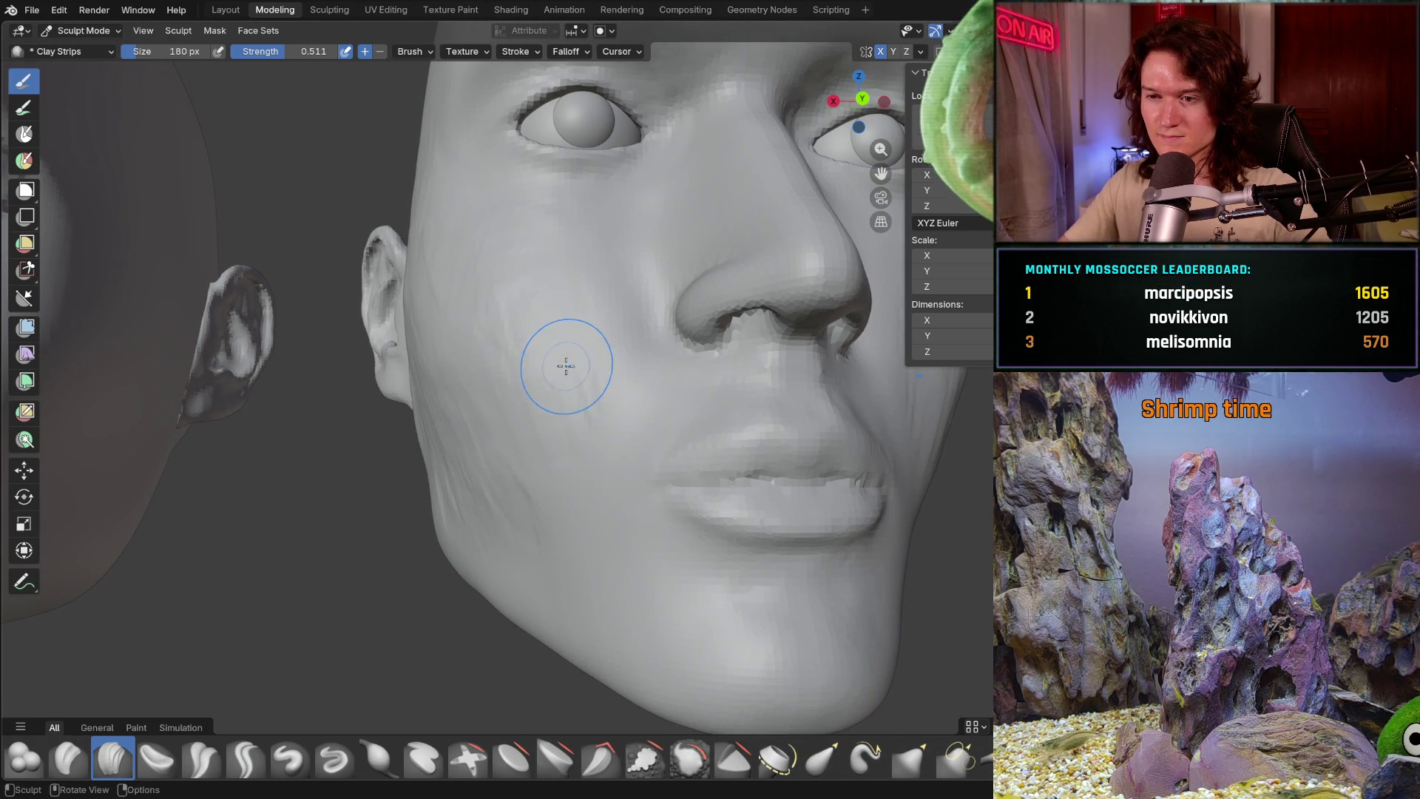
{"action": "middle_click_drag", "start_coordinate": [564, 365], "coordinate": [603, 381]}
{"action": "scroll", "coordinate": [603, 381], "scroll_direction": "up", "scroll_amount": 3}
{"action": "mouse_move", "coordinate": [522, 466]}
{"action": "middle_mouse_down"}
{"action": "mouse_move", "coordinate": [426, 529]}
{"action": "mouse_move", "coordinate": [634, 539]}
{"action": "mouse_move", "coordinate": [369, 605]}
{"action": "mouse_move", "coordinate": [406, 603]}
{"action": "middle_mouse_up"}
{"action": "scroll", "coordinate": [501, 492], "scroll_direction": "down", "scroll_amount": 5}
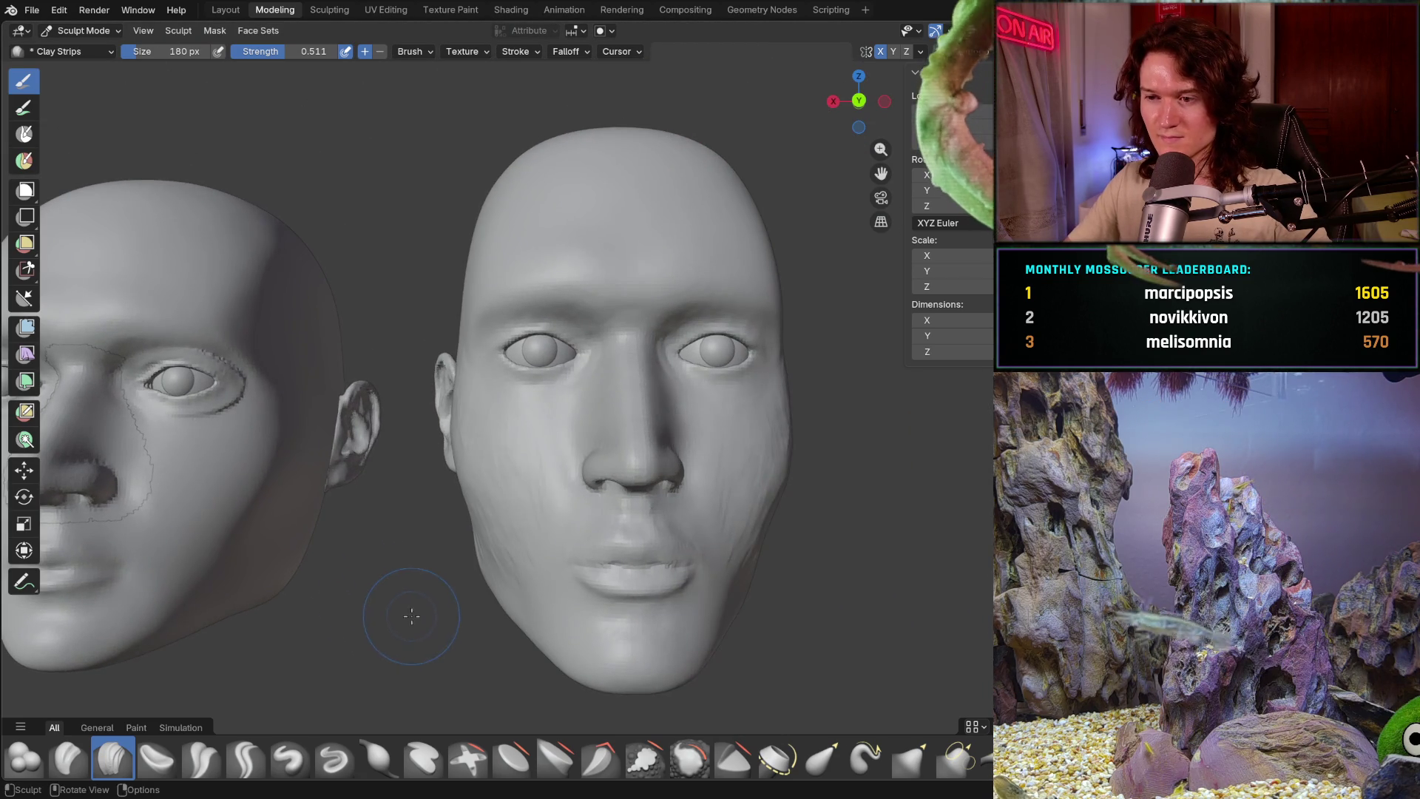
{"action": "scroll", "coordinate": [444, 566], "scroll_direction": "up", "scroll_amount": 3}
{"action": "scroll", "coordinate": [484, 543], "scroll_direction": "up", "scroll_amount": 2}
{"action": "scroll", "coordinate": [478, 559], "scroll_direction": "up", "scroll_amount": 2}
{"action": "middle_click_drag", "start_coordinate": [483, 543], "coordinate": [473, 569]}
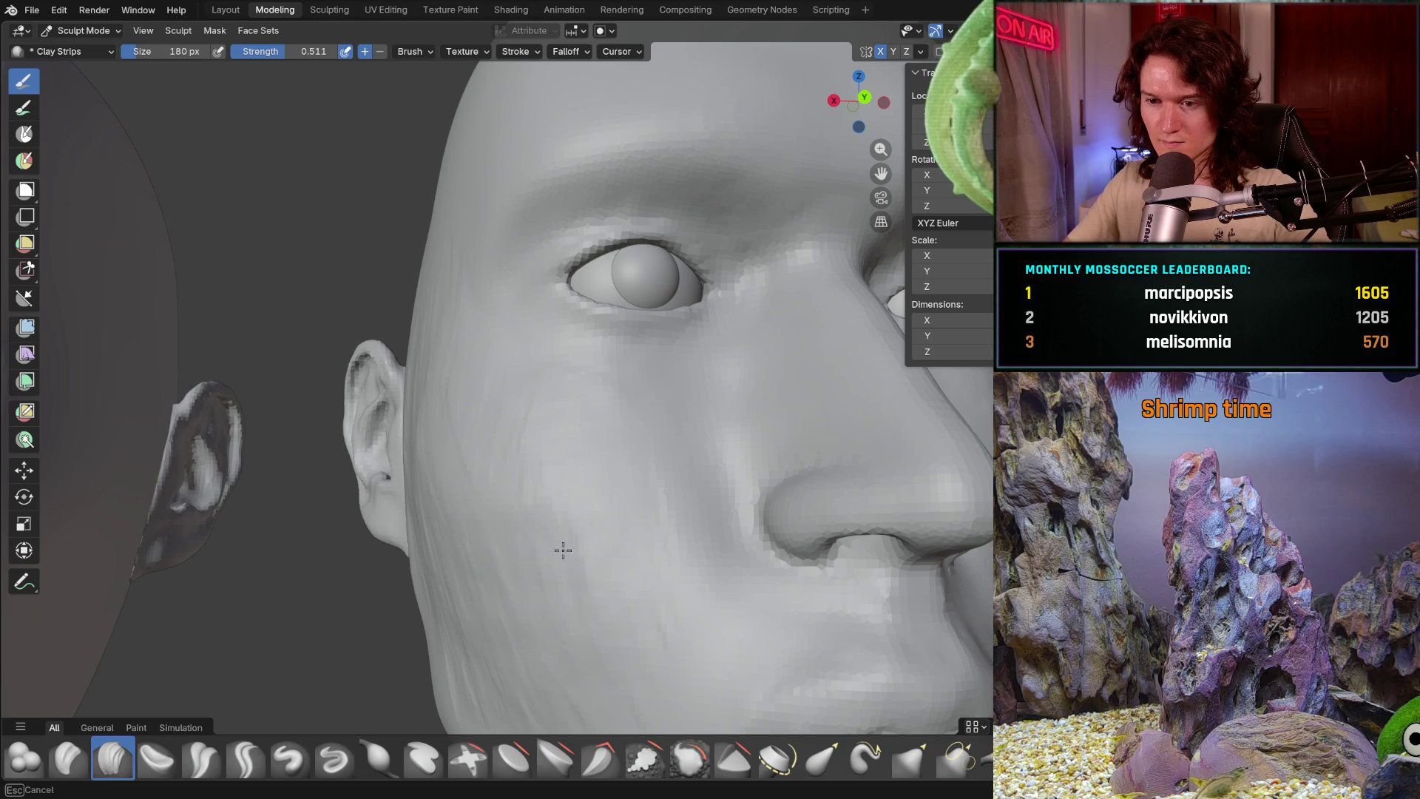
{"action": "mouse_move", "coordinate": [596, 517]}
{"action": "middle_mouse_down"}
{"action": "mouse_move", "coordinate": [612, 591]}
{"action": "mouse_move", "coordinate": [429, 508]}
{"action": "middle_mouse_up"}
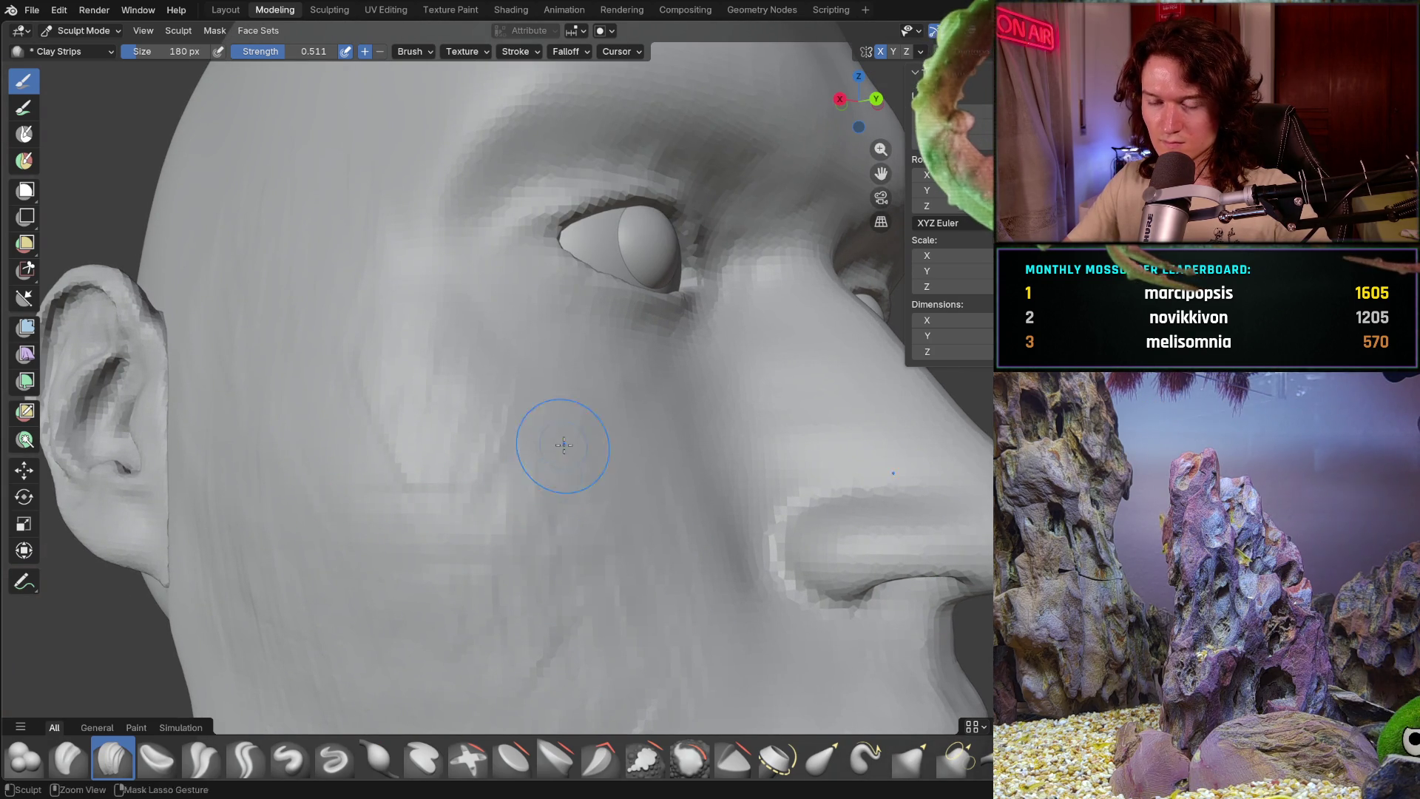
{"action": "scroll", "coordinate": [556, 443], "scroll_direction": "down", "scroll_amount": 5}
{"action": "mouse_move", "coordinate": [555, 445]}
{"action": "middle_mouse_down"}
{"action": "mouse_move", "coordinate": [506, 552]}
{"action": "mouse_move", "coordinate": [447, 577]}
{"action": "middle_mouse_up"}
{"action": "scroll", "coordinate": [507, 553], "scroll_direction": "down", "scroll_amount": 3}
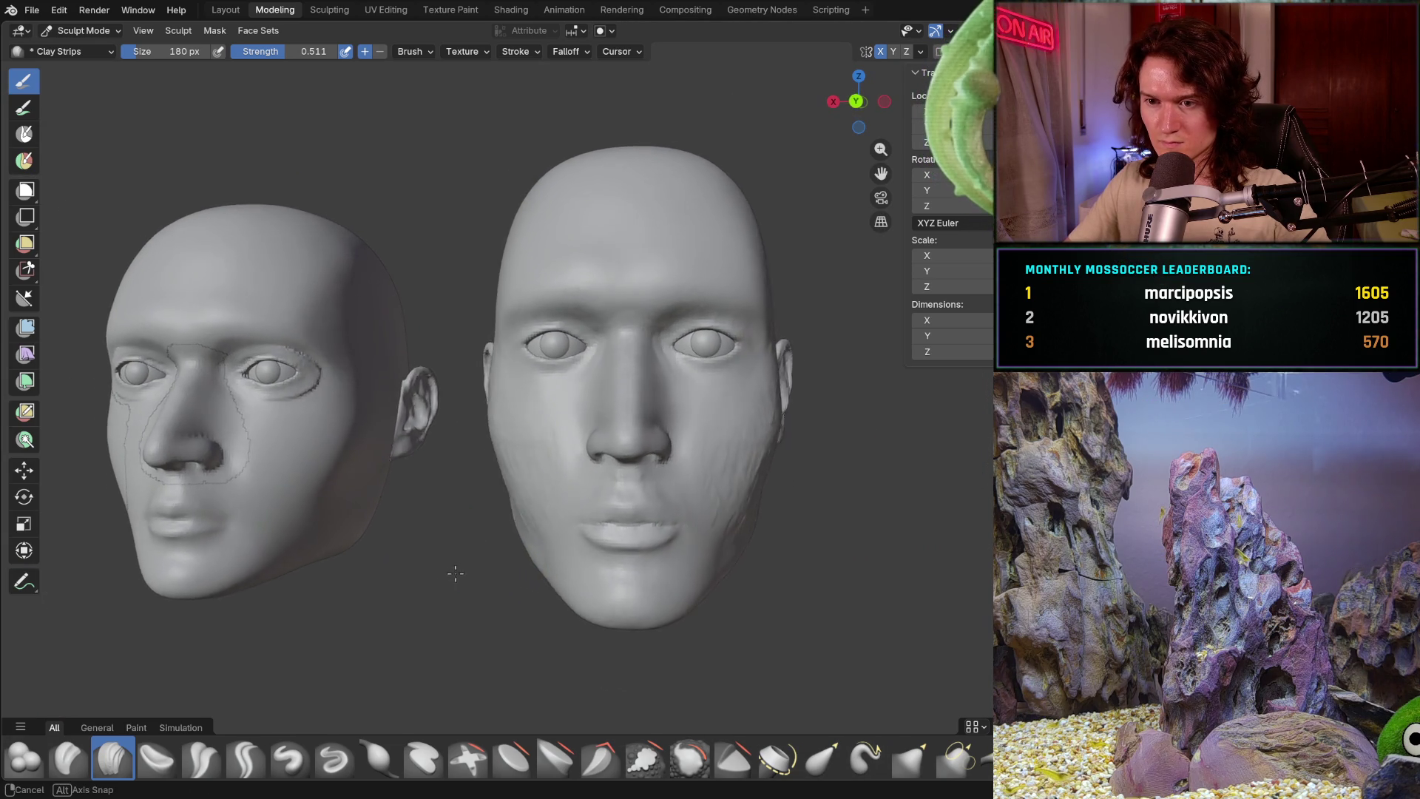
{"action": "scroll", "coordinate": [458, 500], "scroll_direction": "up", "scroll_amount": 2}
{"action": "scroll", "coordinate": [458, 501], "scroll_direction": "up", "scroll_amount": 2}
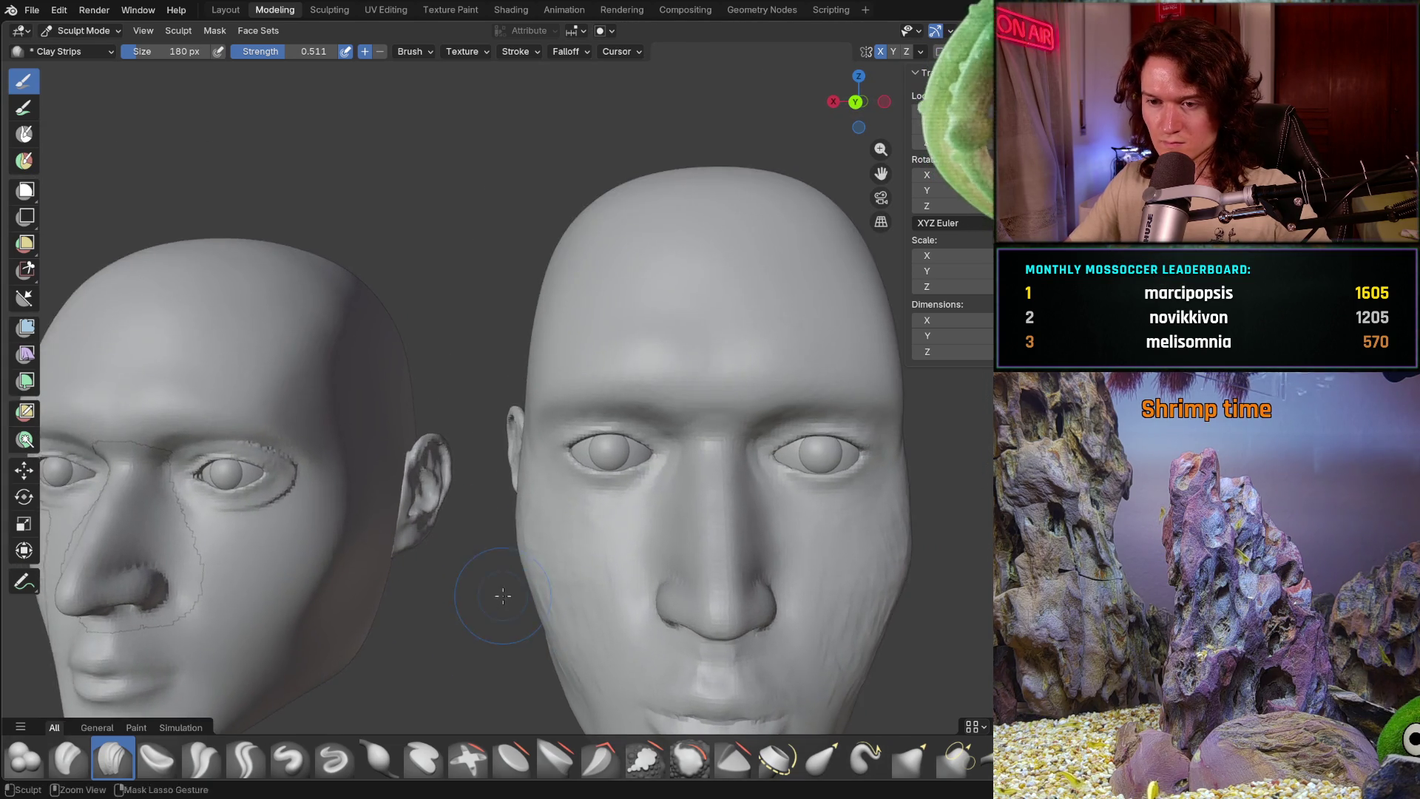
{"action": "scroll", "coordinate": [463, 516], "scroll_direction": "up", "scroll_amount": 2}
{"action": "scroll", "coordinate": [472, 536], "scroll_direction": "up", "scroll_amount": 1}
{"action": "scroll", "coordinate": [472, 536], "scroll_direction": "down", "scroll_amount": 2}
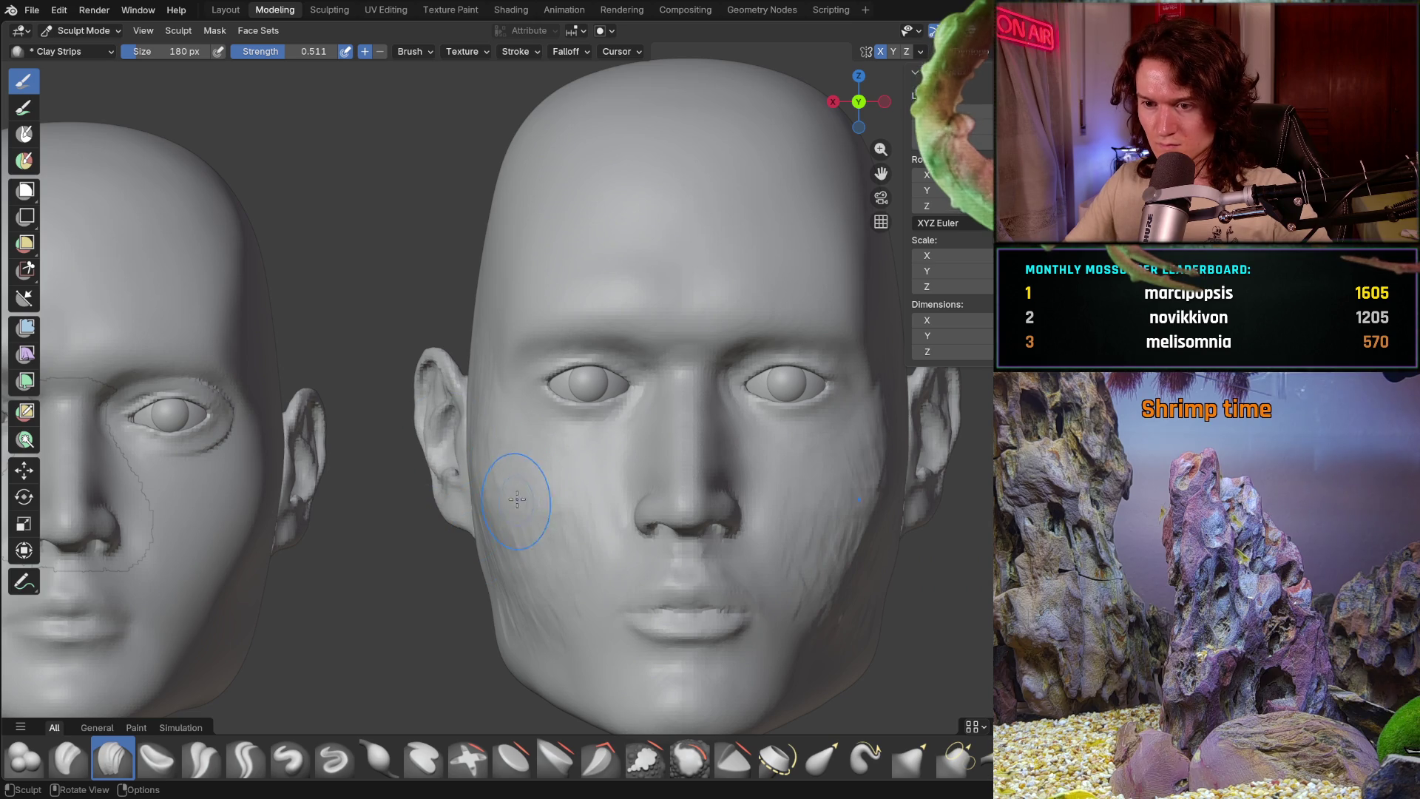
{"action": "scroll", "coordinate": [517, 500], "scroll_direction": "up", "scroll_amount": 1}
{"action": "scroll", "coordinate": [488, 512], "scroll_direction": "up", "scroll_amount": 1}
{"action": "scroll", "coordinate": [459, 524], "scroll_direction": "up", "scroll_amount": 2}
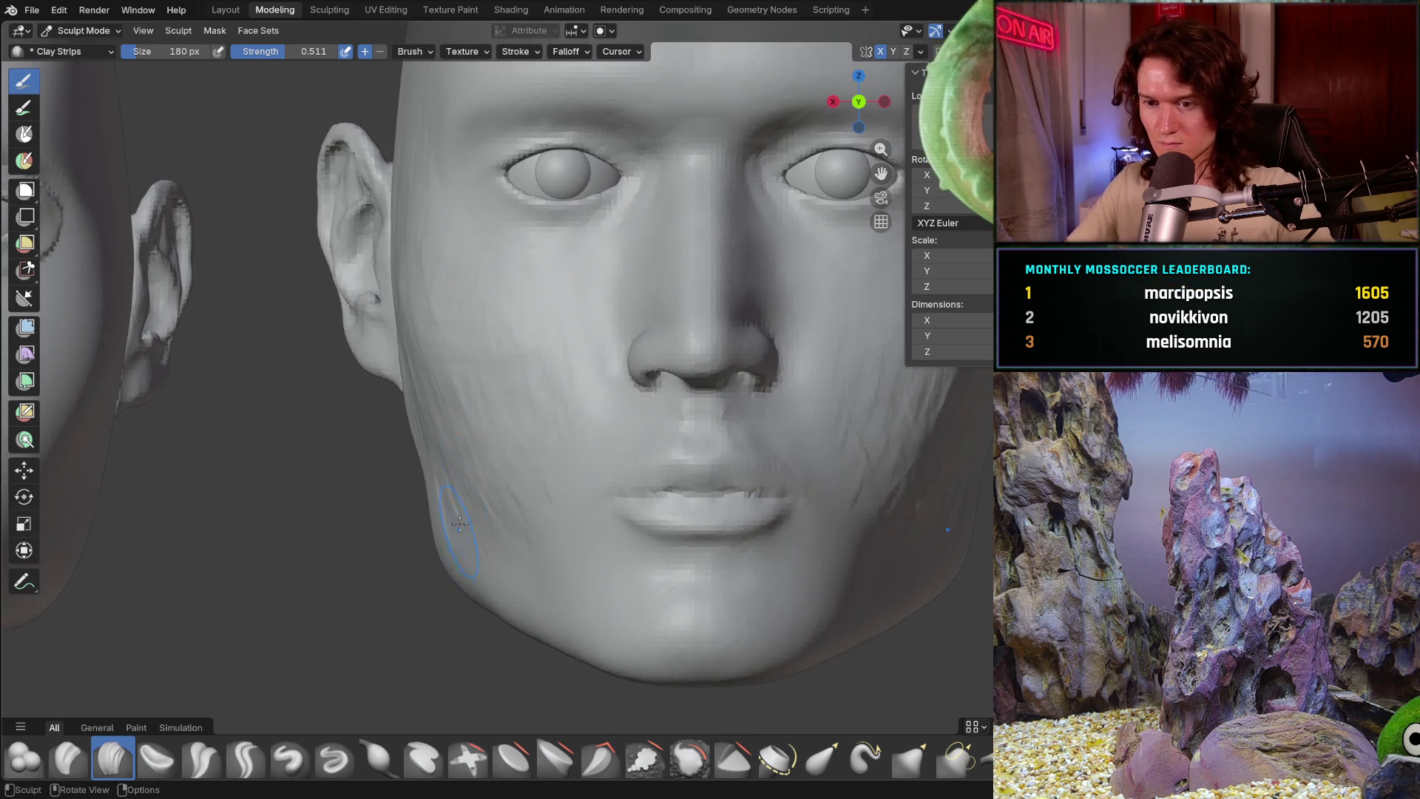
- Build up clay on the cheek and jaw from below, then switch to the Smooth brush with Shift+S
{"action": "middle_click_drag", "start_coordinate": [459, 524], "coordinate": [354, 476]}
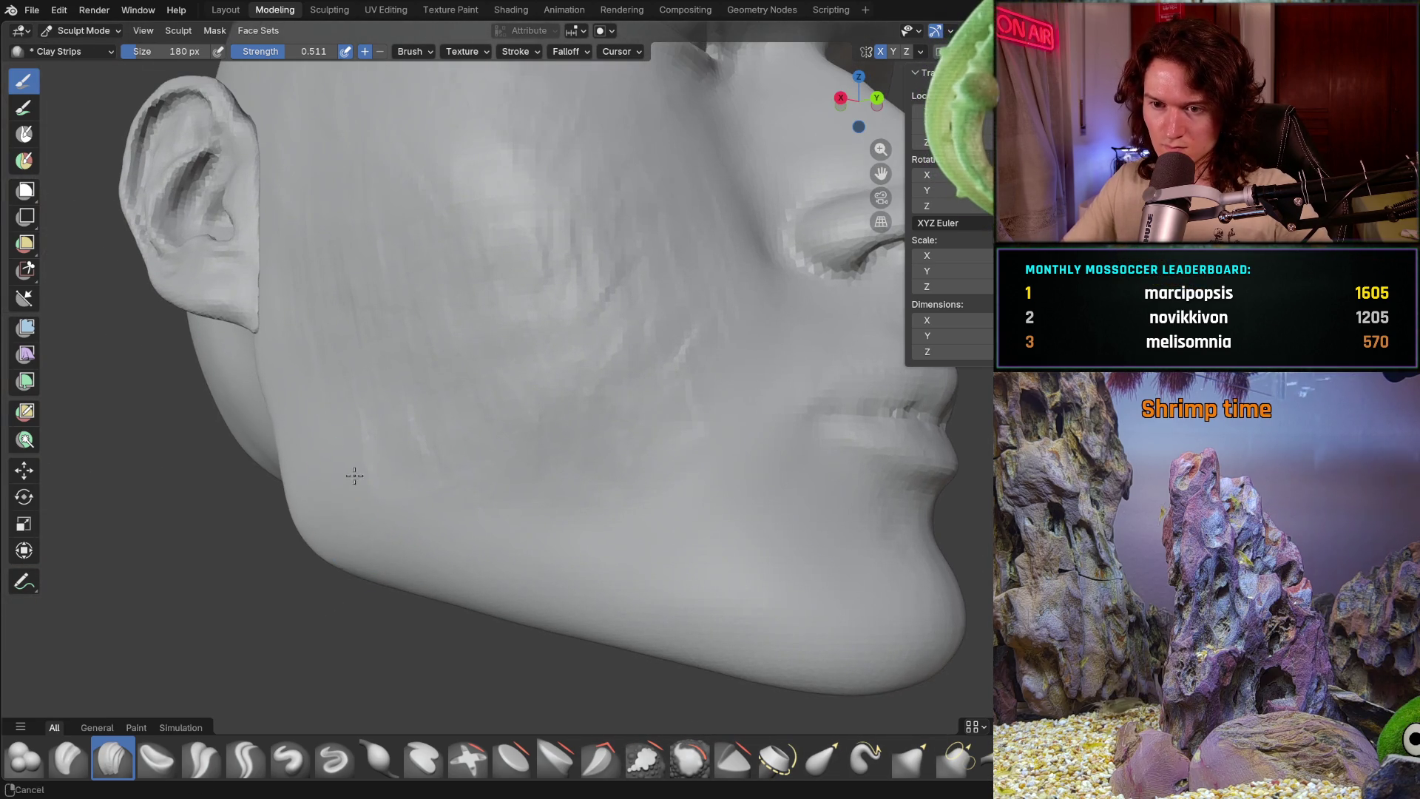
{"action": "middle_click_drag", "start_coordinate": [298, 484], "coordinate": [326, 491]}
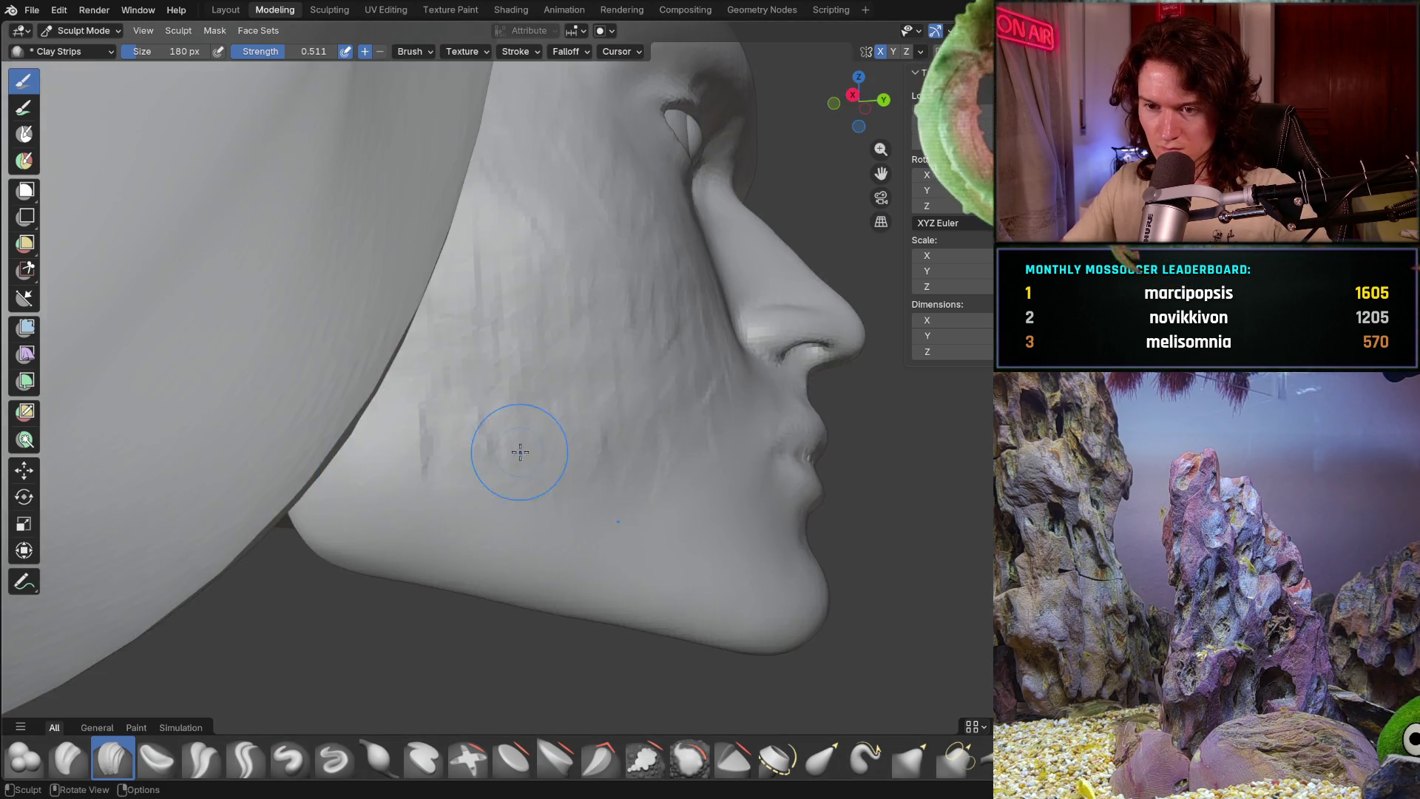
{"action": "mouse_move", "coordinate": [520, 451]}
{"action": "middle_mouse_down"}
{"action": "mouse_move", "coordinate": [453, 520]}
{"action": "mouse_move", "coordinate": [374, 491]}
{"action": "mouse_move", "coordinate": [416, 408]}
{"action": "middle_mouse_up"}
{"action": "left_click_drag", "start_coordinate": [415, 409], "coordinate": [422, 438]}
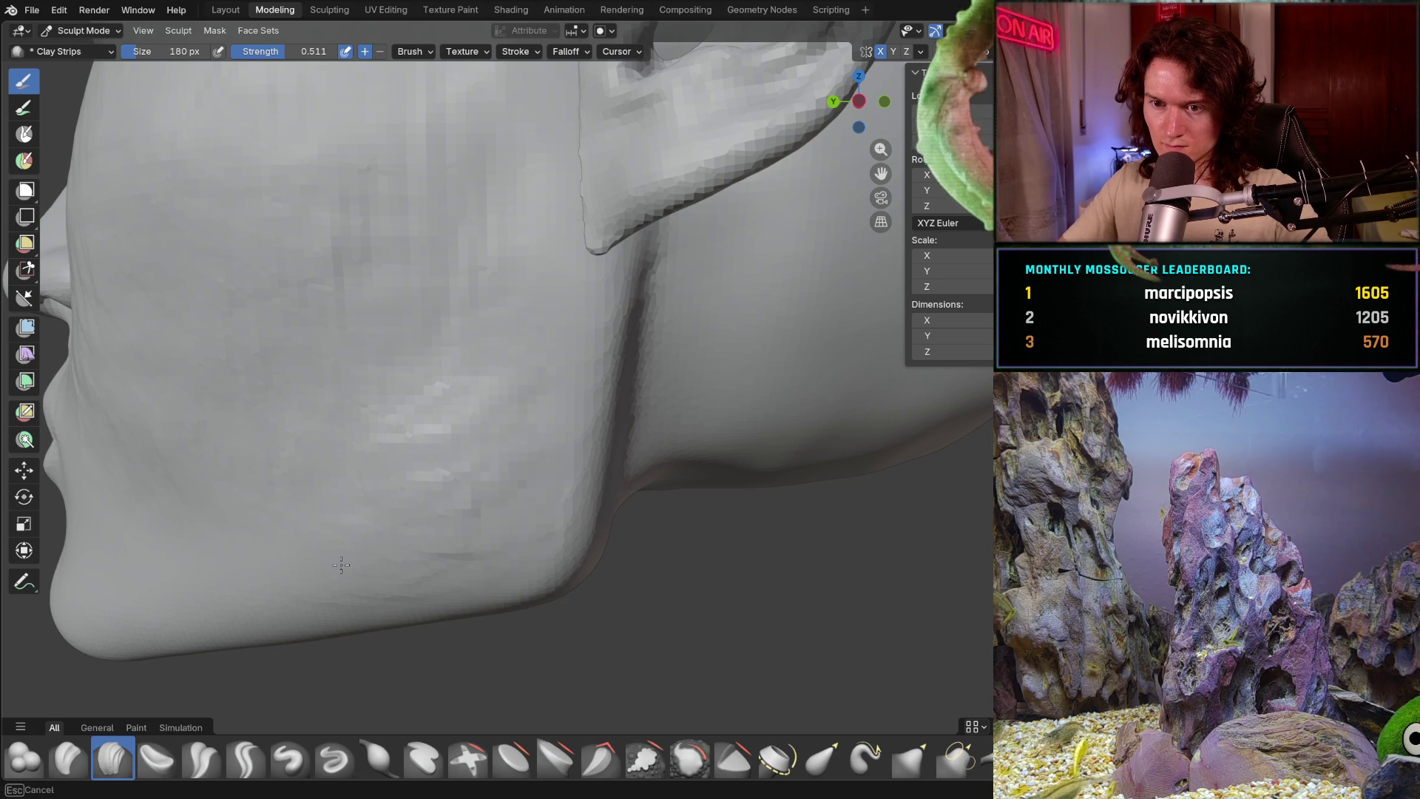
{"action": "left_click_drag", "start_coordinate": [373, 495], "coordinate": [452, 399]}
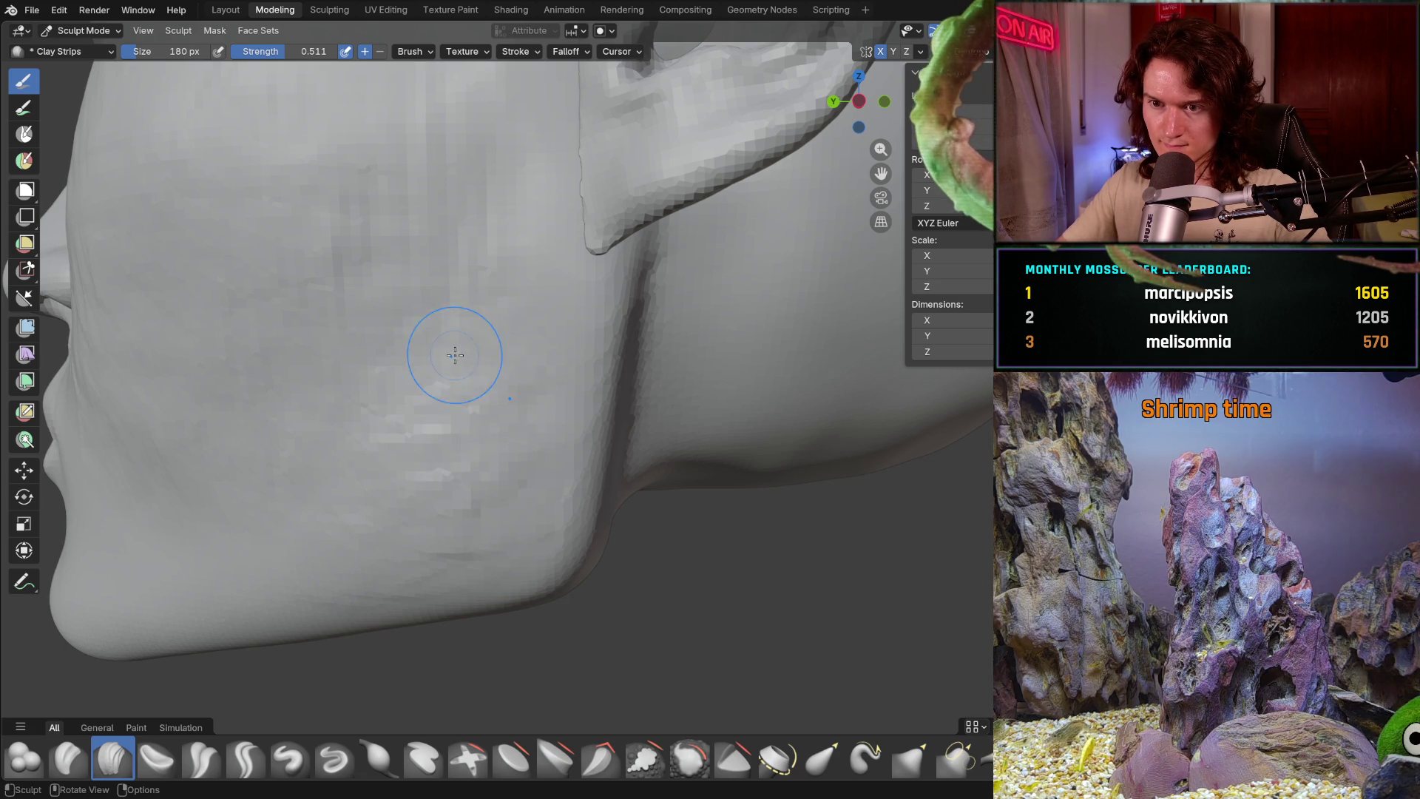
{"action": "mouse_move", "coordinate": [508, 412]}
{"action": "middle_mouse_down", "text": "ctrl"}
{"action": "mouse_move", "coordinate": [433, 461]}
{"action": "mouse_move", "coordinate": [592, 392]}
{"action": "middle_mouse_up", "text": "ctrl"}
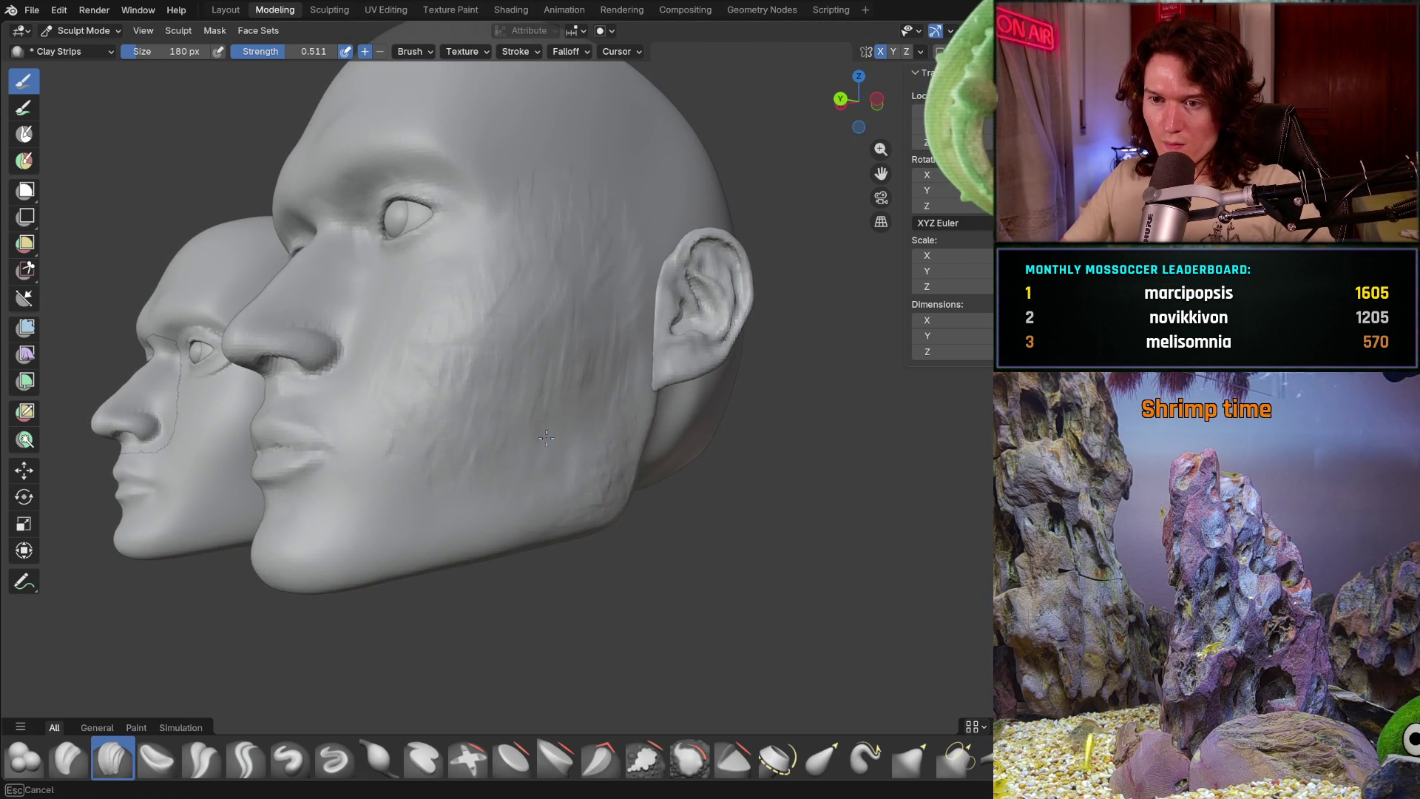
{"action": "key", "text": "shift+s"}
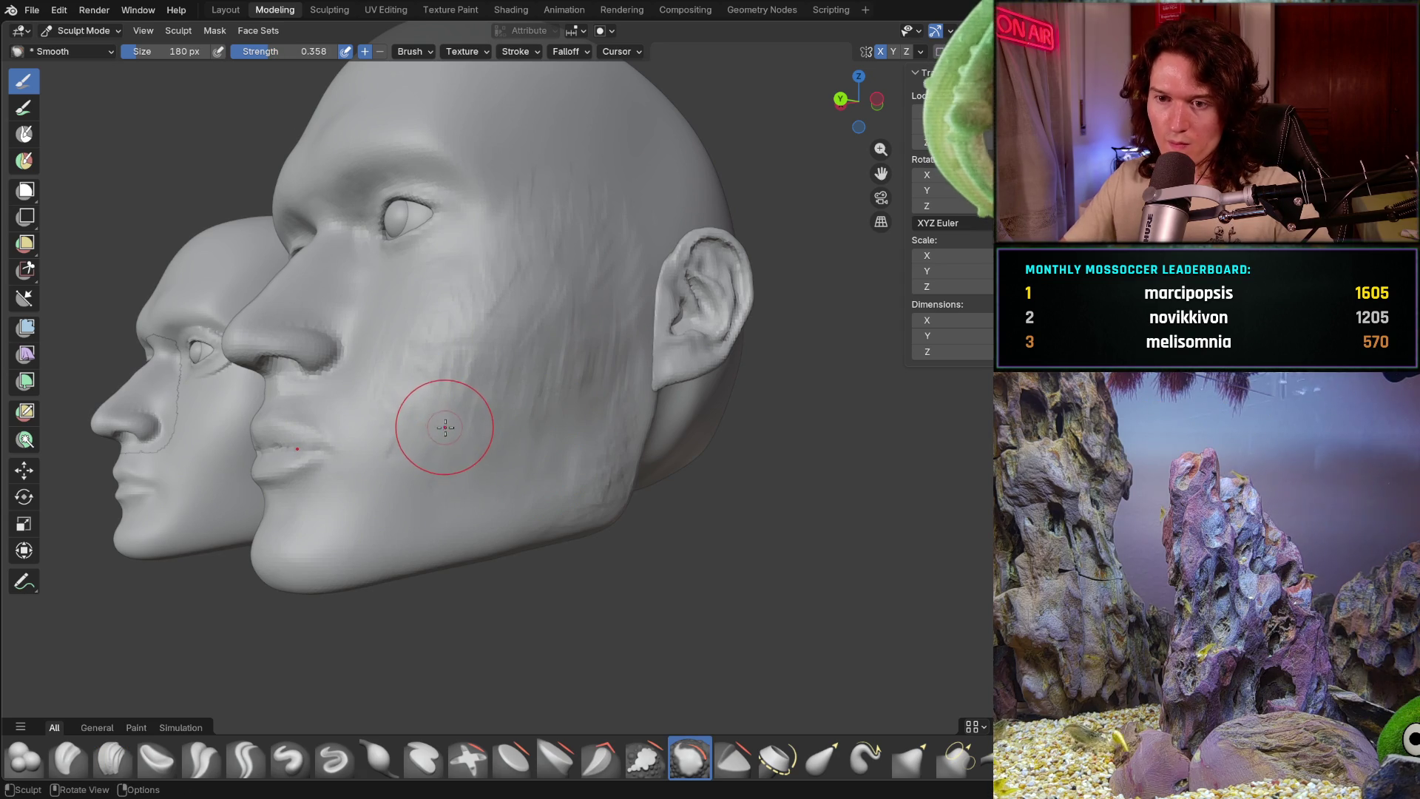
- Set the Smooth brush to 320 px and smooth the lower and upper cheek surface
{"action": "key", "text": "f"}
{"action": "left_click", "coordinate": [469, 415]}
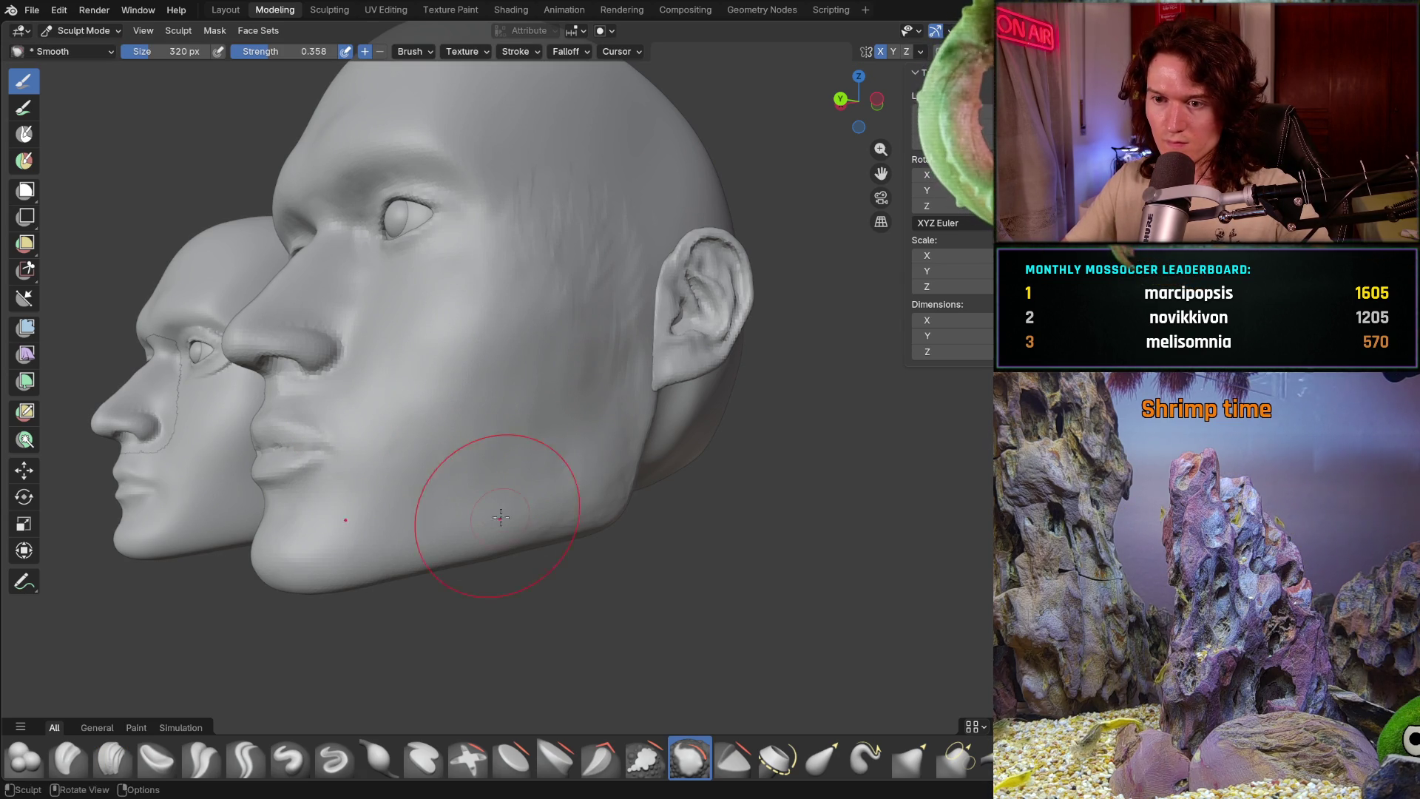
{"action": "scroll", "coordinate": [520, 467], "scroll_direction": "up", "scroll_amount": 1}
{"action": "scroll", "coordinate": [591, 392], "scroll_direction": "up", "scroll_amount": 1}
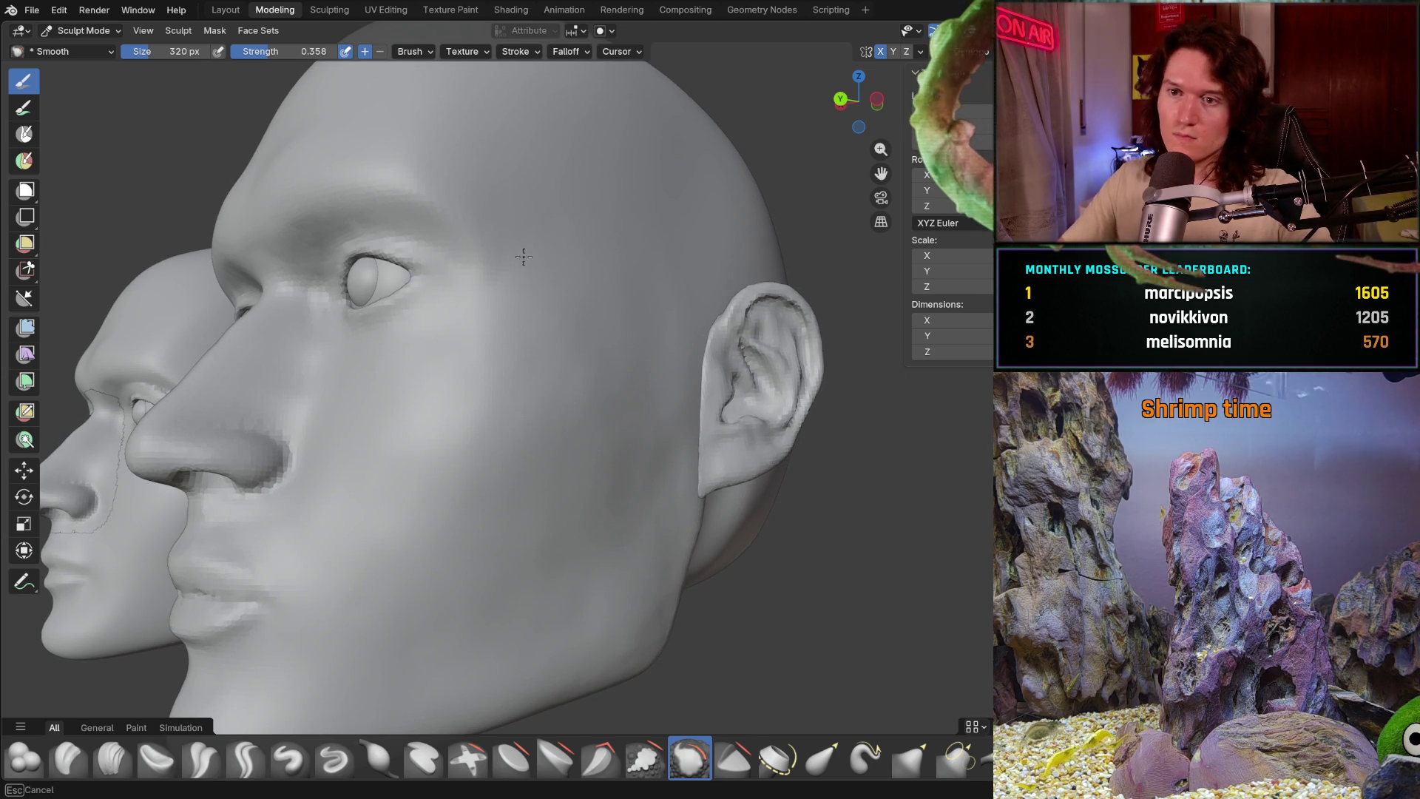
{"action": "left_click_drag", "start_coordinate": [647, 455], "coordinate": [604, 606]}
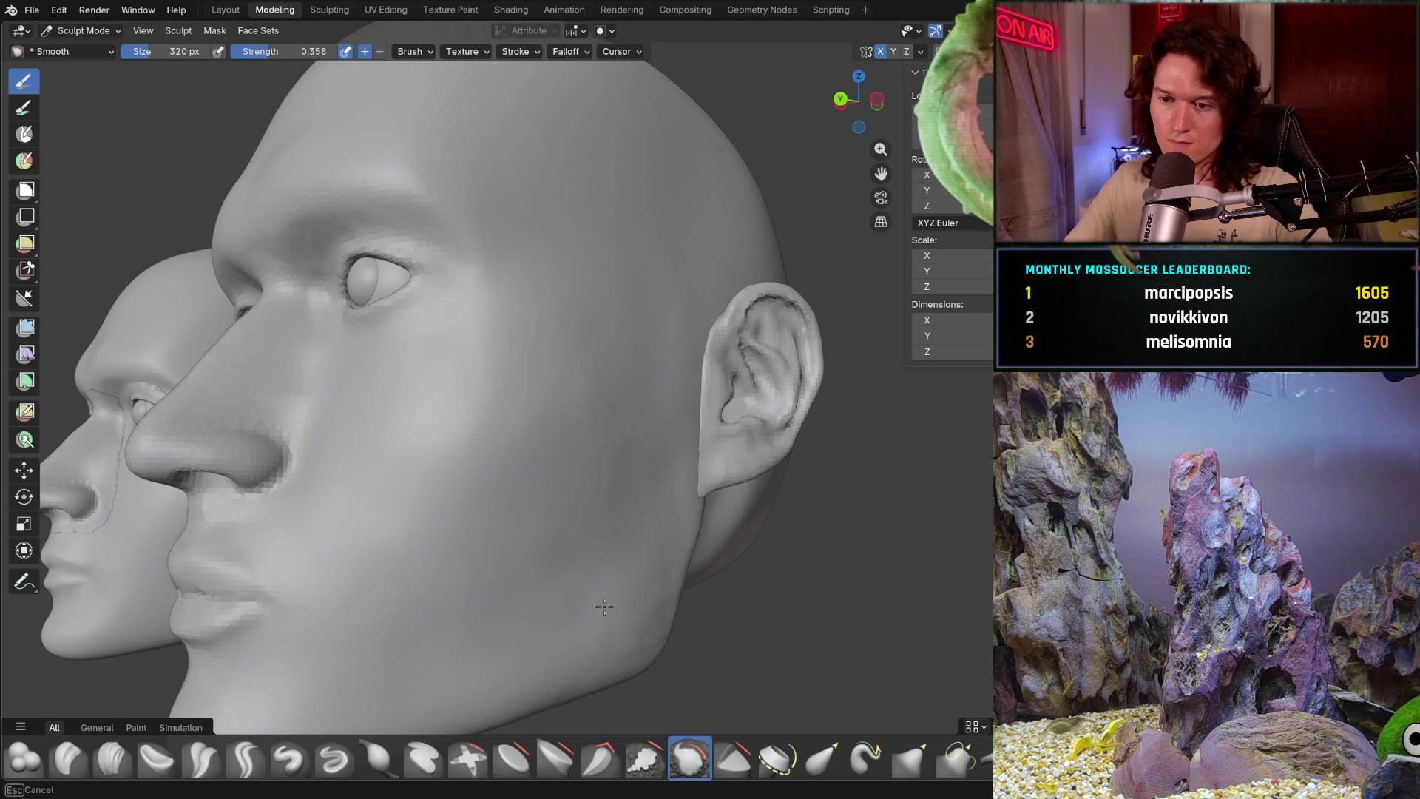
{"action": "middle_click_drag", "start_coordinate": [555, 487], "coordinate": [549, 471]}
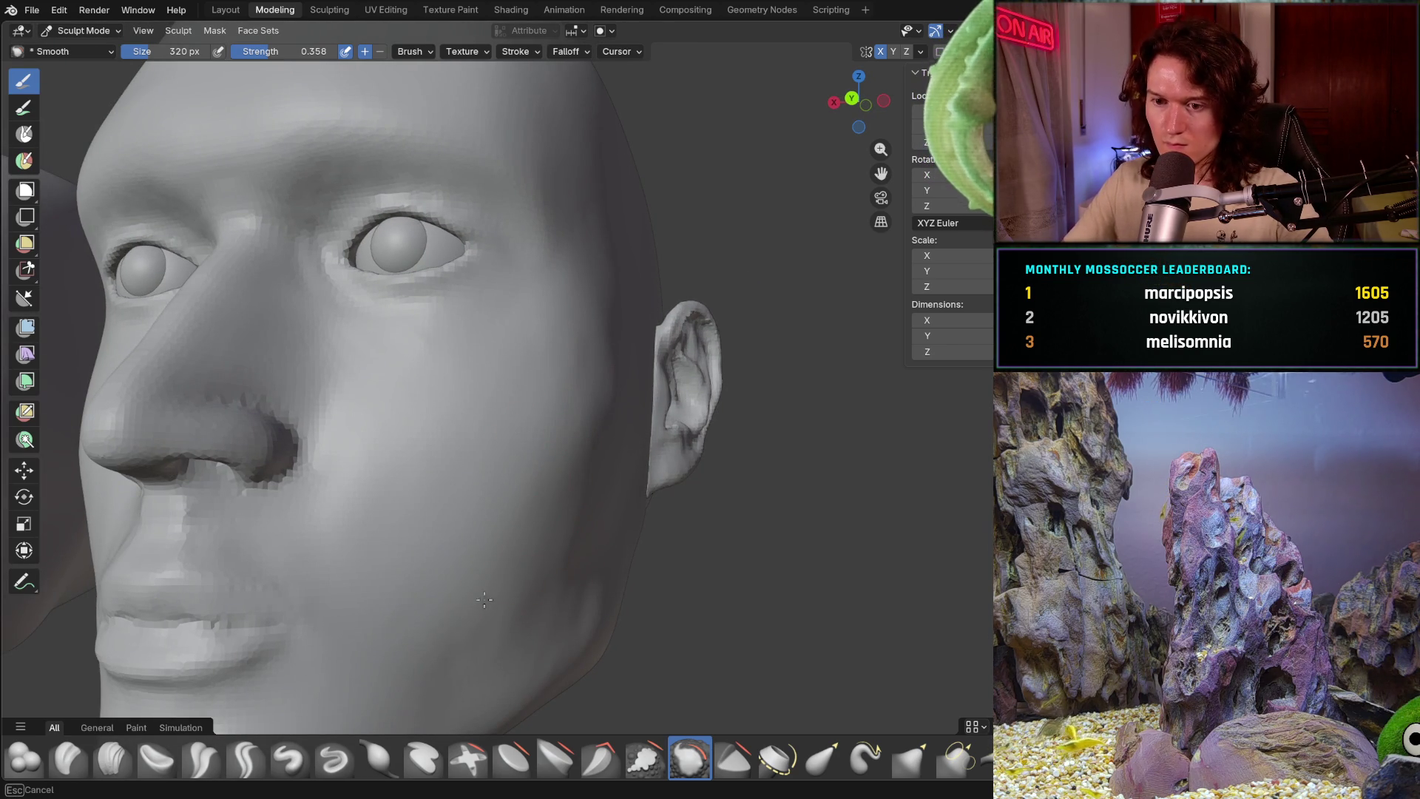
{"action": "middle_click_drag", "start_coordinate": [554, 561], "coordinate": [491, 596]}
{"action": "left_click_drag", "start_coordinate": [491, 597], "coordinate": [467, 550]}
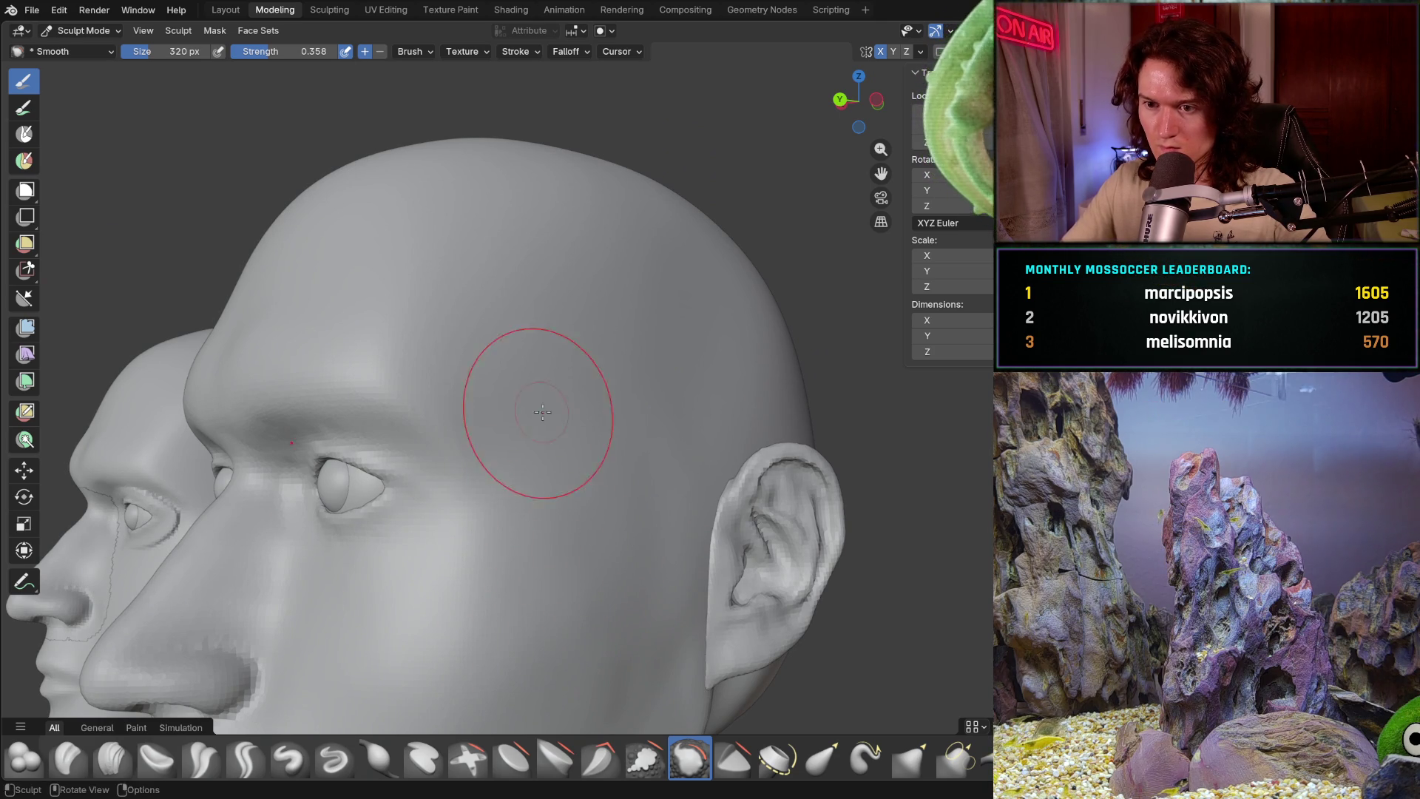
{"action": "mouse_move", "coordinate": [542, 413]}
{"action": "middle_mouse_down"}
{"action": "mouse_move", "coordinate": [537, 558]}
{"action": "mouse_move", "coordinate": [508, 540]}
{"action": "mouse_move", "coordinate": [617, 530]}
{"action": "mouse_move", "coordinate": [600, 523]}
{"action": "mouse_move", "coordinate": [580, 586]}
{"action": "middle_mouse_up"}
{"action": "scroll", "coordinate": [540, 477], "scroll_direction": "down", "scroll_amount": 5}
{"action": "scroll", "coordinate": [508, 540], "scroll_direction": "up", "scroll_amount": 2}
{"action": "scroll", "coordinate": [546, 514], "scroll_direction": "up", "scroll_amount": 2}
{"action": "scroll", "coordinate": [589, 513], "scroll_direction": "up", "scroll_amount": 4}
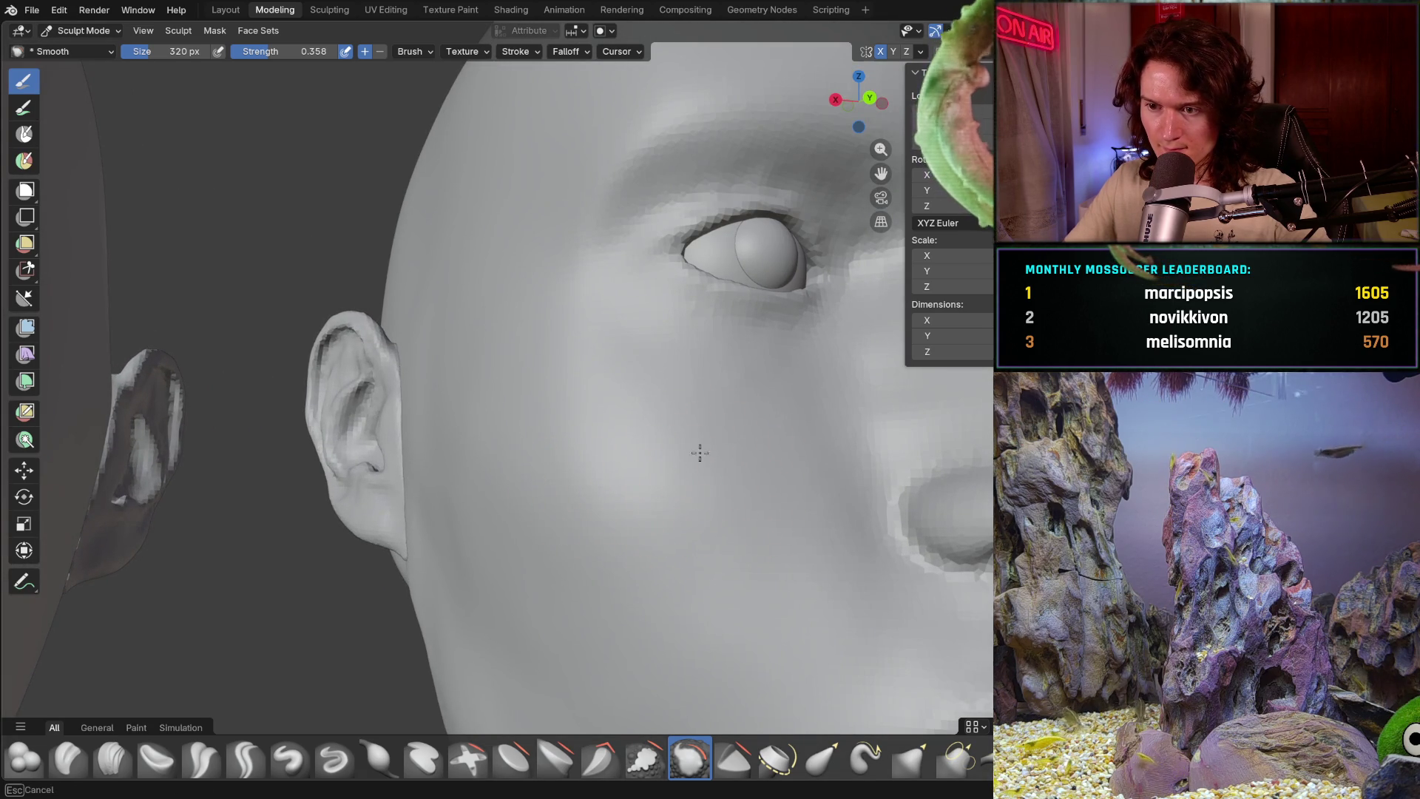
- Orbit around the face and reference head to check the smoothed cheek from profile and front
{"action": "middle_click_drag", "start_coordinate": [528, 521], "coordinate": [476, 516]}
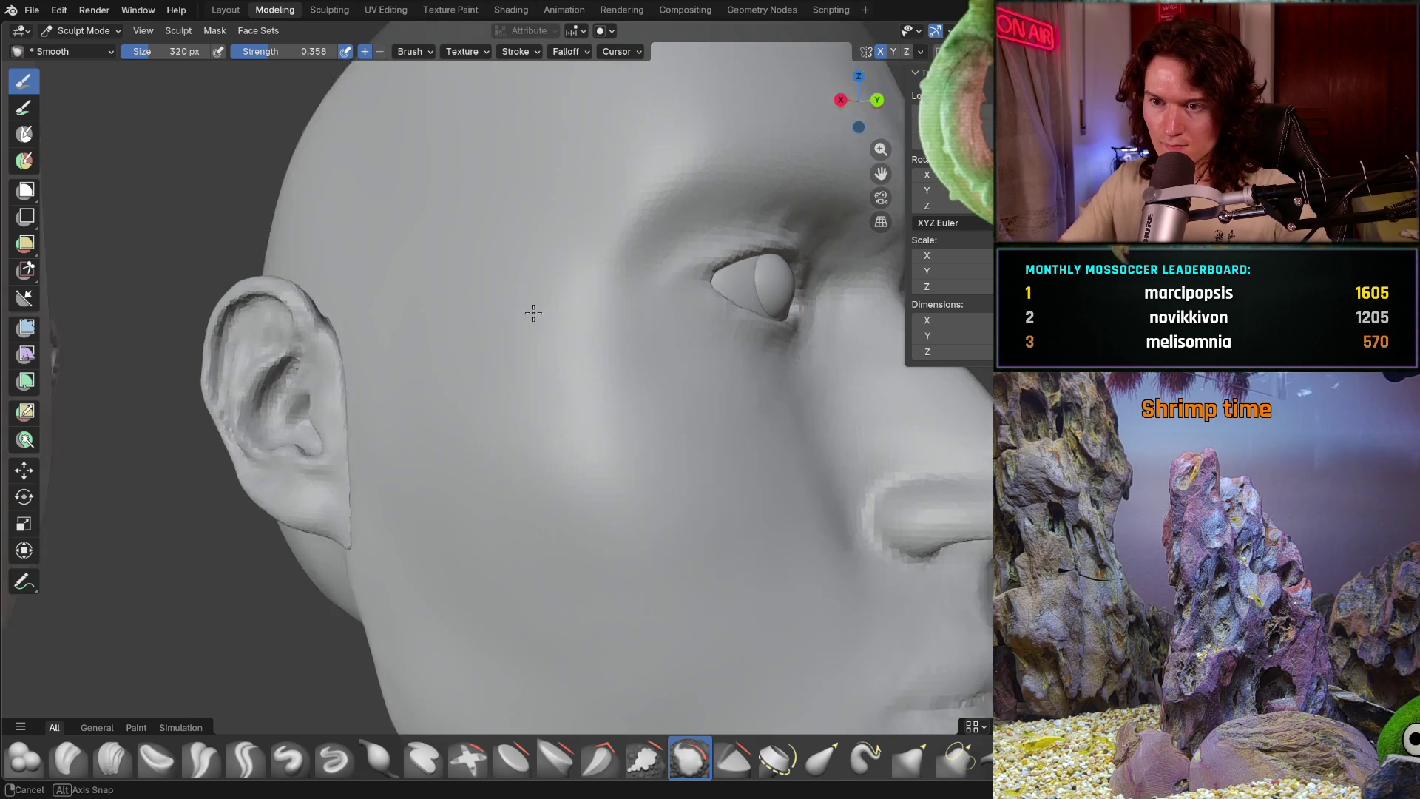
{"action": "middle_click_drag", "start_coordinate": [536, 290], "coordinate": [542, 329]}
{"action": "middle_click_drag", "start_coordinate": [484, 435], "coordinate": [373, 351], "text": "shift"}
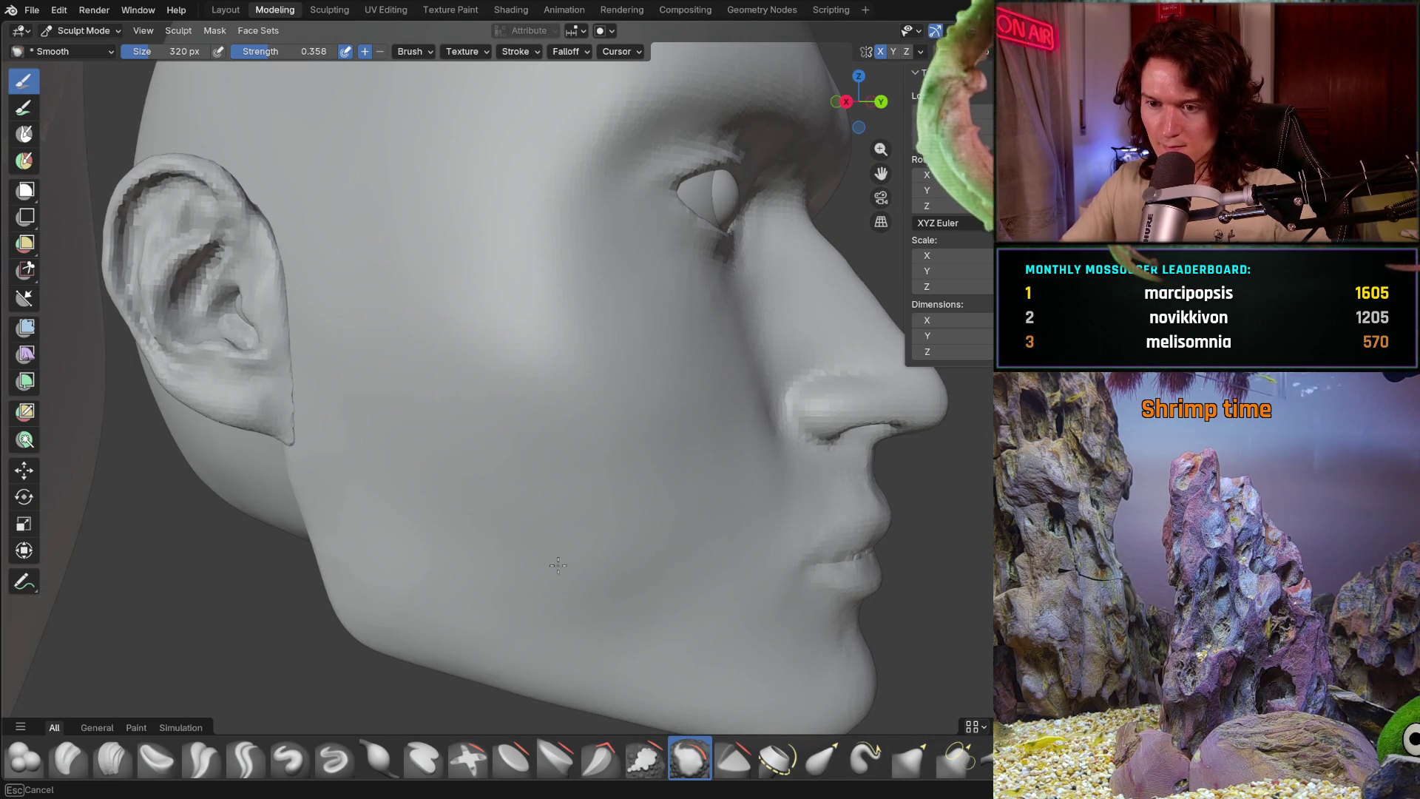
{"action": "mouse_move", "coordinate": [557, 565]}
{"action": "middle_mouse_down"}
{"action": "mouse_move", "coordinate": [517, 585]}
{"action": "mouse_move", "coordinate": [521, 564]}
{"action": "mouse_move", "coordinate": [633, 575]}
{"action": "middle_mouse_up"}
{"action": "scroll", "coordinate": [517, 584], "scroll_direction": "down", "scroll_amount": 3}
{"action": "scroll", "coordinate": [579, 560], "scroll_direction": "up", "scroll_amount": 5}
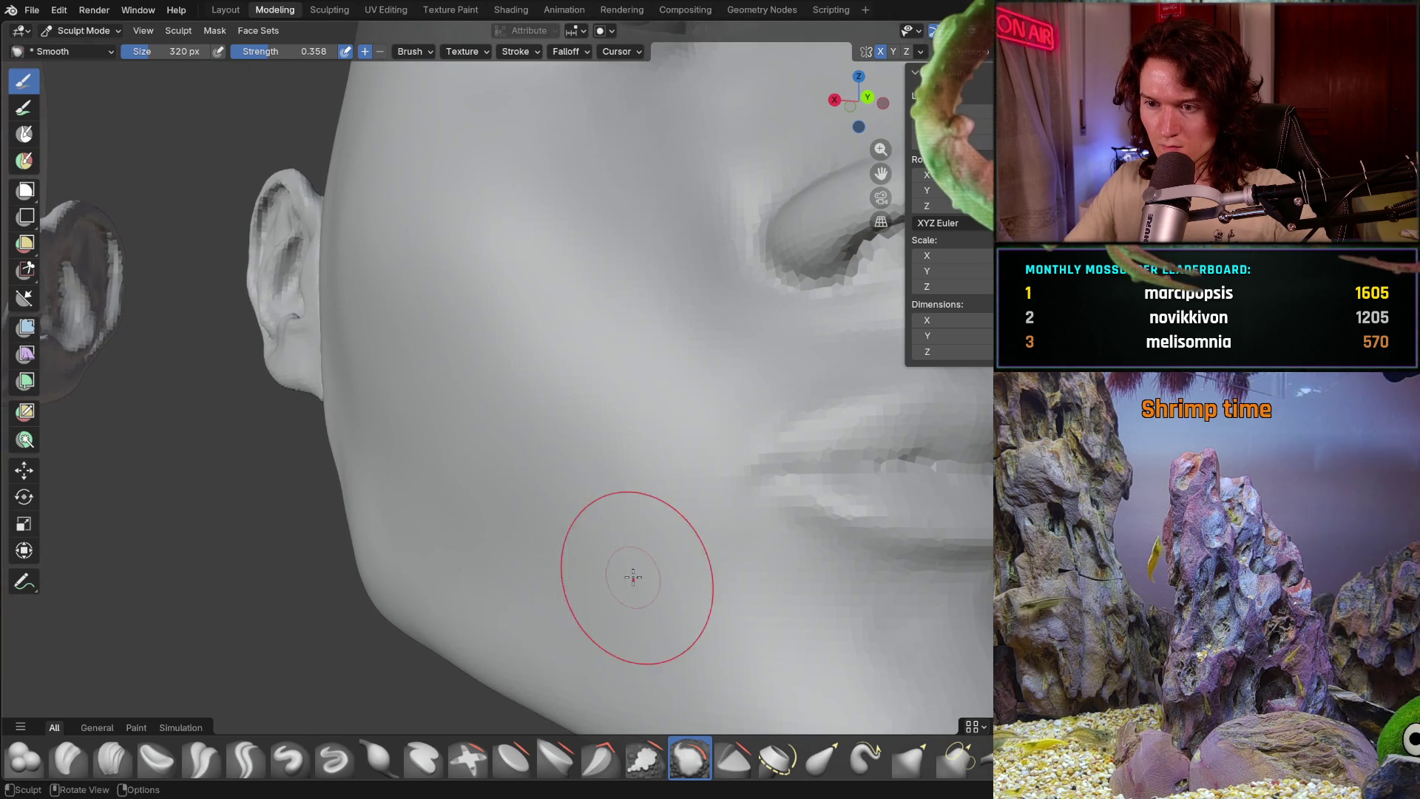
{"action": "middle_click_drag", "start_coordinate": [401, 502], "coordinate": [397, 417]}
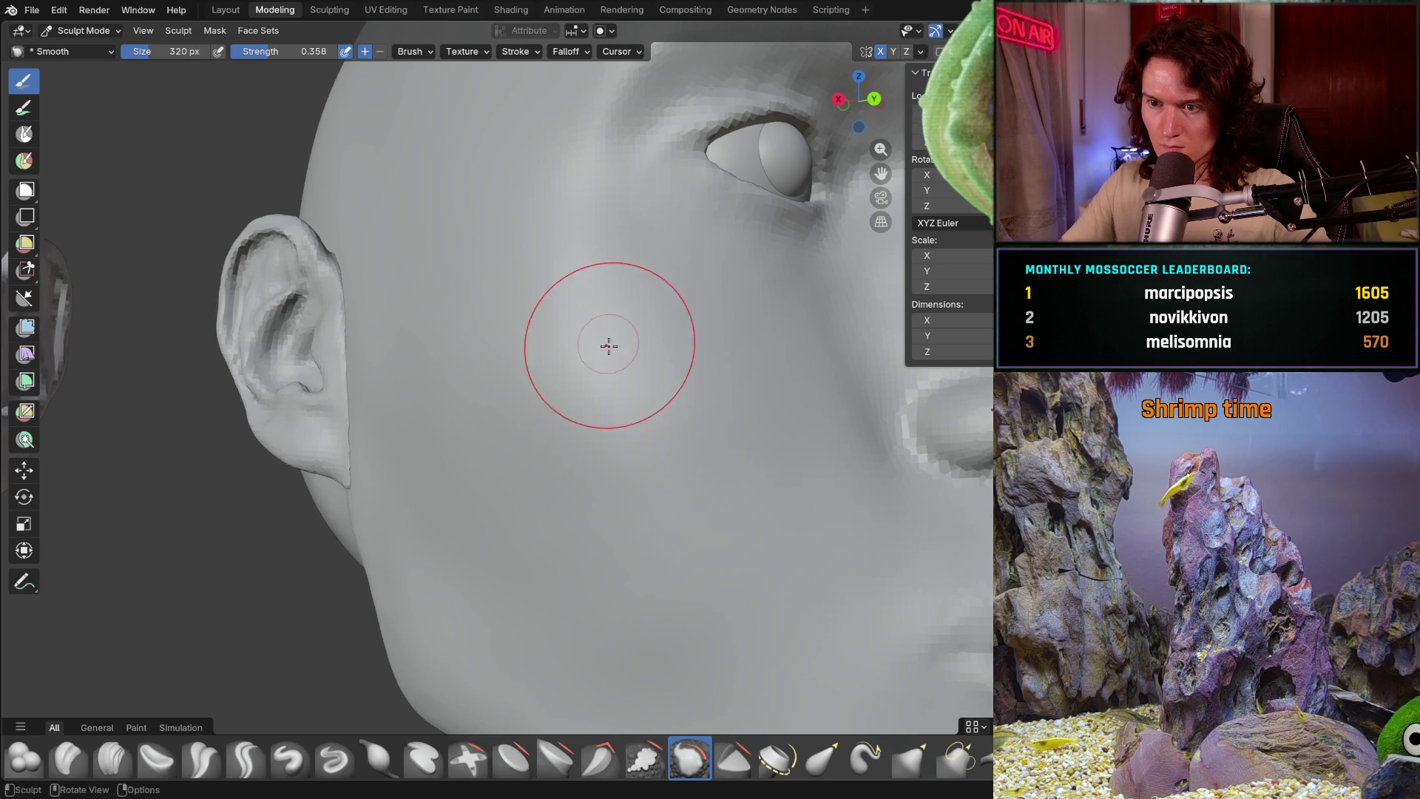
{"action": "mouse_move", "coordinate": [707, 381]}
{"action": "middle_mouse_down"}
{"action": "mouse_move", "coordinate": [660, 356]}
{"action": "mouse_move", "coordinate": [634, 317]}
{"action": "mouse_move", "coordinate": [722, 444]}
{"action": "mouse_move", "coordinate": [589, 450]}
{"action": "middle_mouse_up"}
{"action": "scroll", "coordinate": [595, 437], "scroll_direction": "up", "scroll_amount": 5}
{"action": "scroll", "coordinate": [666, 433], "scroll_direction": "down", "scroll_amount": 4}
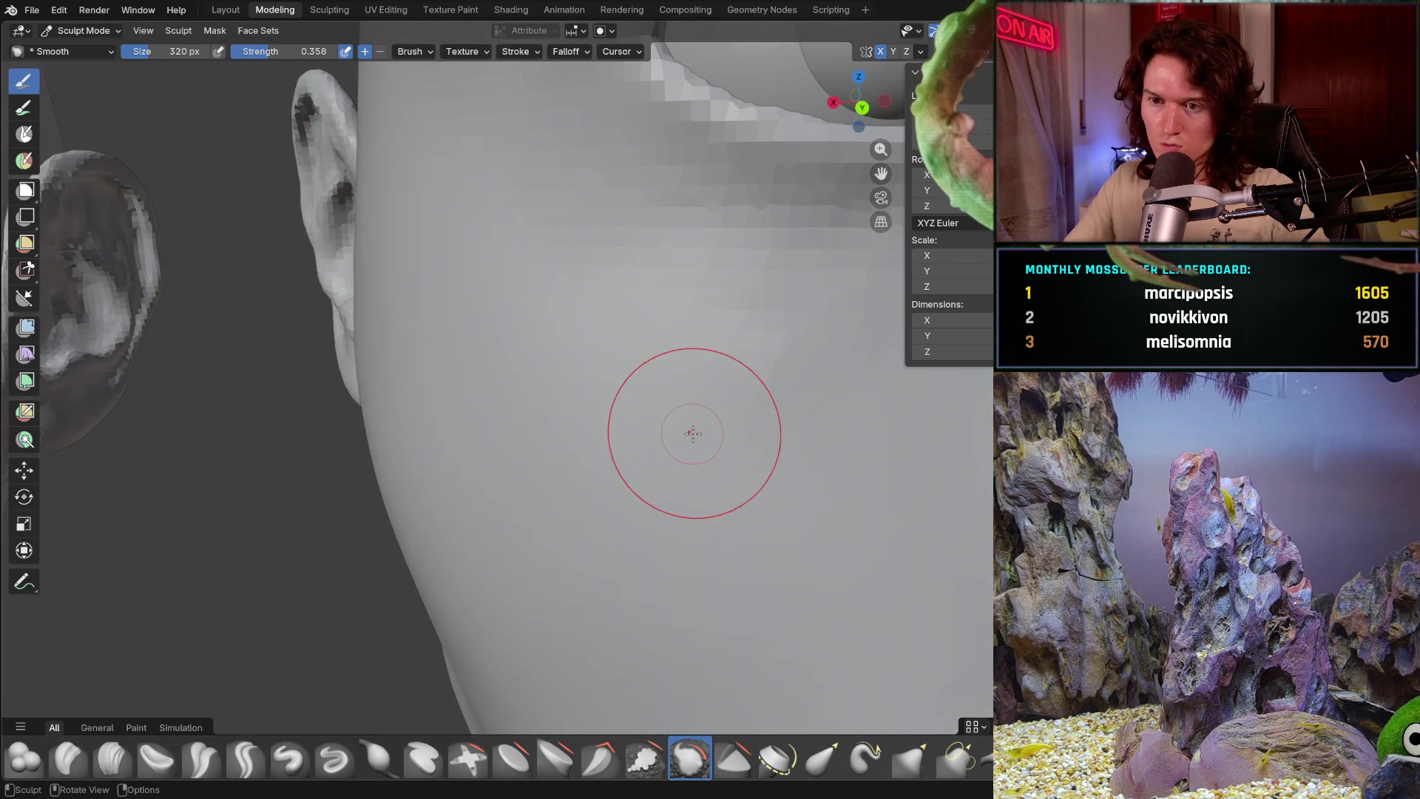
{"action": "scroll", "coordinate": [667, 388], "scroll_direction": "up", "scroll_amount": 4}
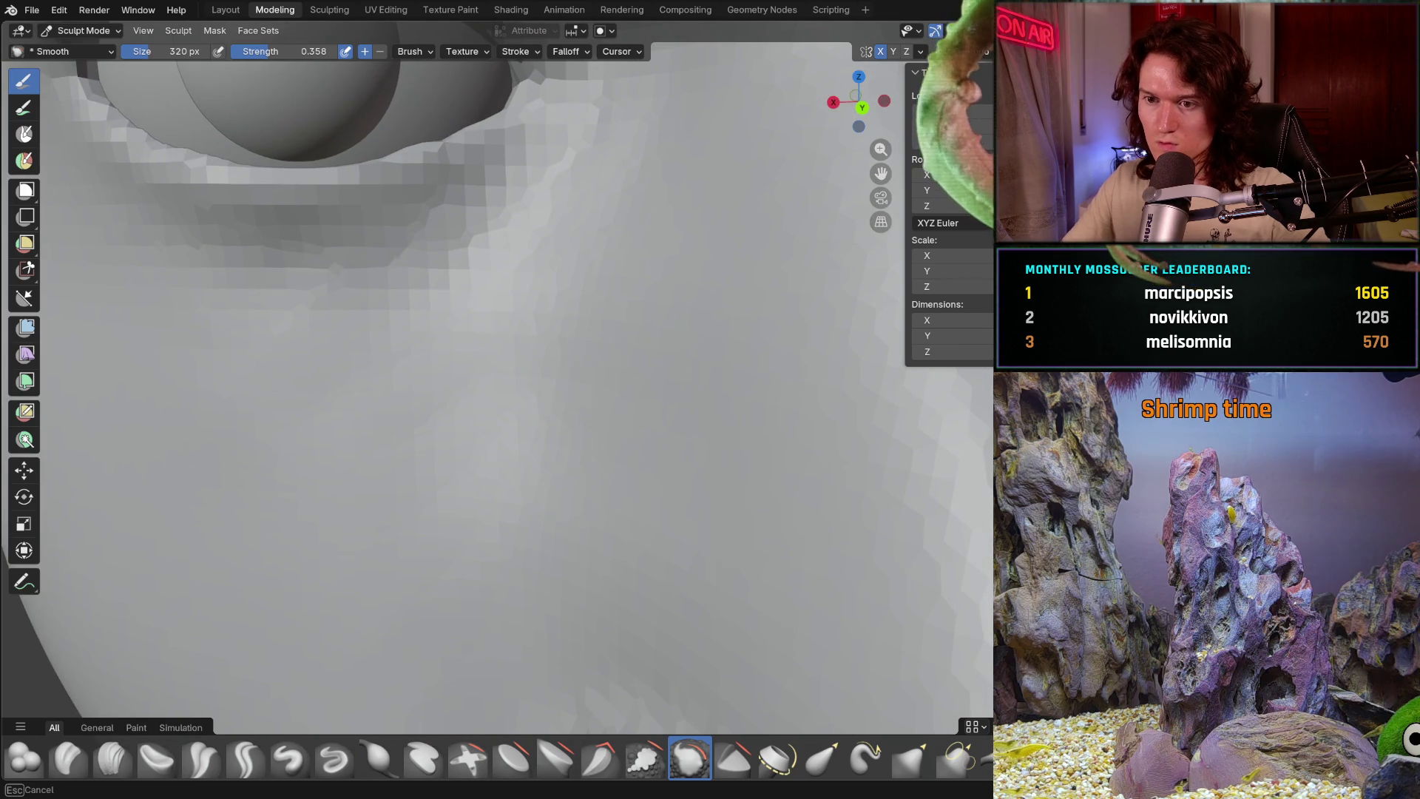
{"action": "scroll", "coordinate": [533, 428], "scroll_direction": "down", "scroll_amount": 4}
{"action": "middle_click_drag", "start_coordinate": [554, 470], "coordinate": [555, 445]}
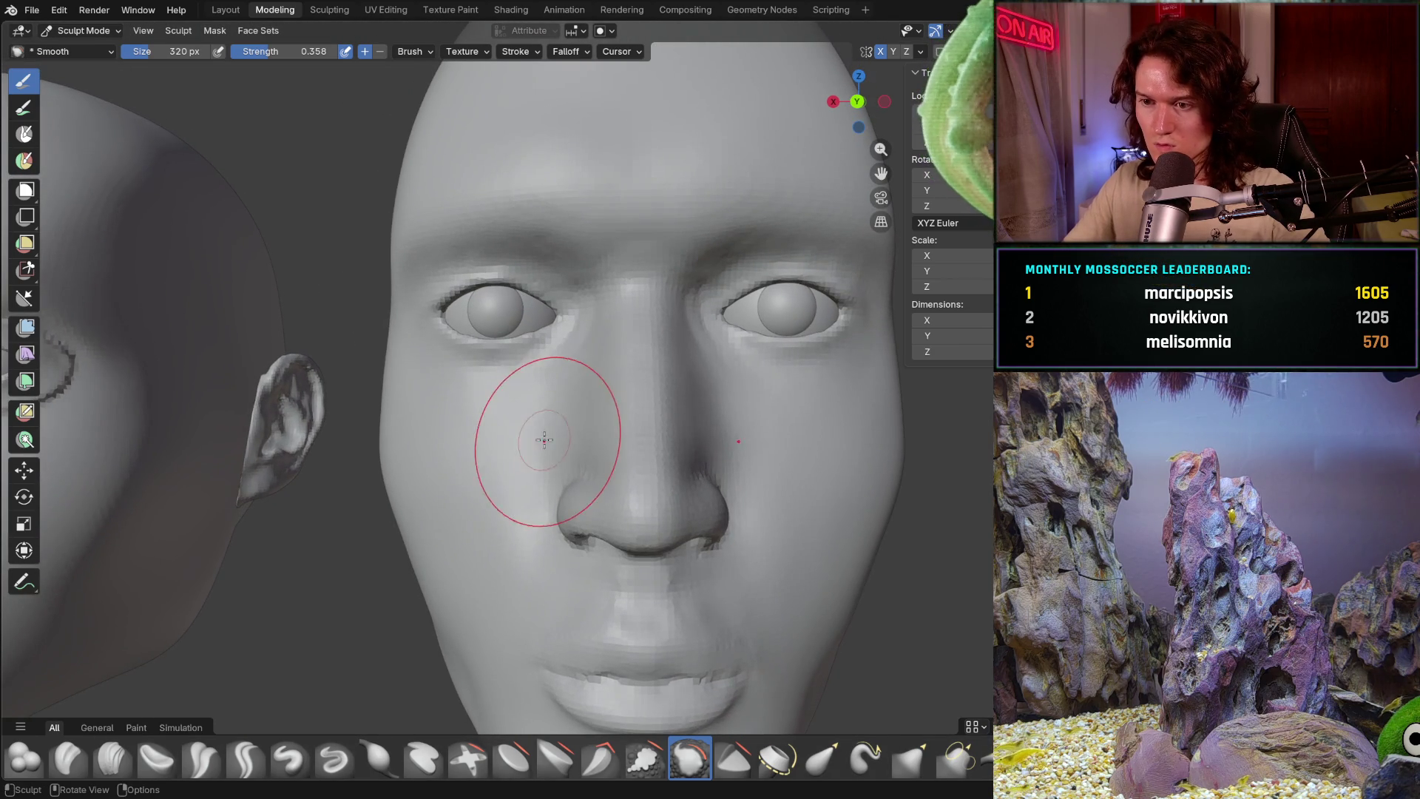
{"action": "scroll", "coordinate": [493, 589], "scroll_direction": "down", "scroll_amount": 3}
{"action": "mouse_move", "coordinate": [493, 588]}
{"action": "middle_mouse_down"}
{"action": "mouse_move", "coordinate": [608, 539]}
{"action": "mouse_move", "coordinate": [614, 495]}
{"action": "middle_mouse_up"}
{"action": "scroll", "coordinate": [616, 495], "scroll_direction": "up", "scroll_amount": 5}
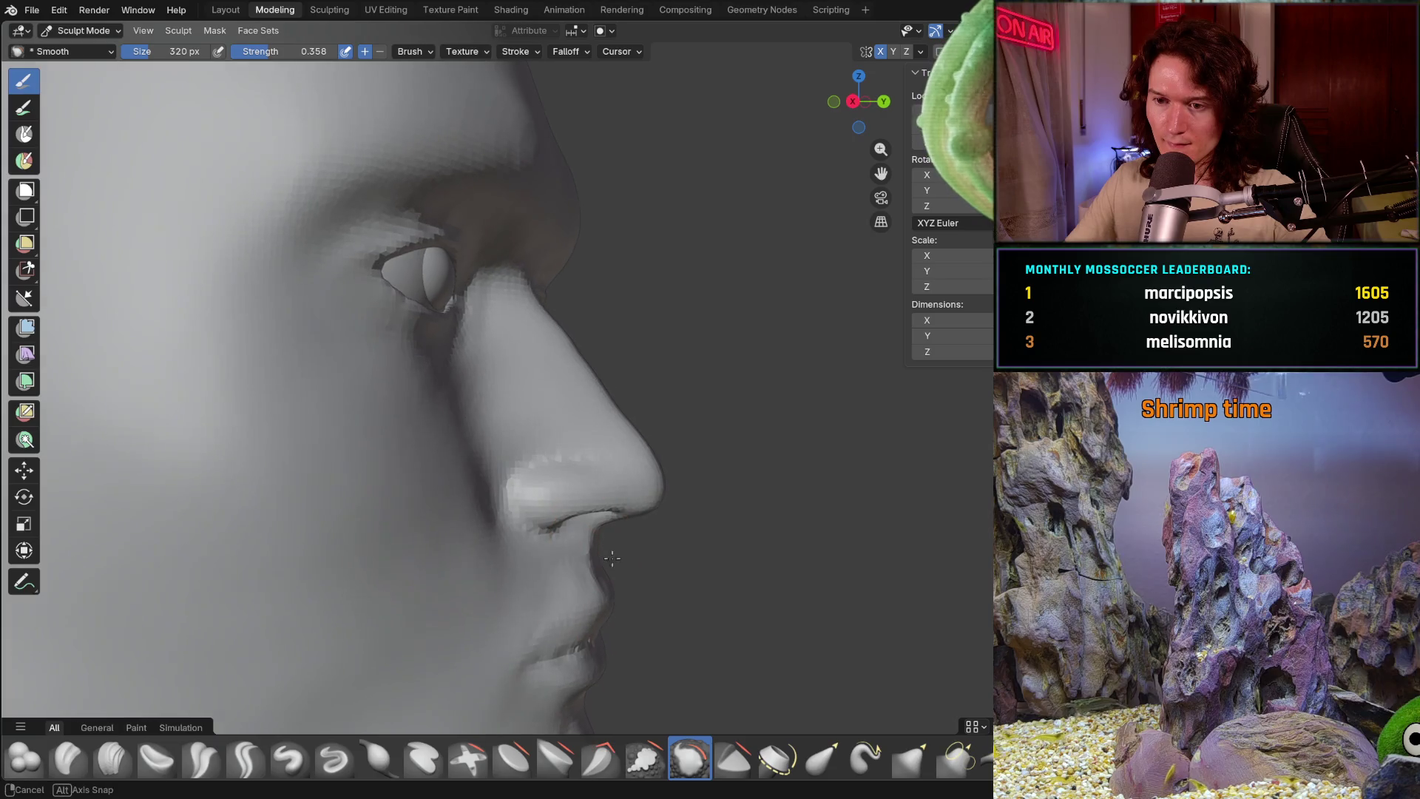
{"action": "scroll", "coordinate": [615, 495], "scroll_direction": "up", "scroll_amount": 3}
{"action": "scroll", "coordinate": [551, 518], "scroll_direction": "up", "scroll_amount": 2}
- Switch to the Grab brush at about 386 px and compare the nose against the reference head
{"action": "key", "text": "g"}
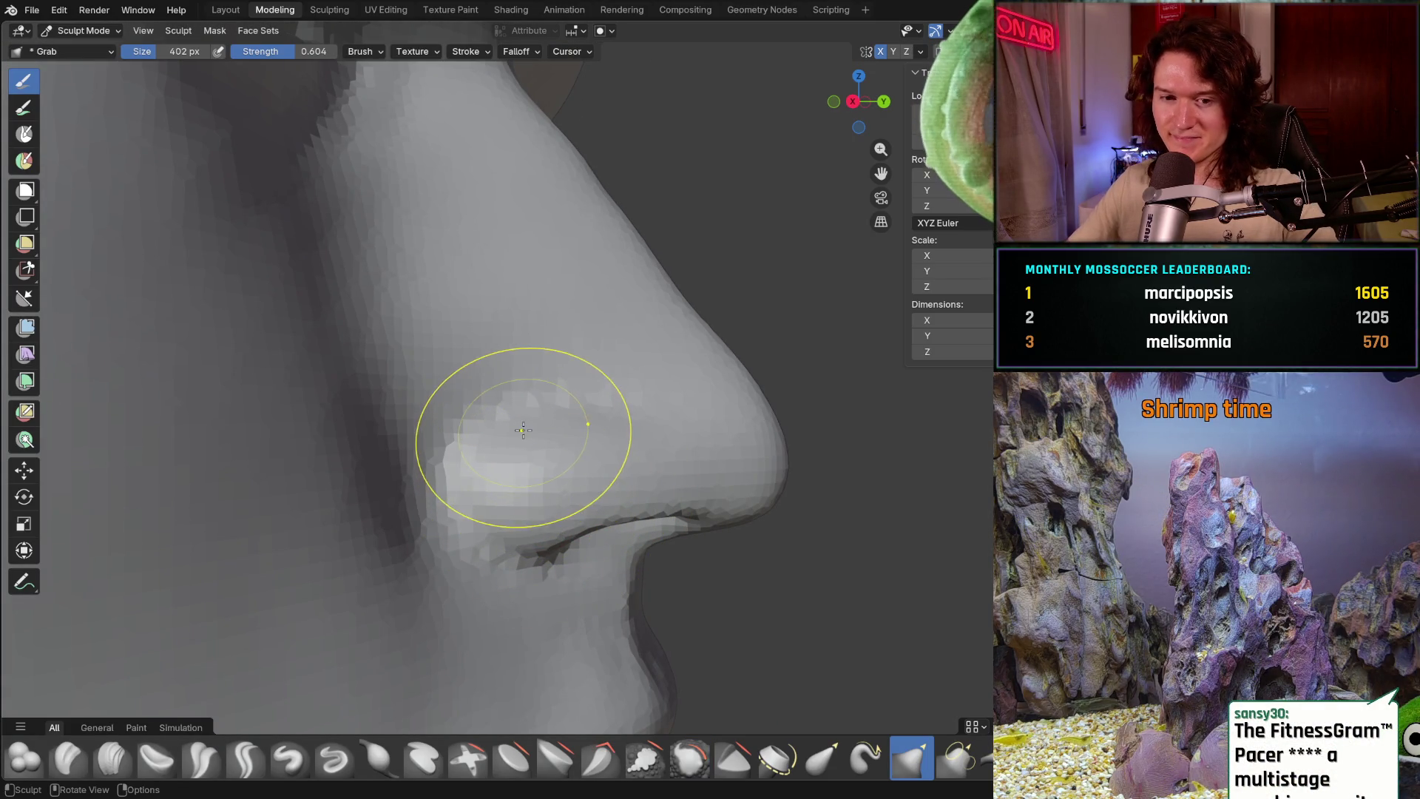
{"action": "middle_click_drag", "start_coordinate": [460, 463], "coordinate": [461, 462]}
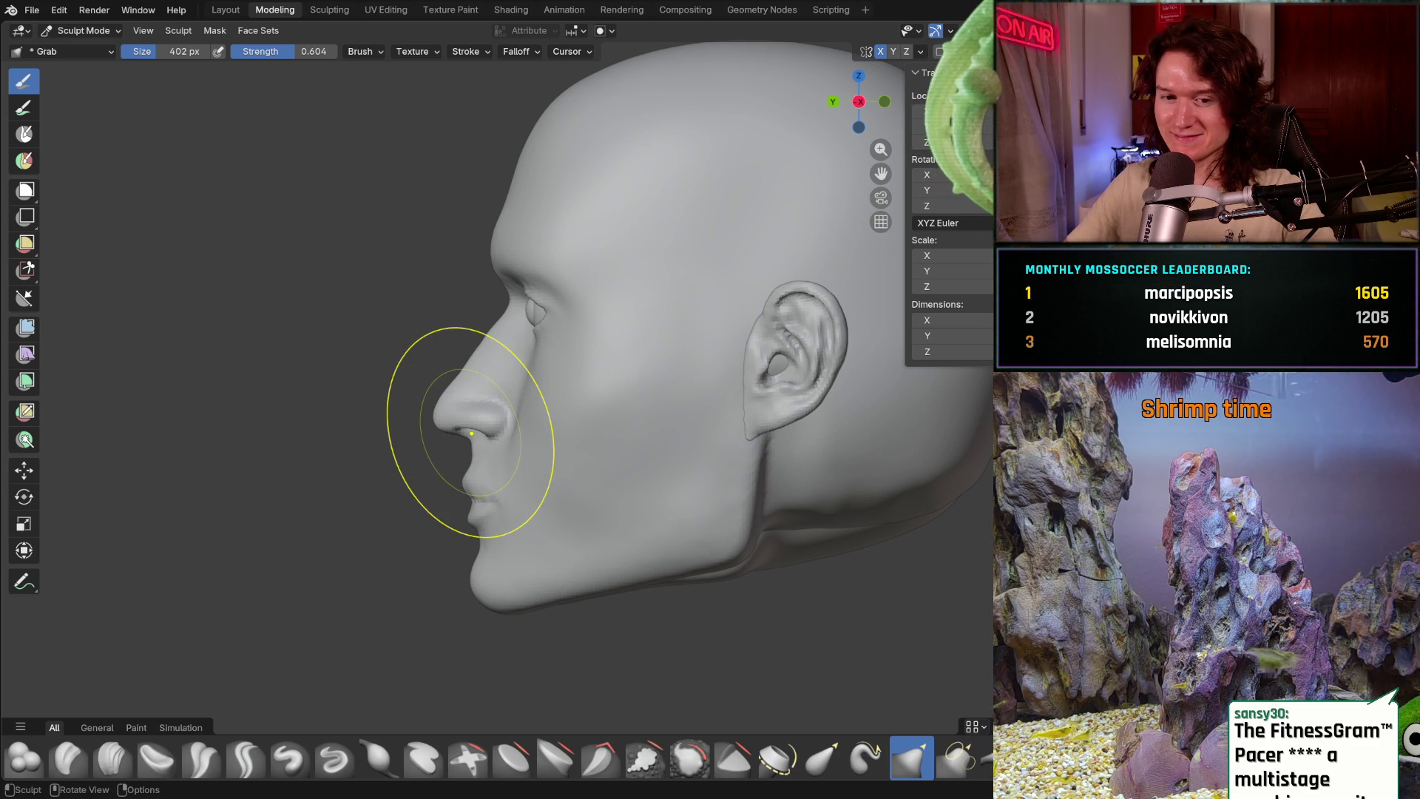
{"action": "scroll", "coordinate": [435, 460], "scroll_direction": "up", "scroll_amount": 2}
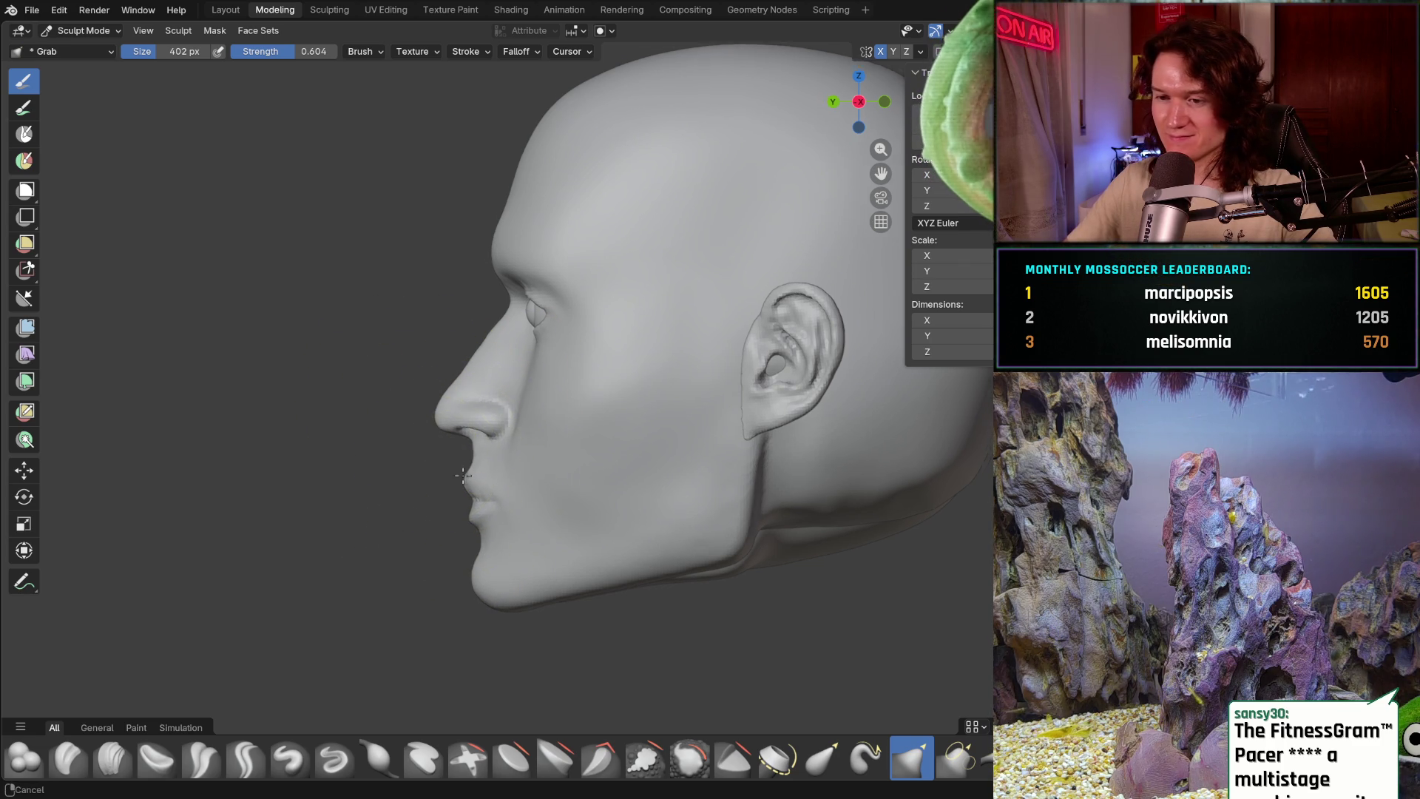
{"action": "scroll", "coordinate": [476, 429], "scroll_direction": "up", "scroll_amount": 3}
{"action": "scroll", "coordinate": [452, 429], "scroll_direction": "up", "scroll_amount": 3}
{"action": "scroll", "coordinate": [603, 419], "scroll_direction": "up", "scroll_amount": 2}
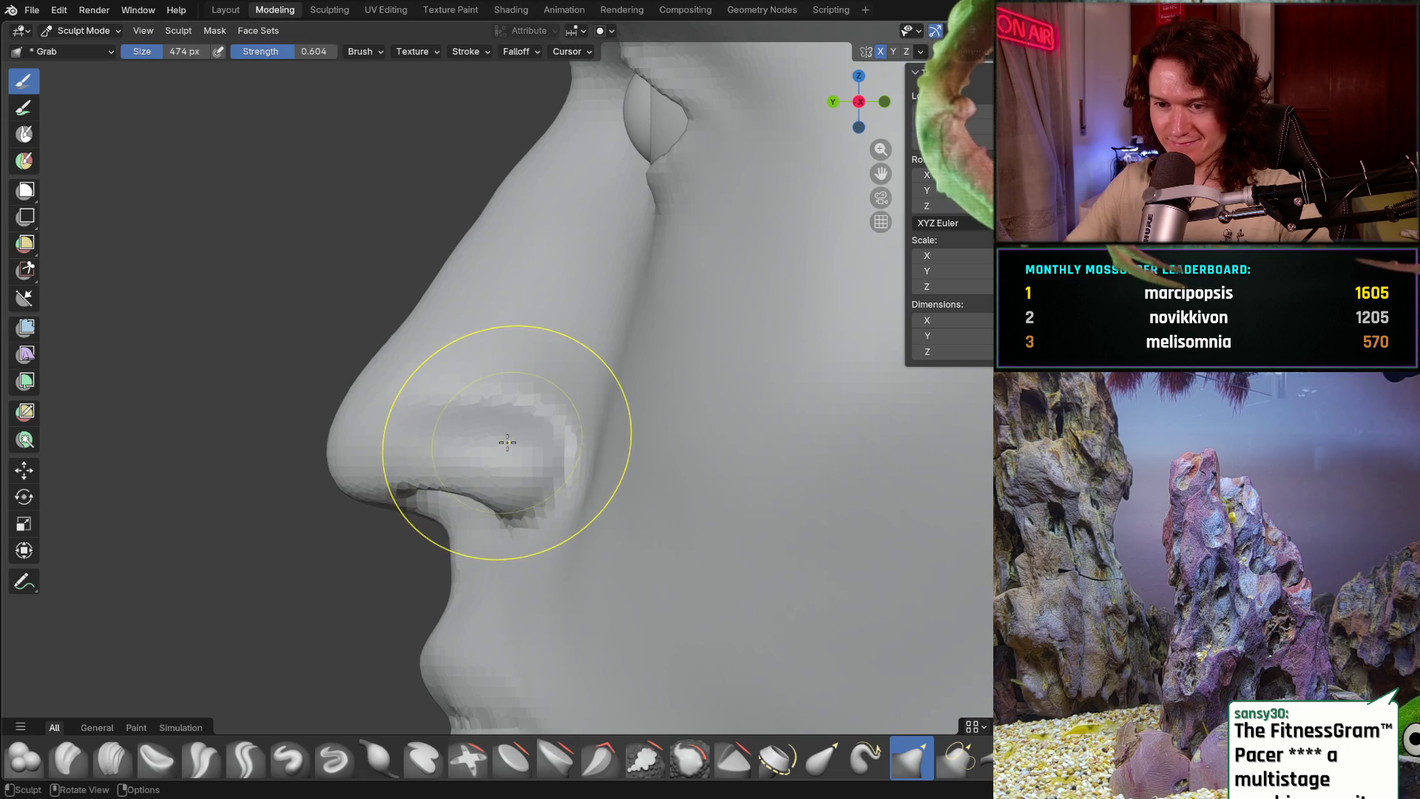
{"action": "key", "text": "f"}
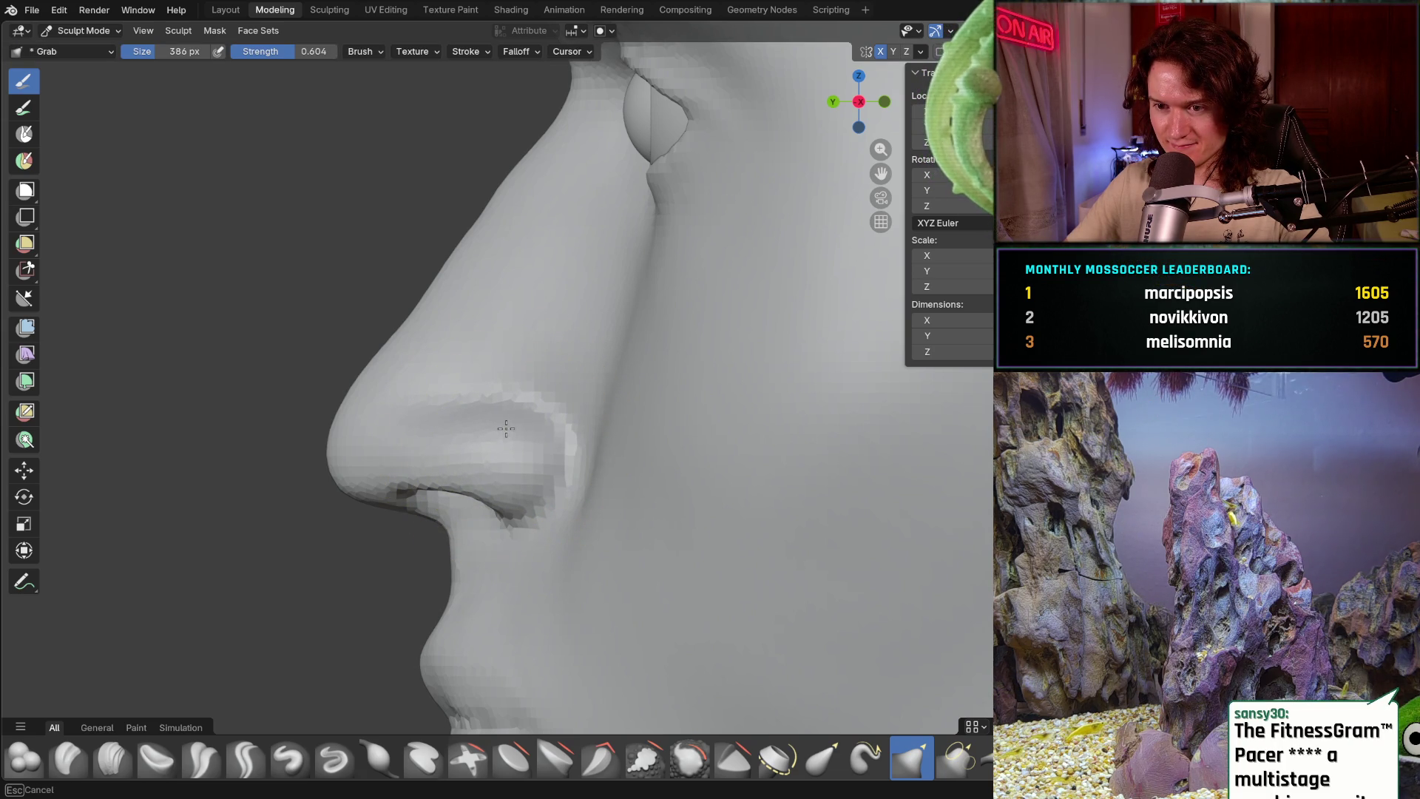
{"action": "left_click", "coordinate": [430, 437]}
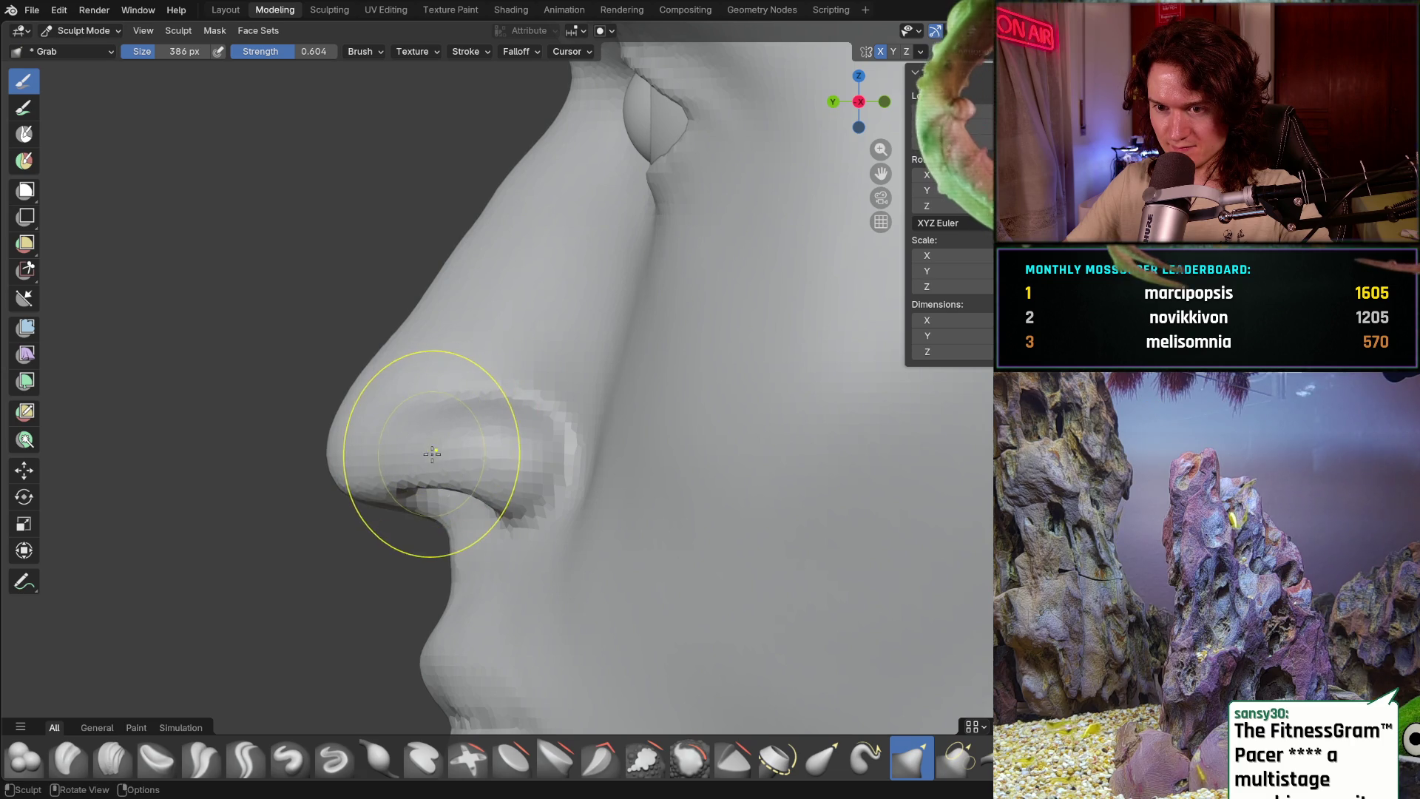
{"action": "key", "text": "f"}
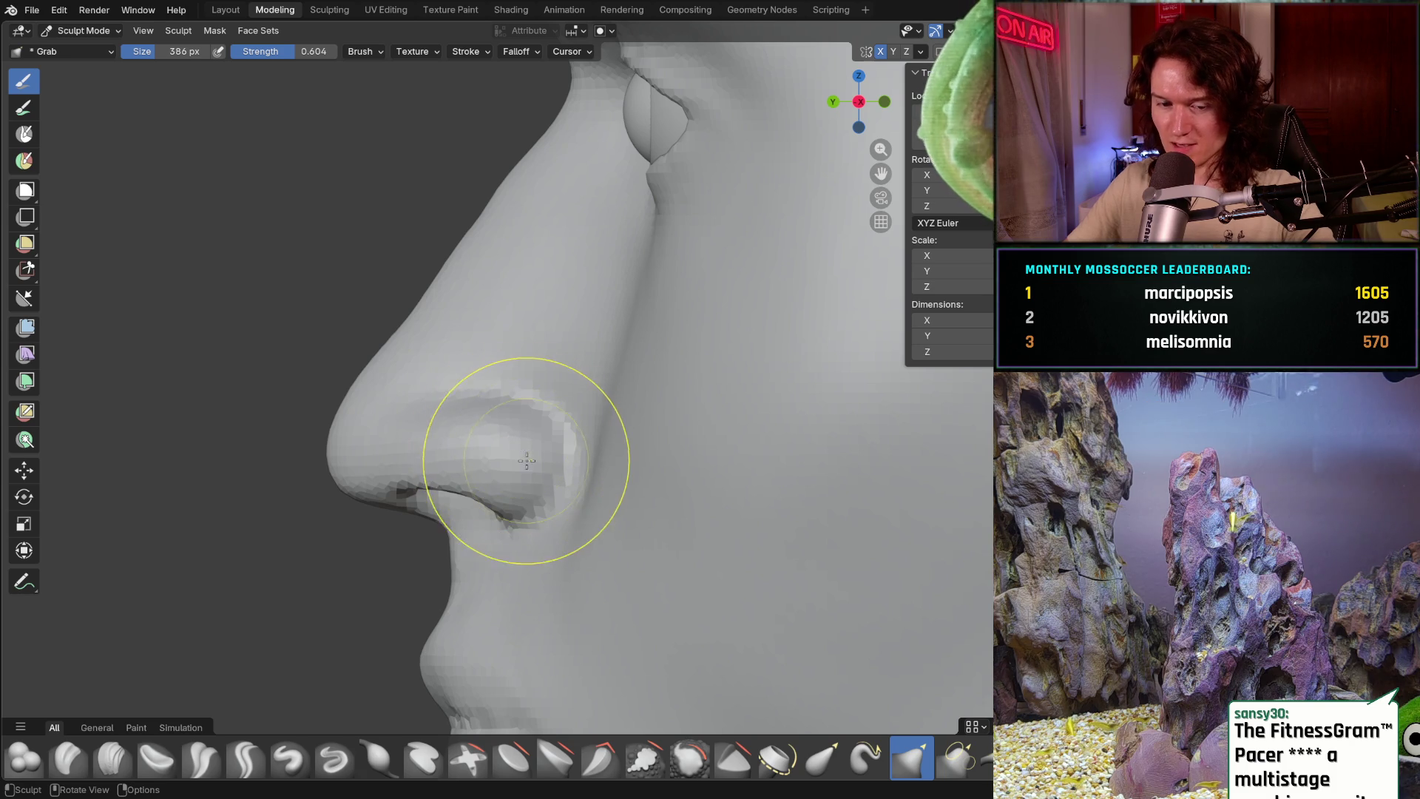
{"action": "mouse_move", "coordinate": [507, 470]}
{"action": "middle_mouse_down"}
{"action": "mouse_move", "coordinate": [533, 534]}
{"action": "mouse_move", "coordinate": [561, 448]}
{"action": "mouse_move", "coordinate": [505, 516]}
{"action": "middle_mouse_up"}
{"action": "scroll", "coordinate": [533, 534], "scroll_direction": "down", "scroll_amount": 5}
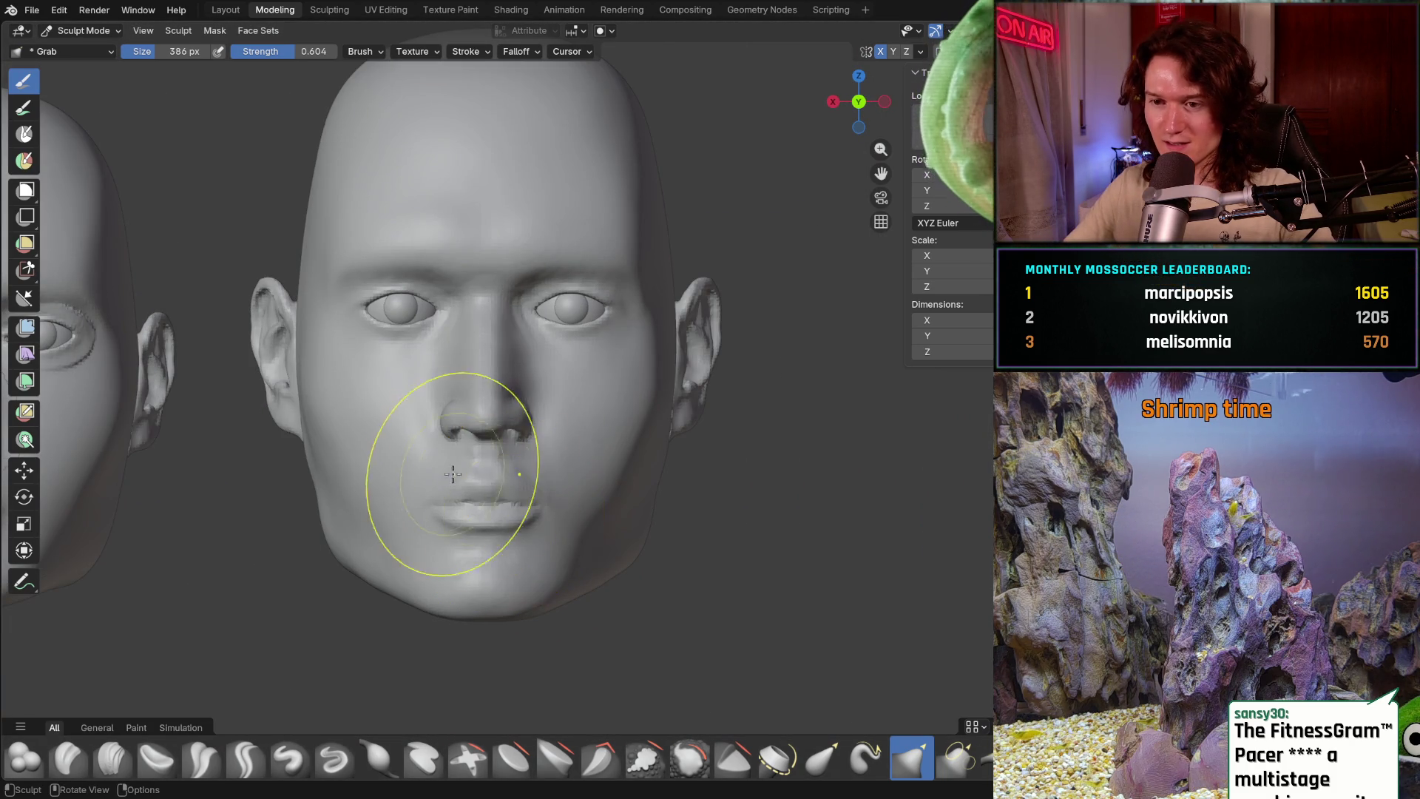
{"action": "mouse_move", "coordinate": [388, 499]}
{"action": "middle_mouse_down", "text": "shift"}
{"action": "mouse_move", "coordinate": [557, 475]}
{"action": "mouse_move", "coordinate": [572, 455]}
{"action": "middle_mouse_up", "text": "shift"}
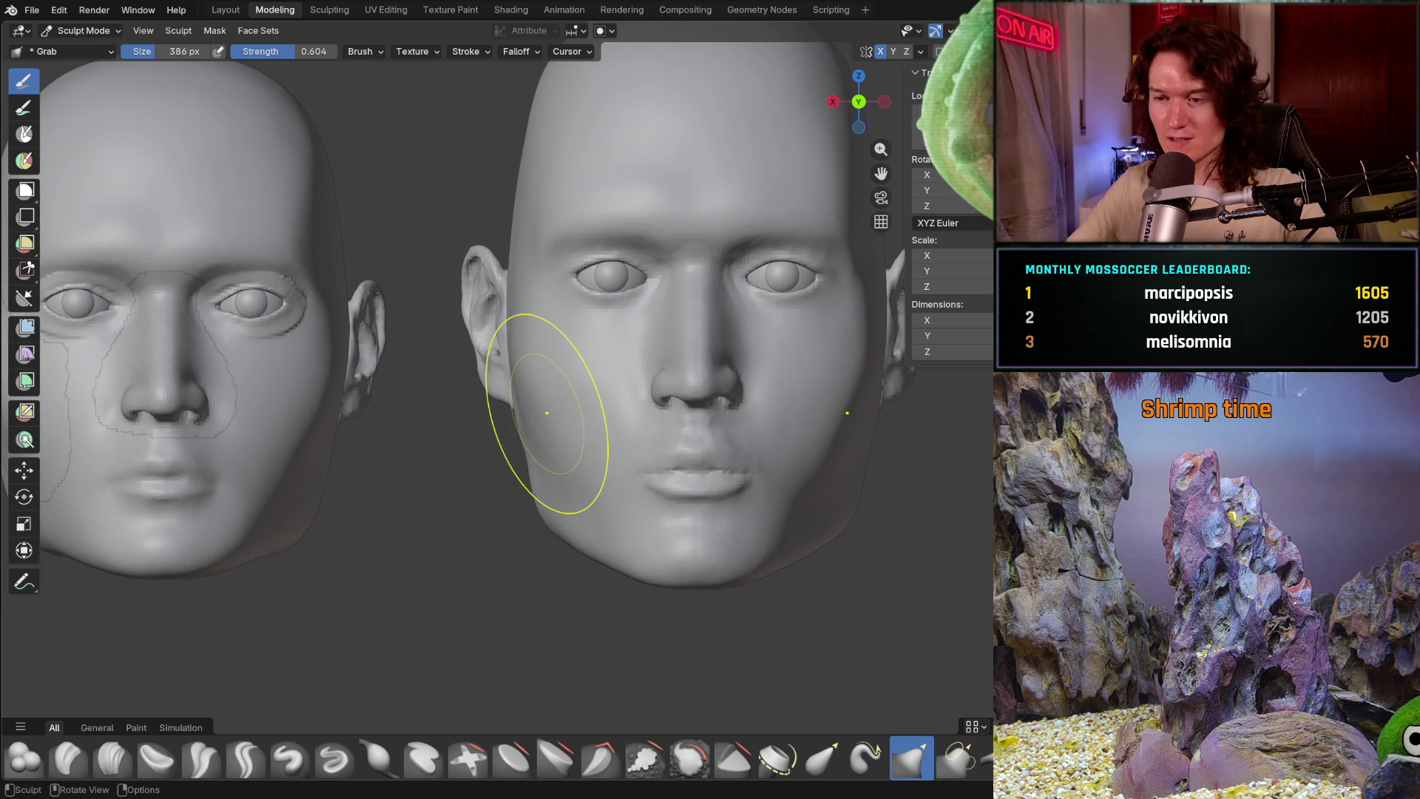
{"action": "mouse_move", "coordinate": [729, 443]}
{"action": "middle_mouse_down"}
{"action": "mouse_move", "coordinate": [555, 422]}
{"action": "mouse_move", "coordinate": [539, 466]}
{"action": "mouse_move", "coordinate": [475, 459]}
{"action": "middle_mouse_up"}
{"action": "scroll", "coordinate": [516, 468], "scroll_direction": "down", "scroll_amount": 5}
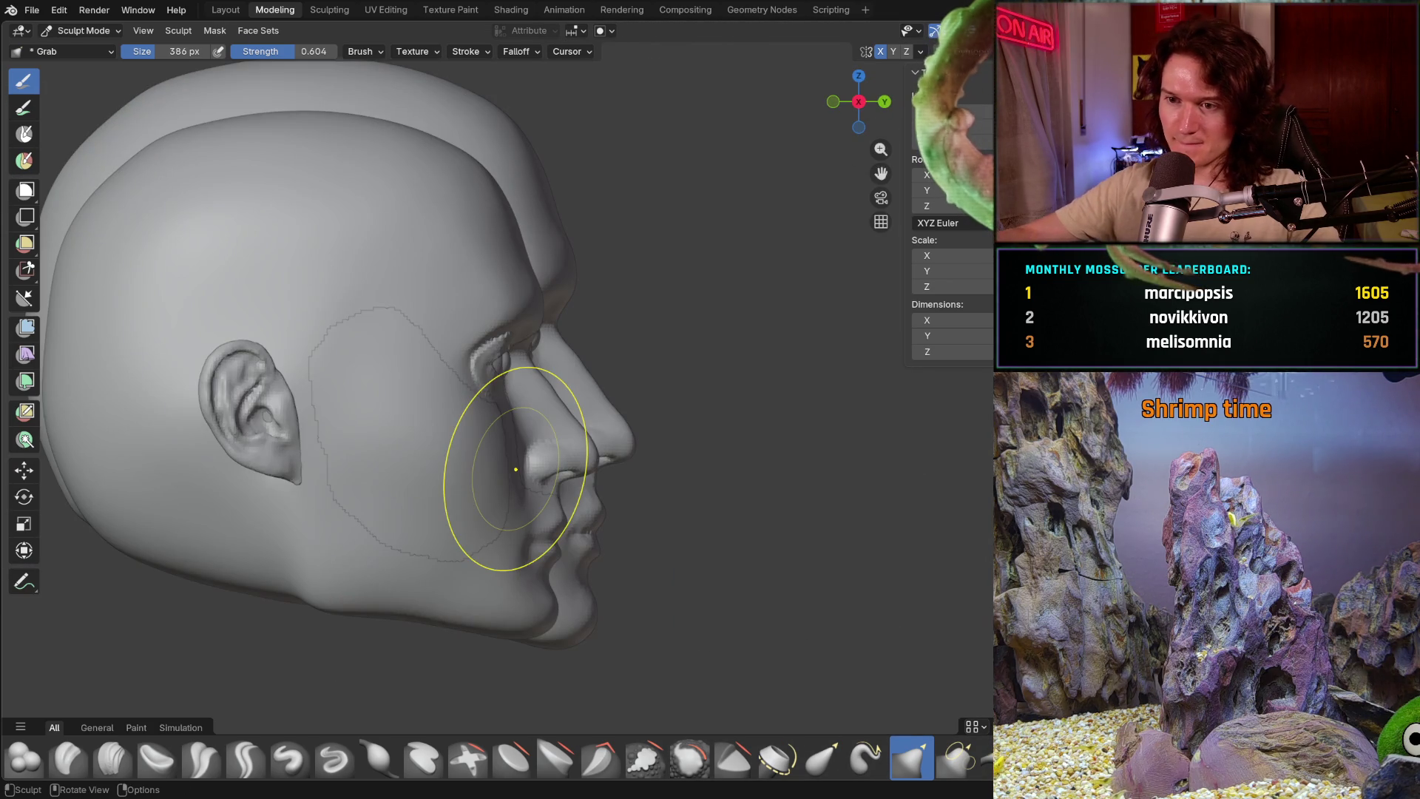
- Pull the nostril wing into a new shape in side profile, undo once, and review from front and side
{"action": "key", "text": "ctrl+KP_3"}
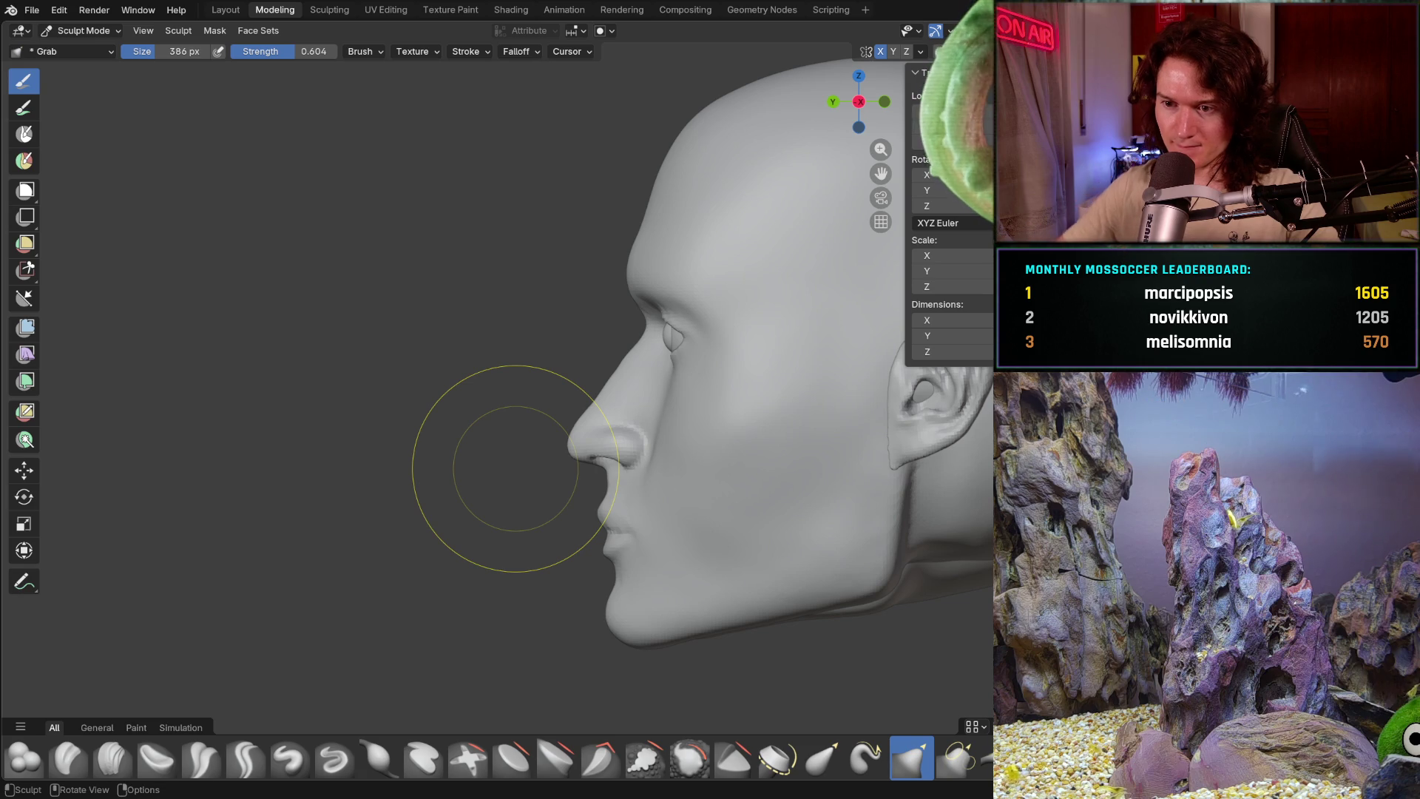
{"action": "scroll", "coordinate": [622, 478], "scroll_direction": "up", "scroll_amount": 5}
{"action": "mouse_move", "coordinate": [650, 492]}
{"action": "middle_mouse_down", "text": "ctrl"}
{"action": "mouse_move", "coordinate": [628, 438]}
{"action": "mouse_move", "coordinate": [731, 497]}
{"action": "middle_mouse_up", "text": "ctrl"}
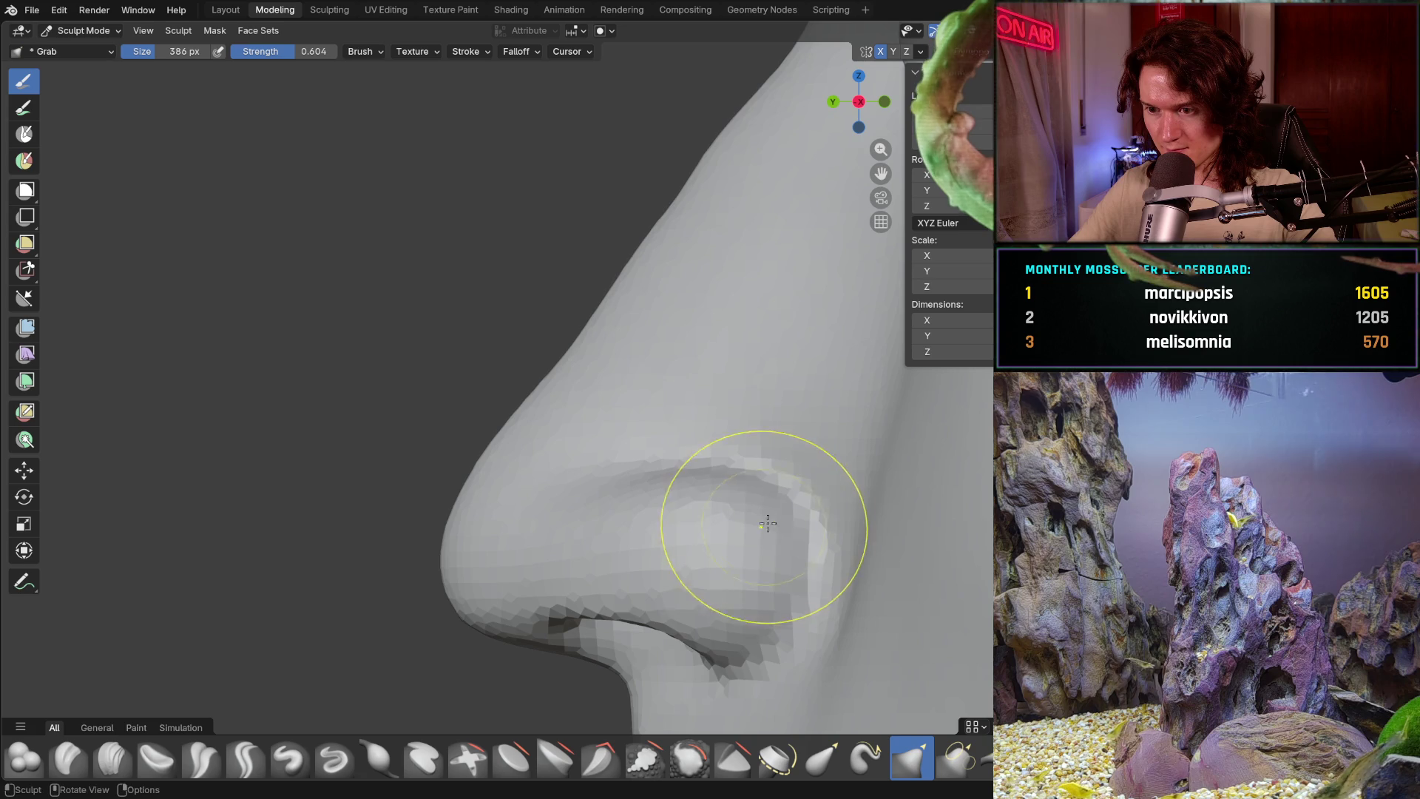
{"action": "left_click_drag", "start_coordinate": [761, 523], "coordinate": [666, 618]}
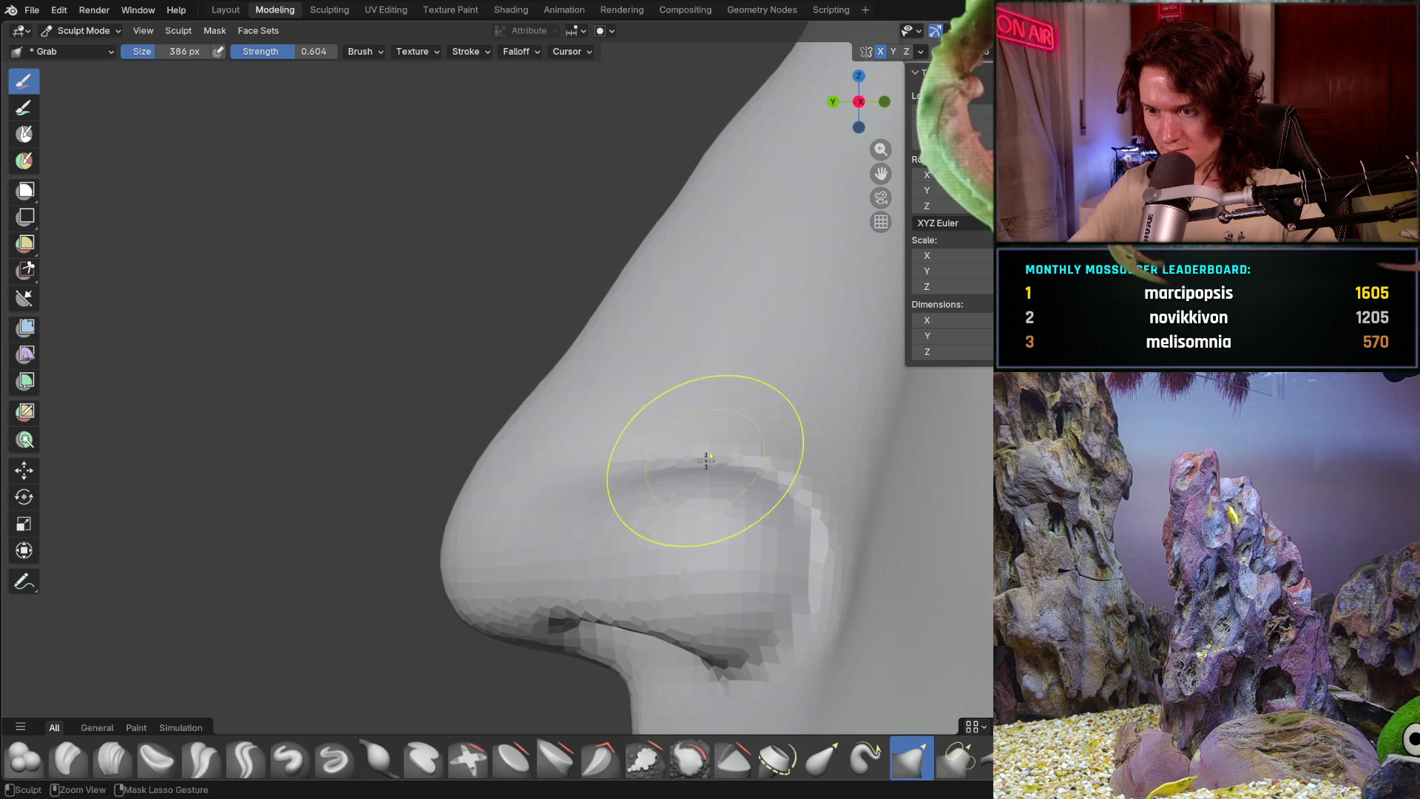
{"action": "mouse_move", "coordinate": [714, 445]}
{"action": "middle_mouse_down"}
{"action": "mouse_move", "coordinate": [643, 540]}
{"action": "mouse_move", "coordinate": [656, 602]}
{"action": "mouse_move", "coordinate": [731, 530]}
{"action": "mouse_move", "coordinate": [482, 539]}
{"action": "mouse_move", "coordinate": [749, 378]}
{"action": "middle_mouse_up"}
{"action": "scroll", "coordinate": [665, 444], "scroll_direction": "up", "scroll_amount": 2}
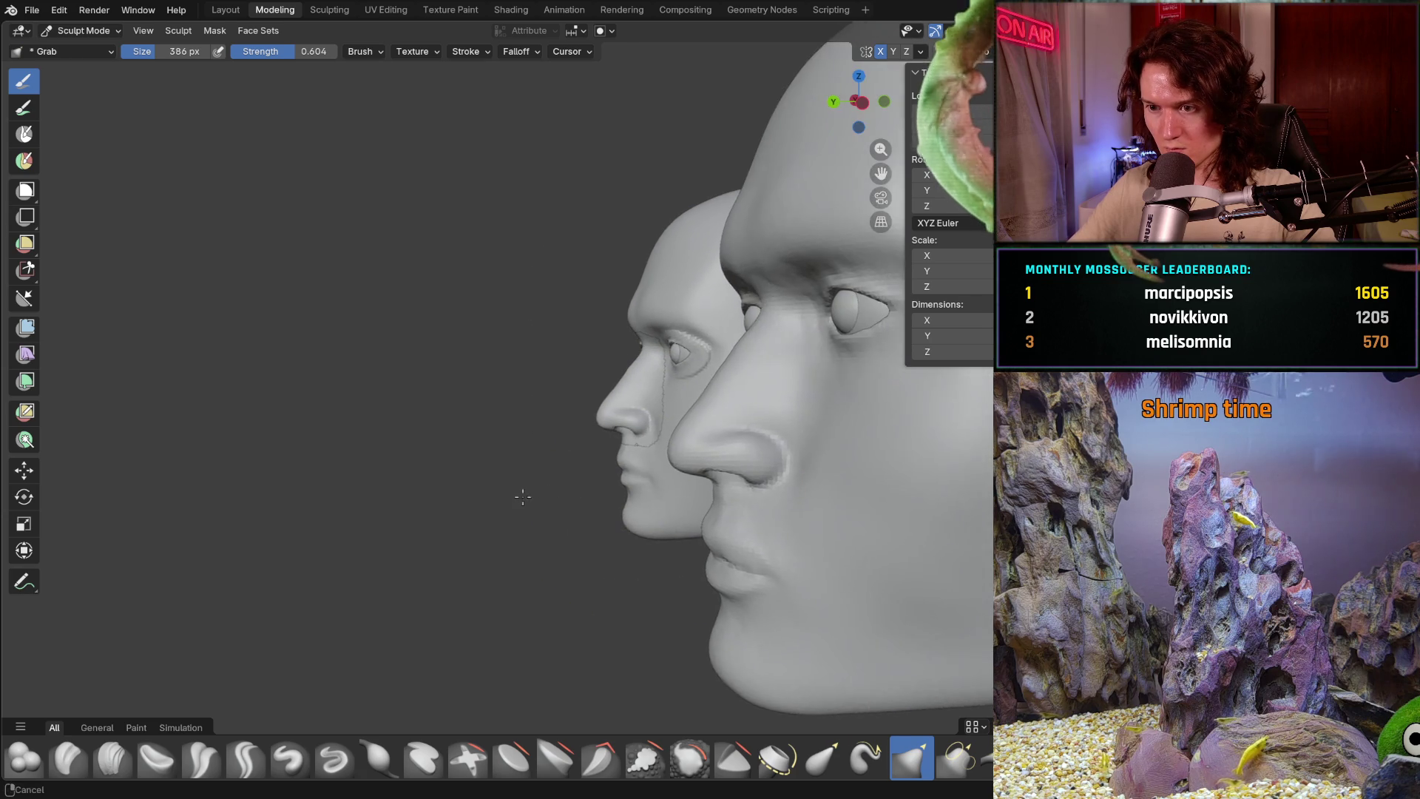
{"action": "scroll", "coordinate": [577, 466], "scroll_direction": "up", "scroll_amount": 2}
{"action": "scroll", "coordinate": [543, 455], "scroll_direction": "up", "scroll_amount": 2}
{"action": "scroll", "coordinate": [523, 446], "scroll_direction": "up", "scroll_amount": 3}
{"action": "left_click_drag", "start_coordinate": [523, 446], "coordinate": [714, 429]}
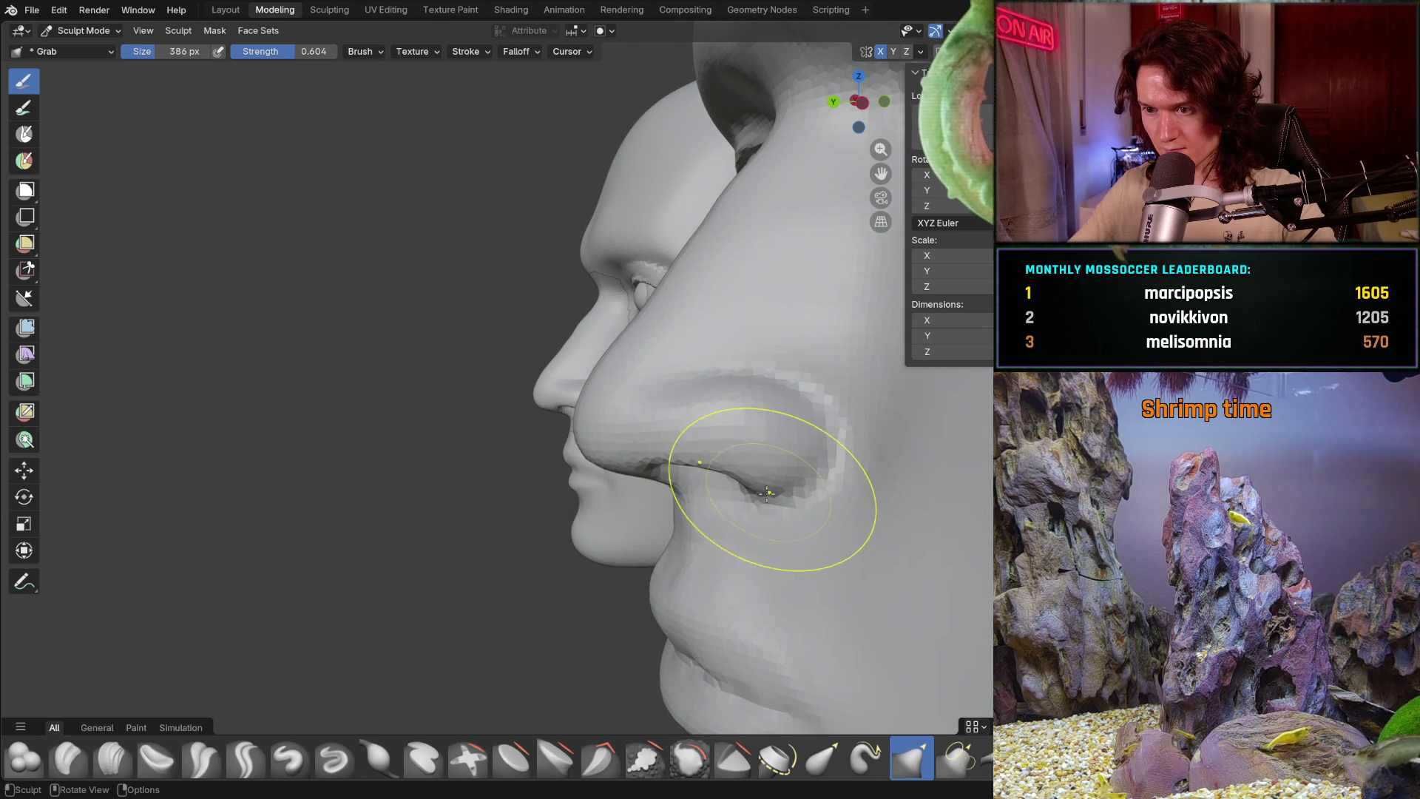
{"action": "key", "text": "ctrl+z"}
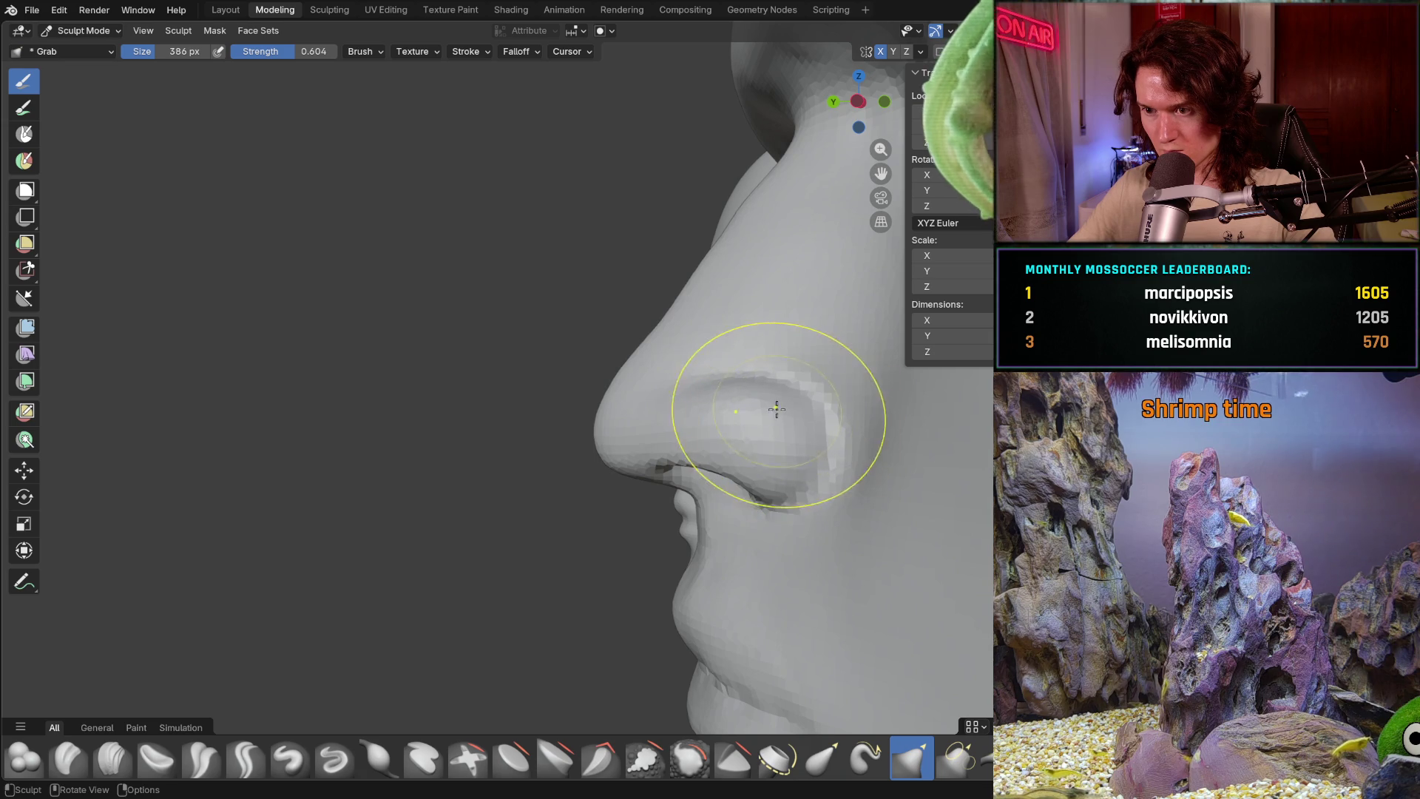
{"action": "mouse_move", "coordinate": [728, 457]}
{"action": "middle_mouse_down"}
{"action": "mouse_move", "coordinate": [714, 552]}
{"action": "mouse_move", "coordinate": [650, 539]}
{"action": "mouse_move", "coordinate": [598, 559]}
{"action": "middle_mouse_up"}
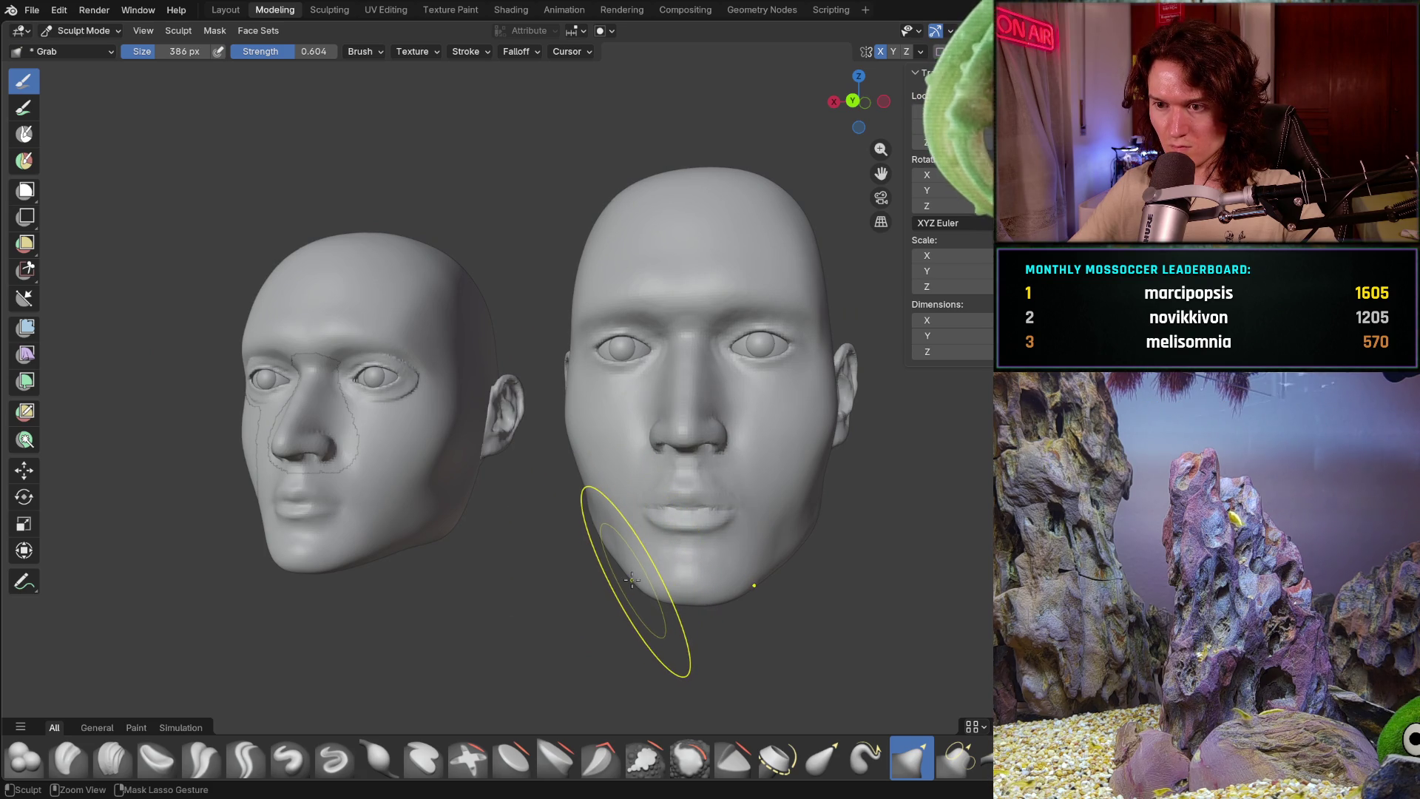
{"action": "middle_click_drag", "start_coordinate": [630, 578], "coordinate": [777, 547]}
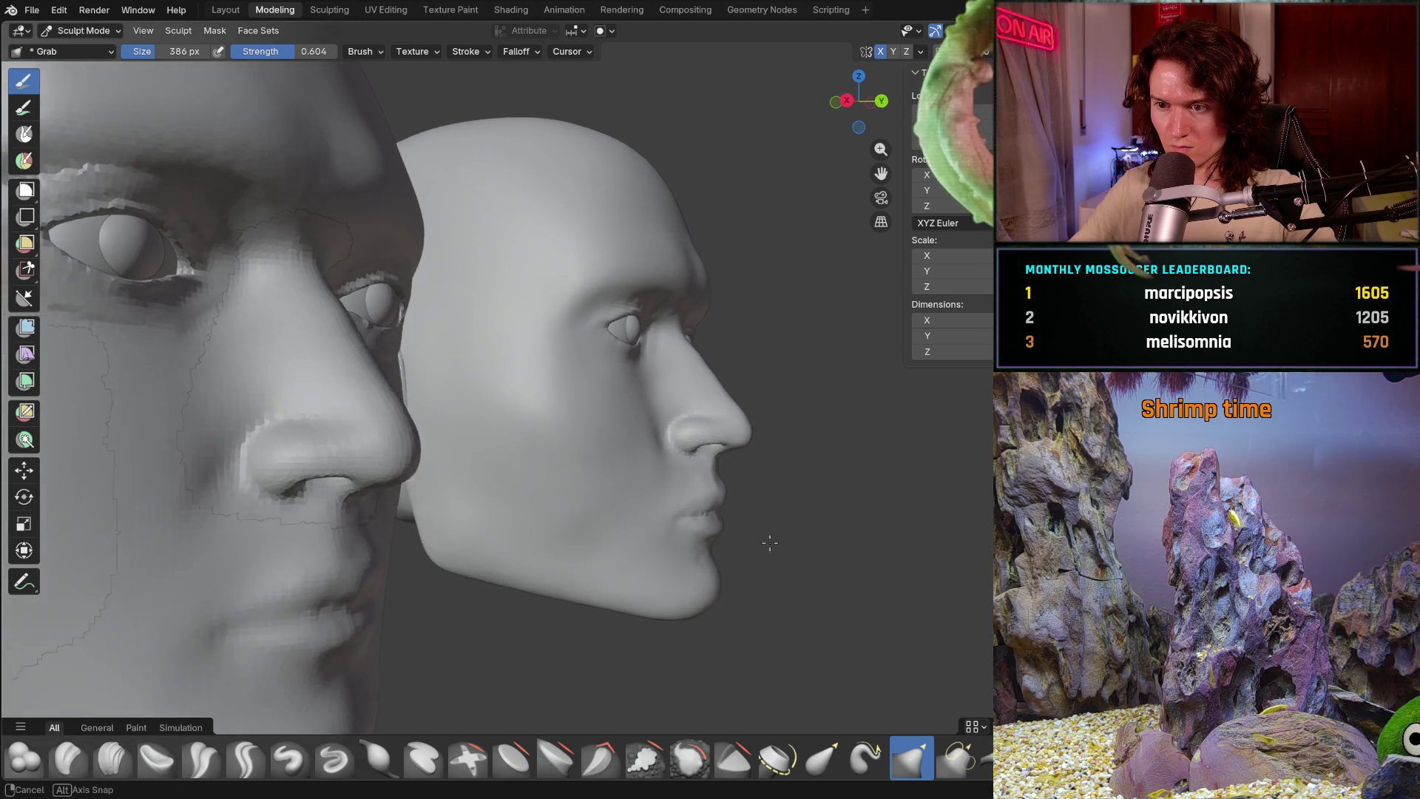
{"action": "scroll", "coordinate": [771, 507], "scroll_direction": "up", "scroll_amount": 5}
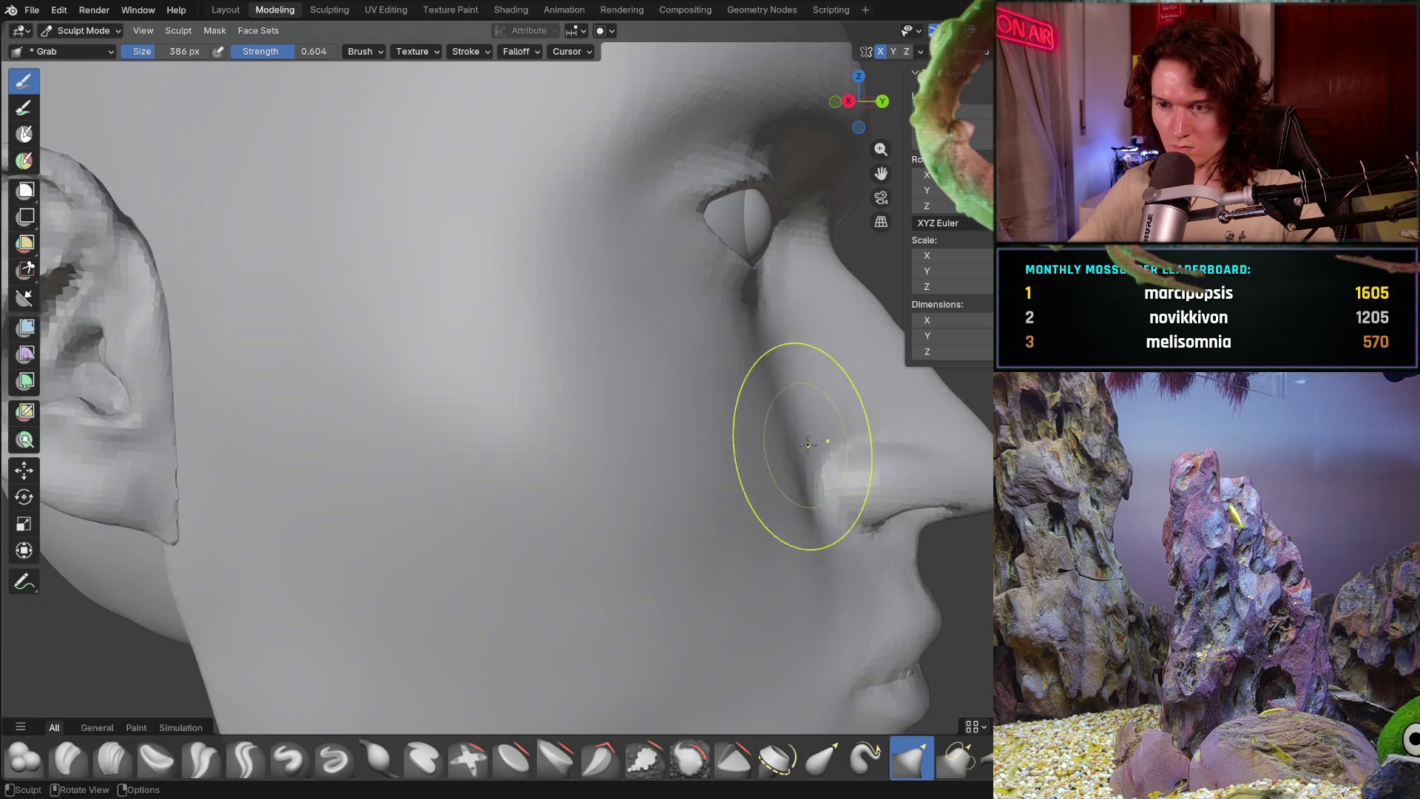
{"action": "scroll", "coordinate": [793, 445], "scroll_direction": "up", "scroll_amount": 3}
{"action": "scroll", "coordinate": [795, 459], "scroll_direction": "down", "scroll_amount": 5}
{"action": "middle_click_drag", "start_coordinate": [633, 523], "coordinate": [666, 501]}
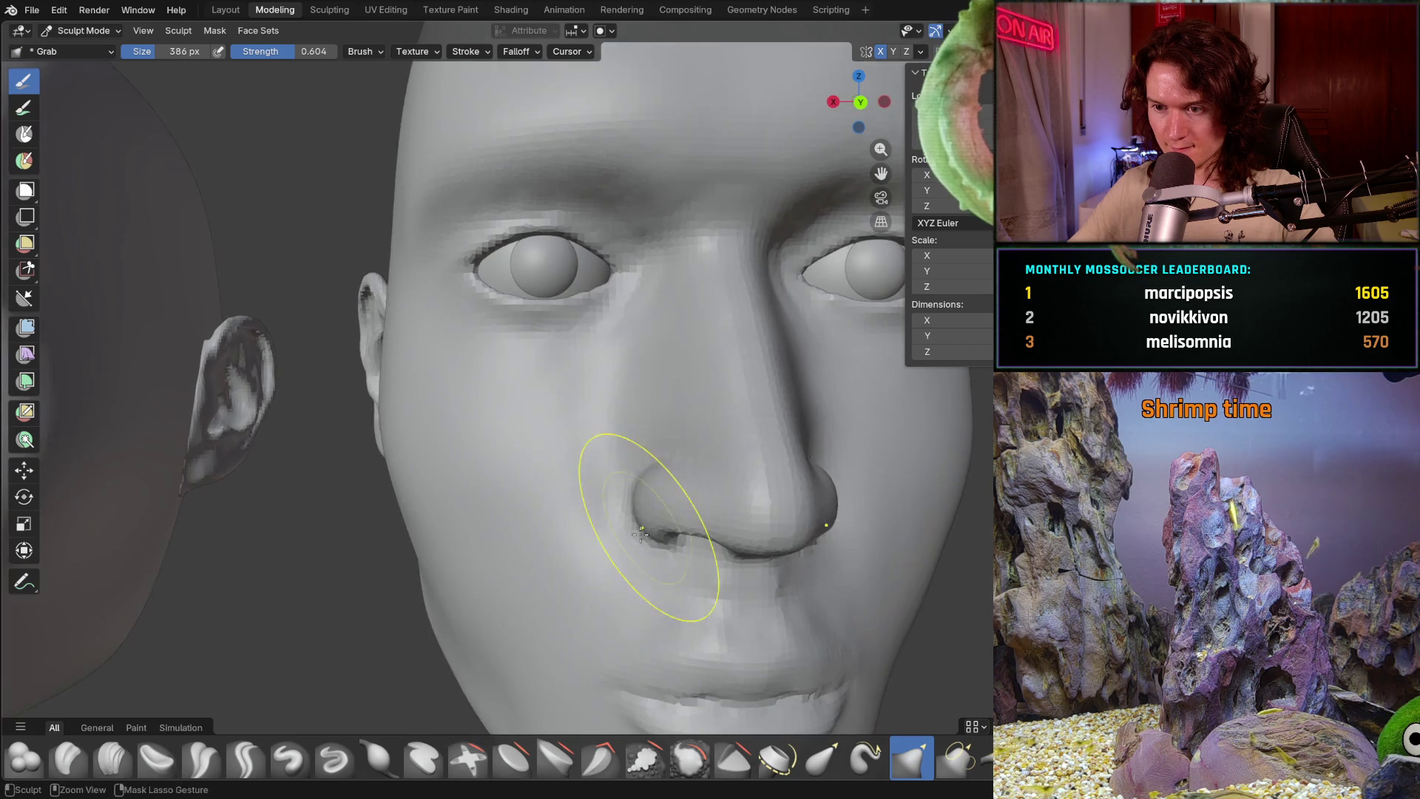
{"action": "scroll", "coordinate": [654, 502], "scroll_direction": "up", "scroll_amount": 2}
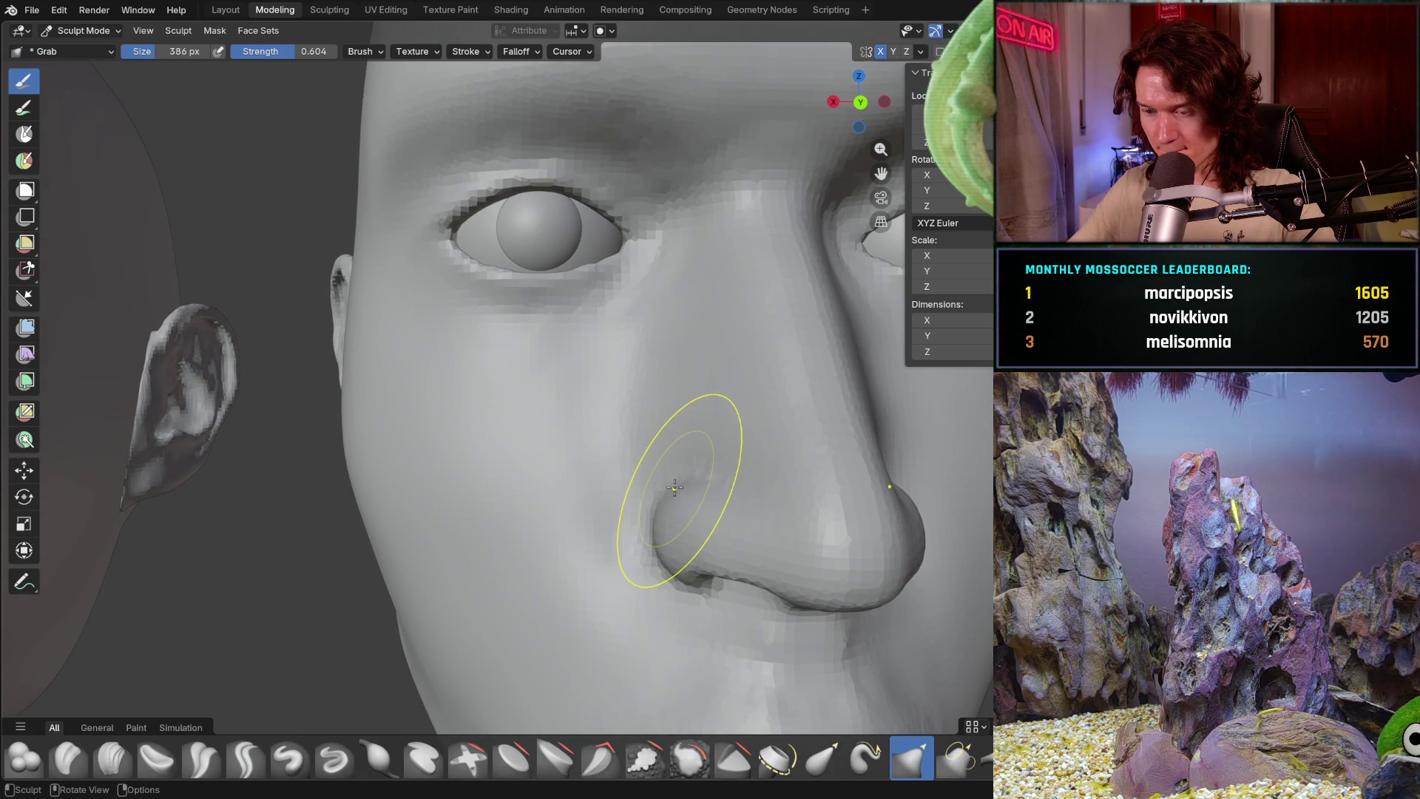
{"action": "scroll", "coordinate": [714, 476], "scroll_direction": "up", "scroll_amount": 1}
{"action": "scroll", "coordinate": [745, 539], "scroll_direction": "up", "scroll_amount": 2}
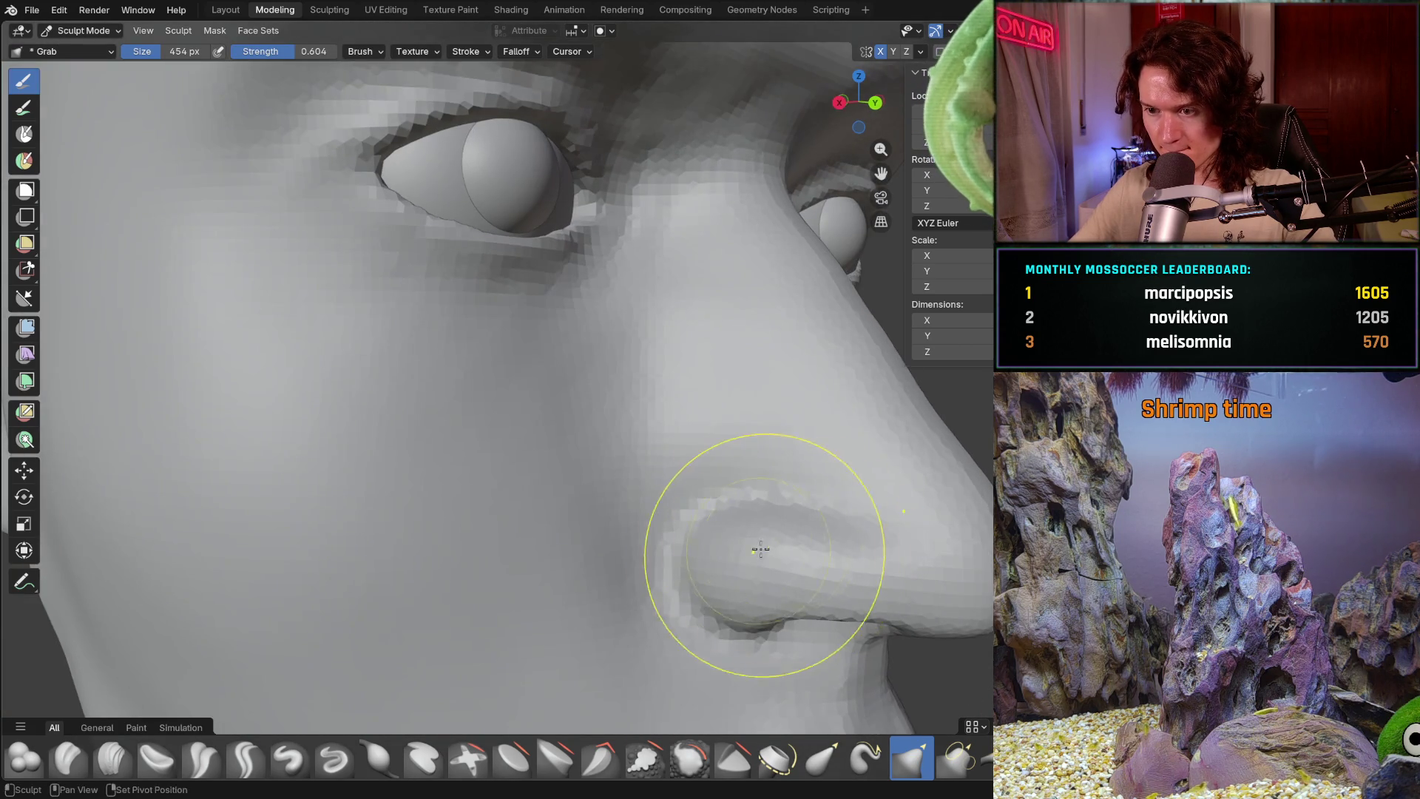
{"action": "scroll", "coordinate": [760, 549], "scroll_direction": "down", "scroll_amount": 2}
{"action": "scroll", "coordinate": [679, 506], "scroll_direction": "up", "scroll_amount": 3}
- Enlarge the Grab brush to 646 px and nudge the mesh beside the nostril
{"action": "middle_click_drag", "start_coordinate": [702, 456], "coordinate": [673, 466]}
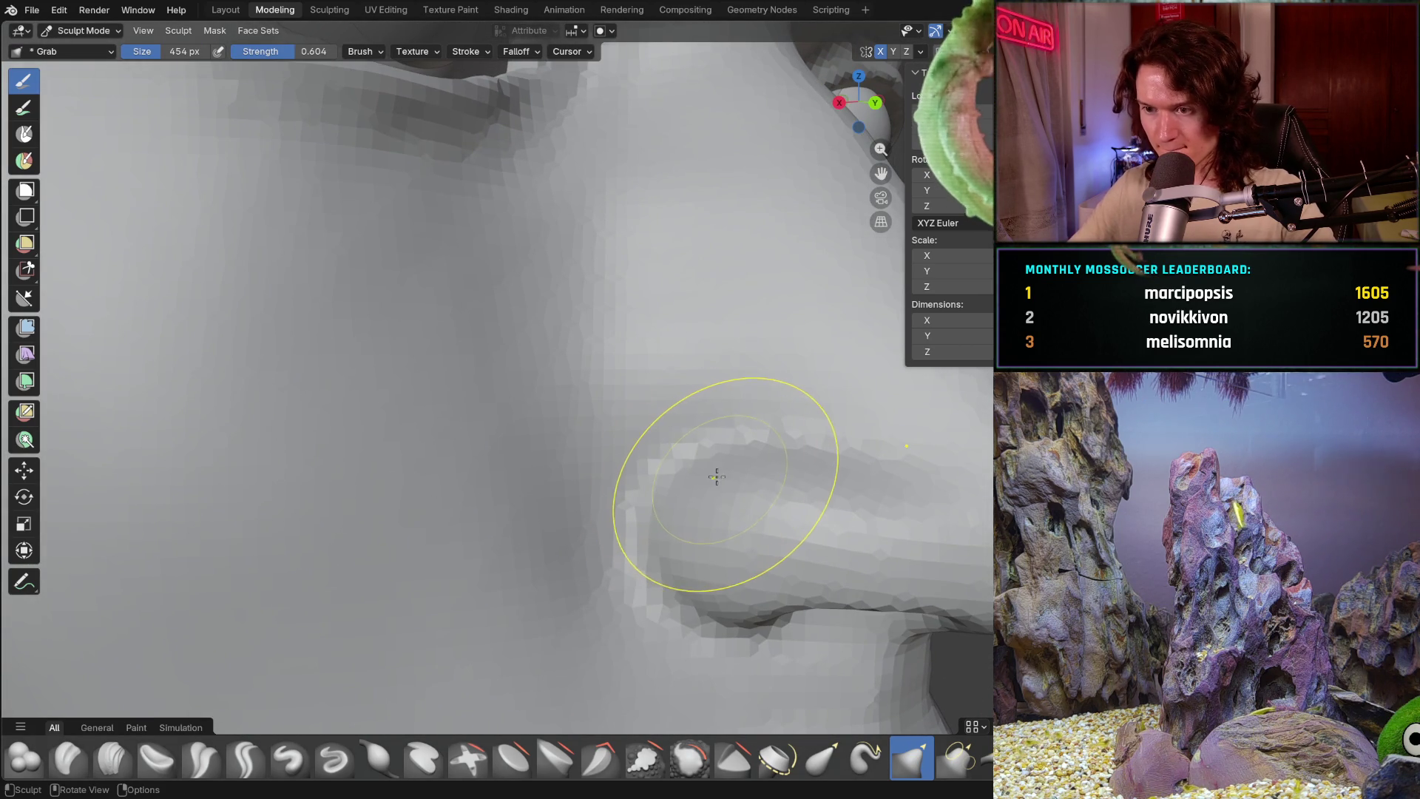
{"action": "key", "text": "f"}
{"action": "left_click", "coordinate": [755, 492]}
{"action": "key", "text": "f"}
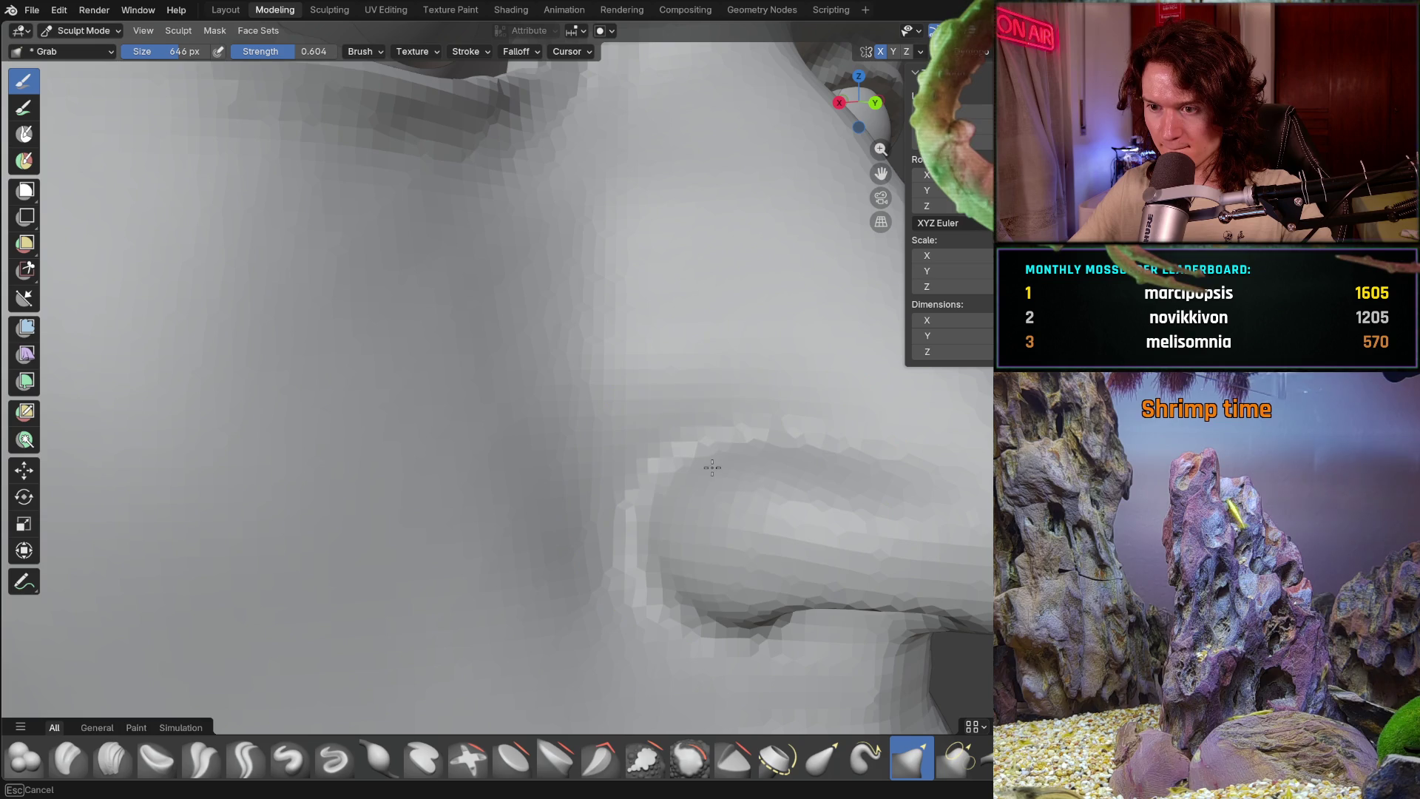
{"action": "left_click", "coordinate": [711, 450]}
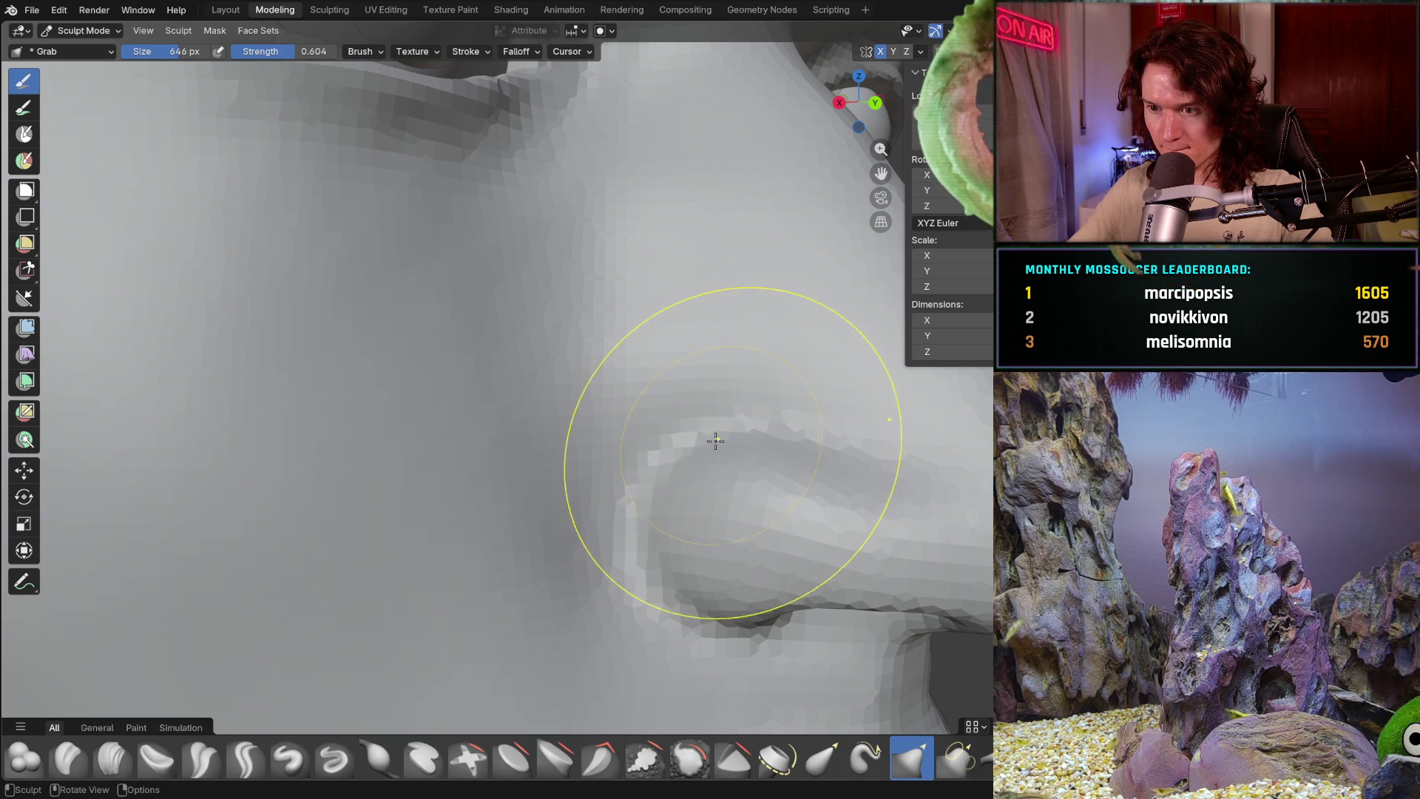
{"action": "mouse_move", "coordinate": [714, 438]}
{"action": "middle_mouse_down"}
{"action": "mouse_move", "coordinate": [649, 441]}
{"action": "mouse_move", "coordinate": [716, 467]}
{"action": "middle_mouse_up"}
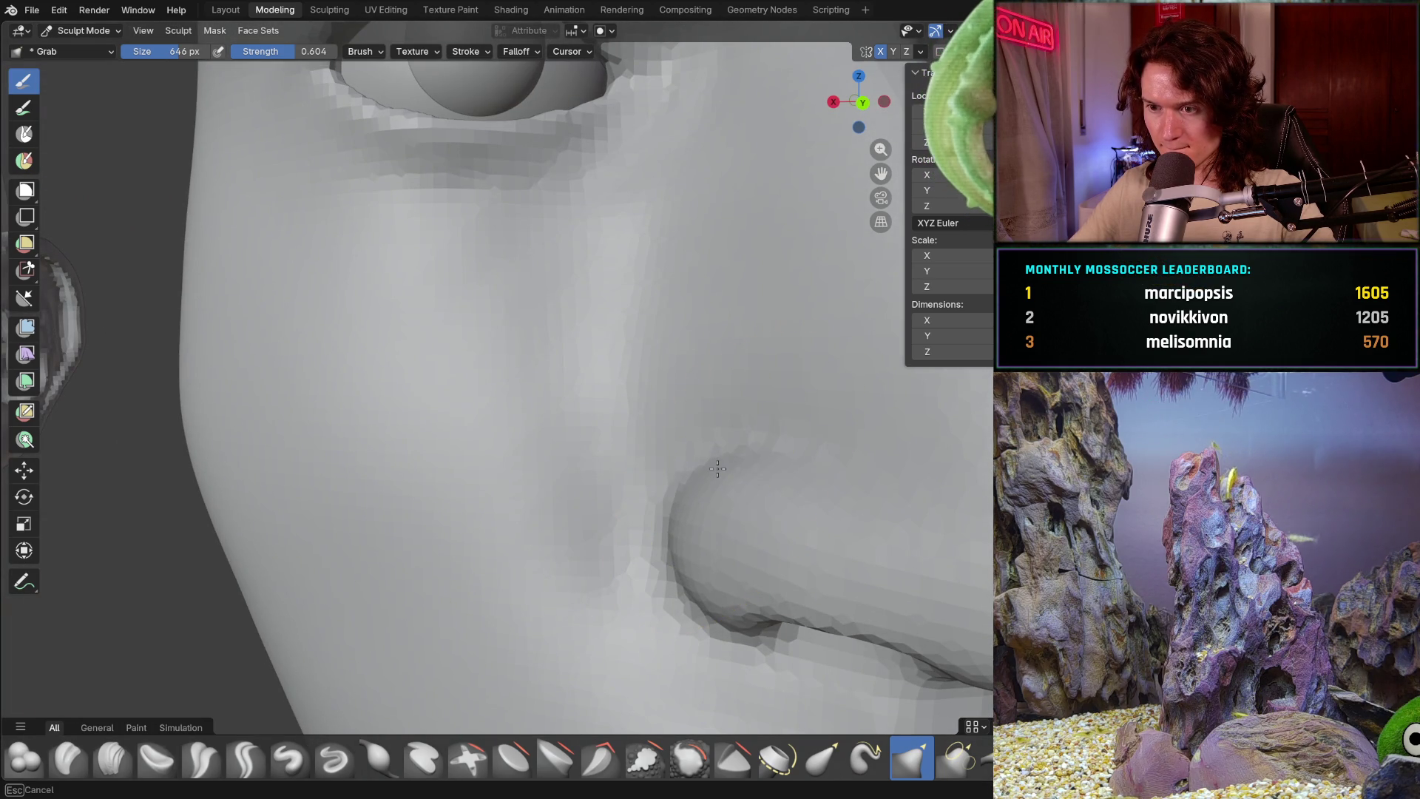
{"action": "left_click_drag", "start_coordinate": [717, 464], "coordinate": [696, 475]}
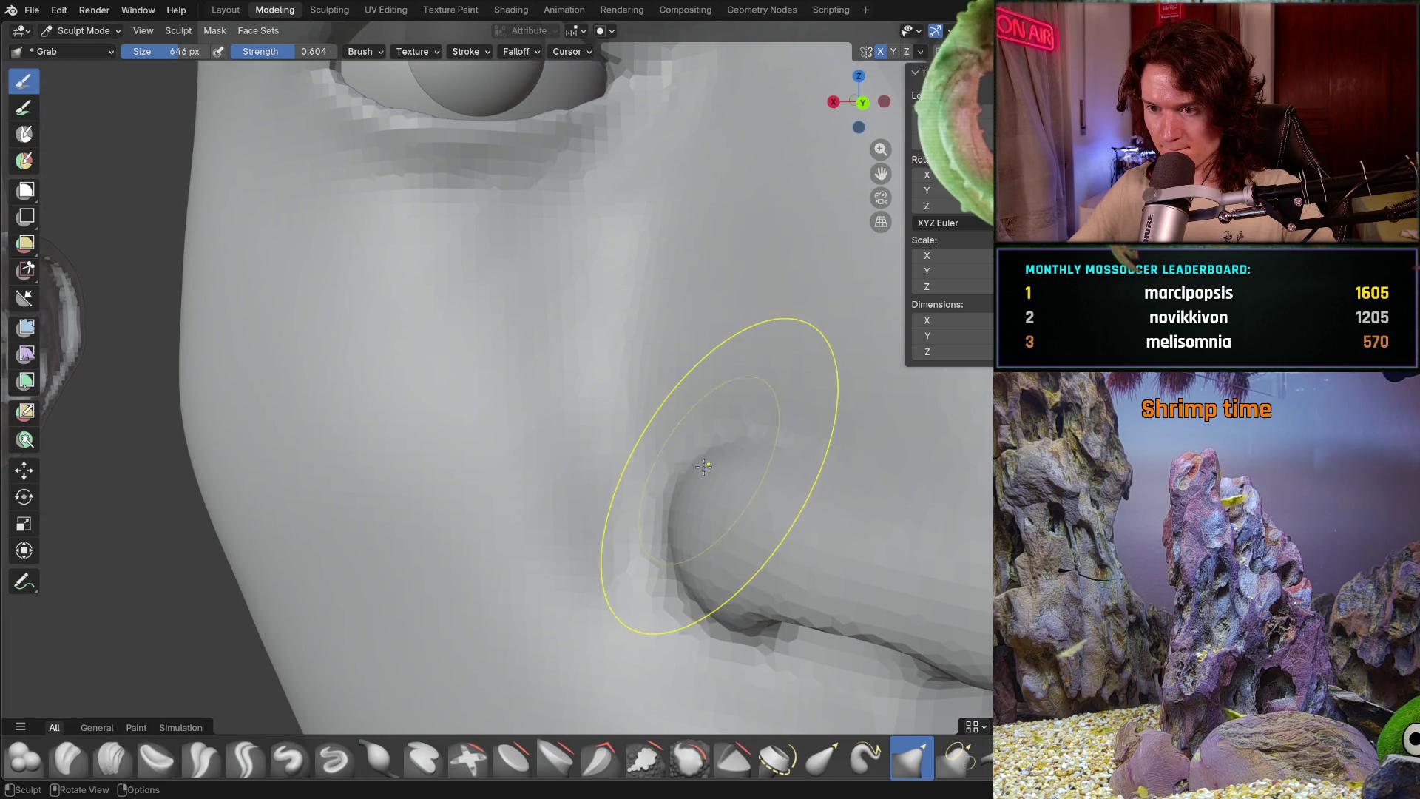
- Pull the mouth and chin region upward, checking from three-quarter and side-profile views
{"action": "middle_click_drag", "start_coordinate": [702, 464], "coordinate": [824, 470]}
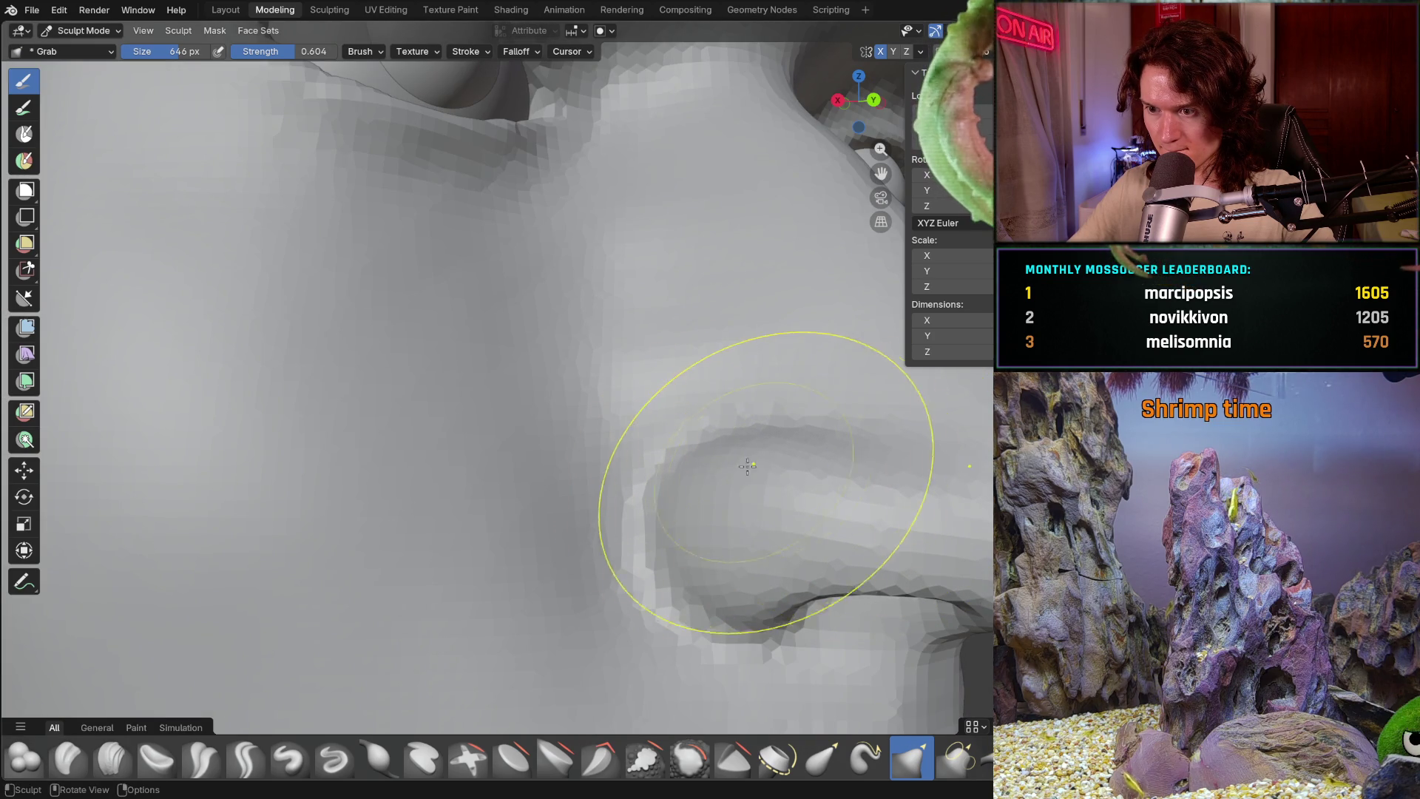
{"action": "scroll", "coordinate": [722, 461], "scroll_direction": "down", "scroll_amount": 4}
{"action": "mouse_move", "coordinate": [729, 469]}
{"action": "middle_mouse_down"}
{"action": "mouse_move", "coordinate": [560, 606]}
{"action": "mouse_move", "coordinate": [602, 564]}
{"action": "mouse_move", "coordinate": [570, 586]}
{"action": "middle_mouse_up"}
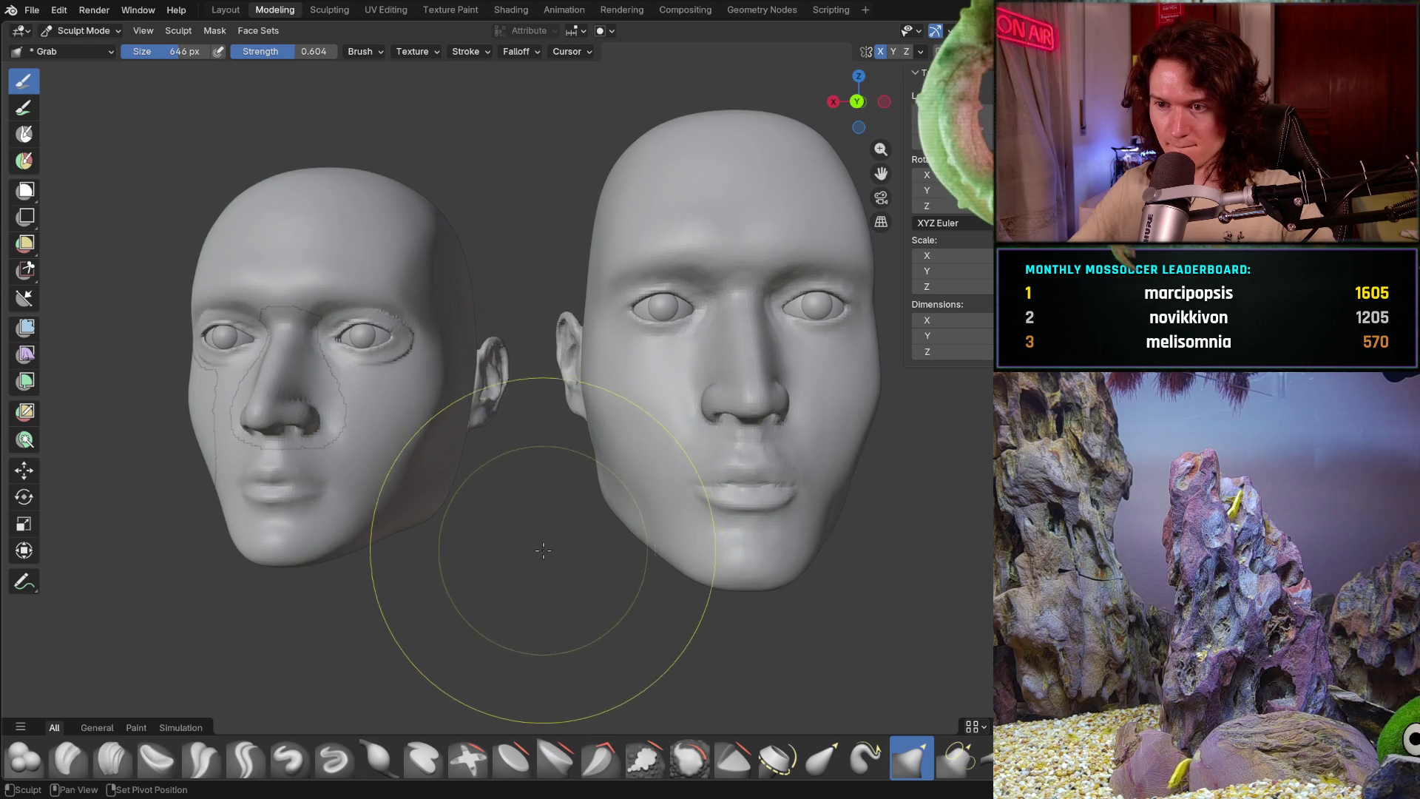
{"action": "scroll", "coordinate": [666, 571], "scroll_direction": "up", "scroll_amount": 3}
{"action": "mouse_move", "coordinate": [729, 566]}
{"action": "middle_mouse_down"}
{"action": "mouse_move", "coordinate": [716, 503]}
{"action": "mouse_move", "coordinate": [552, 549]}
{"action": "mouse_move", "coordinate": [549, 518]}
{"action": "middle_mouse_up"}
{"action": "scroll", "coordinate": [551, 549], "scroll_direction": "up", "scroll_amount": 1}
{"action": "scroll", "coordinate": [552, 534], "scroll_direction": "up", "scroll_amount": 1}
{"action": "scroll", "coordinate": [549, 516], "scroll_direction": "up", "scroll_amount": 1}
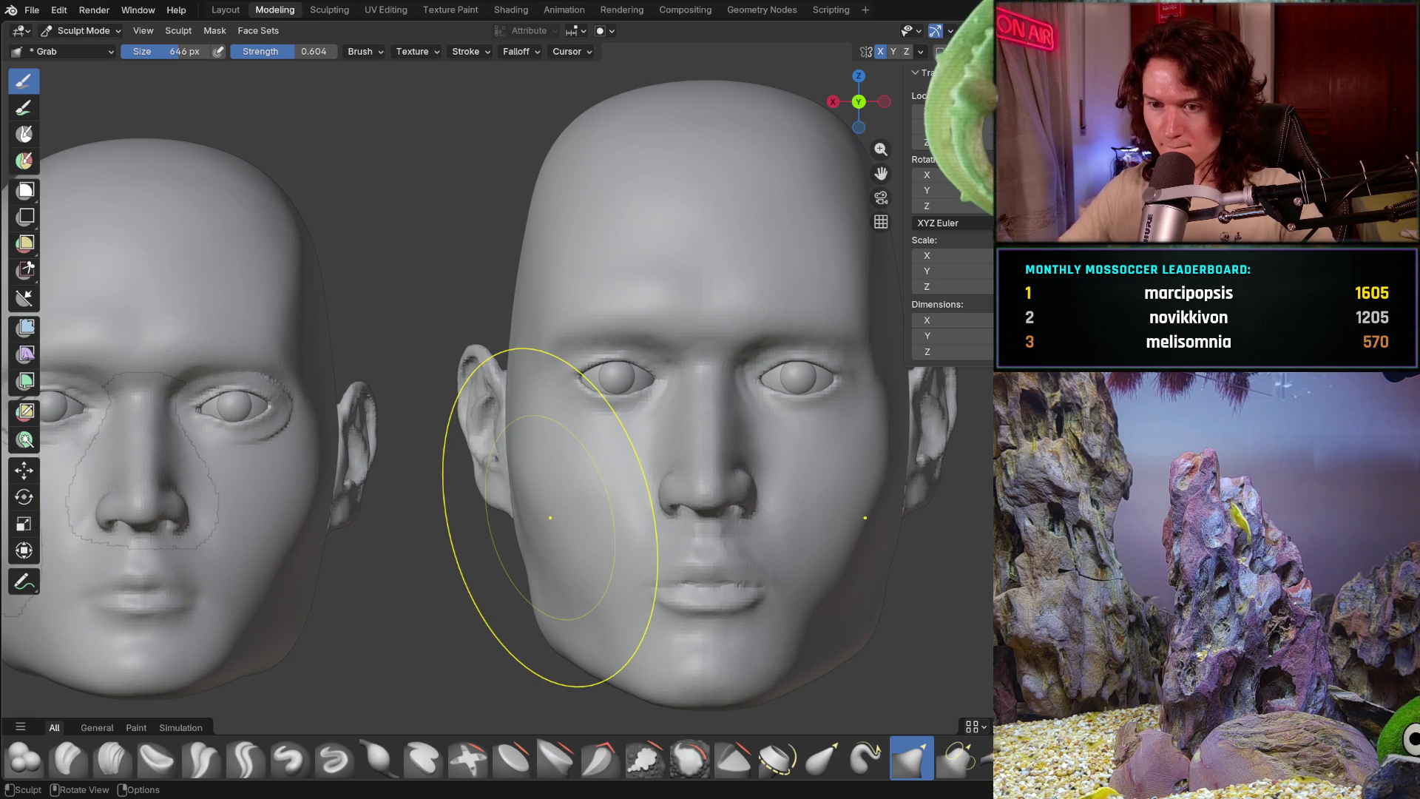
{"action": "mouse_move", "coordinate": [770, 502]}
{"action": "left_mouse_down"}
{"action": "mouse_move", "coordinate": [775, 485]}
{"action": "mouse_move", "coordinate": [698, 587]}
{"action": "mouse_move", "coordinate": [729, 603]}
{"action": "mouse_move", "coordinate": [602, 523]}
{"action": "mouse_move", "coordinate": [717, 549]}
{"action": "left_mouse_up"}
{"action": "mouse_move", "coordinate": [717, 549]}
{"action": "middle_mouse_down"}
{"action": "mouse_move", "coordinate": [903, 477]}
{"action": "mouse_move", "coordinate": [721, 524]}
{"action": "mouse_move", "coordinate": [722, 503]}
{"action": "middle_mouse_up"}
{"action": "middle_click_drag", "start_coordinate": [768, 523], "coordinate": [733, 488], "text": "shift"}
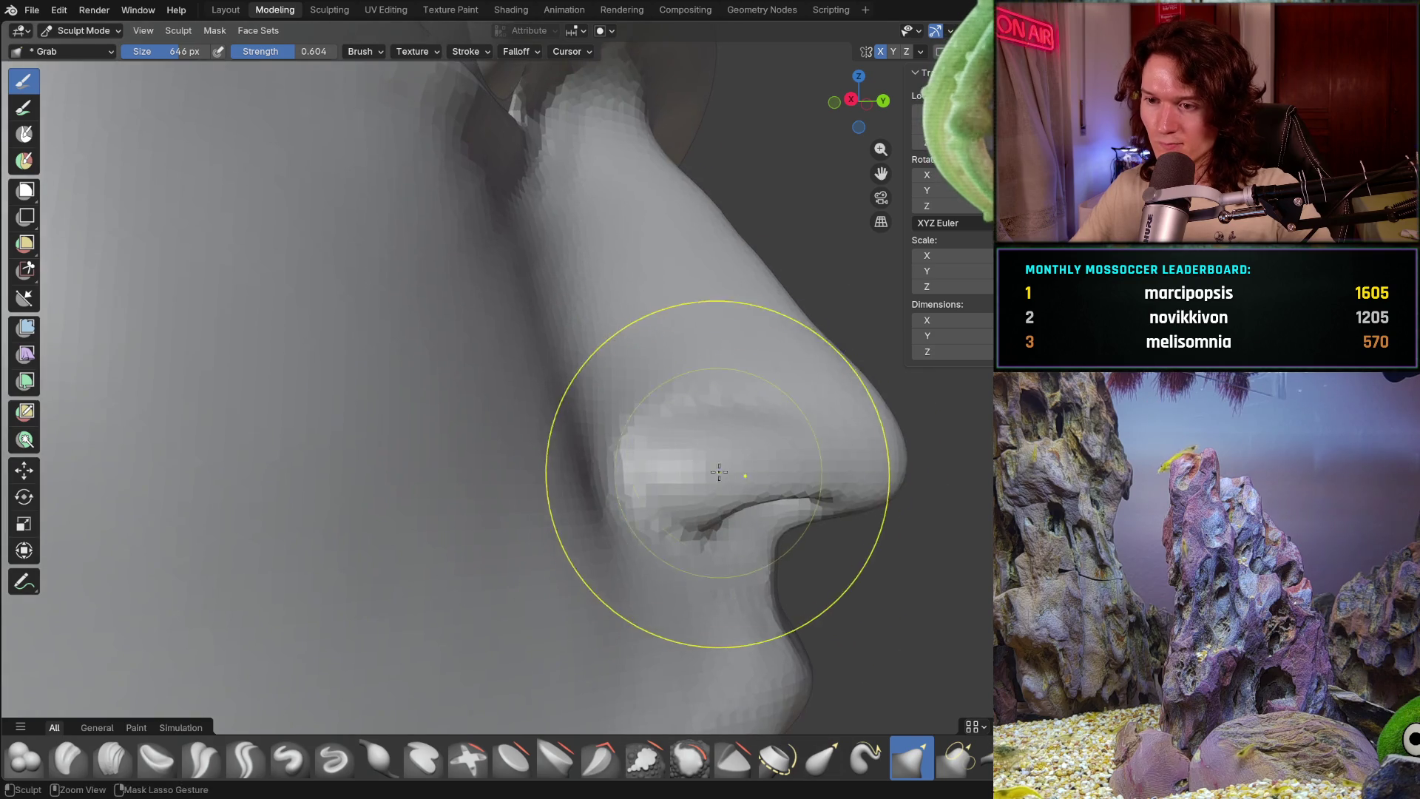
{"action": "scroll", "coordinate": [733, 489], "scroll_direction": "up", "scroll_amount": 2}
{"action": "scroll", "coordinate": [746, 463], "scroll_direction": "up", "scroll_amount": 3}
- Lower the brush strength, enlarge it to 774 px and pull the nostril wing bulge downward
{"action": "key", "text": "f"}
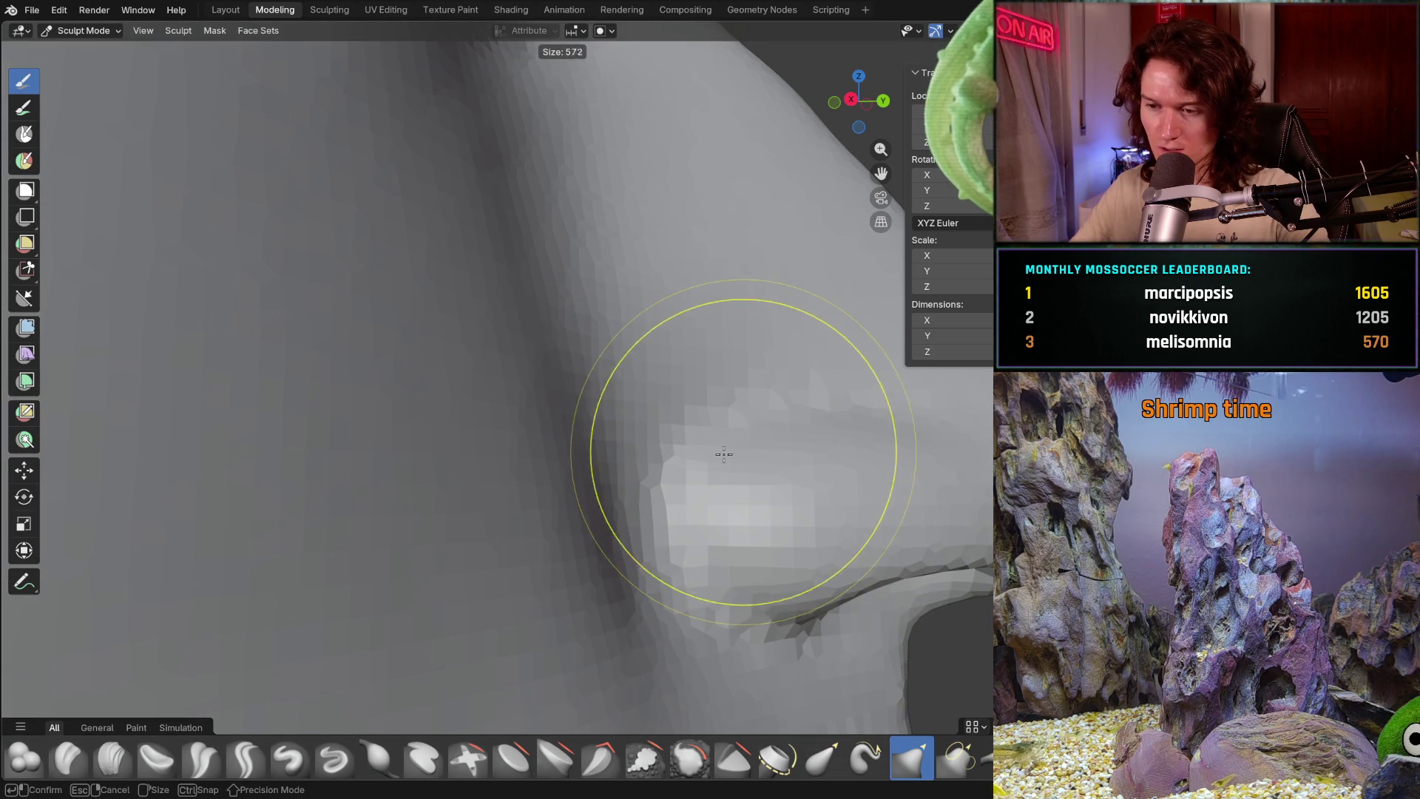
{"action": "left_click", "coordinate": [722, 453]}
{"action": "key", "text": "shift+f"}
{"action": "left_click", "coordinate": [719, 464]}
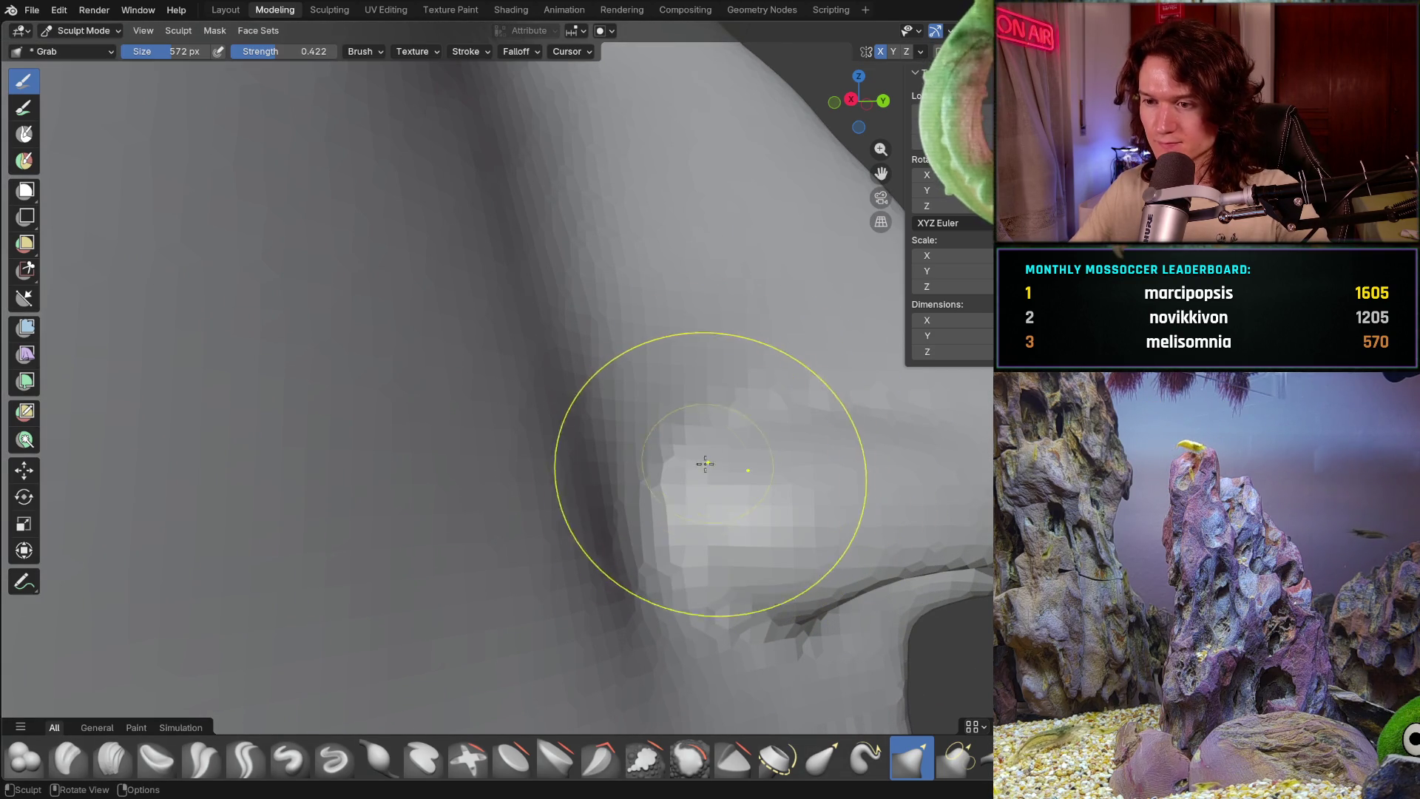
{"action": "key", "text": "f"}
{"action": "left_click", "coordinate": [766, 445]}
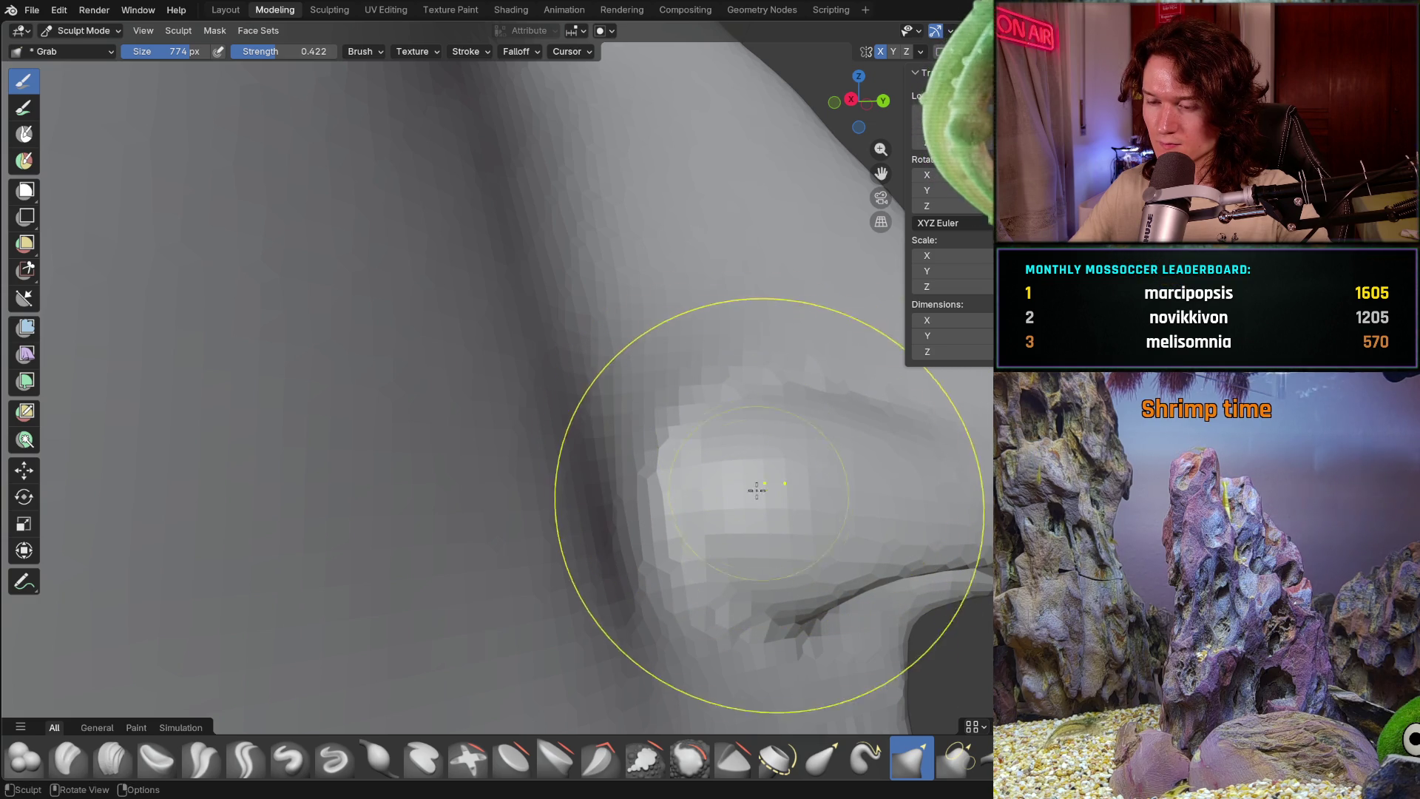
{"action": "left_click_drag", "start_coordinate": [756, 489], "coordinate": [767, 570]}
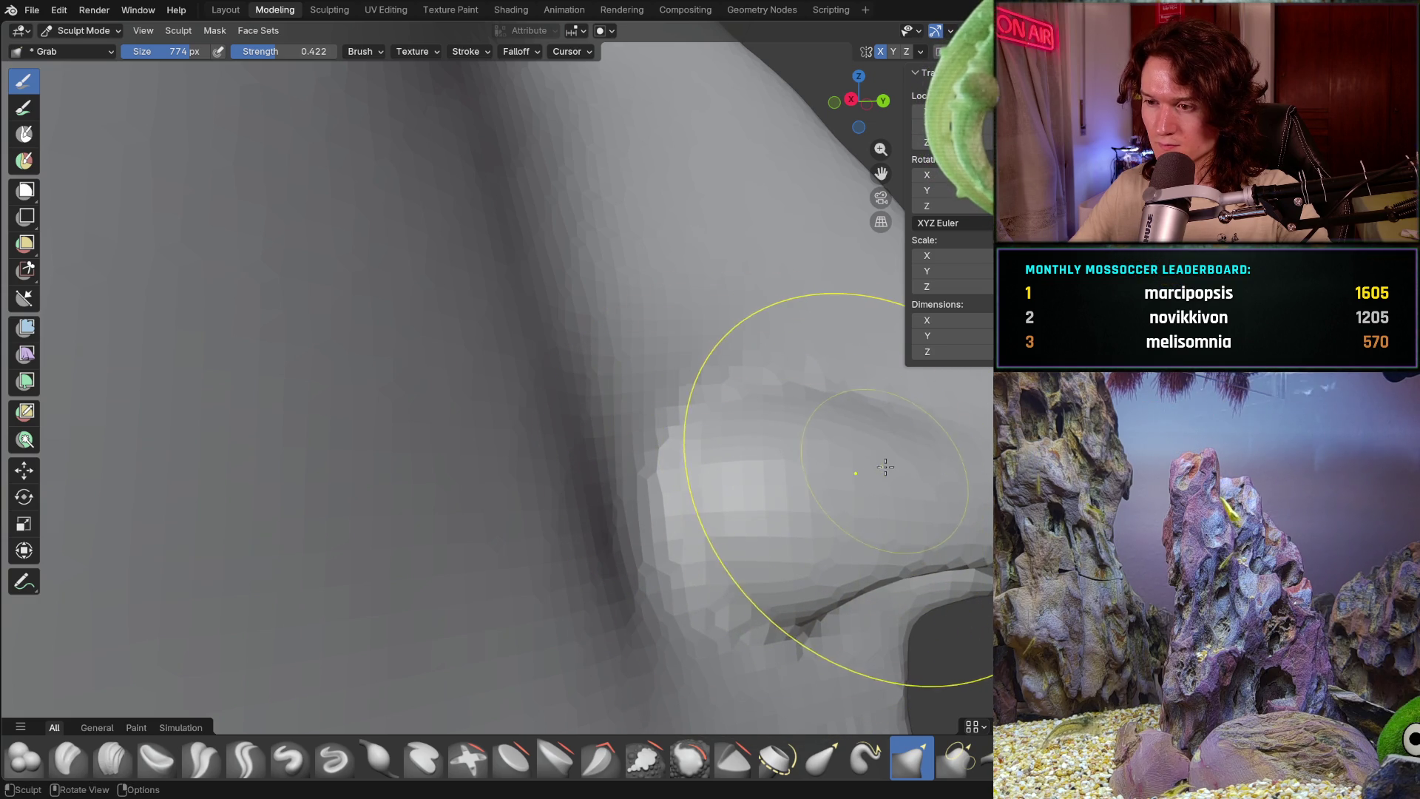
{"action": "mouse_move", "coordinate": [885, 466]}
{"action": "middle_mouse_down"}
{"action": "mouse_move", "coordinate": [665, 655]}
{"action": "mouse_move", "coordinate": [666, 603]}
{"action": "mouse_move", "coordinate": [681, 587]}
{"action": "mouse_move", "coordinate": [920, 507]}
{"action": "mouse_move", "coordinate": [882, 541]}
{"action": "mouse_move", "coordinate": [867, 526]}
{"action": "mouse_move", "coordinate": [612, 573]}
{"action": "mouse_move", "coordinate": [647, 603]}
{"action": "mouse_move", "coordinate": [699, 470]}
{"action": "mouse_move", "coordinate": [704, 488]}
{"action": "middle_mouse_up"}
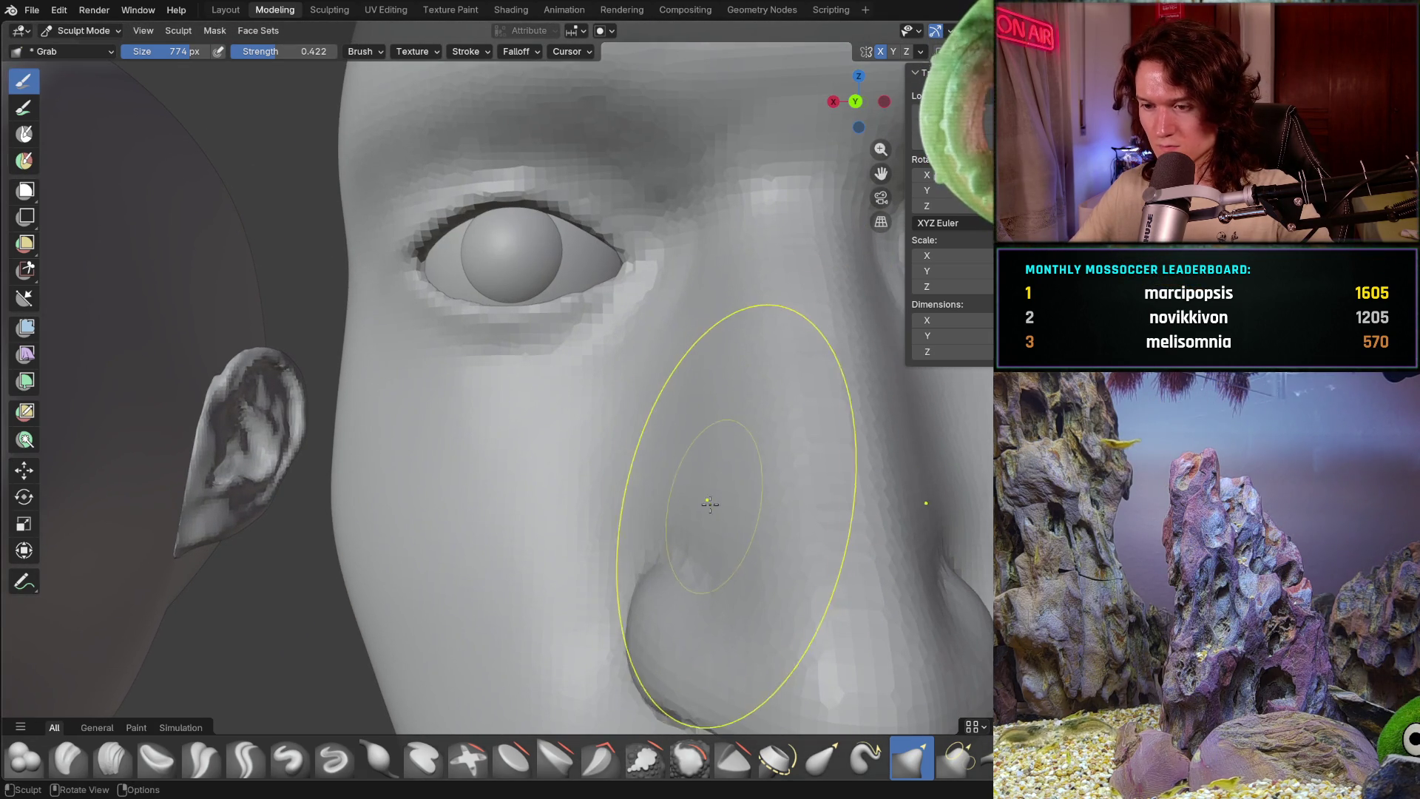
- Shrink the Grab brush to 370 px and check the nose profile in both orthographic side views
{"action": "key", "text": "f"}
{"action": "left_click", "coordinate": [666, 544]}
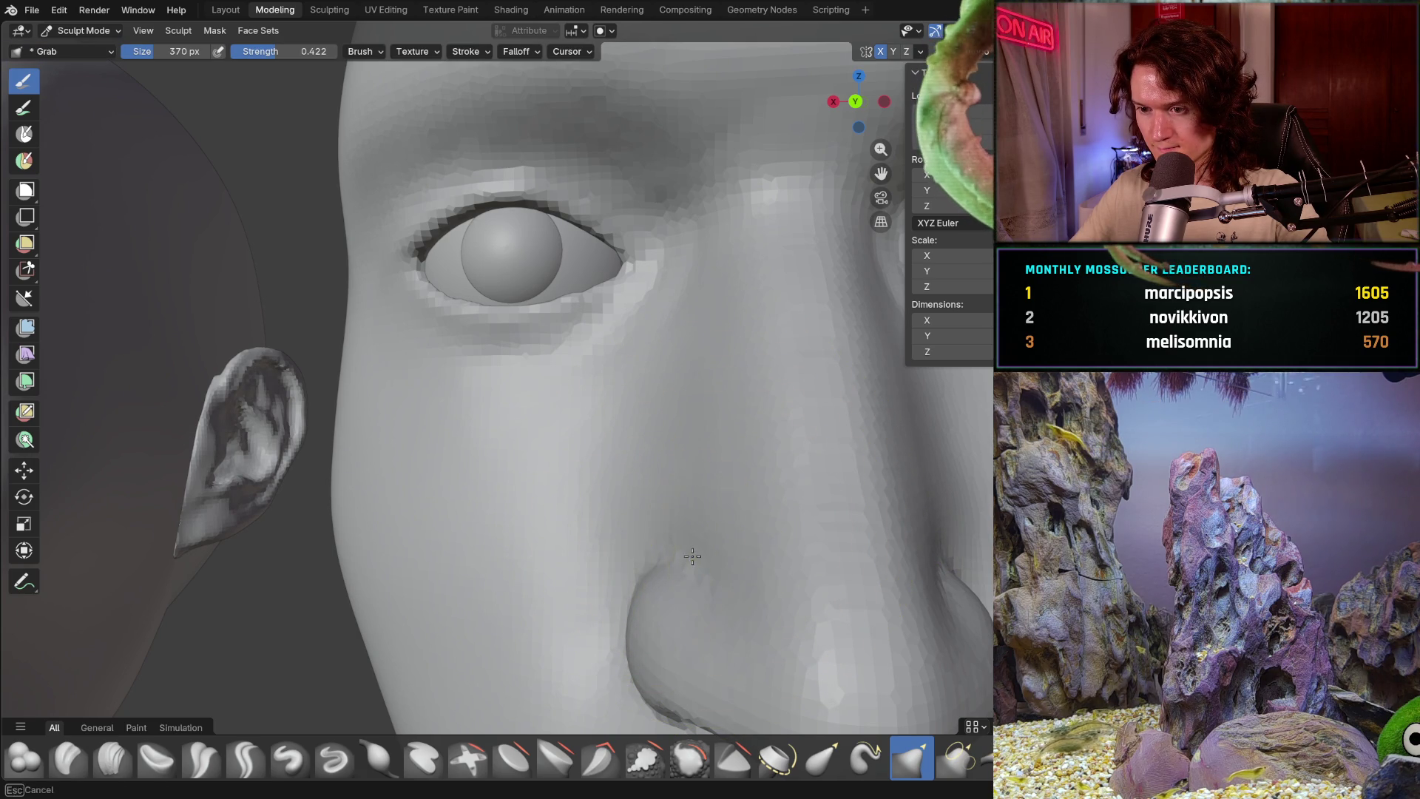
{"action": "scroll", "coordinate": [693, 549], "scroll_direction": "down", "scroll_amount": 5}
{"action": "scroll", "coordinate": [677, 567], "scroll_direction": "down", "scroll_amount": 3}
{"action": "mouse_move", "coordinate": [667, 578]}
{"action": "middle_mouse_down", "text": "shift"}
{"action": "mouse_move", "coordinate": [645, 616]}
{"action": "mouse_move", "coordinate": [638, 599]}
{"action": "mouse_move", "coordinate": [679, 585]}
{"action": "middle_mouse_up", "text": "shift"}
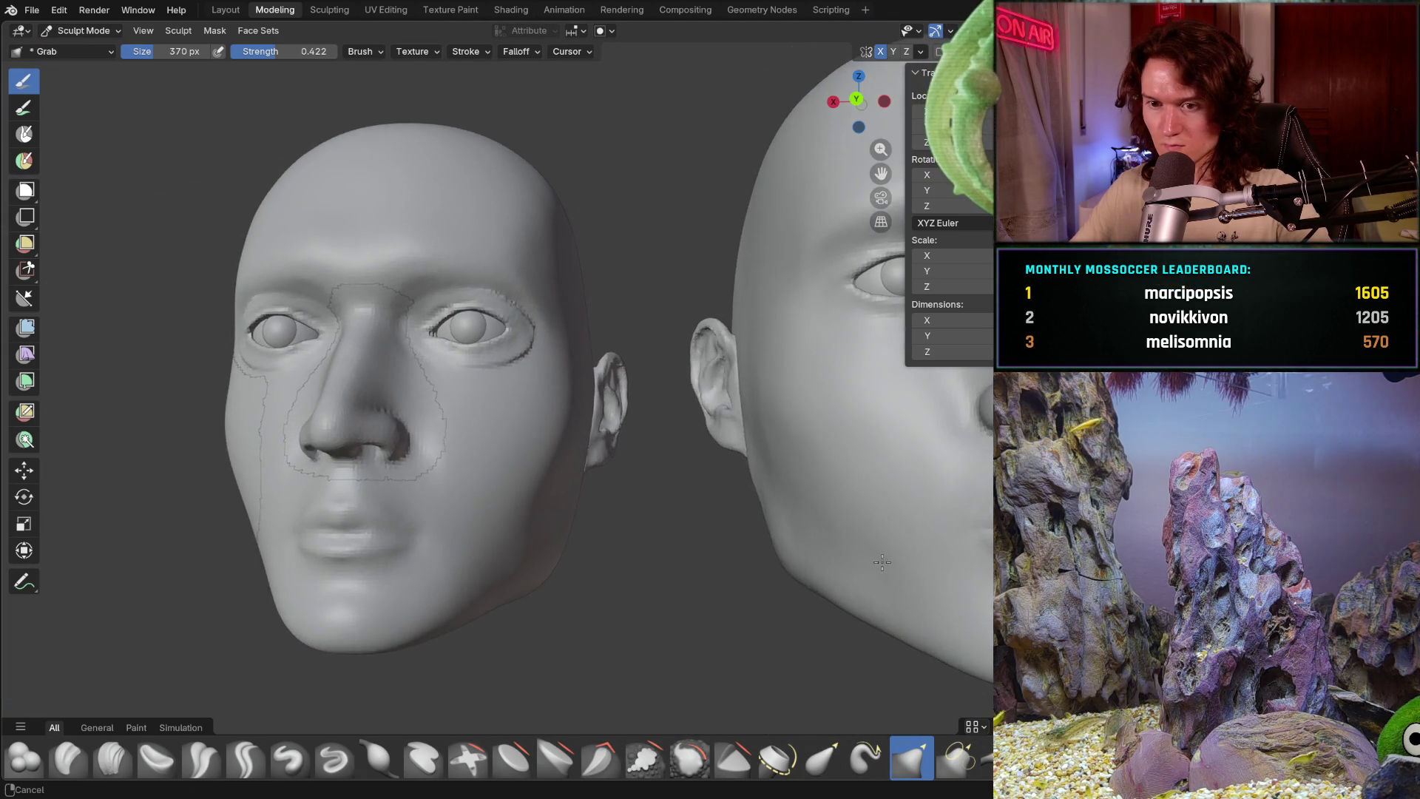
{"action": "scroll", "coordinate": [634, 618], "scroll_direction": "down", "scroll_amount": 4}
{"action": "scroll", "coordinate": [650, 634], "scroll_direction": "up", "scroll_amount": 2}
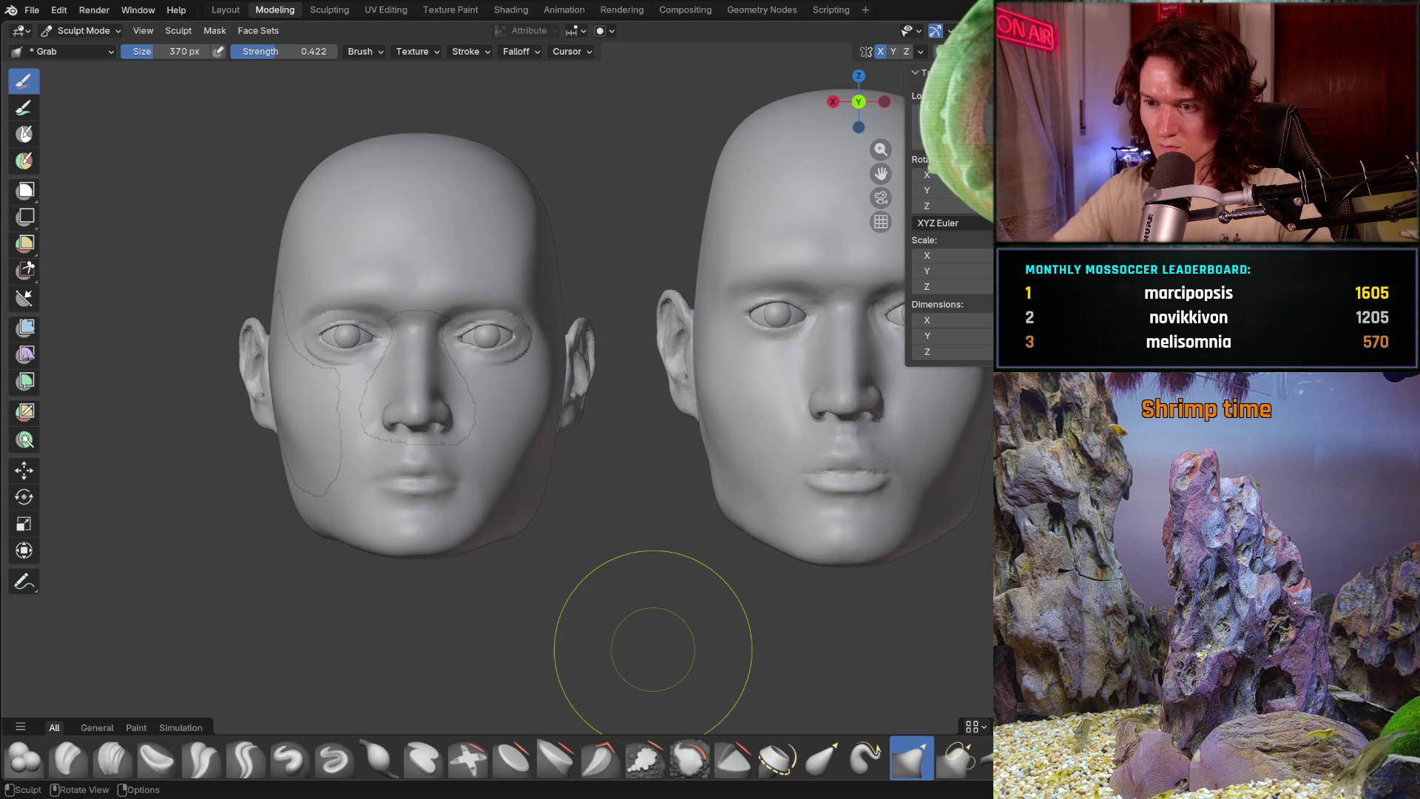
{"action": "mouse_move", "coordinate": [810, 495]}
{"action": "middle_mouse_down"}
{"action": "mouse_move", "coordinate": [809, 554]}
{"action": "mouse_move", "coordinate": [808, 540]}
{"action": "middle_mouse_up"}
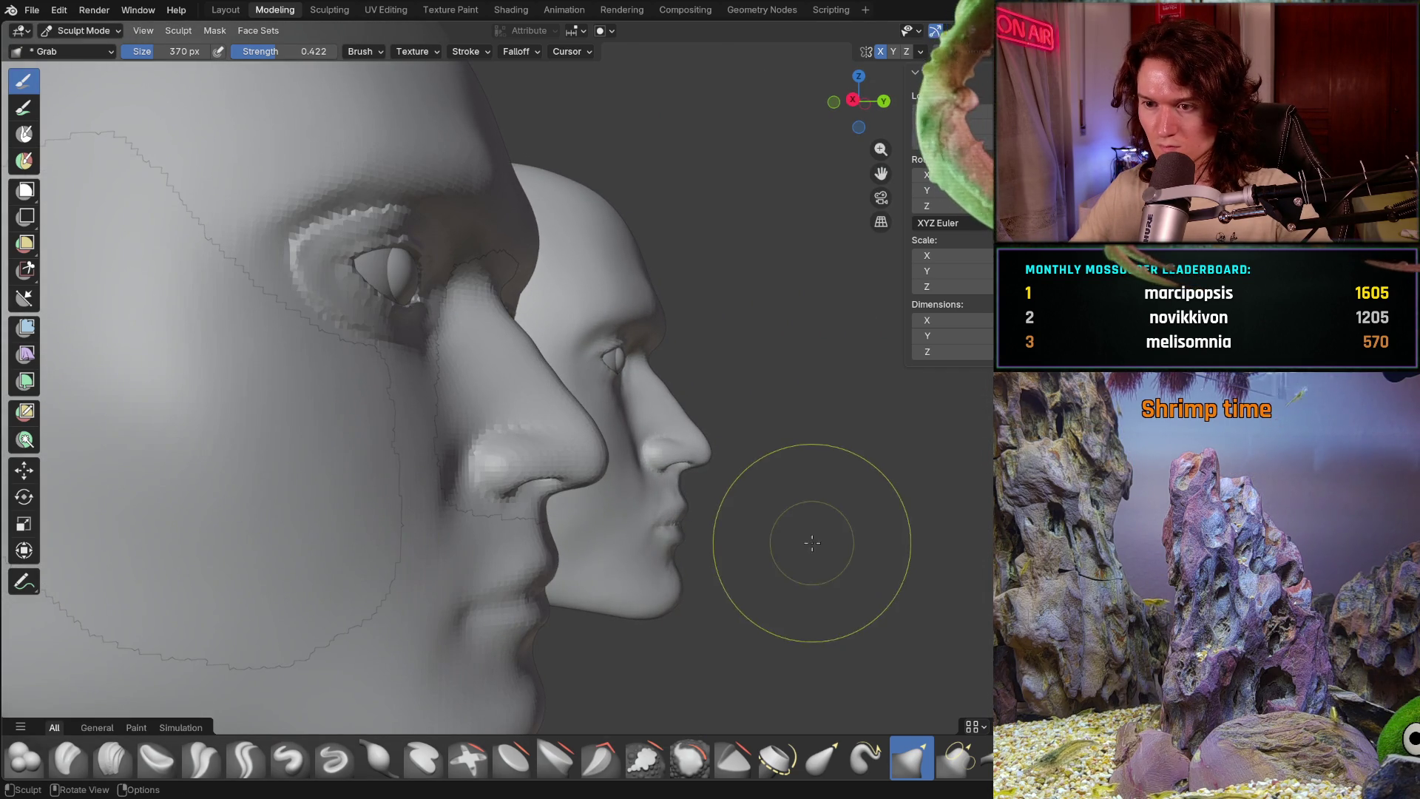
{"action": "scroll", "coordinate": [809, 521], "scroll_direction": "up", "scroll_amount": 2}
{"action": "scroll", "coordinate": [888, 438], "scroll_direction": "up", "scroll_amount": 2}
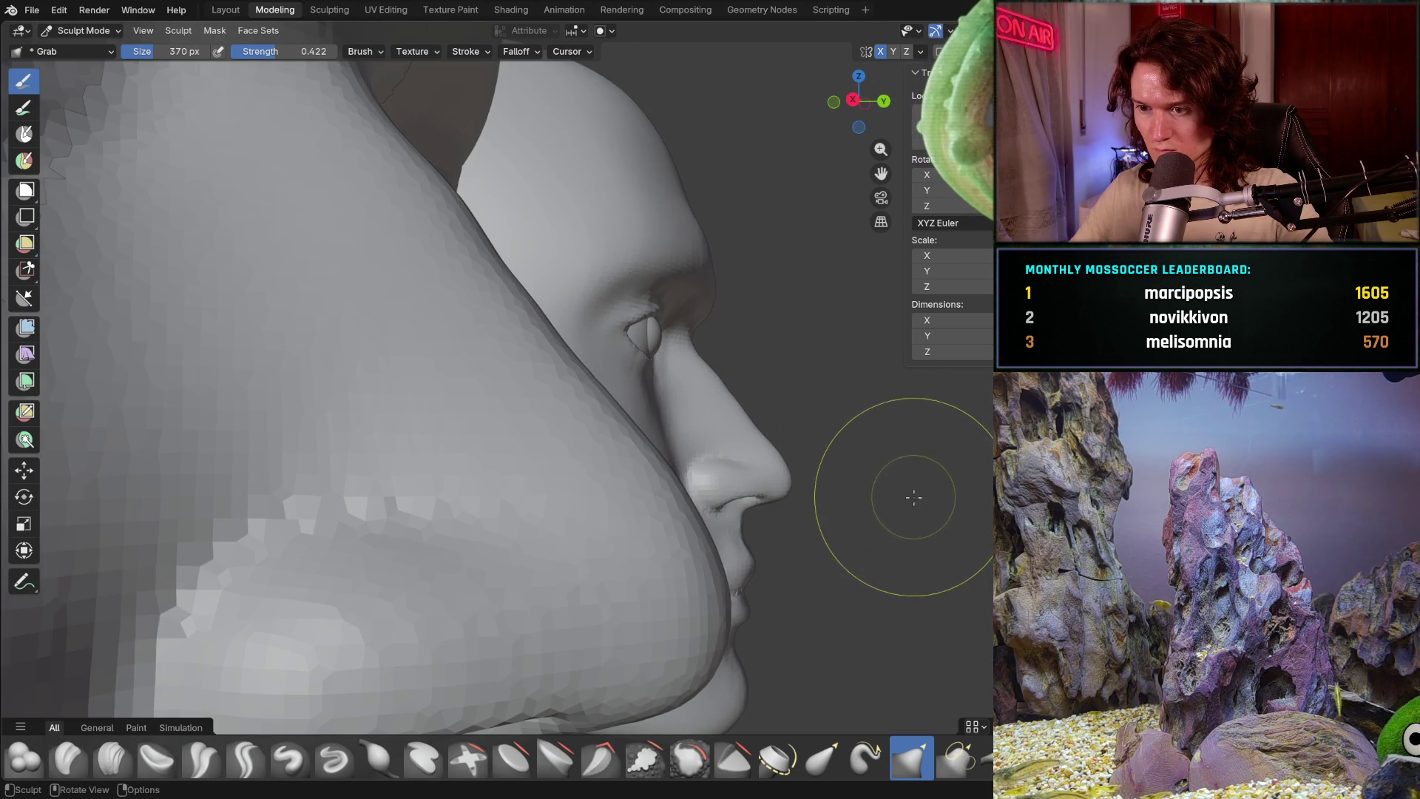
{"action": "middle_click_drag", "start_coordinate": [910, 492], "coordinate": [908, 523]}
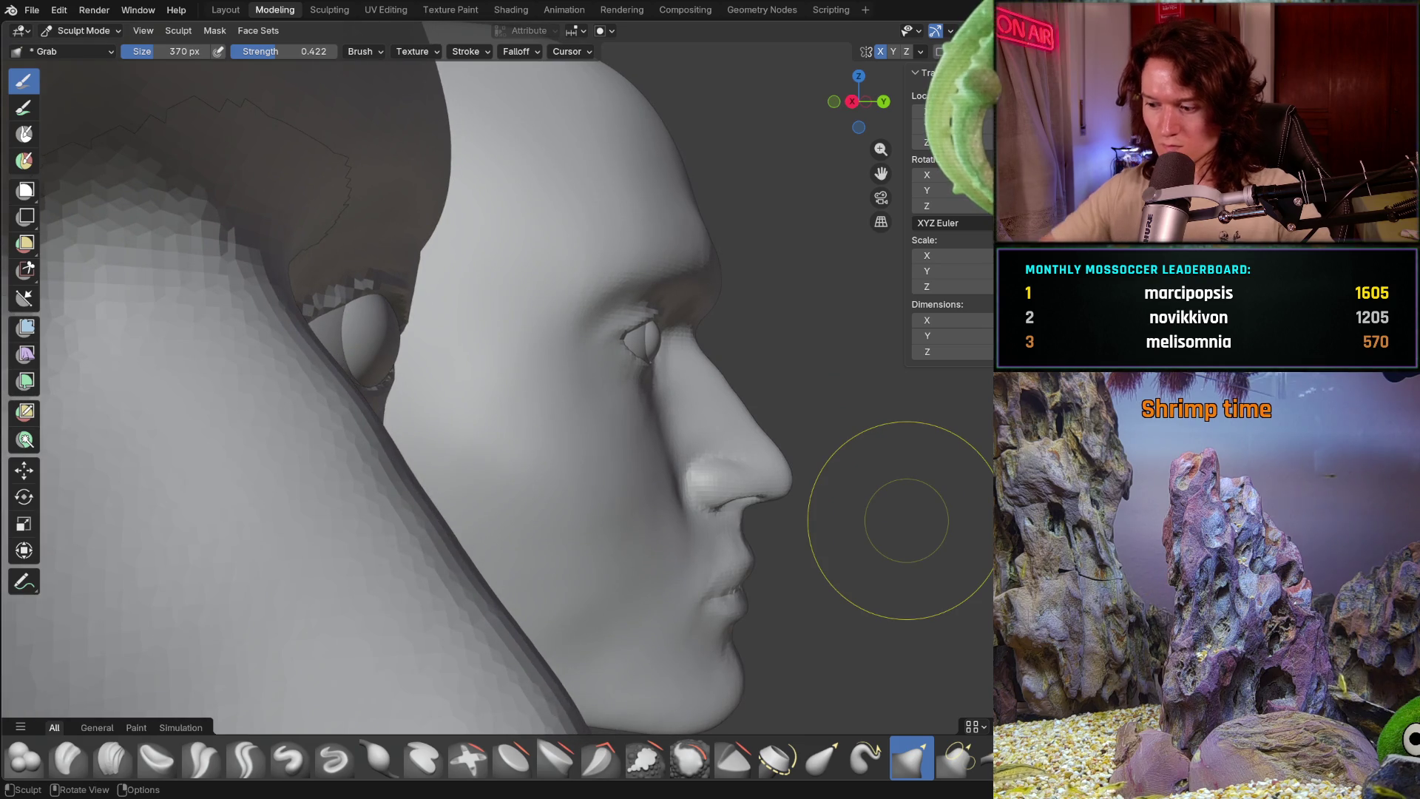
{"action": "key", "text": "KP_3"}
{"action": "key", "text": "ctrl+KP_3"}
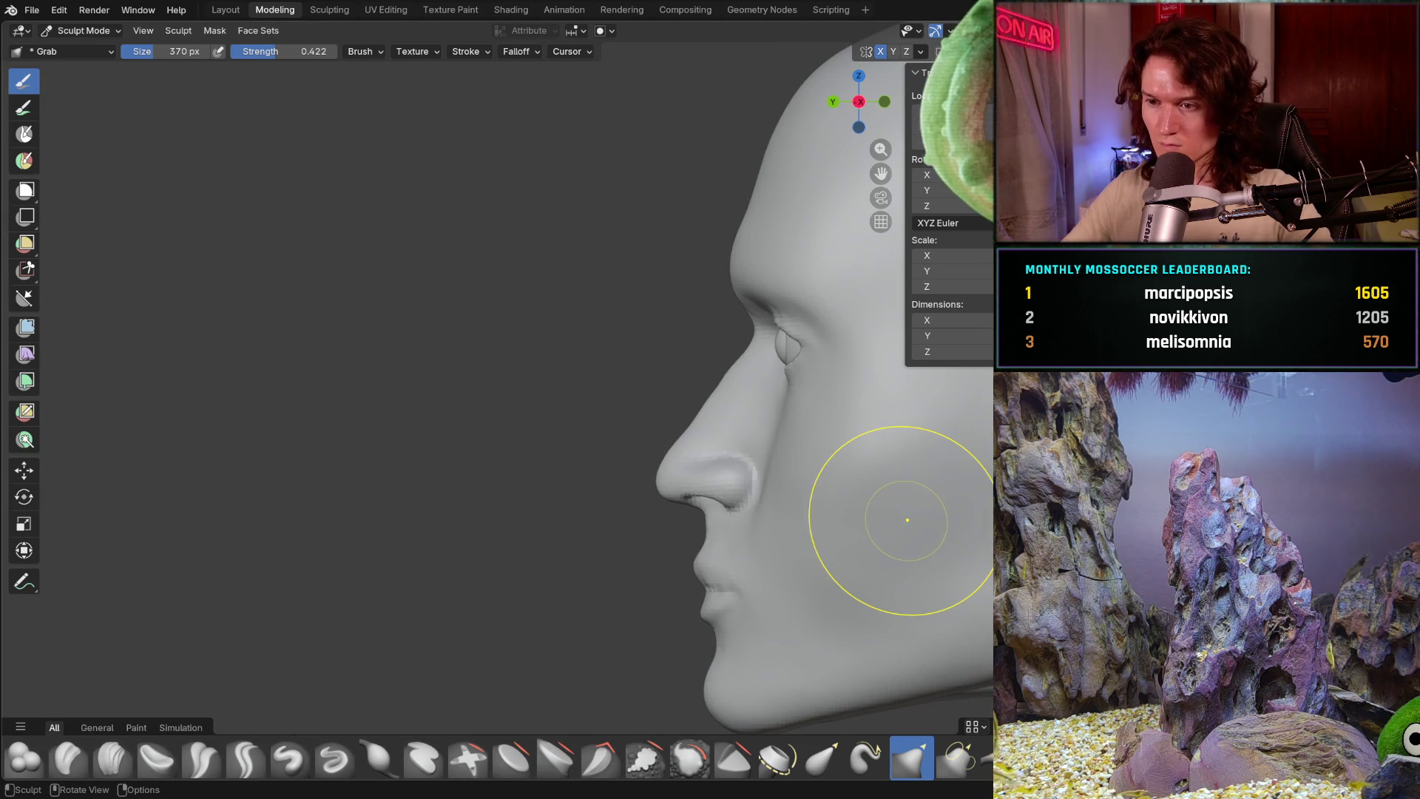
{"action": "middle_click_drag", "start_coordinate": [618, 514], "coordinate": [787, 444]}
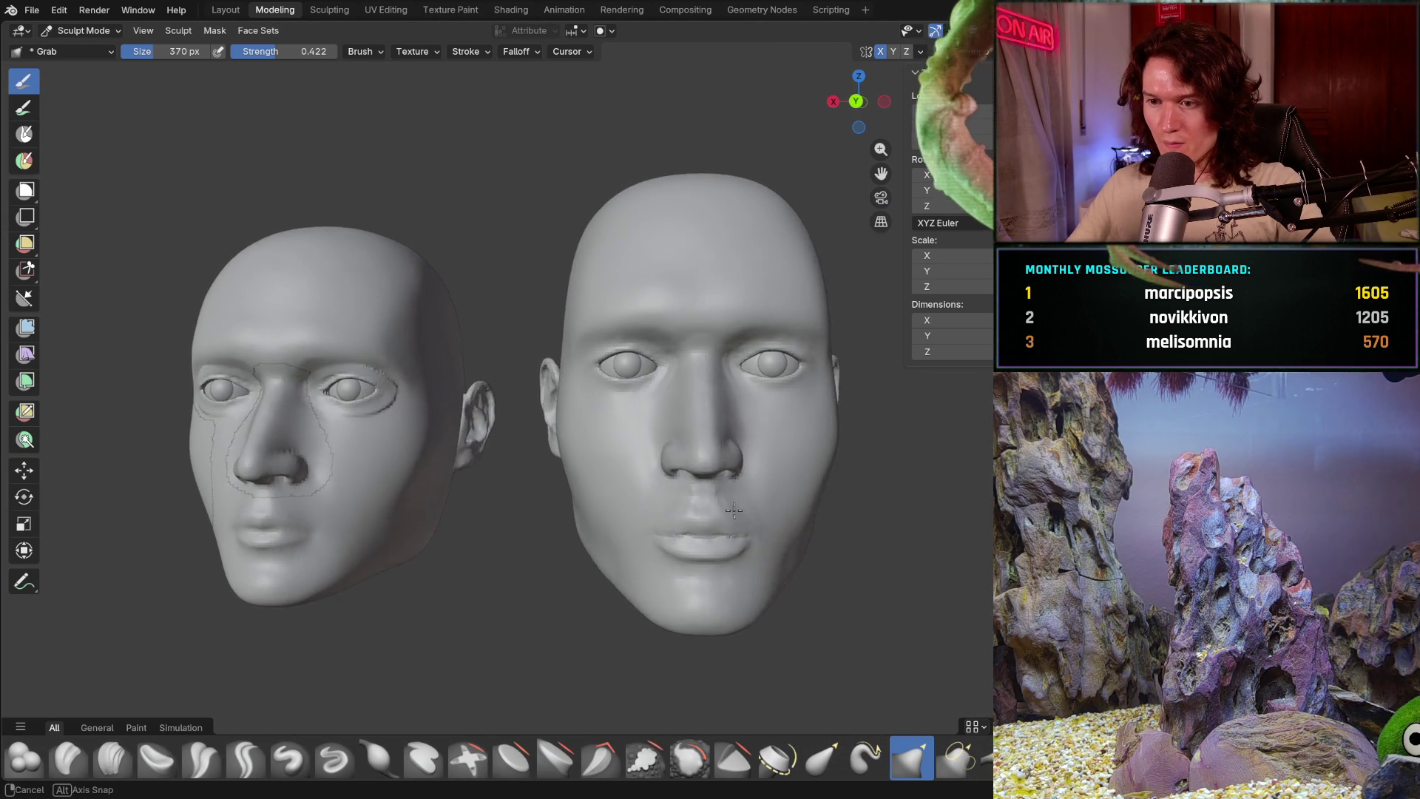
- Push the distorted mouth back into smooth lips, then inspect the nose in profile and from the front
{"action": "mouse_move", "coordinate": [787, 445]}
{"action": "middle_mouse_down"}
{"action": "mouse_move", "coordinate": [734, 504]}
{"action": "mouse_move", "coordinate": [666, 523]}
{"action": "mouse_move", "coordinate": [744, 507]}
{"action": "mouse_move", "coordinate": [663, 507]}
{"action": "middle_mouse_up"}
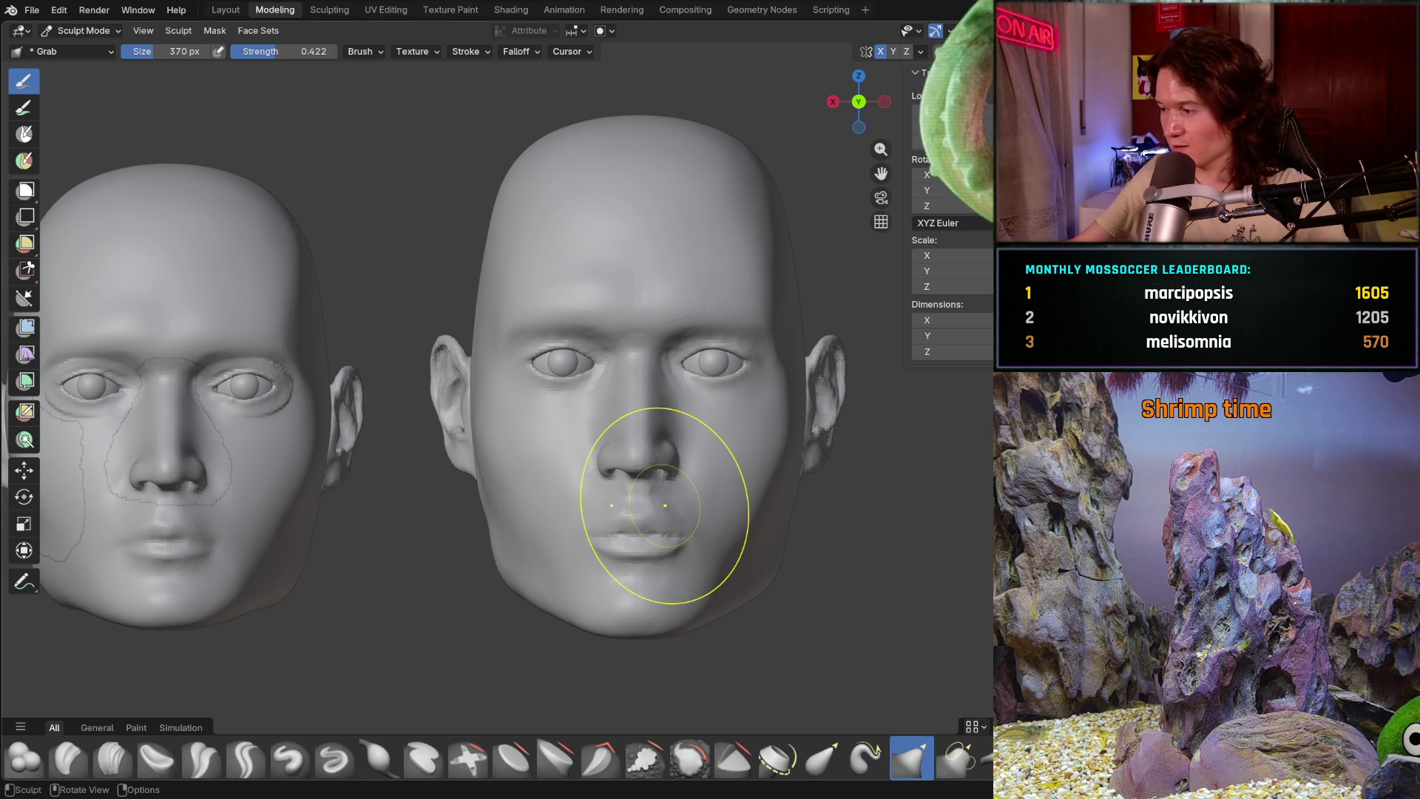
{"action": "left_click_drag", "start_coordinate": [664, 504], "coordinate": [656, 530]}
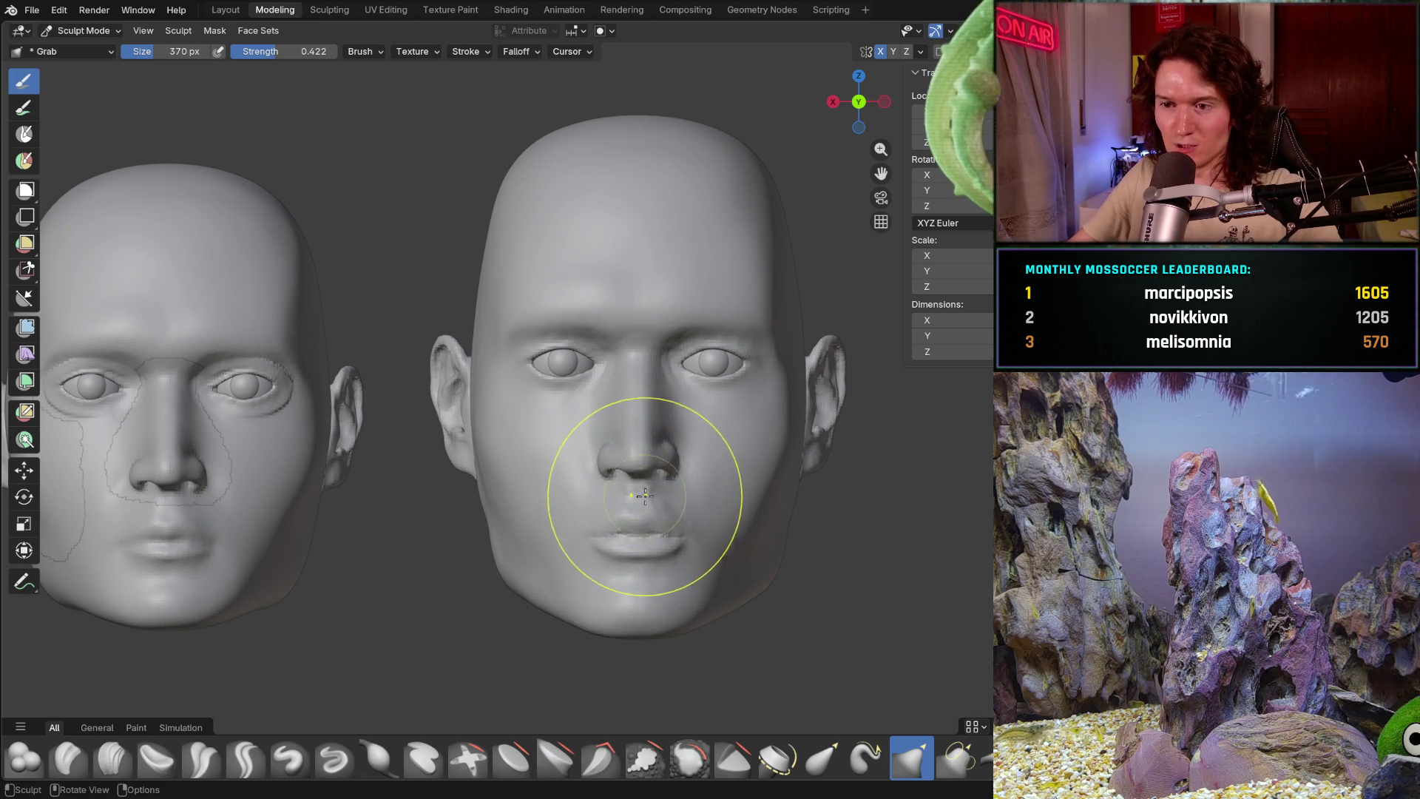
{"action": "scroll", "coordinate": [634, 519], "scroll_direction": "up", "scroll_amount": 1}
{"action": "scroll", "coordinate": [633, 520], "scroll_direction": "up", "scroll_amount": 2}
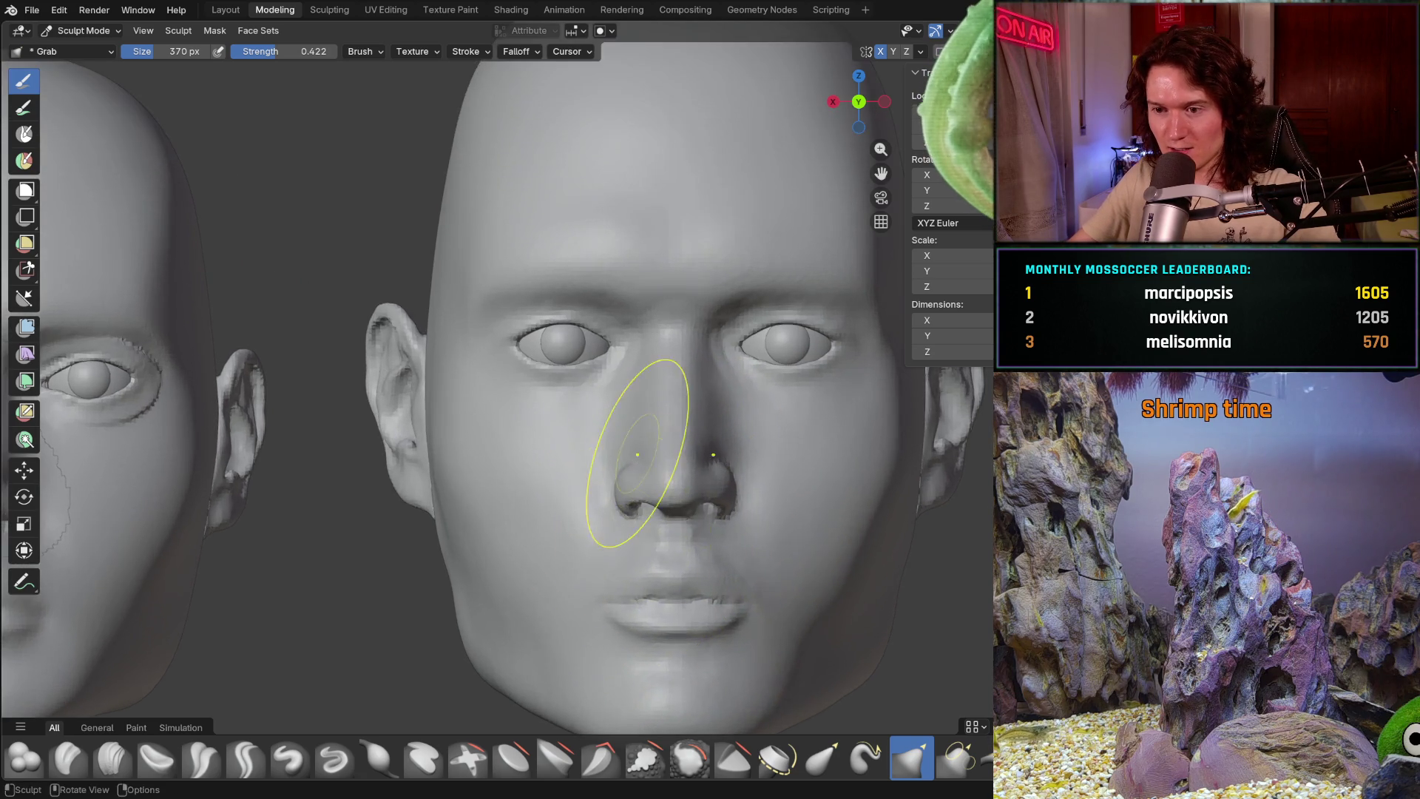
{"action": "scroll", "coordinate": [651, 445], "scroll_direction": "up", "scroll_amount": 2}
{"action": "scroll", "coordinate": [681, 412], "scroll_direction": "up", "scroll_amount": 2}
{"action": "scroll", "coordinate": [618, 429], "scroll_direction": "up", "scroll_amount": 2}
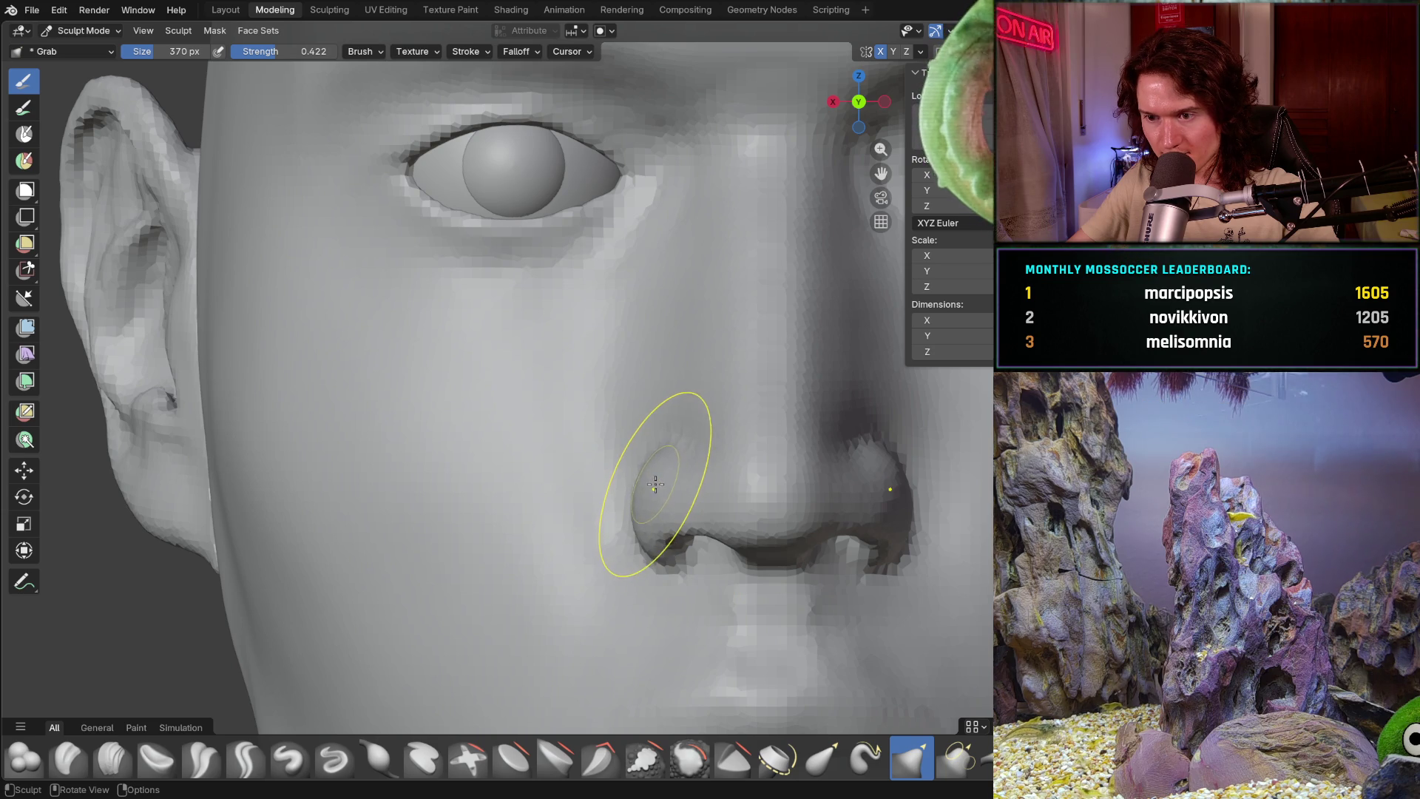
{"action": "scroll", "coordinate": [655, 483], "scroll_direction": "down", "scroll_amount": 5}
{"action": "middle_click_drag", "start_coordinate": [655, 483], "coordinate": [802, 399]}
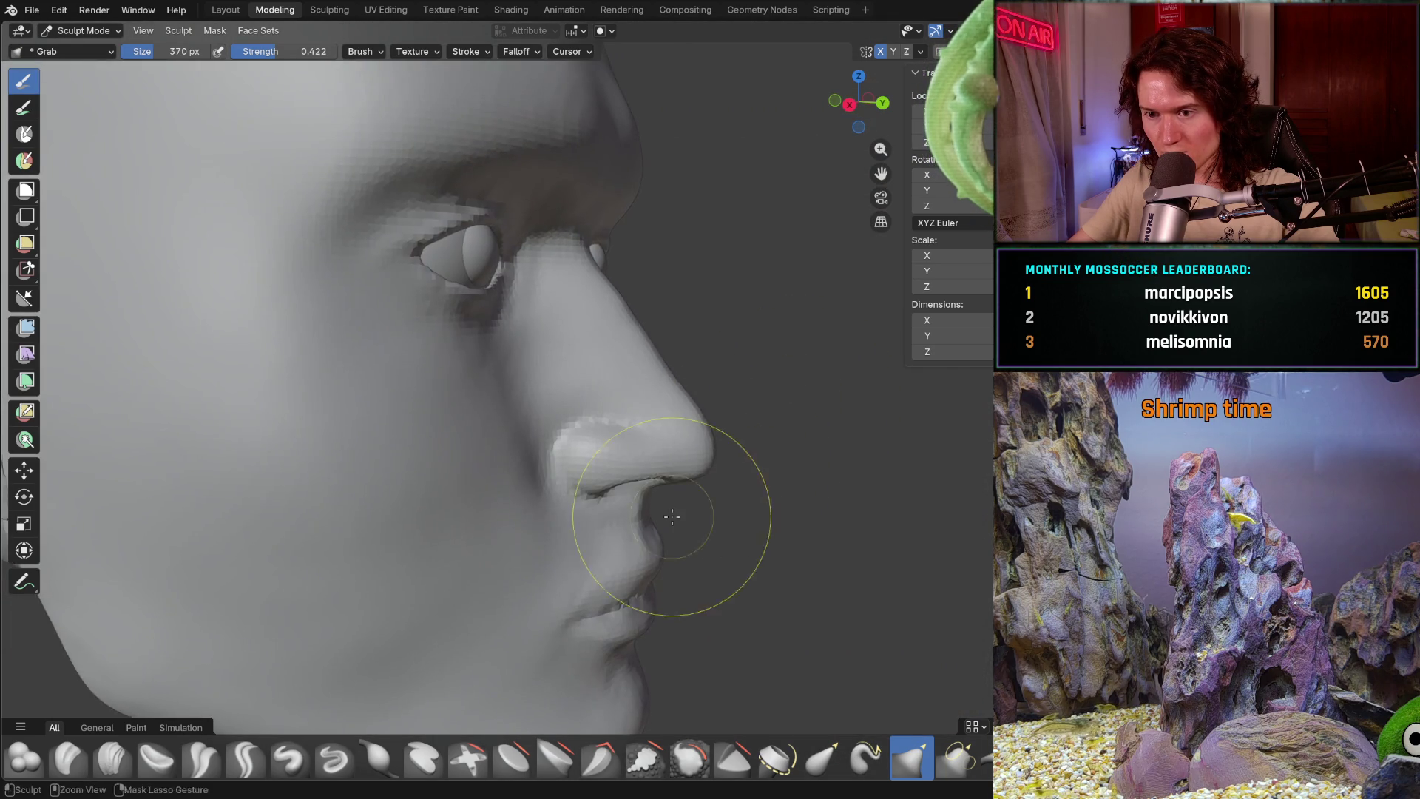
{"action": "scroll", "coordinate": [671, 516], "scroll_direction": "up", "scroll_amount": 3}
{"action": "middle_click_drag", "start_coordinate": [655, 421], "coordinate": [590, 464]}
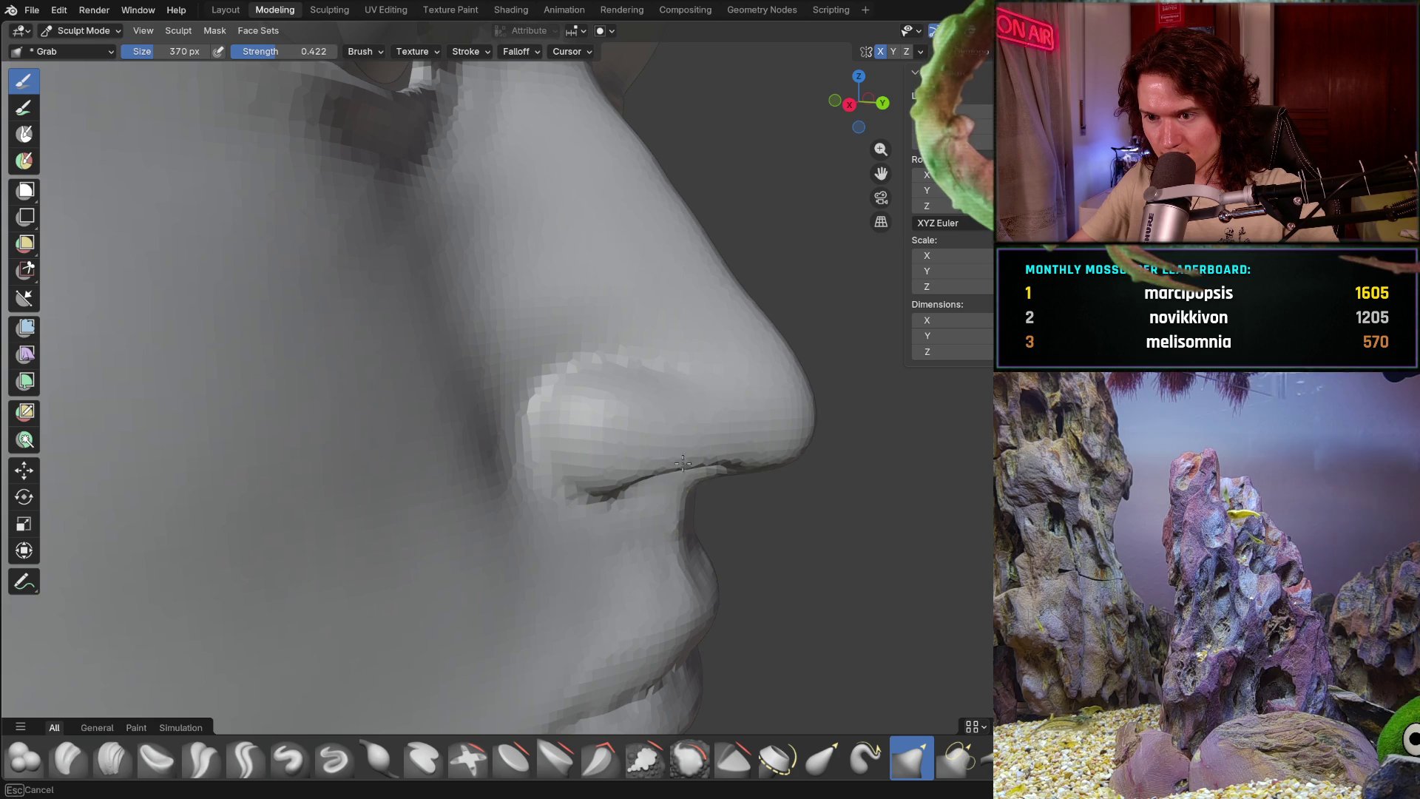
{"action": "scroll", "coordinate": [682, 445], "scroll_direction": "down", "scroll_amount": 3}
{"action": "middle_click_drag", "start_coordinate": [681, 444], "coordinate": [532, 490]}
{"action": "scroll", "coordinate": [534, 486], "scroll_direction": "up", "scroll_amount": 2}
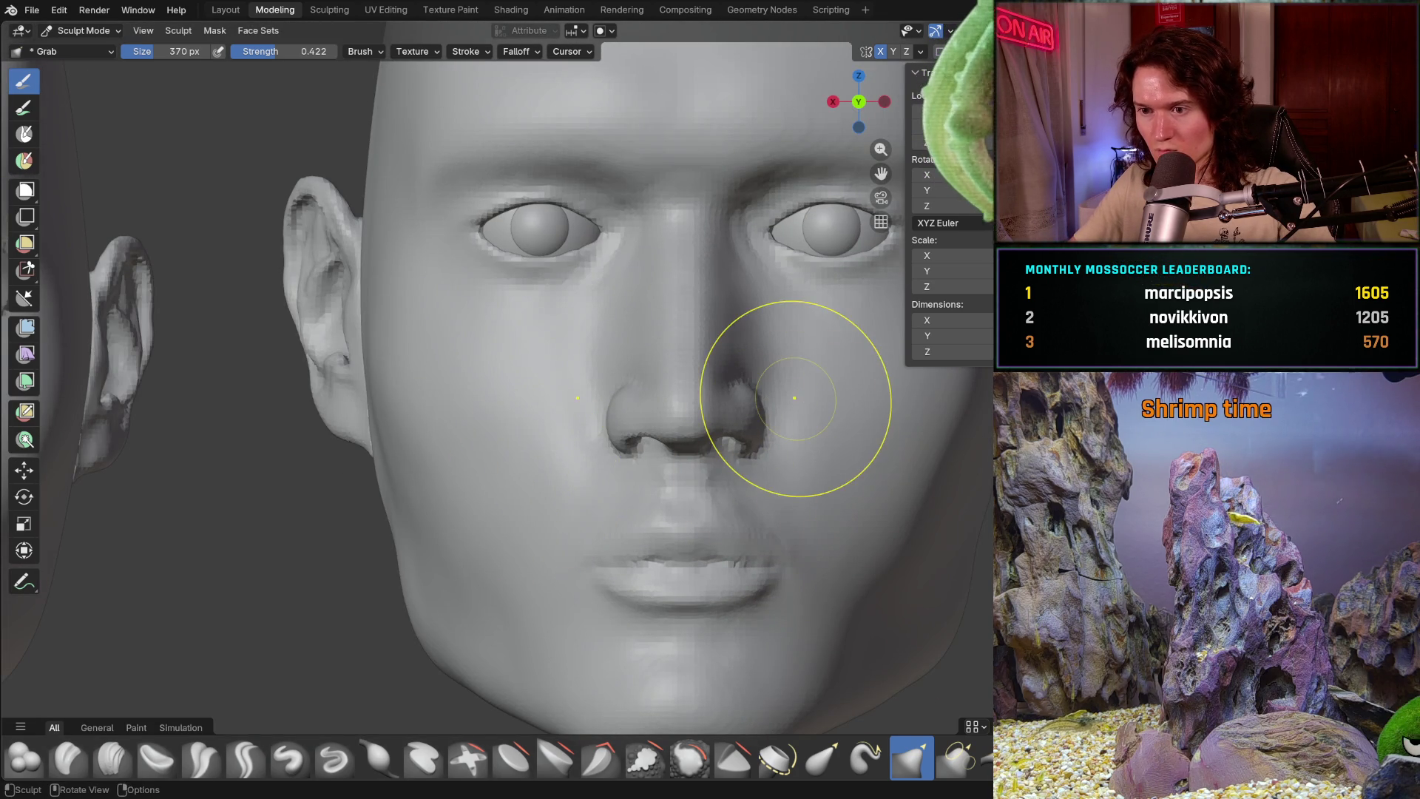
{"action": "mouse_move", "coordinate": [777, 372]}
{"action": "middle_mouse_down", "text": "ctrl"}
{"action": "mouse_move", "coordinate": [629, 541]}
{"action": "mouse_move", "coordinate": [619, 522]}
{"action": "middle_mouse_up", "text": "ctrl"}
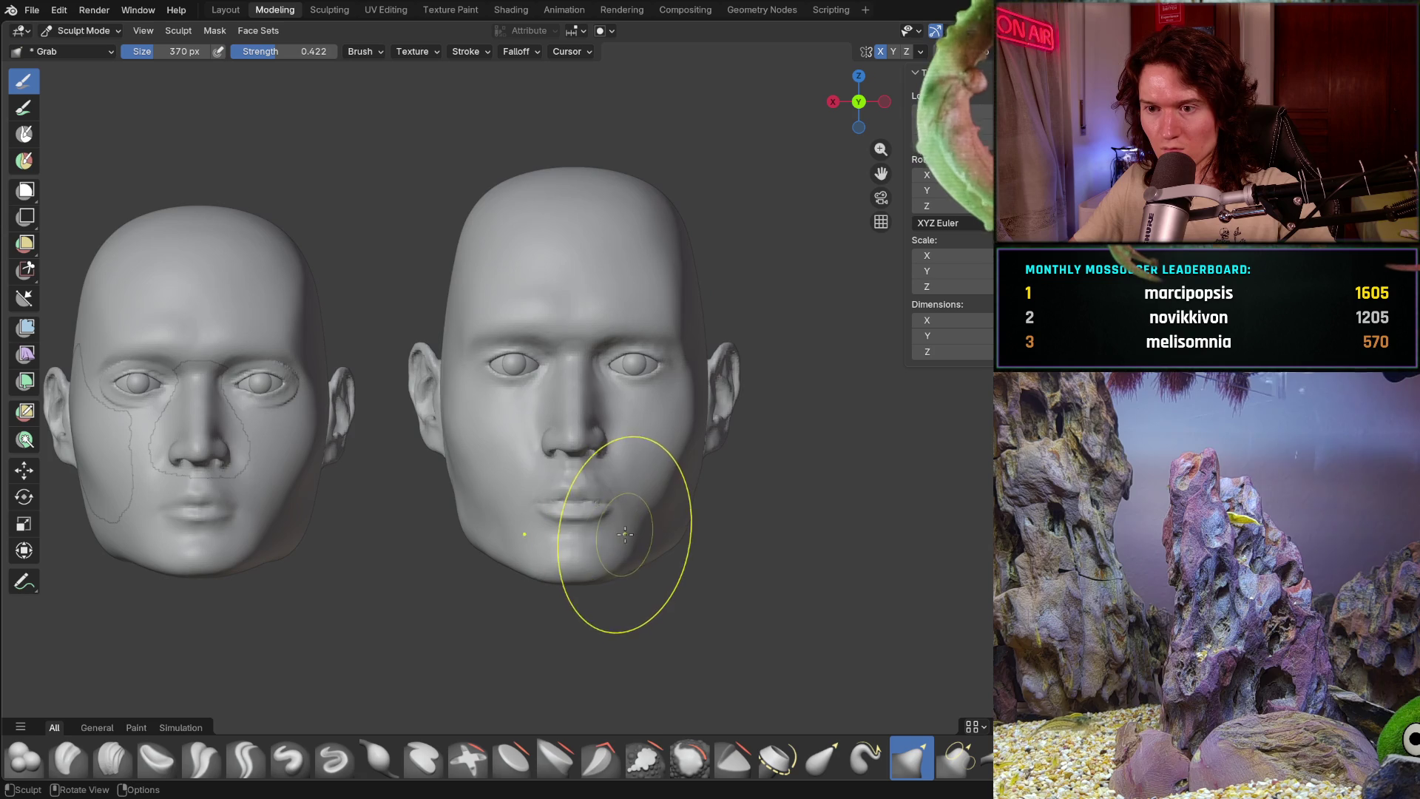
{"action": "middle_click_drag", "start_coordinate": [634, 587], "coordinate": [600, 520]}
{"action": "scroll", "coordinate": [631, 576], "scroll_direction": "up", "scroll_amount": 3}
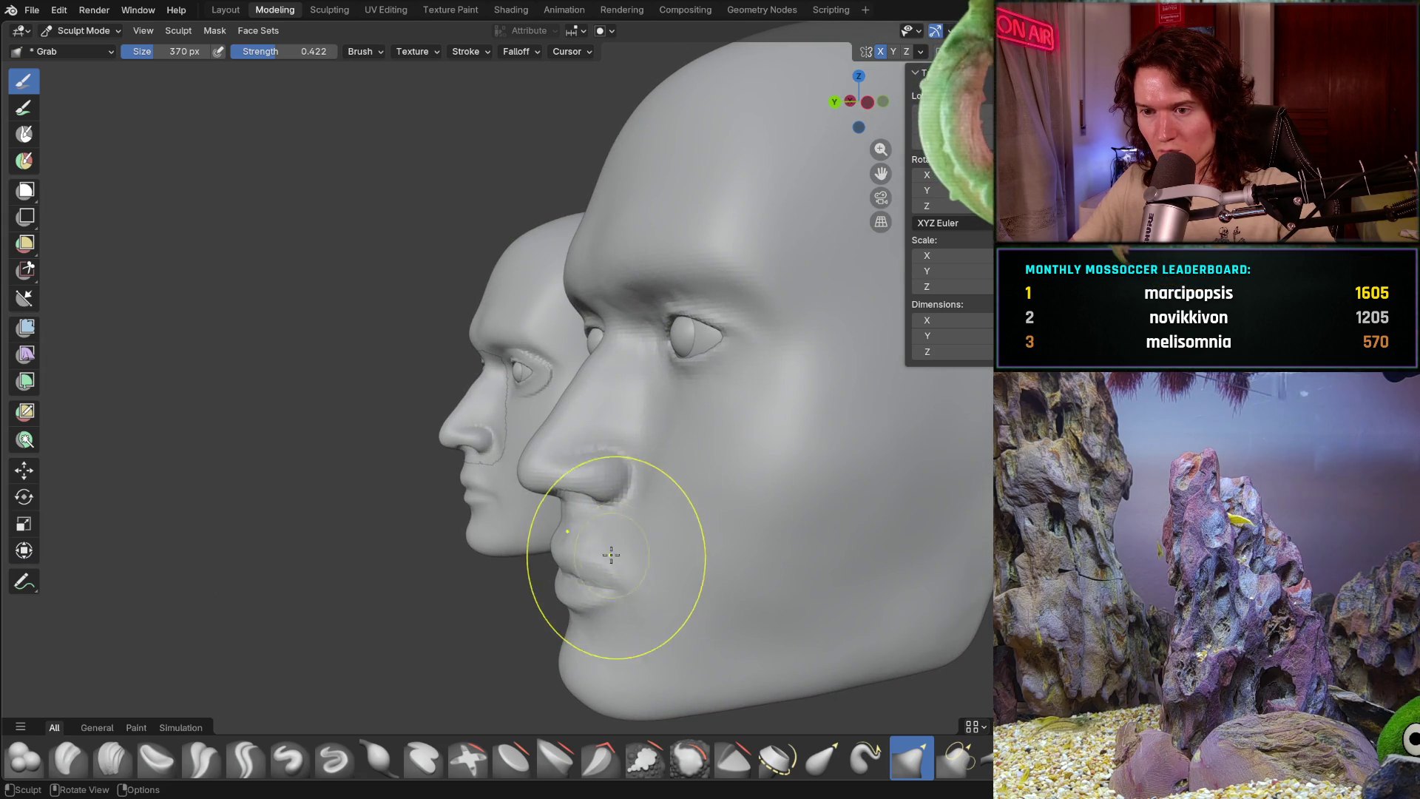
{"action": "middle_click_drag", "start_coordinate": [597, 572], "coordinate": [653, 439], "text": "ctrl"}
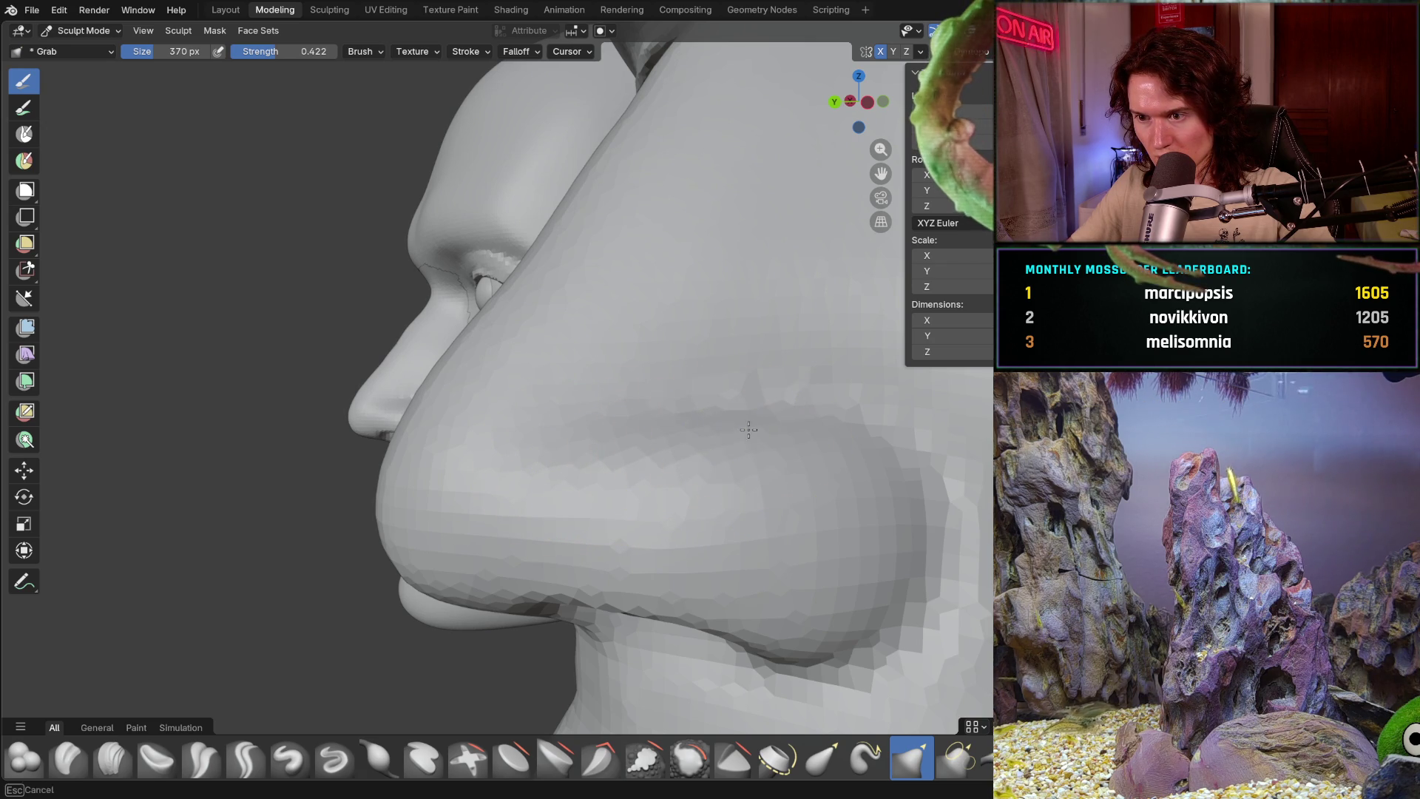
{"action": "middle_click_drag", "start_coordinate": [749, 429], "coordinate": [725, 433]}
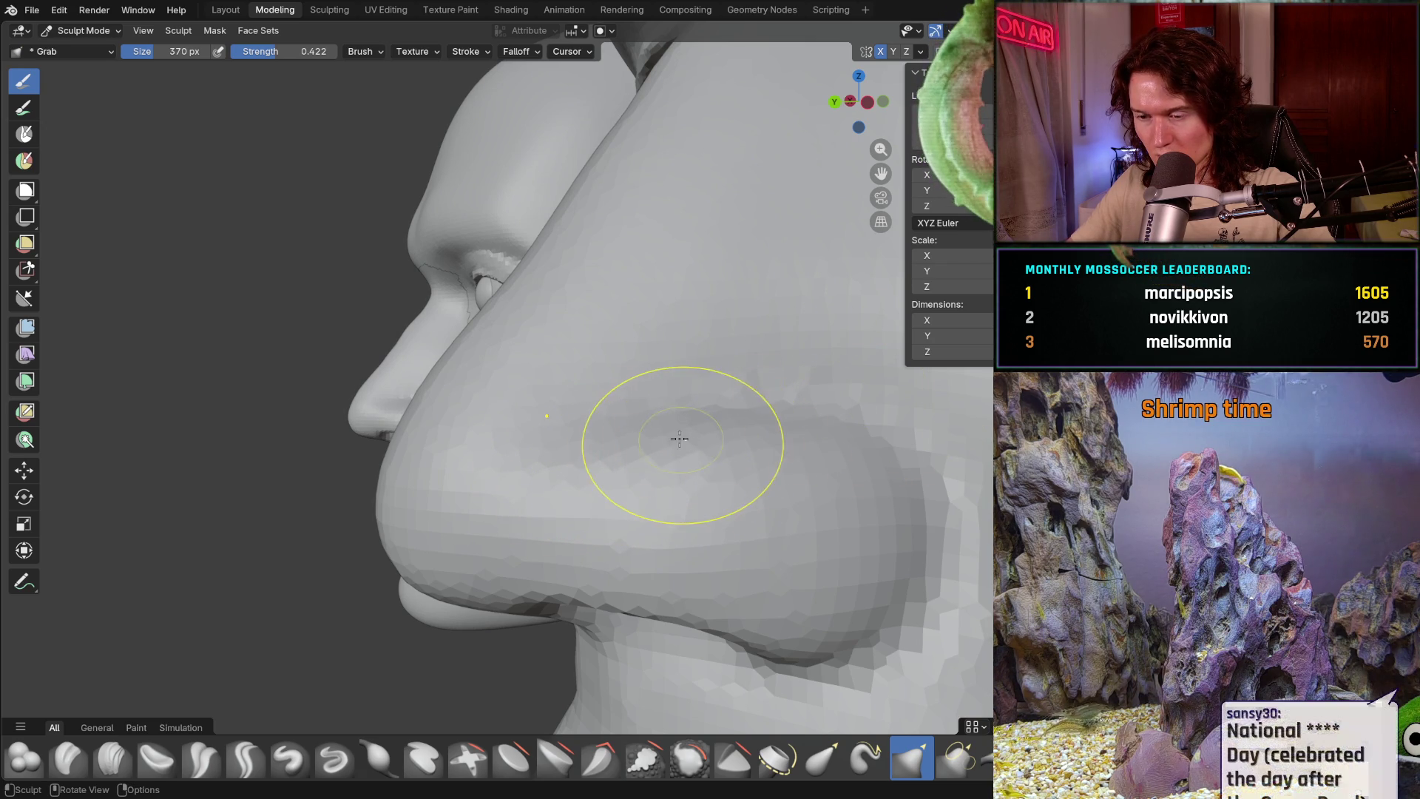
{"action": "mouse_move", "coordinate": [786, 418]}
{"action": "middle_mouse_down"}
{"action": "mouse_move", "coordinate": [698, 537]}
{"action": "mouse_move", "coordinate": [564, 629]}
{"action": "mouse_move", "coordinate": [723, 487]}
{"action": "middle_mouse_up"}
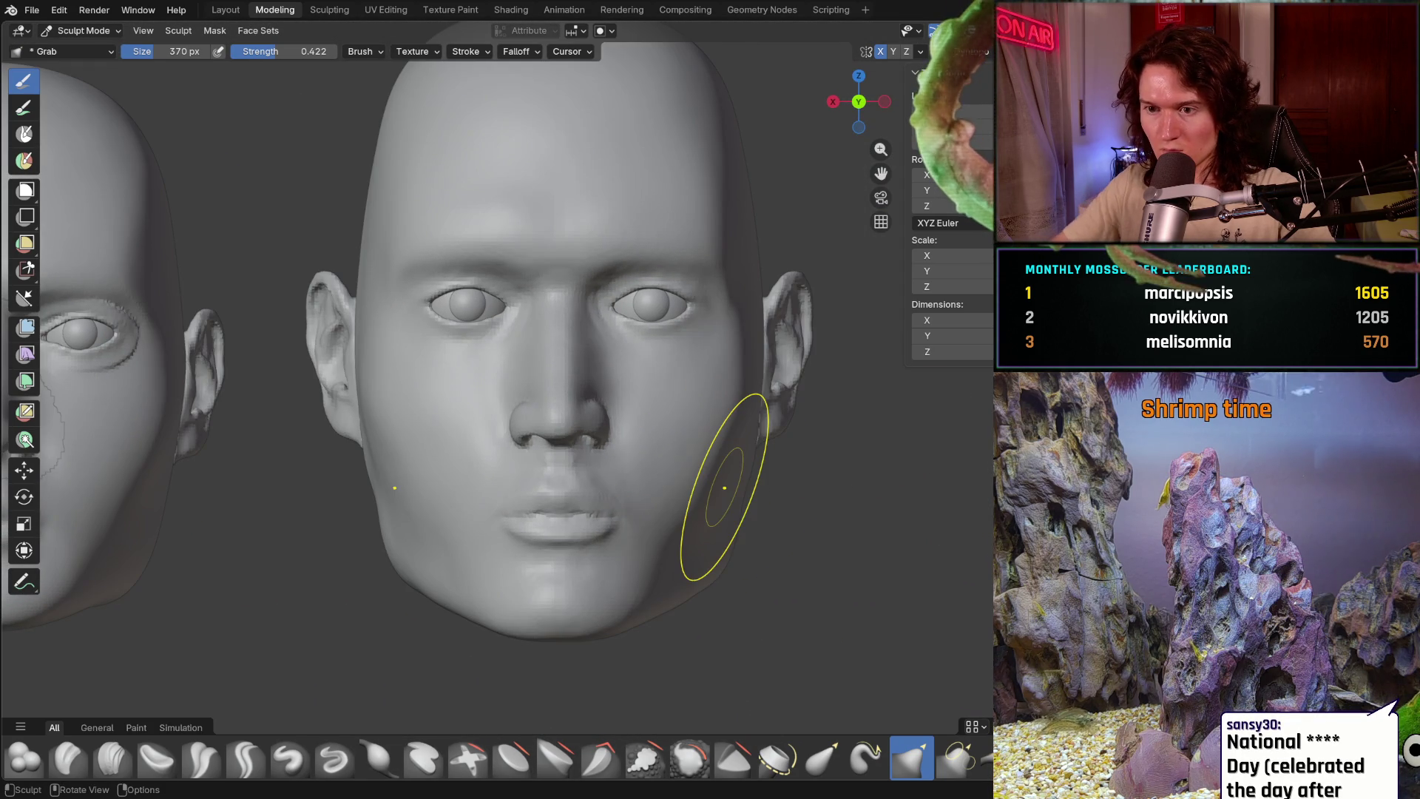
- Orbit to check the head from a three-quarter angle
{"action": "mouse_move", "coordinate": [603, 499]}
{"action": "middle_mouse_down"}
{"action": "mouse_move", "coordinate": [666, 508]}
{"action": "mouse_move", "coordinate": [630, 478]}
{"action": "middle_mouse_up"}
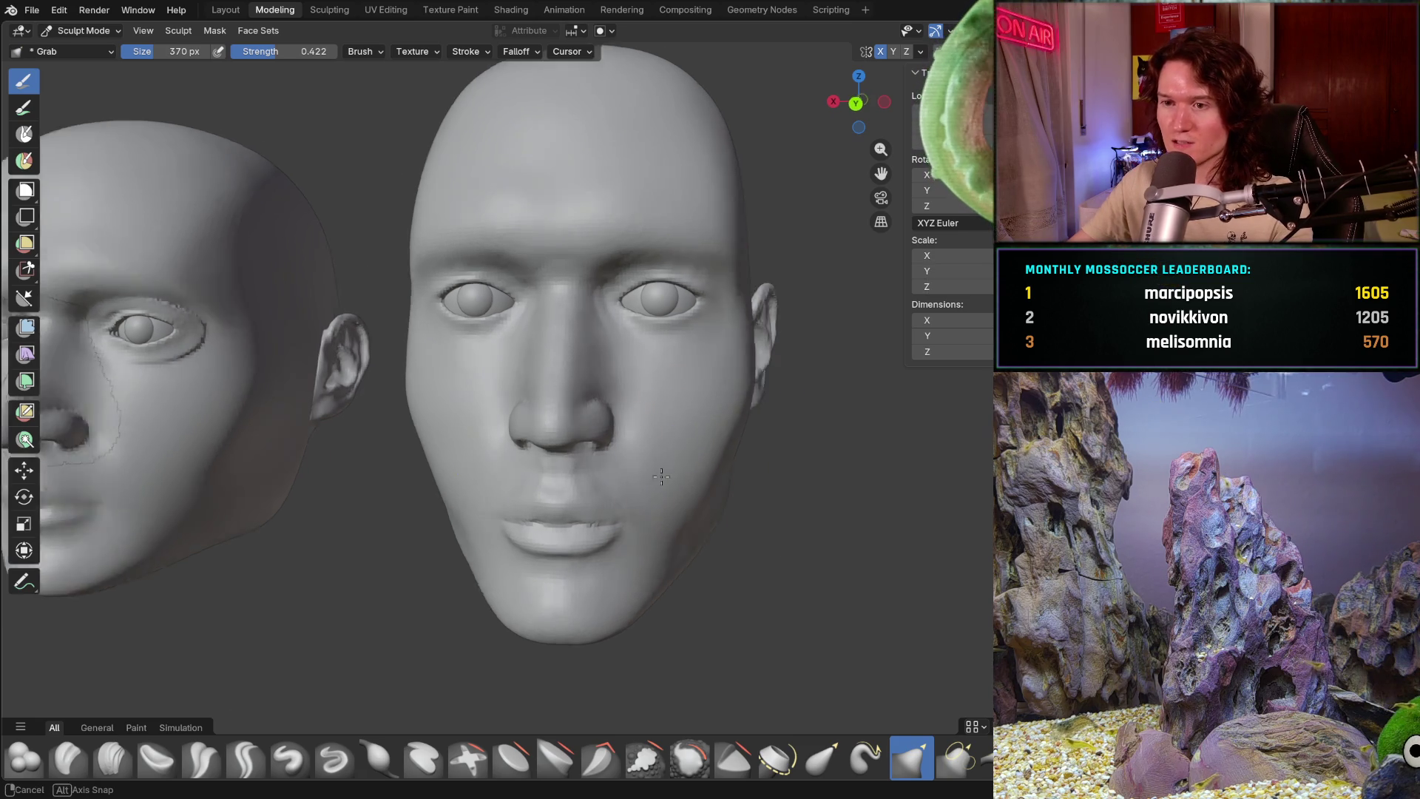
{"action": "scroll", "coordinate": [682, 429], "scroll_direction": "down", "scroll_amount": 3}
{"action": "scroll", "coordinate": [603, 507], "scroll_direction": "down", "scroll_amount": 2}
{"action": "scroll", "coordinate": [563, 548], "scroll_direction": "down", "scroll_amount": 2}
- Unhide the proportion guide lines (Alt+H) and view both heads straight from the front
{"action": "mouse_move", "coordinate": [565, 546]}
{"action": "middle_mouse_down"}
{"action": "mouse_move", "coordinate": [634, 523]}
{"action": "mouse_move", "coordinate": [628, 546]}
{"action": "middle_mouse_up"}
{"action": "scroll", "coordinate": [640, 547], "scroll_direction": "up", "scroll_amount": 2}
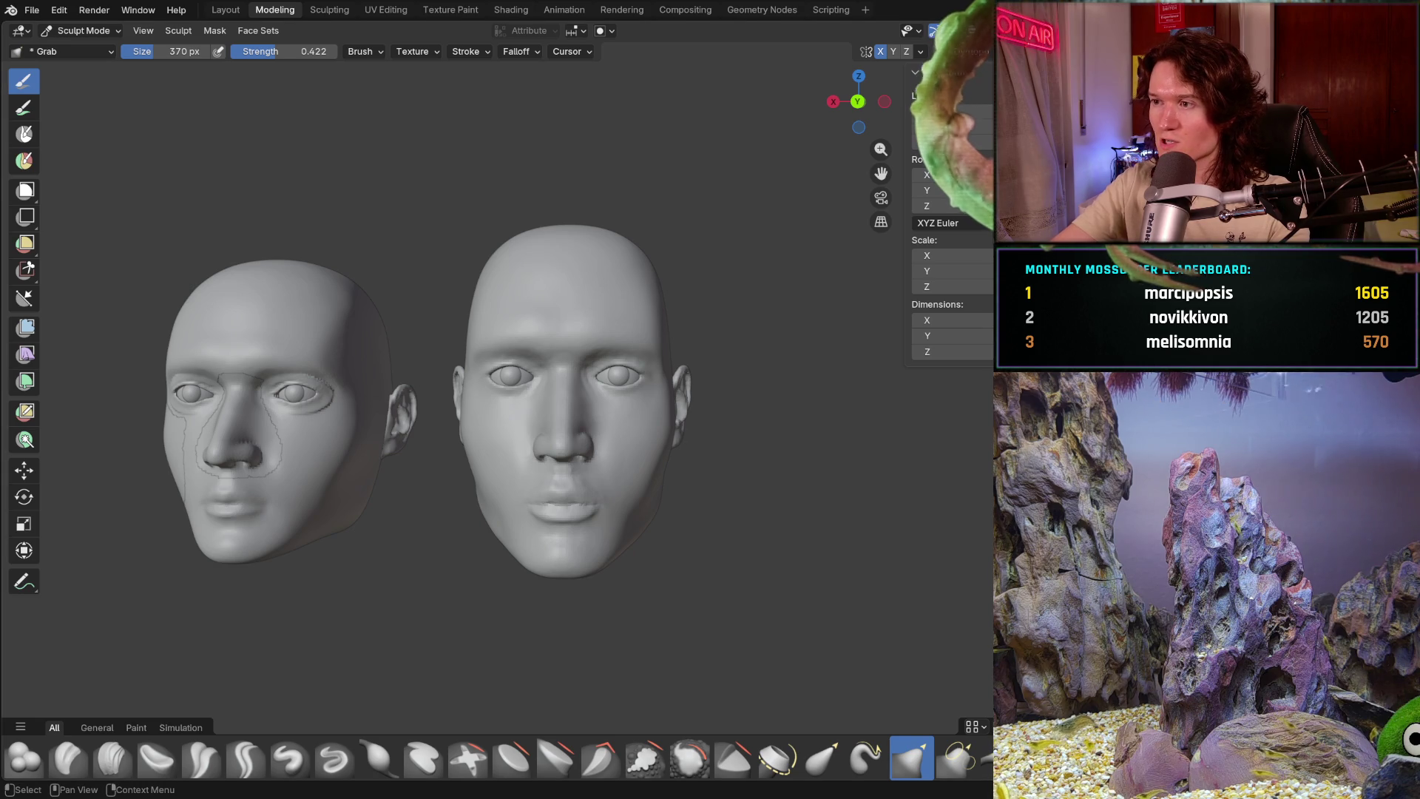
{"action": "key", "text": "alt+h"}
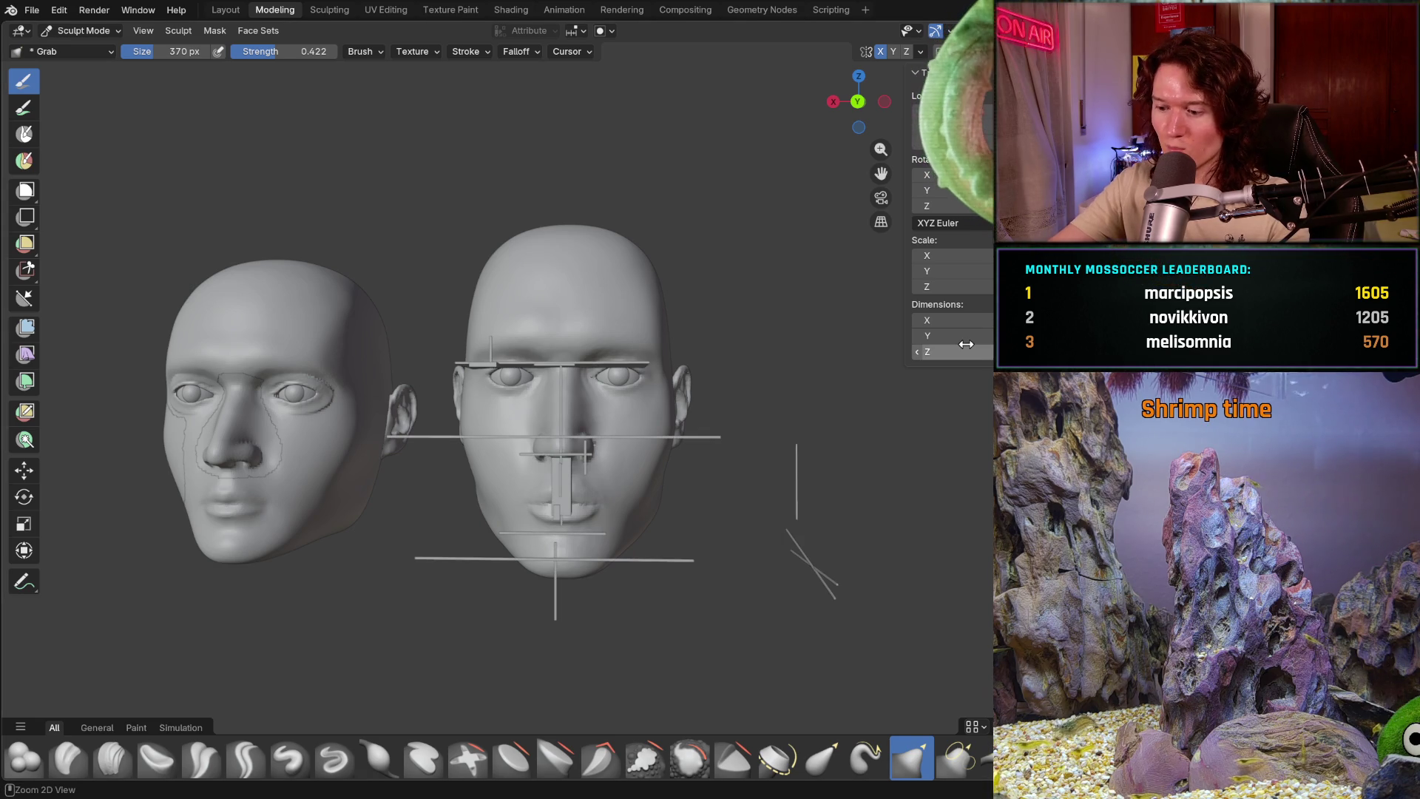
{"action": "key", "text": "KP_1"}
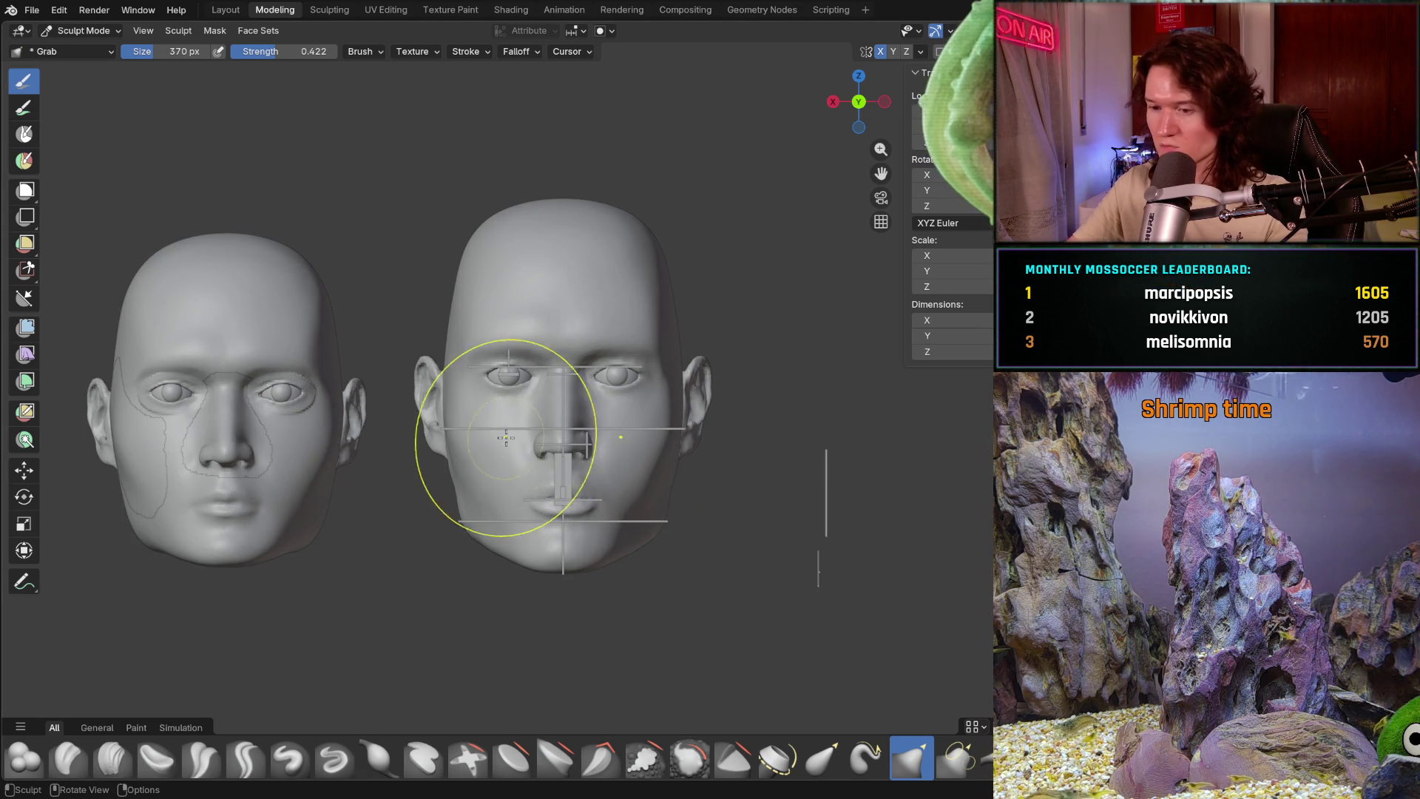
{"action": "scroll", "coordinate": [580, 494], "scroll_direction": "up", "scroll_amount": 2}
{"action": "scroll", "coordinate": [579, 494], "scroll_direction": "up", "scroll_amount": 3}
{"action": "middle_click_drag", "start_coordinate": [579, 495], "coordinate": [583, 411], "text": "shift"}
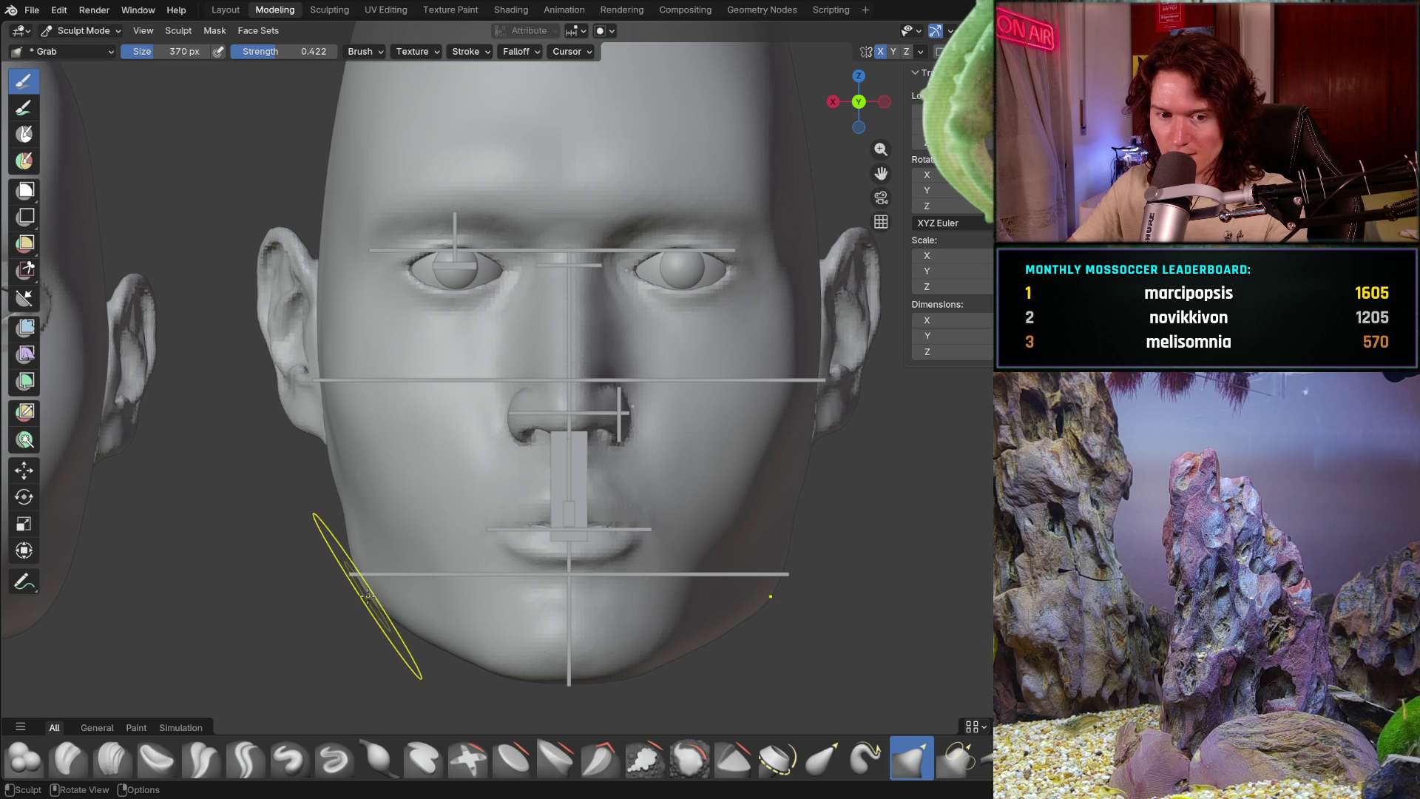
- Enlarge the brush to about 464 px and pull the jawline into shape against the guides
{"action": "key", "text": "f"}
{"action": "key", "text": "Escape"}
{"action": "key", "text": "f"}
{"action": "left_click", "coordinate": [363, 597]}
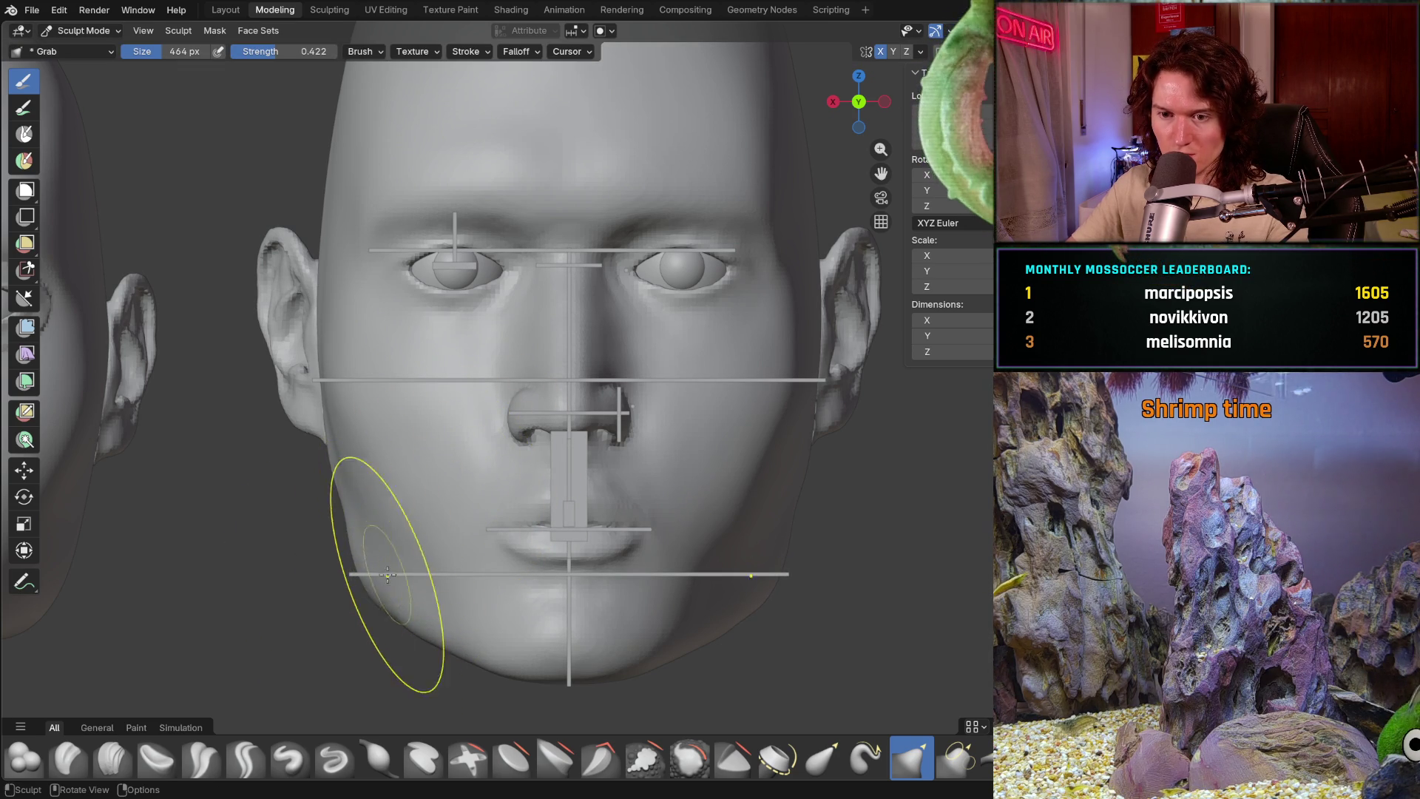
{"action": "left_click_drag", "start_coordinate": [362, 584], "coordinate": [366, 584]}
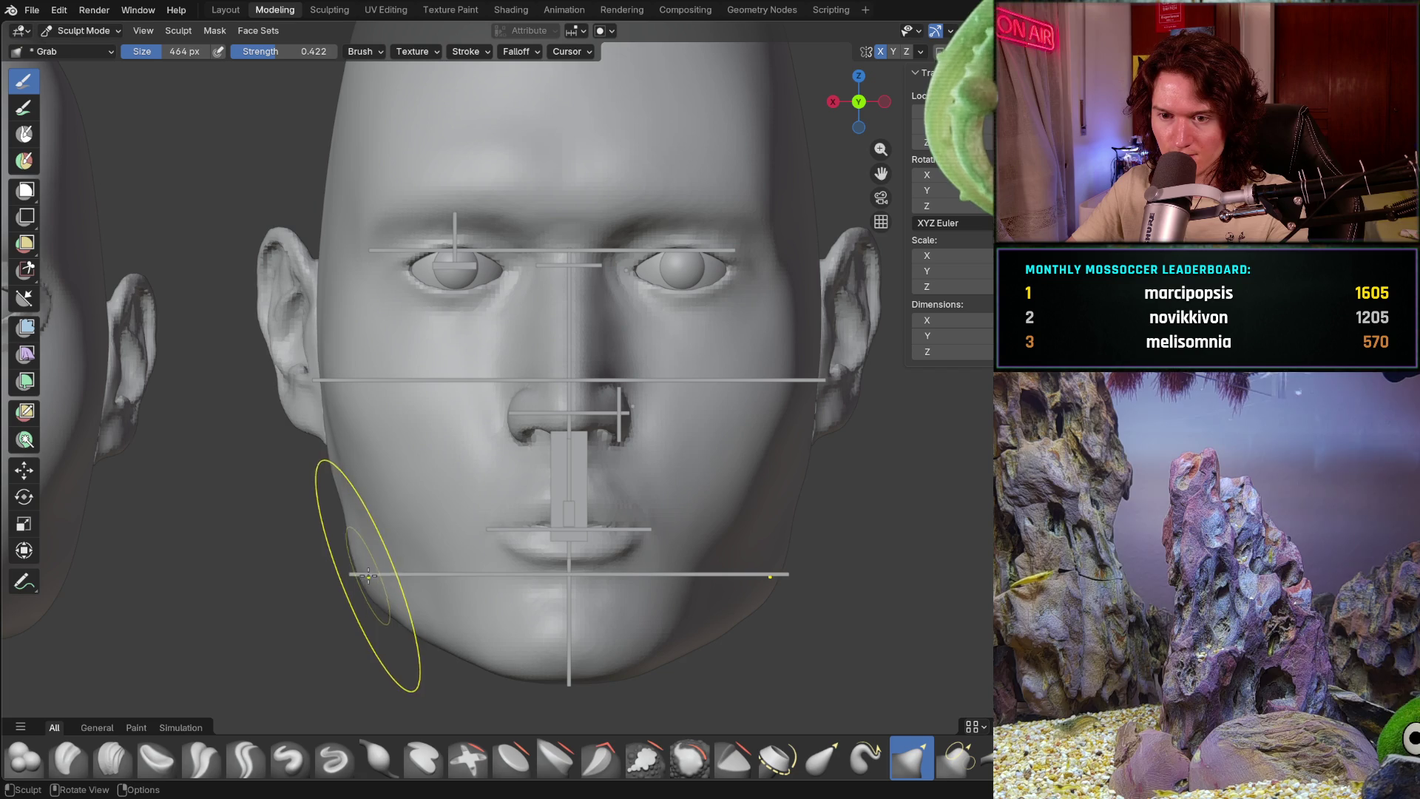
{"action": "mouse_move", "coordinate": [428, 470]}
{"action": "middle_mouse_down"}
{"action": "mouse_move", "coordinate": [396, 507]}
{"action": "mouse_move", "coordinate": [428, 539]}
{"action": "middle_mouse_up"}
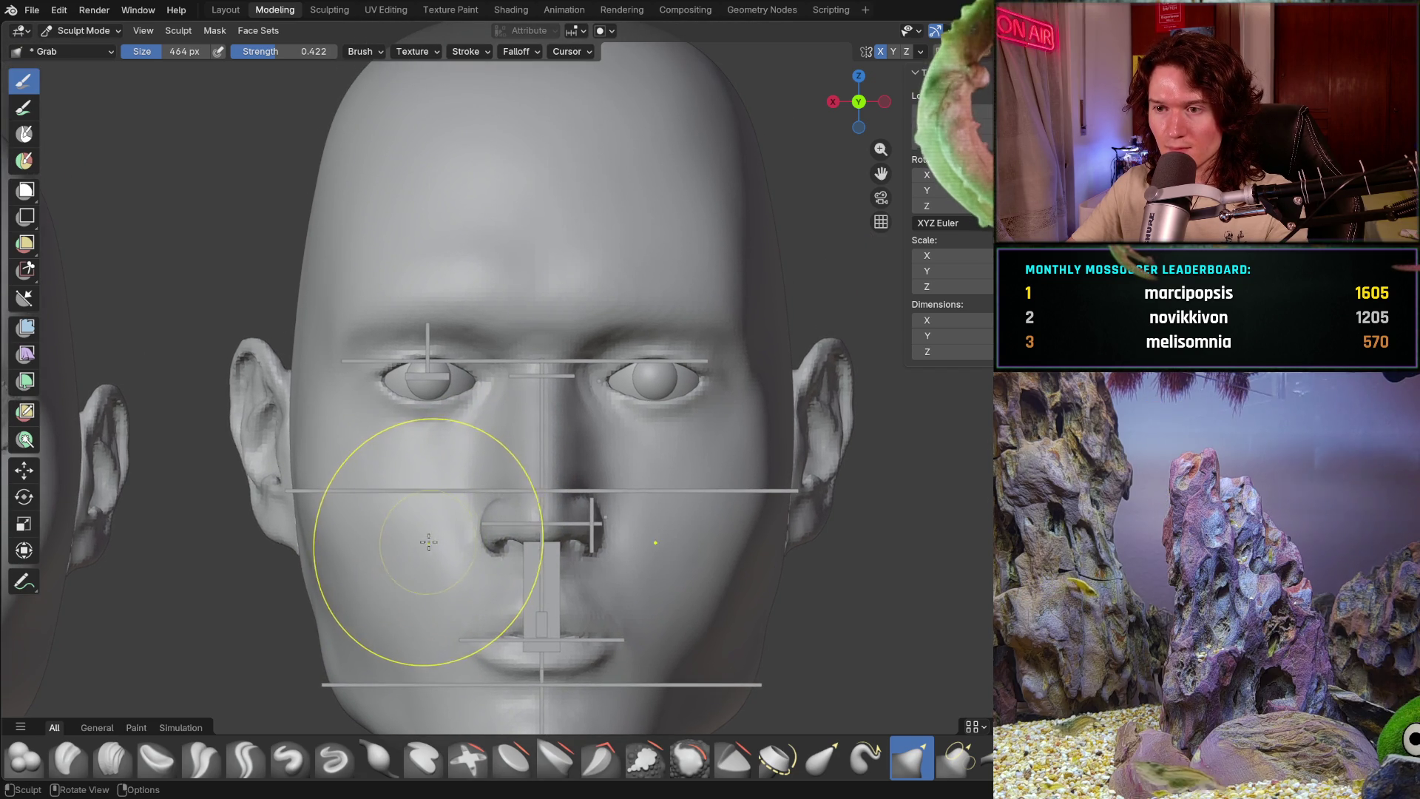
{"action": "scroll", "coordinate": [417, 572], "scroll_direction": "up", "scroll_amount": 3}
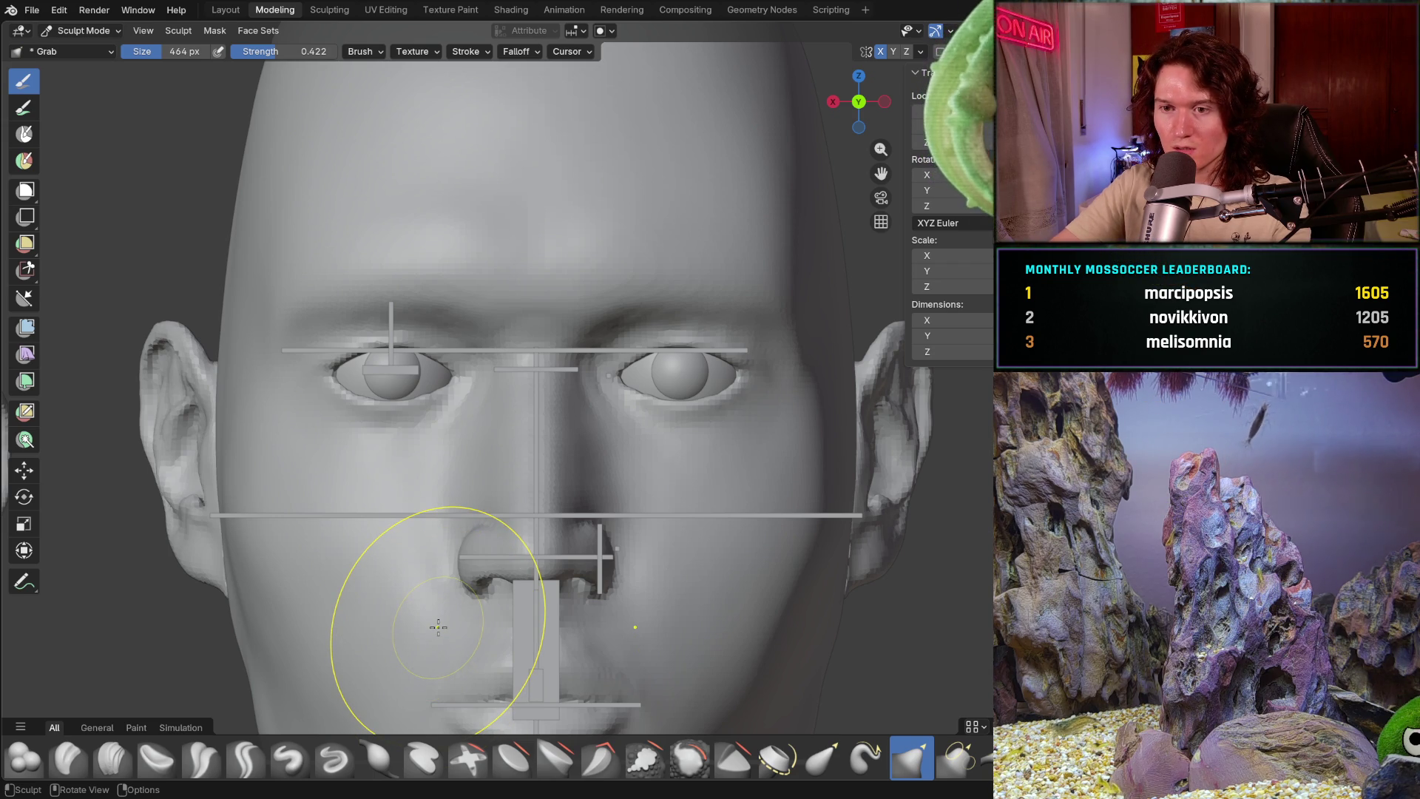
- Switch to Object Mode, select the eye-level guide line and orbit to check it against the eyes
{"action": "left_click", "coordinate": [115, 32]}
{"action": "left_click", "coordinate": [115, 51]}
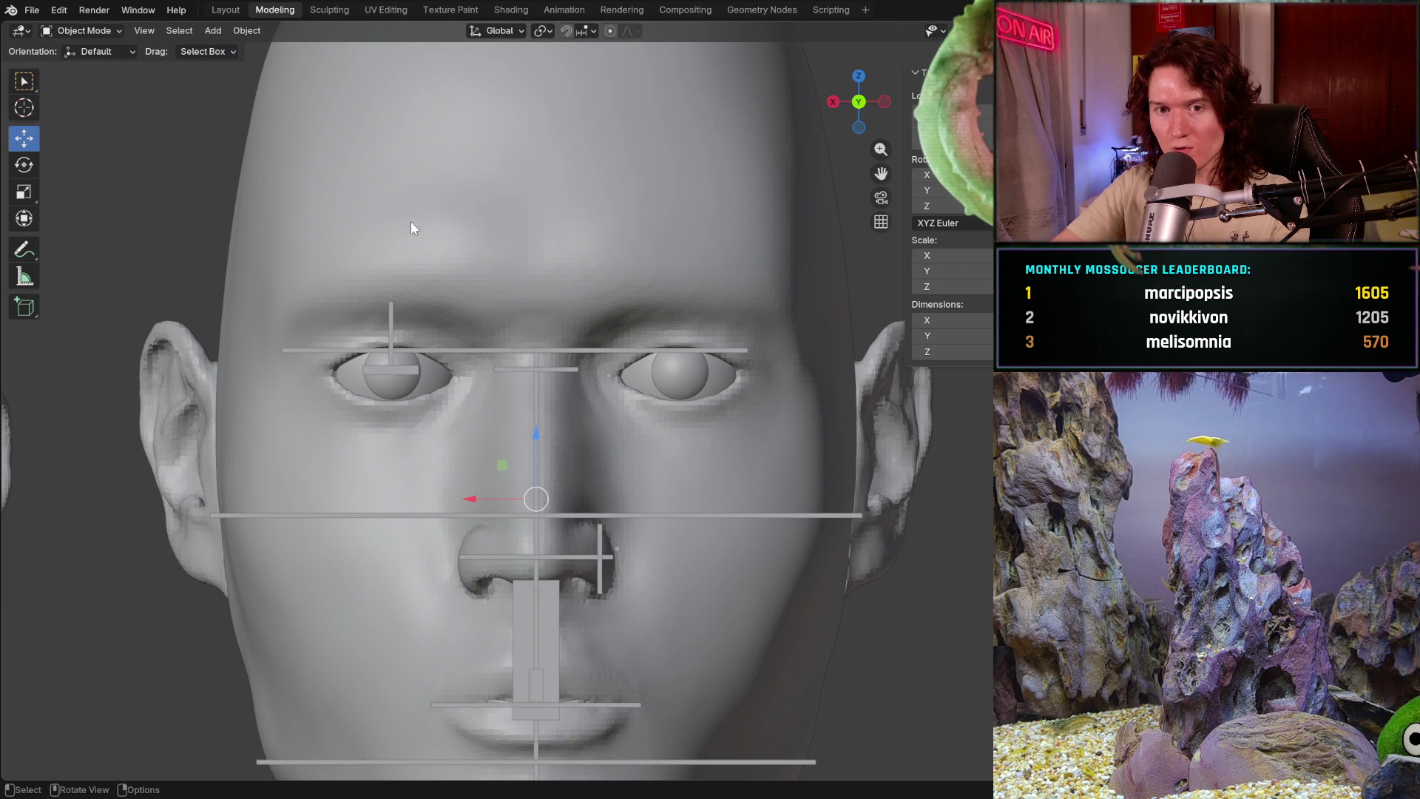
{"action": "left_click", "coordinate": [479, 349]}
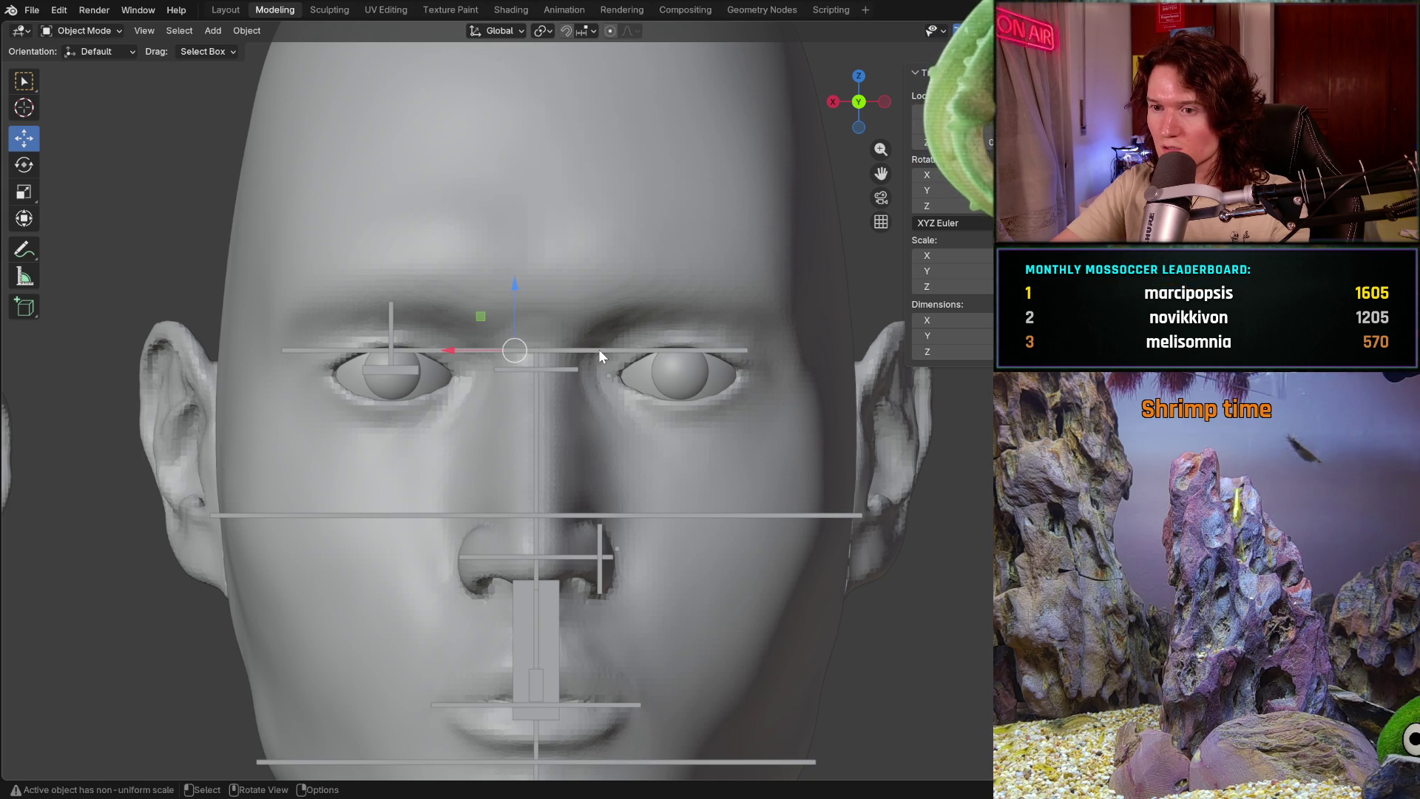
{"action": "middle_click_drag", "start_coordinate": [665, 379], "coordinate": [665, 381]}
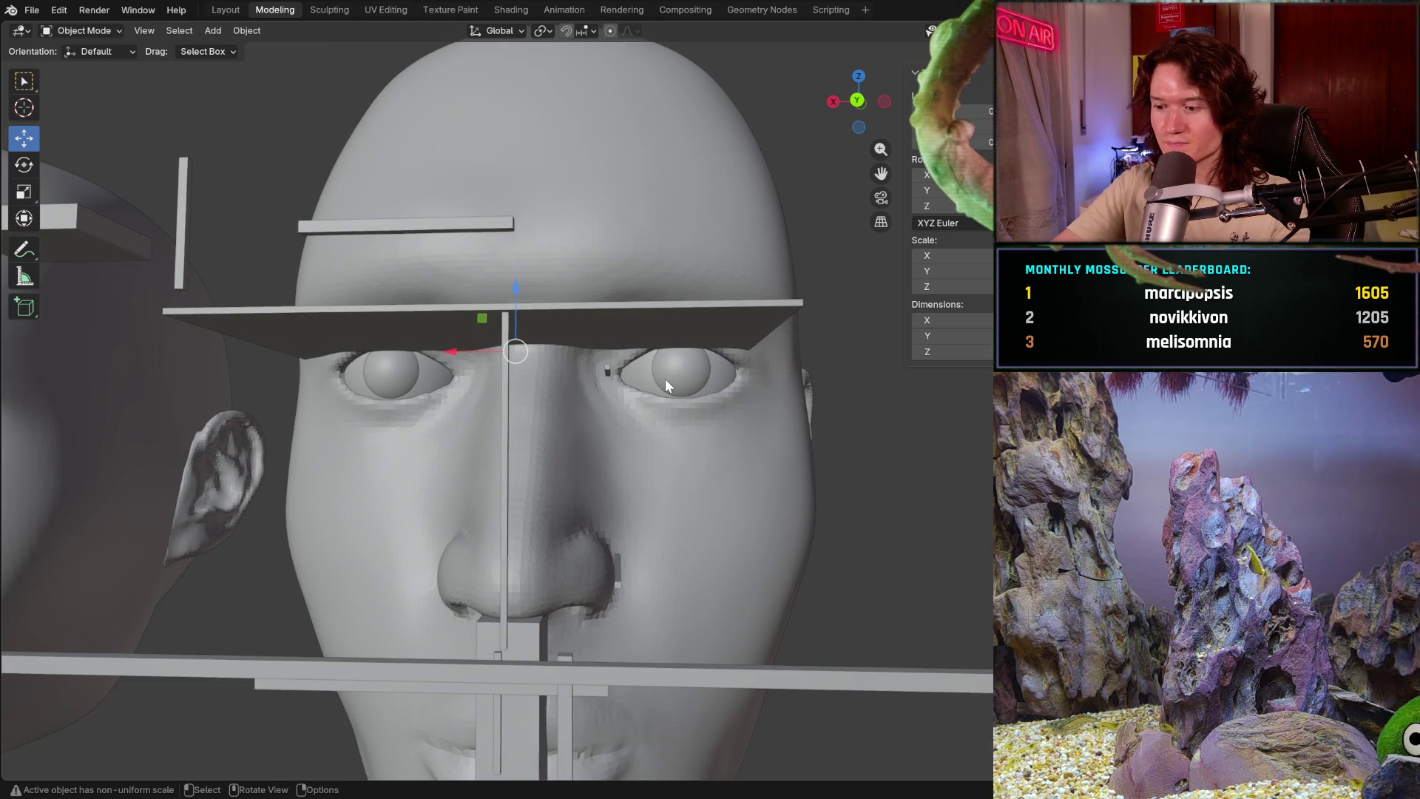
{"action": "middle_click_drag", "start_coordinate": [667, 385], "coordinate": [666, 385]}
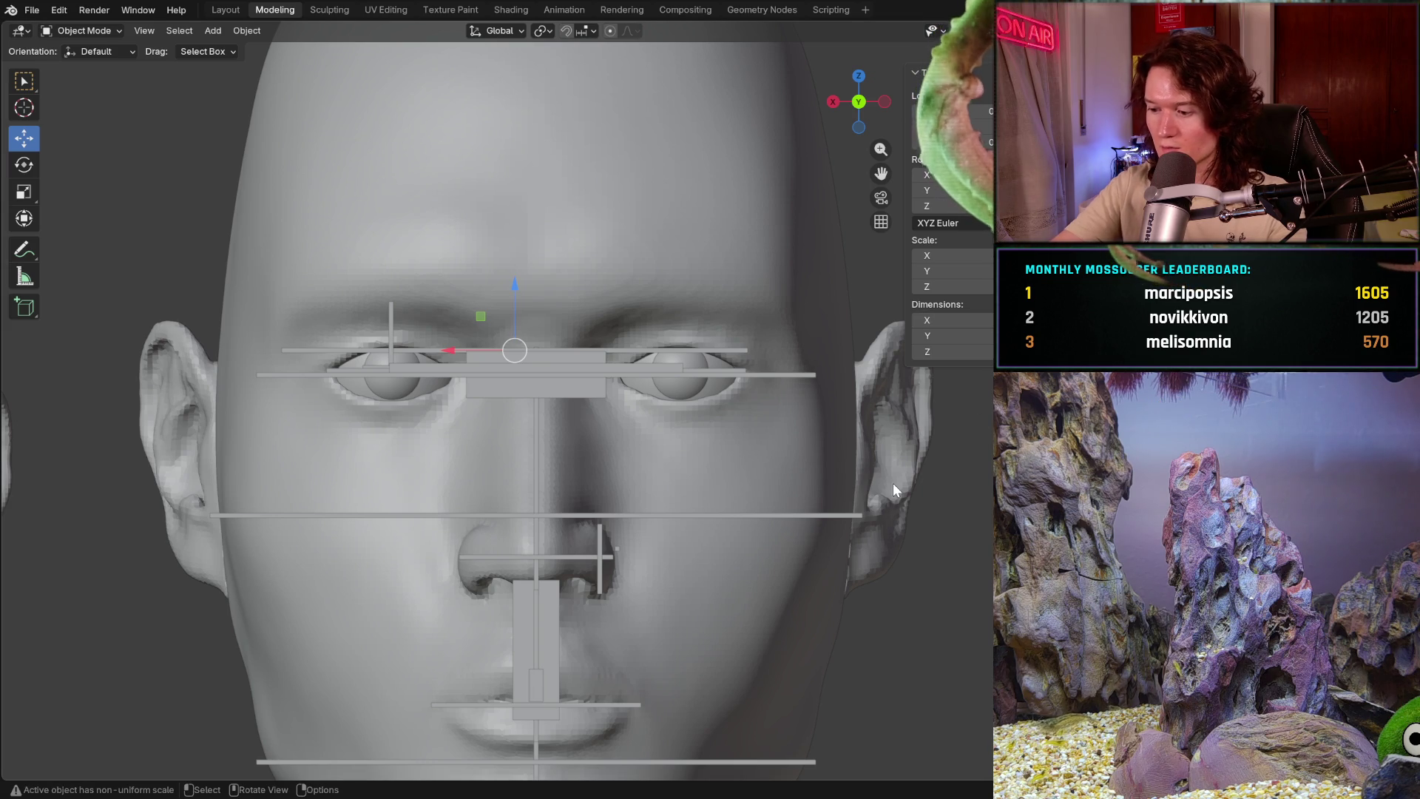
{"action": "key", "text": "ctrl+KP_3"}
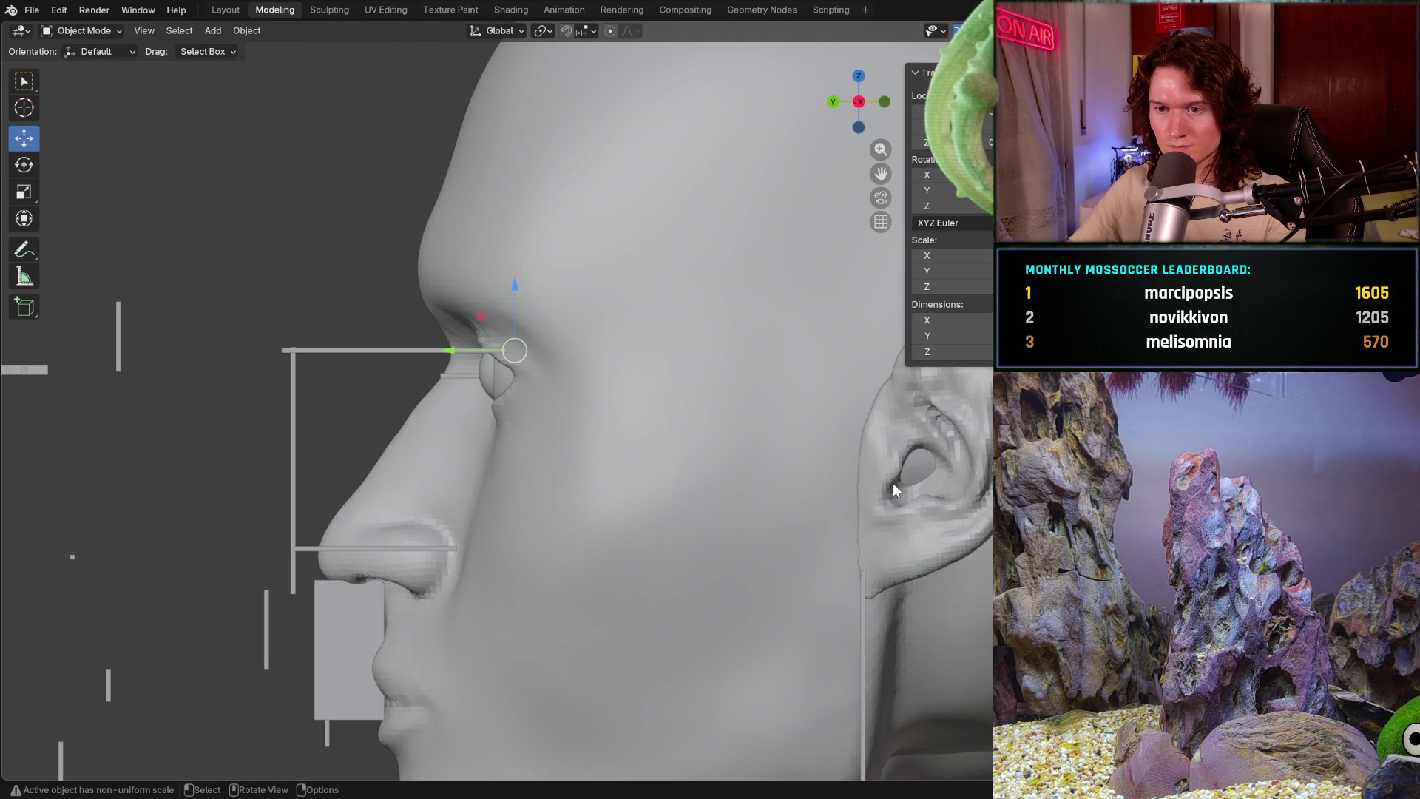
{"action": "scroll", "coordinate": [522, 475], "scroll_direction": "down", "scroll_amount": 1}
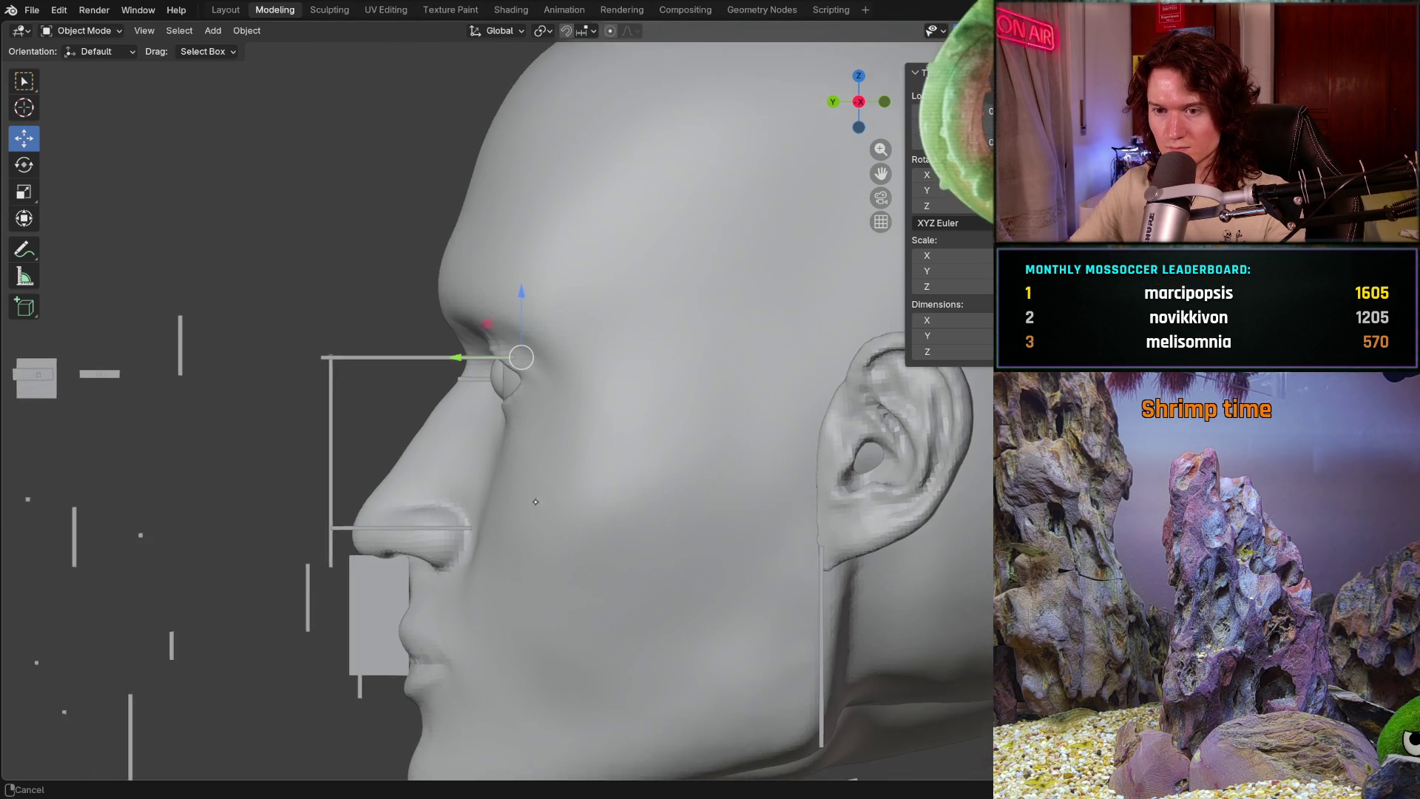
{"action": "scroll", "coordinate": [517, 510], "scroll_direction": "down", "scroll_amount": 1}
{"action": "scroll", "coordinate": [510, 551], "scroll_direction": "down", "scroll_amount": 1}
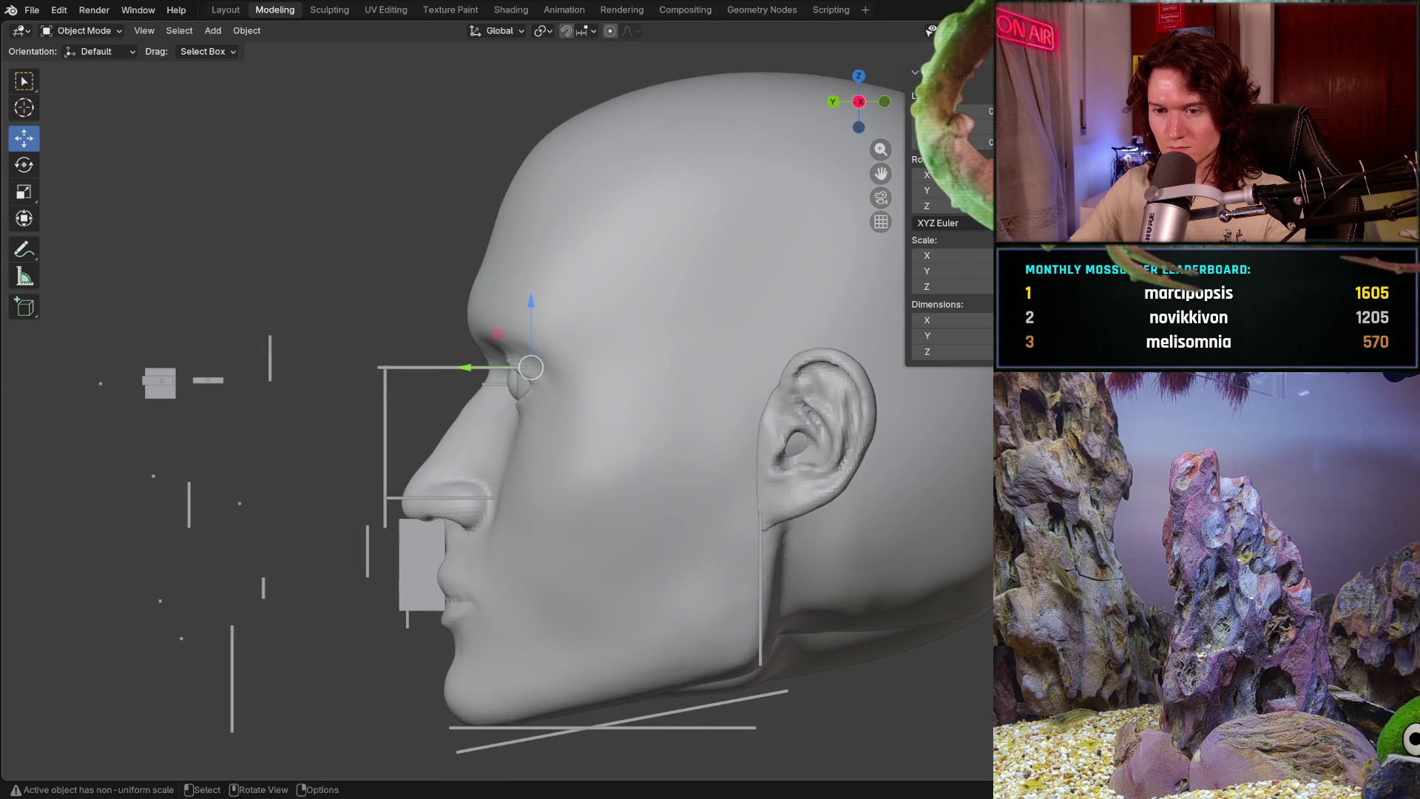
{"action": "scroll", "coordinate": [517, 548], "scroll_direction": "down", "scroll_amount": 2, "text": "shift"}
{"action": "scroll", "coordinate": [525, 542], "scroll_direction": "down", "scroll_amount": 2, "text": "shift"}
{"action": "scroll", "coordinate": [533, 535], "scroll_direction": "down", "scroll_amount": 1, "text": "shift"}
{"action": "scroll", "coordinate": [539, 516], "scroll_direction": "up", "scroll_amount": 2}
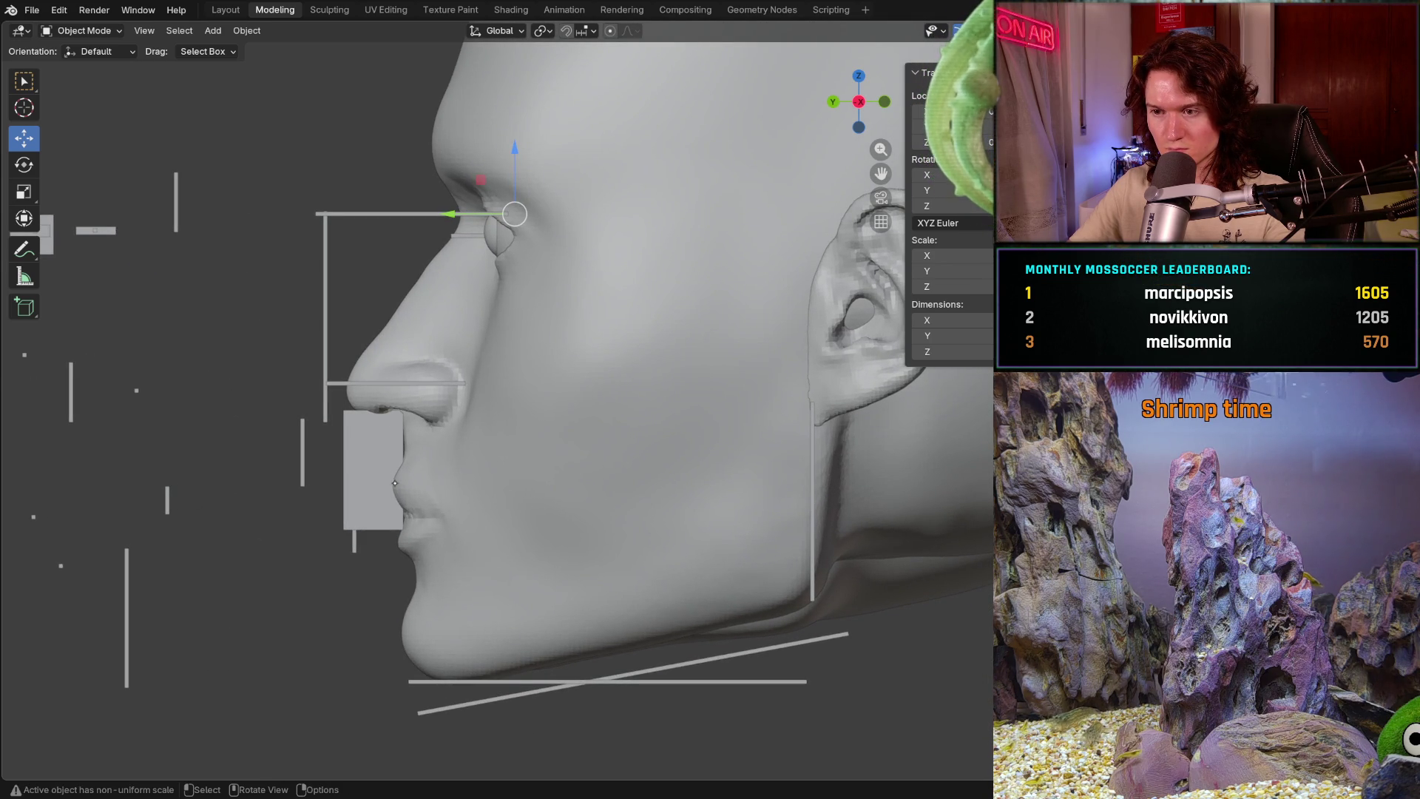
{"action": "scroll", "coordinate": [498, 399], "scroll_direction": "down", "scroll_amount": 1}
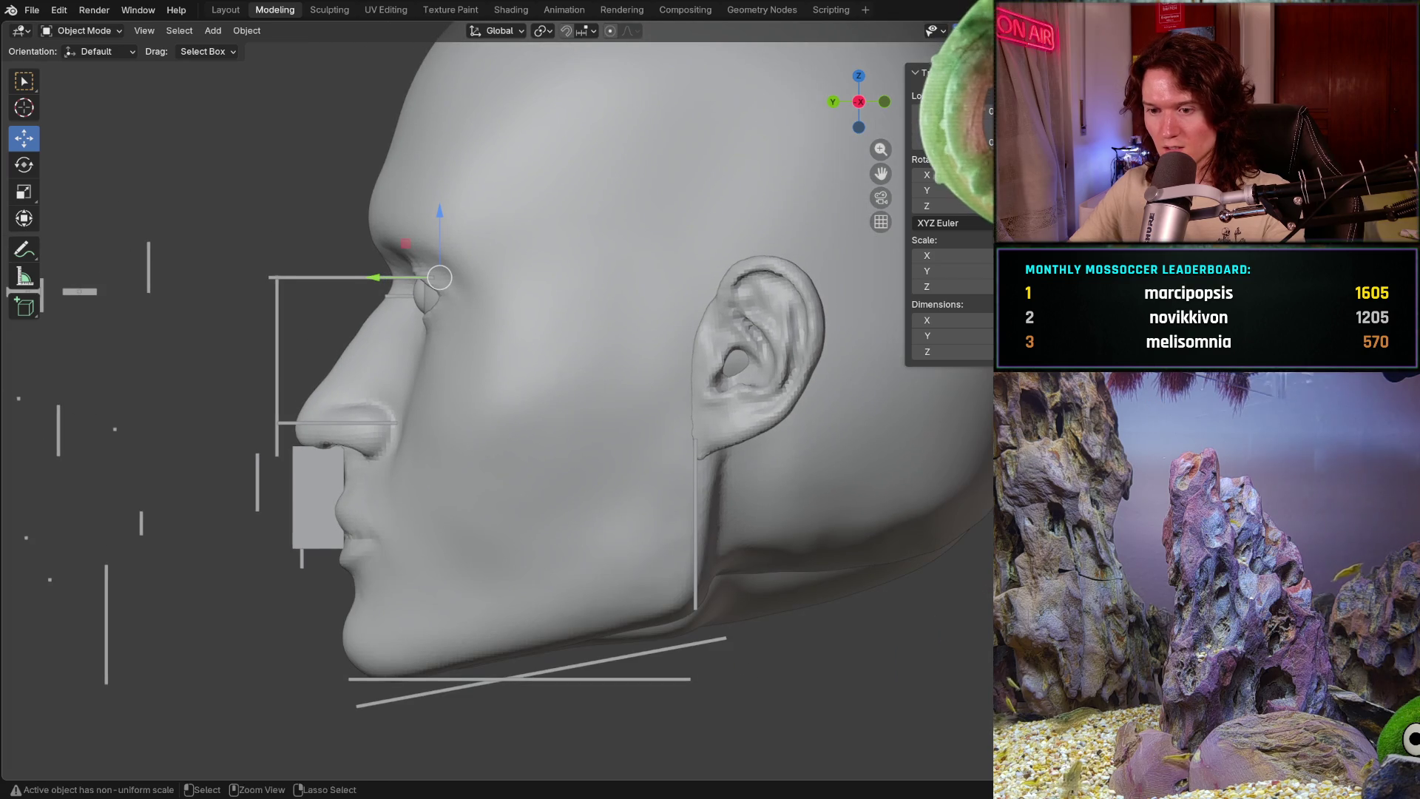
{"action": "middle_click_drag", "start_coordinate": [496, 437], "coordinate": [597, 546]}
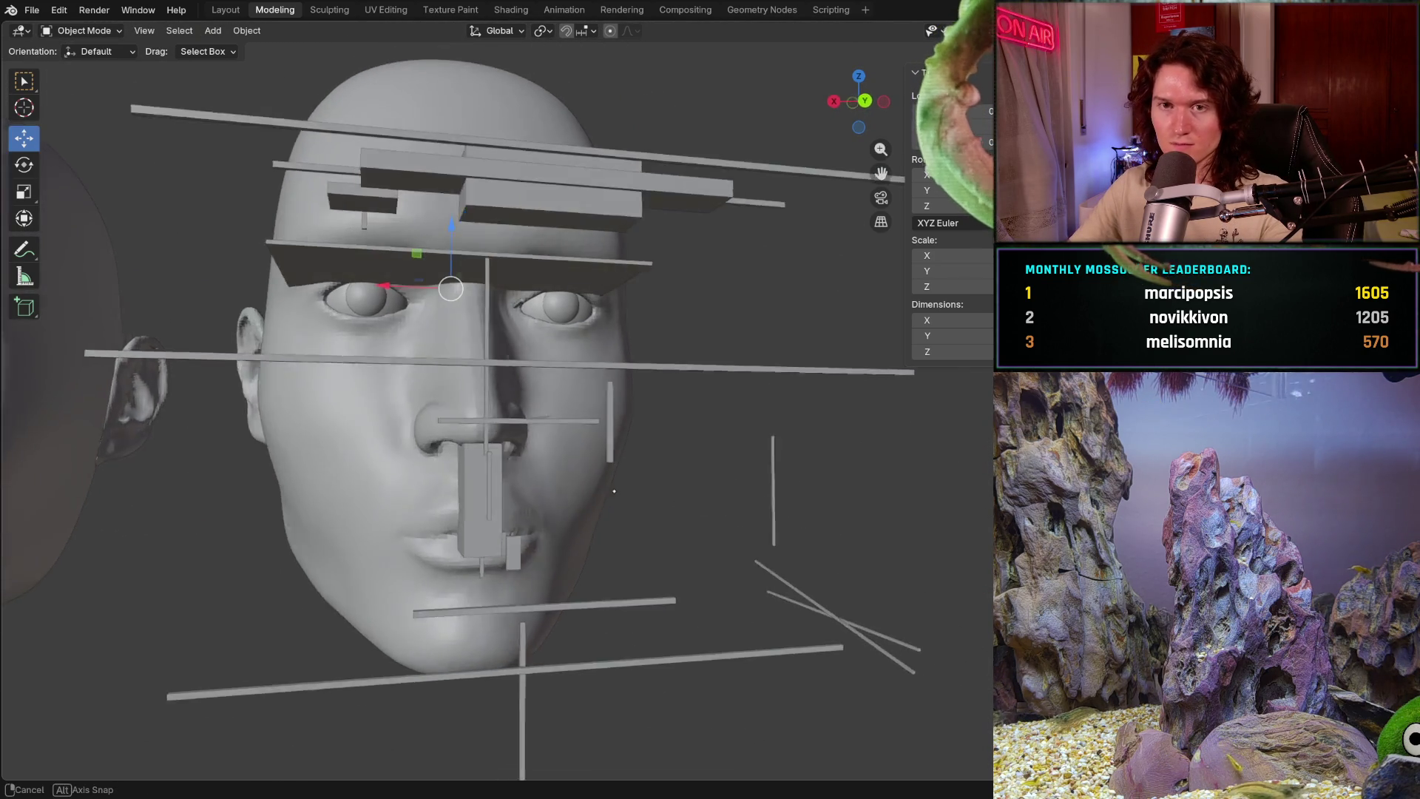
{"action": "middle_click_drag", "start_coordinate": [596, 546], "coordinate": [590, 468]}
- Save the sculpt as V2_main_char_15.blend and bring up the File menu
{"action": "key", "text": "ctrl+s"}
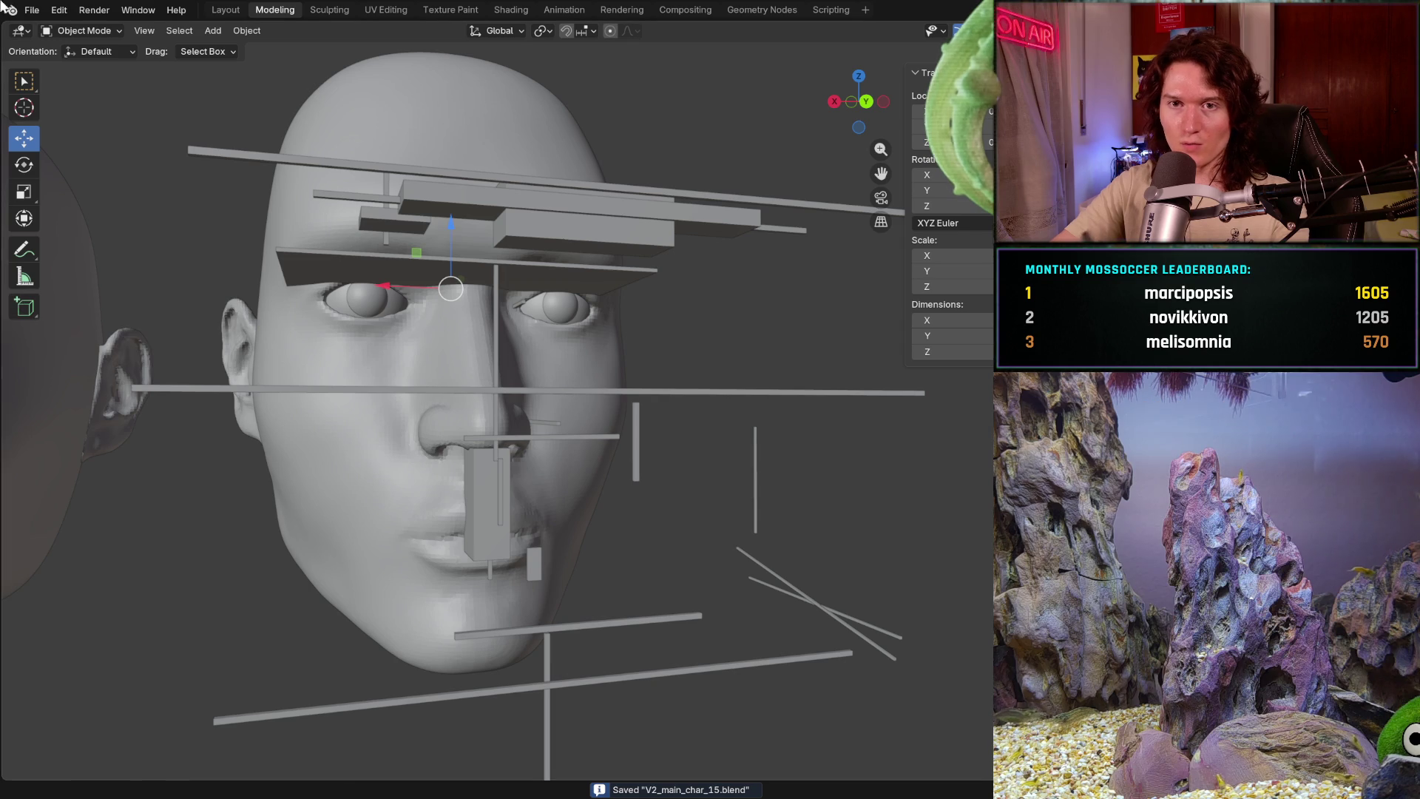
{"action": "left_click", "coordinate": [31, 12]}
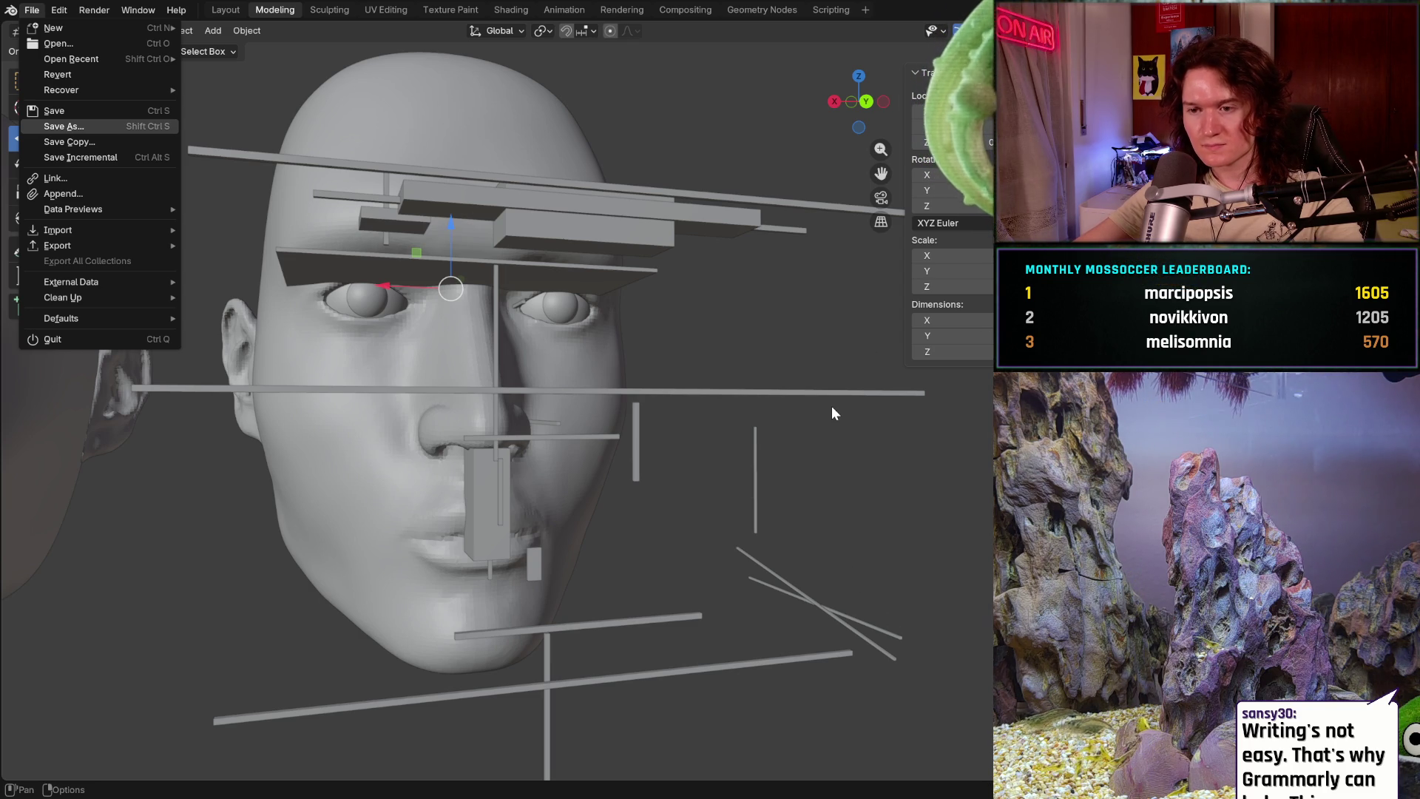
- Dismiss the File menu and orbit both heads through front, profile and three-quarter views
{"action": "key", "text": "Down"}
{"action": "key", "text": "Down"}
{"action": "key", "text": "Down"}
{"action": "key", "text": "Escape"}
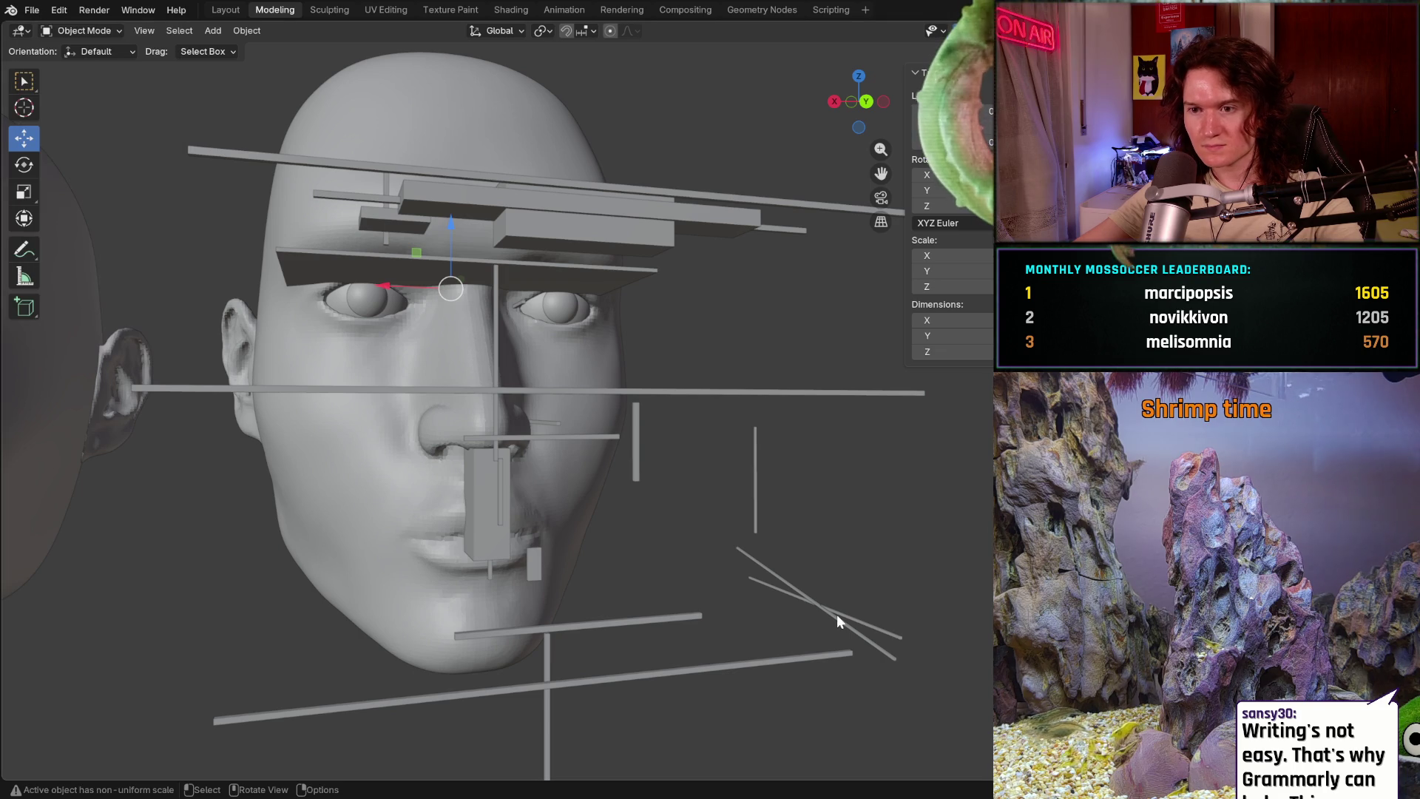
{"action": "middle_click_drag", "start_coordinate": [837, 613], "coordinate": [837, 613]}
{"action": "scroll", "coordinate": [836, 621], "scroll_direction": "down", "scroll_amount": 1}
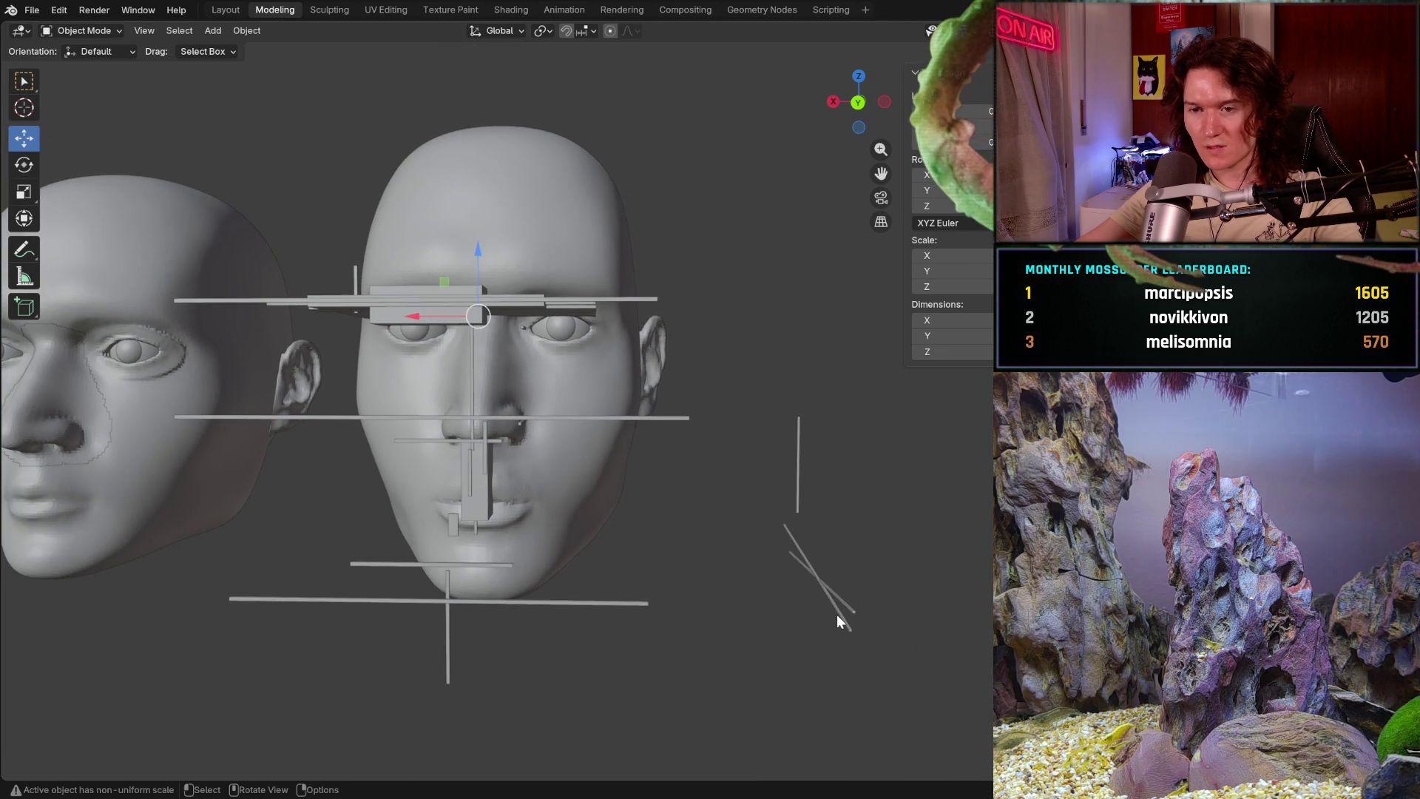
{"action": "scroll", "coordinate": [837, 622], "scroll_direction": "down", "scroll_amount": 1}
{"action": "scroll", "coordinate": [837, 622], "scroll_direction": "down", "scroll_amount": 1}
{"action": "scroll", "coordinate": [838, 621], "scroll_direction": "down", "scroll_amount": 1}
{"action": "middle_click_drag", "start_coordinate": [837, 622], "coordinate": [838, 621]}
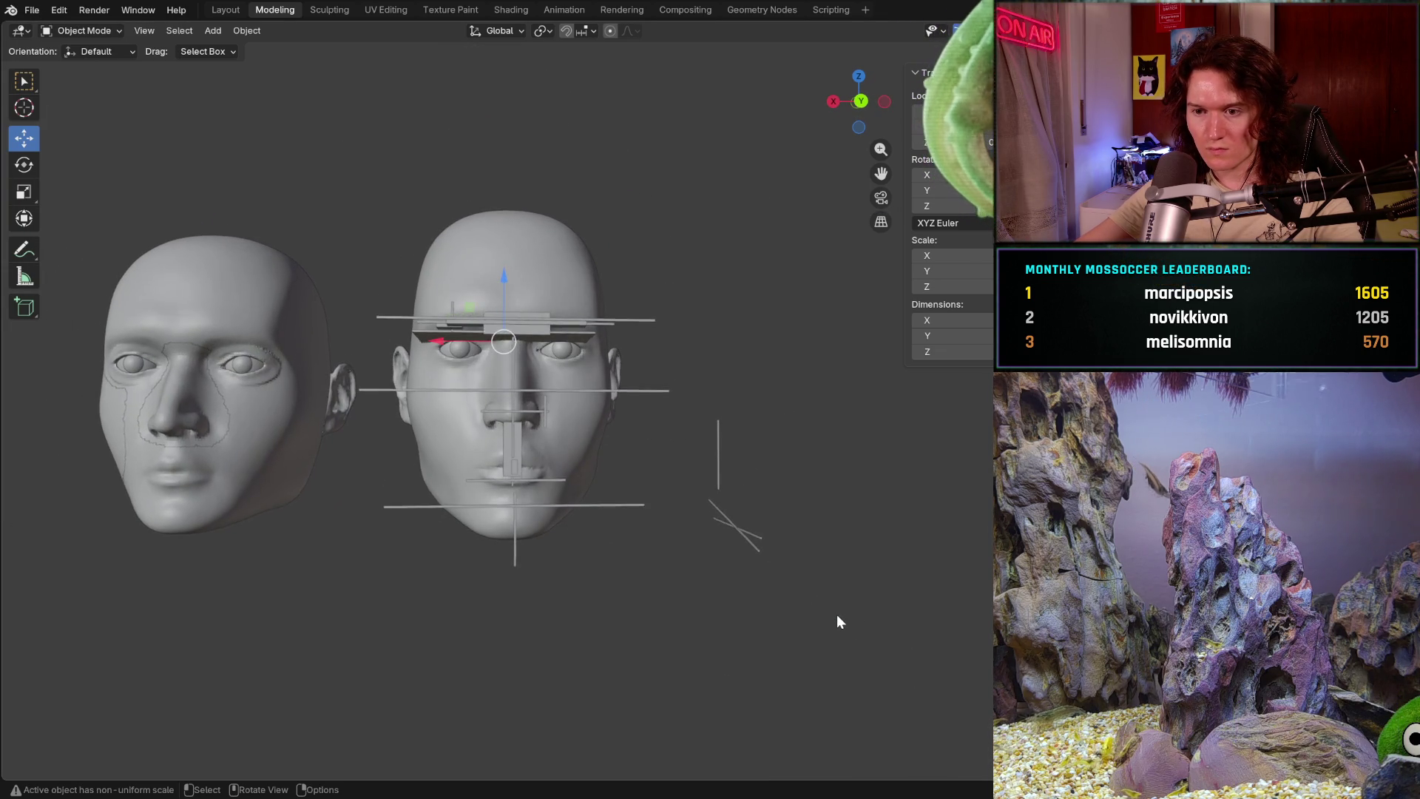
{"action": "middle_click_drag", "start_coordinate": [837, 622], "coordinate": [837, 618]}
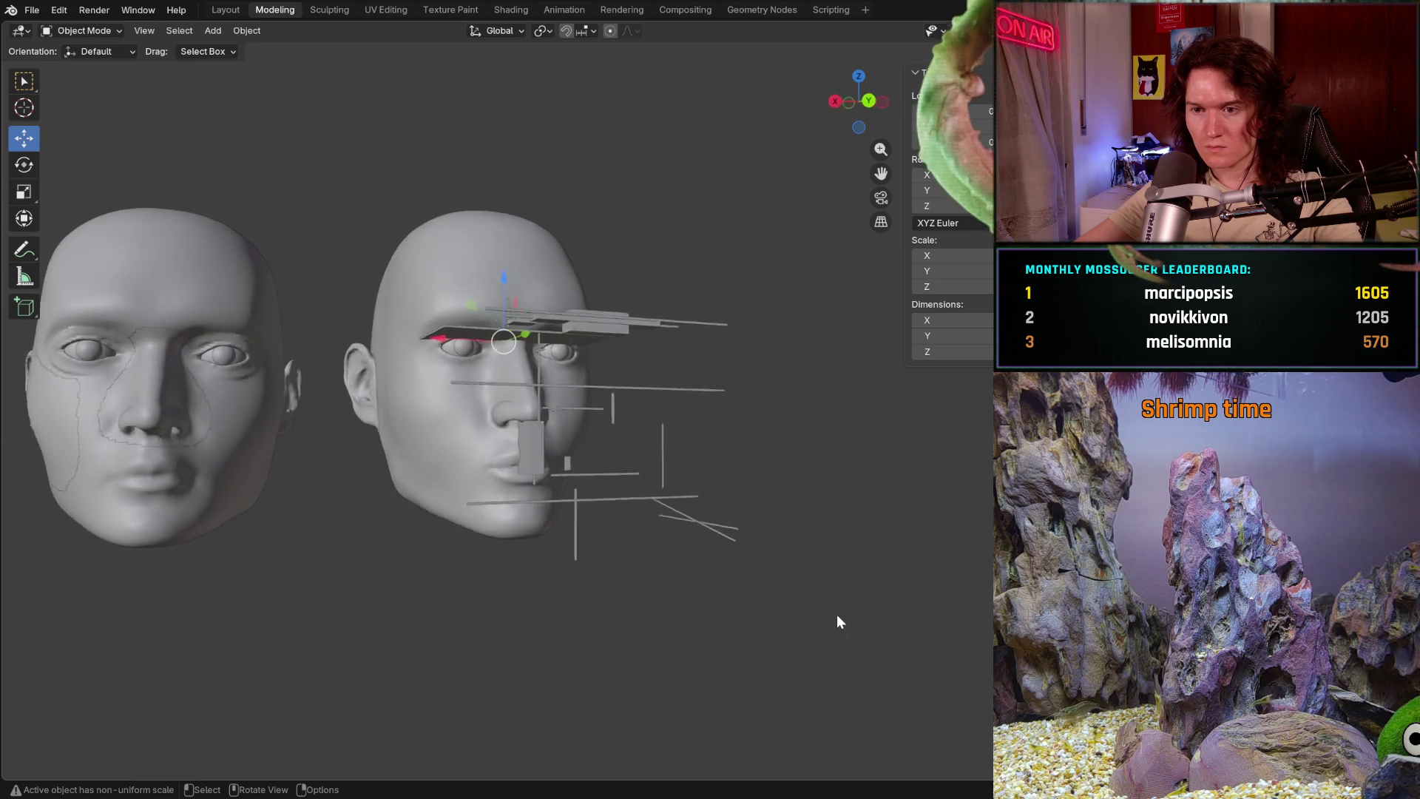
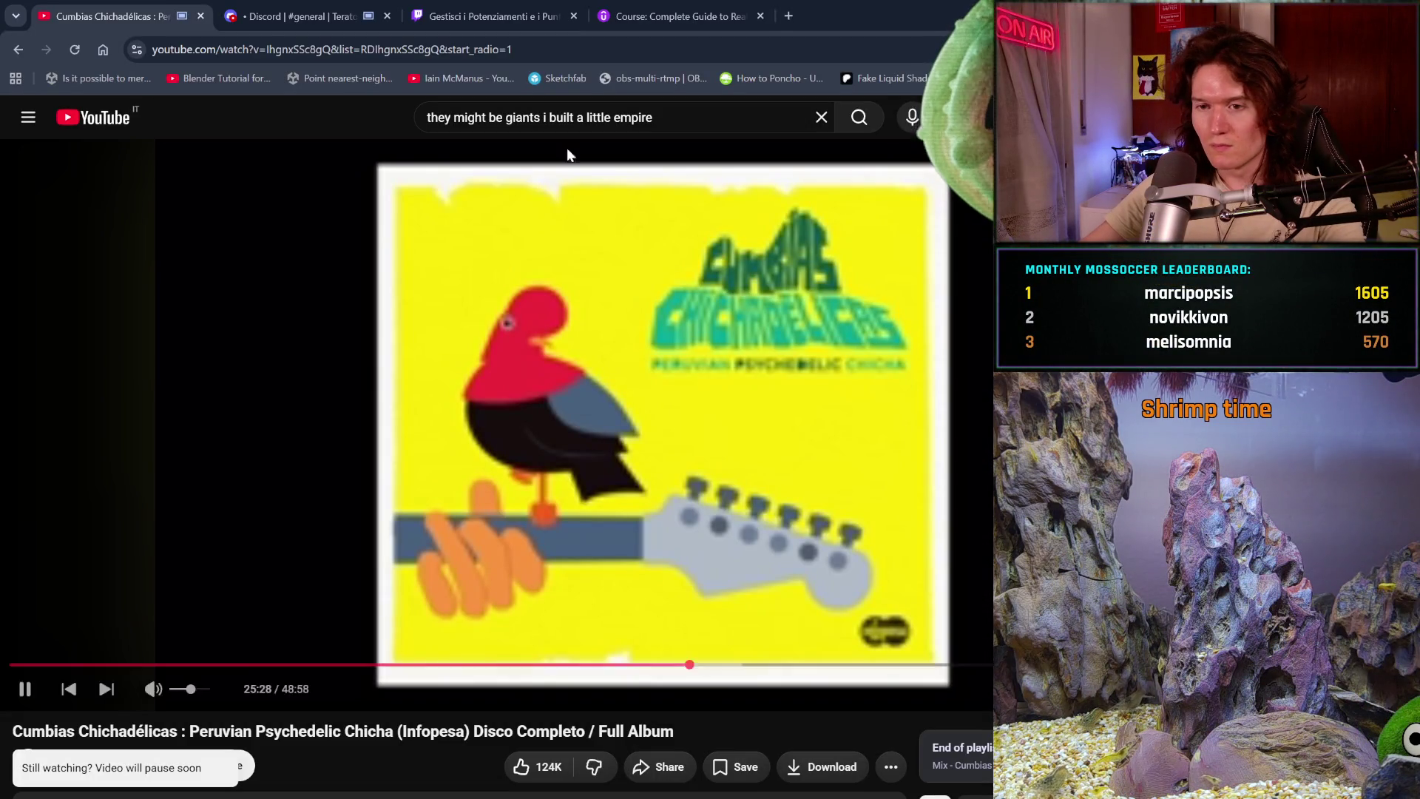
- Search Google for insecret in a new tab, close the results, then switch to the Discord tab
{"action": "left_click", "coordinate": [789, 15]}
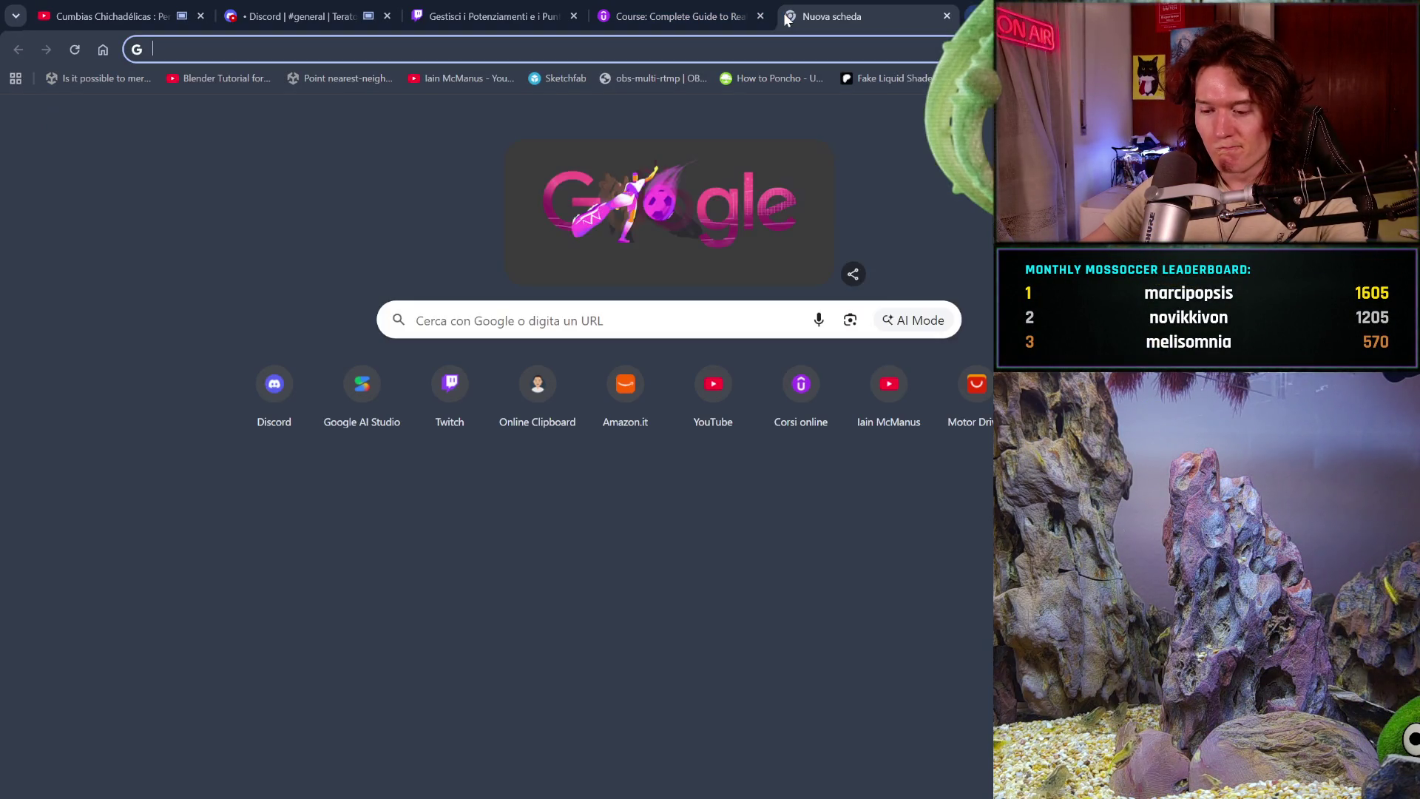
{"action": "type", "text": "insecret+"}
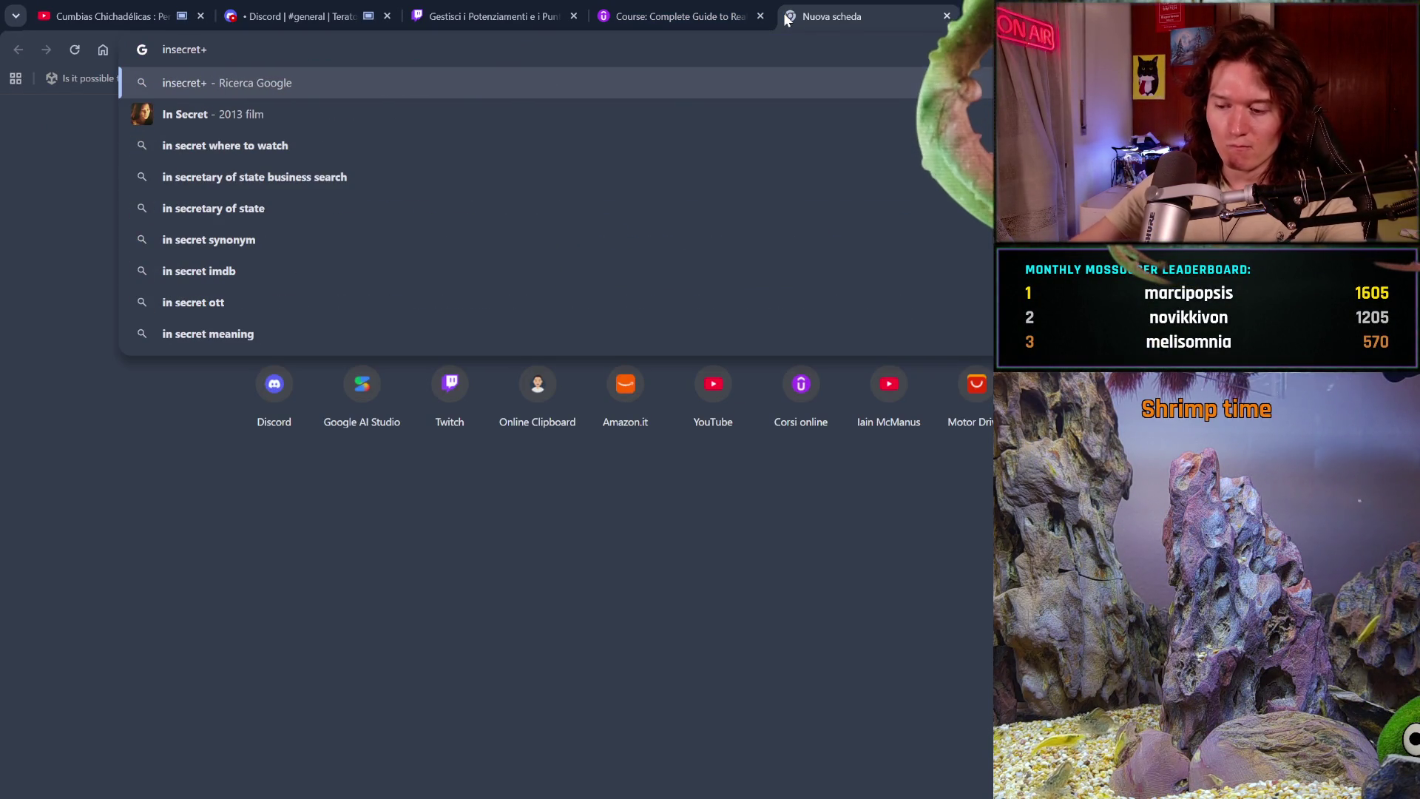
{"action": "key", "text": "Return"}
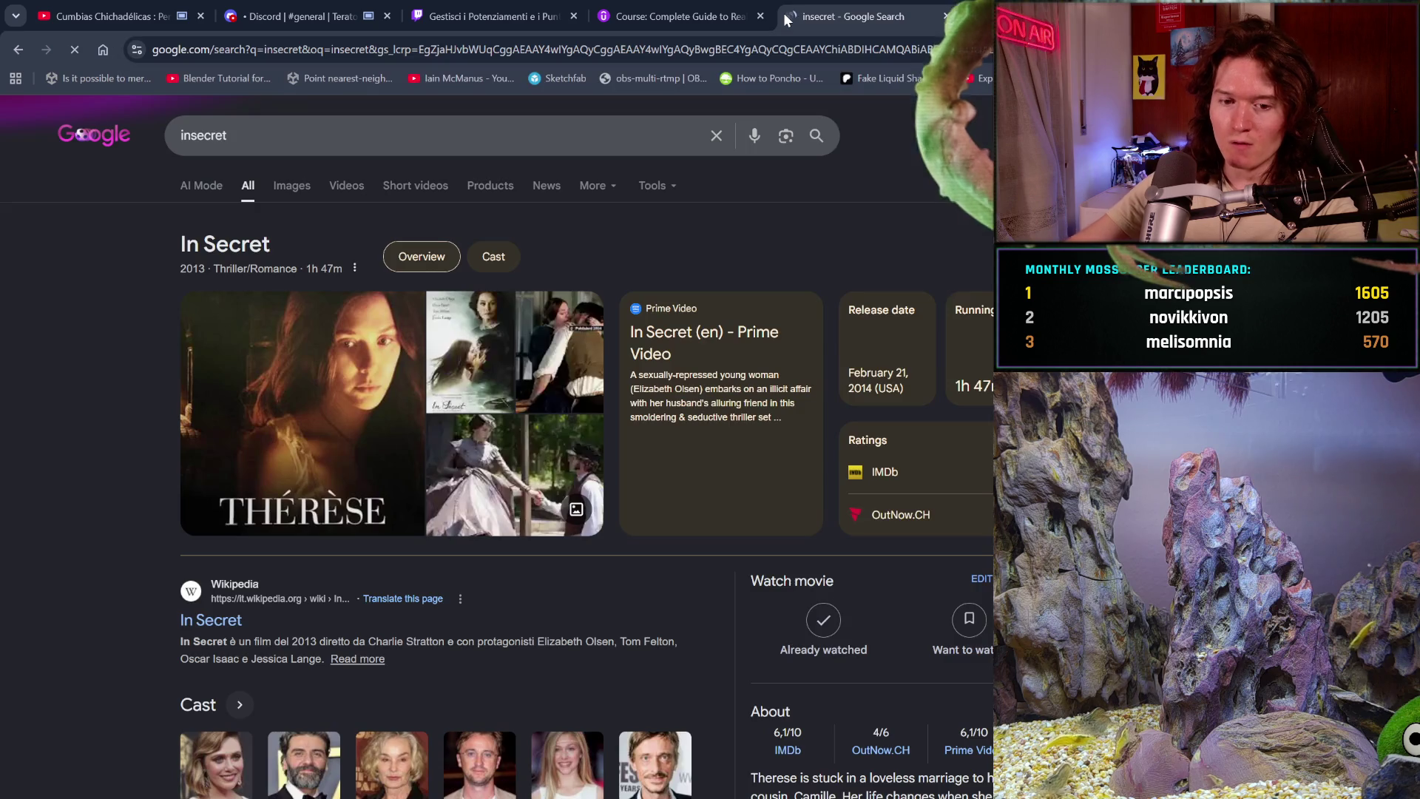
{"action": "scroll", "coordinate": [665, 374], "scroll_direction": "down", "scroll_amount": 1}
{"action": "scroll", "coordinate": [665, 373], "scroll_direction": "down", "scroll_amount": 4}
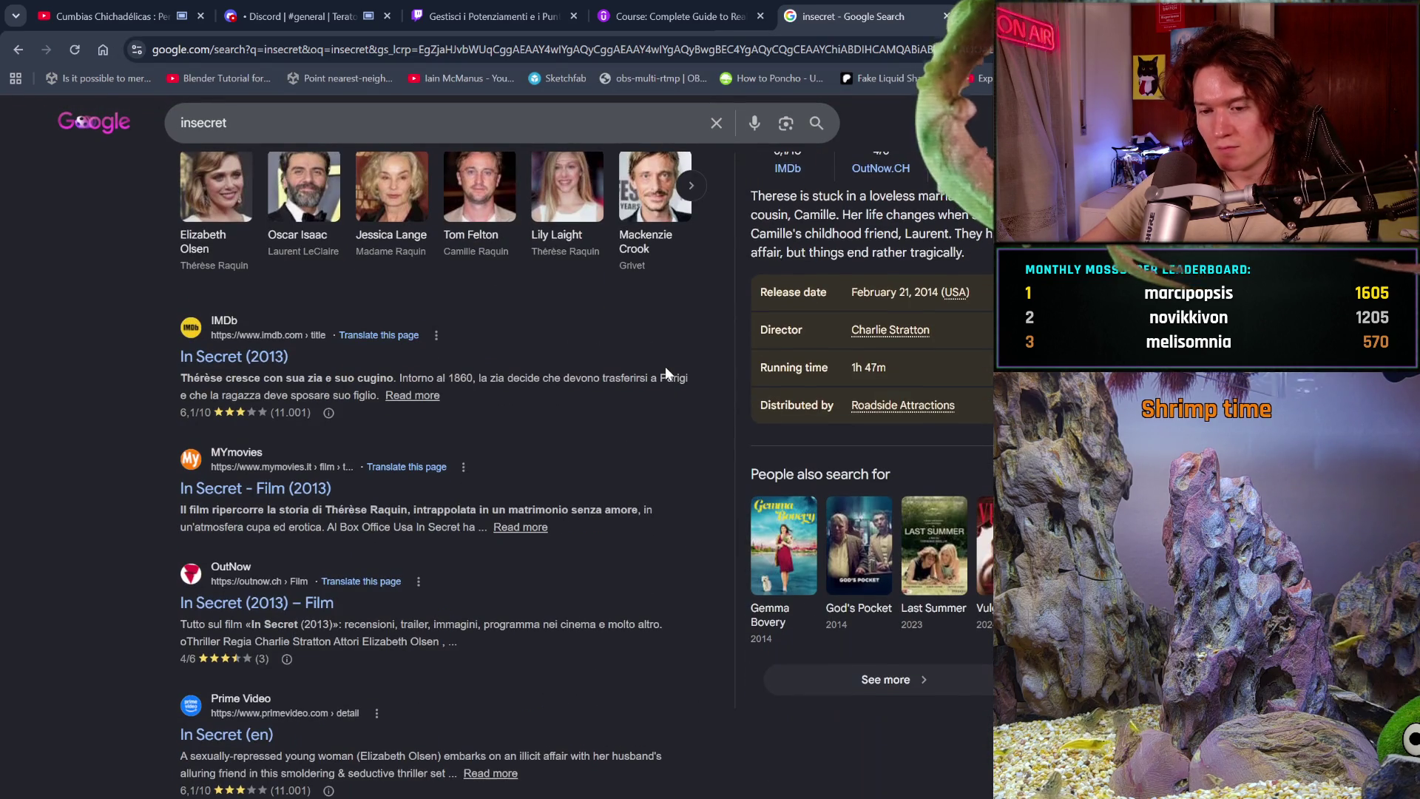
{"action": "scroll", "coordinate": [665, 366], "scroll_direction": "up", "scroll_amount": 2}
{"action": "scroll", "coordinate": [665, 366], "scroll_direction": "up", "scroll_amount": 3}
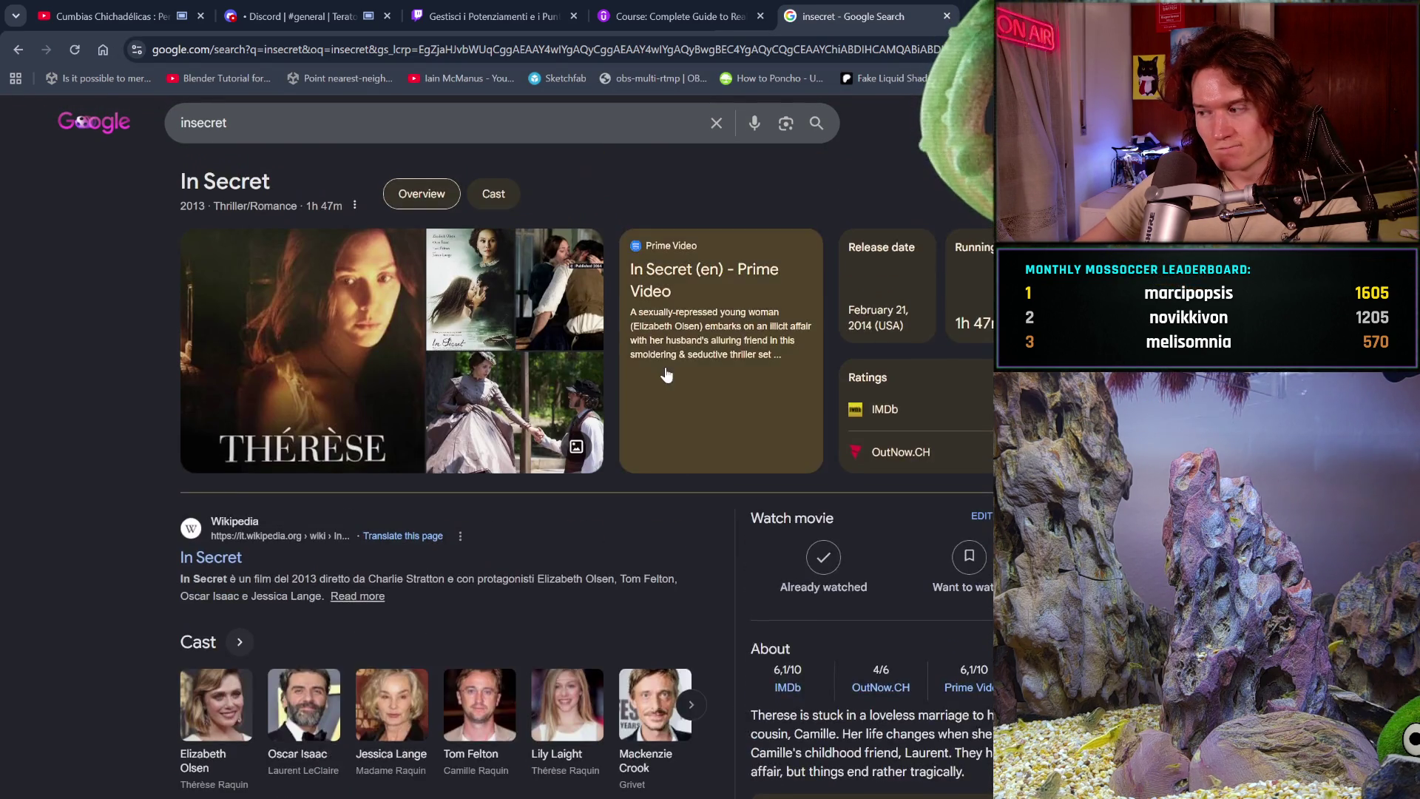
{"action": "scroll", "coordinate": [665, 374], "scroll_direction": "up", "scroll_amount": 1}
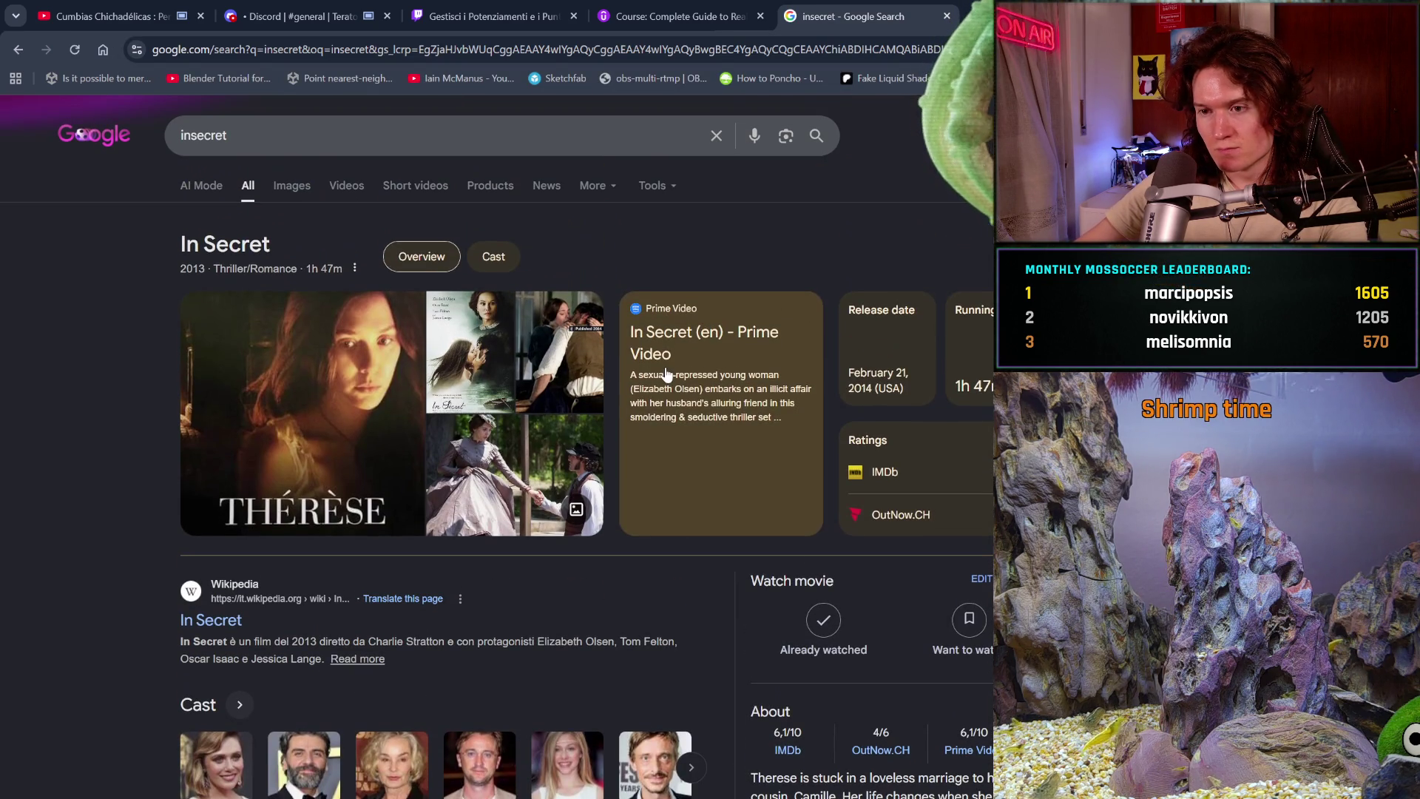
{"action": "left_click", "coordinate": [432, 151]}
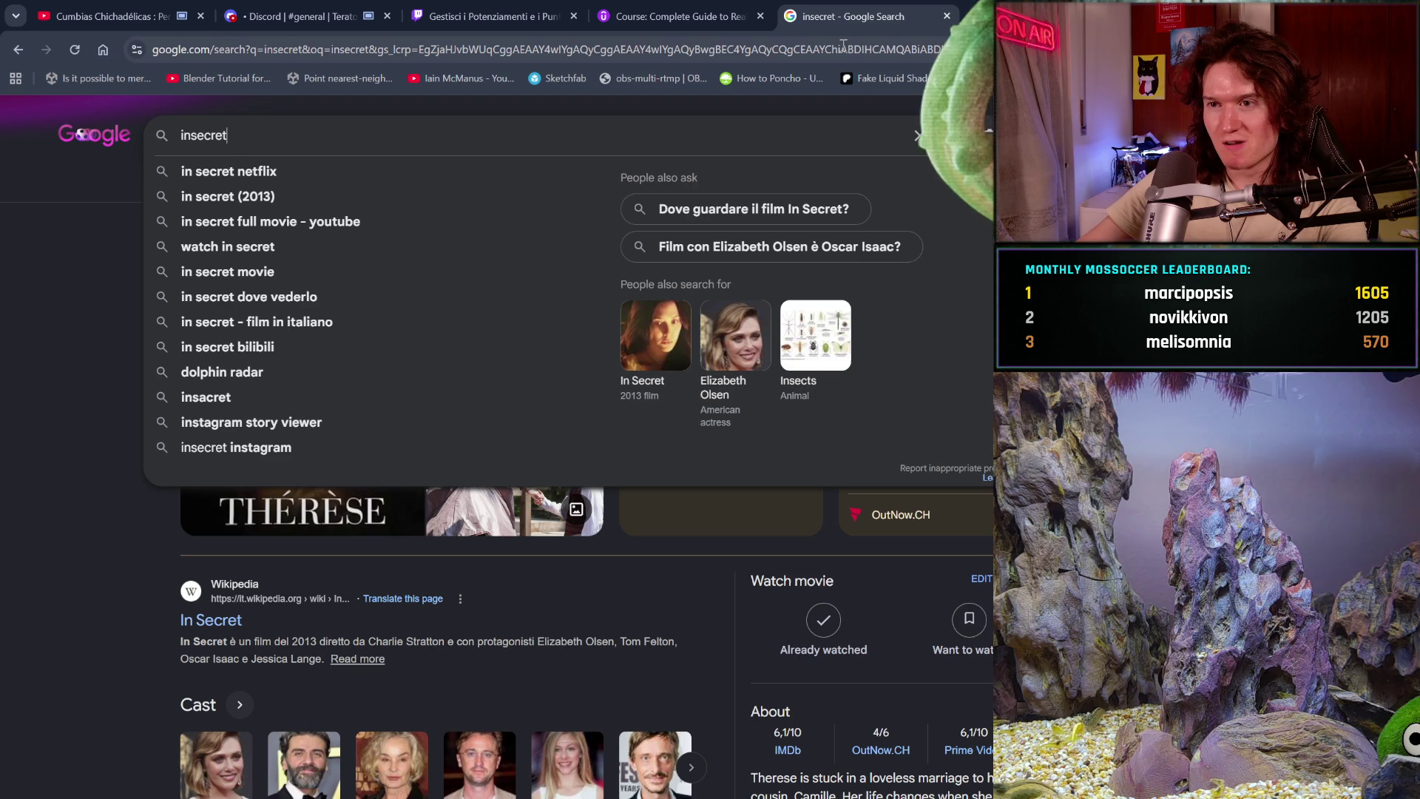
{"action": "left_click", "coordinate": [946, 17]}
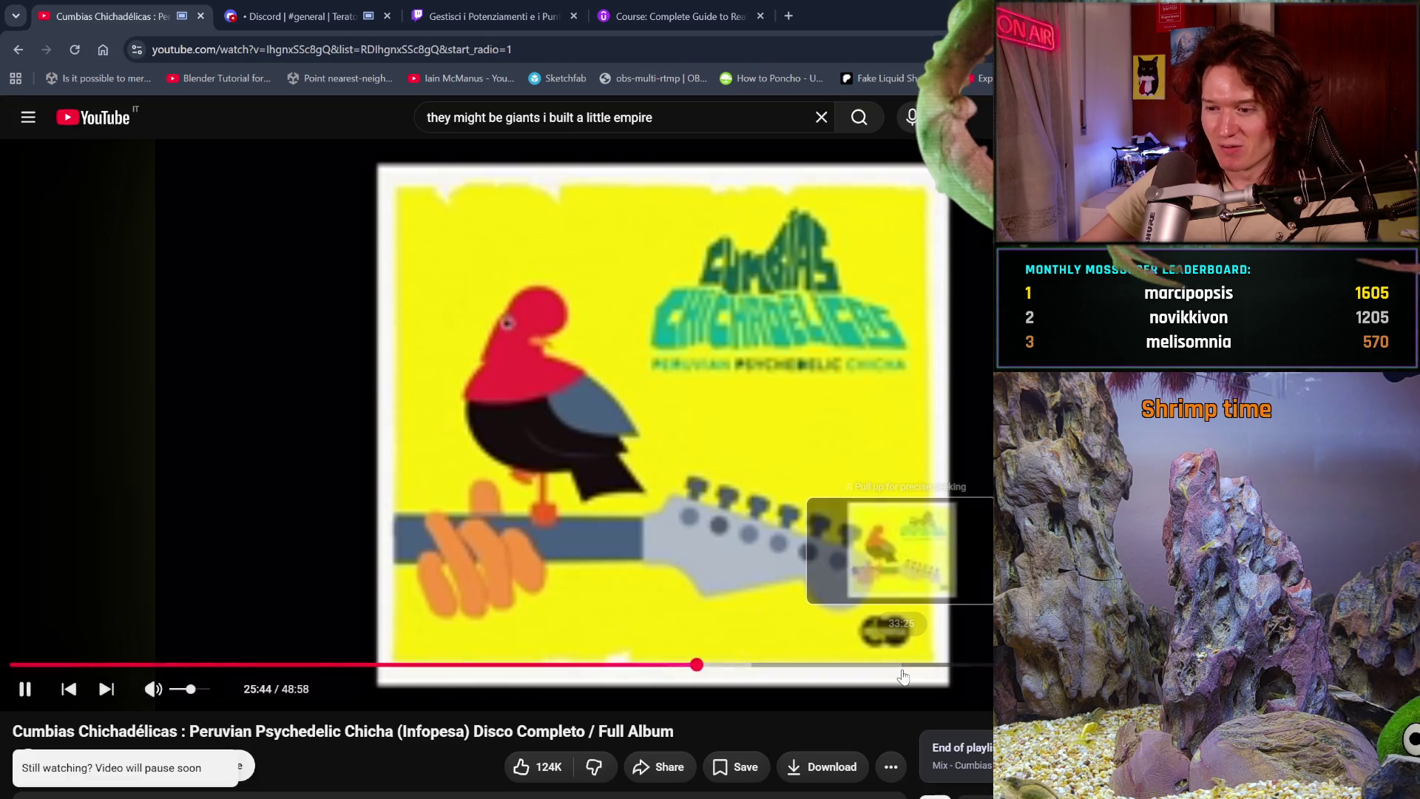
{"action": "scroll", "coordinate": [685, 446], "scroll_direction": "down", "scroll_amount": 3}
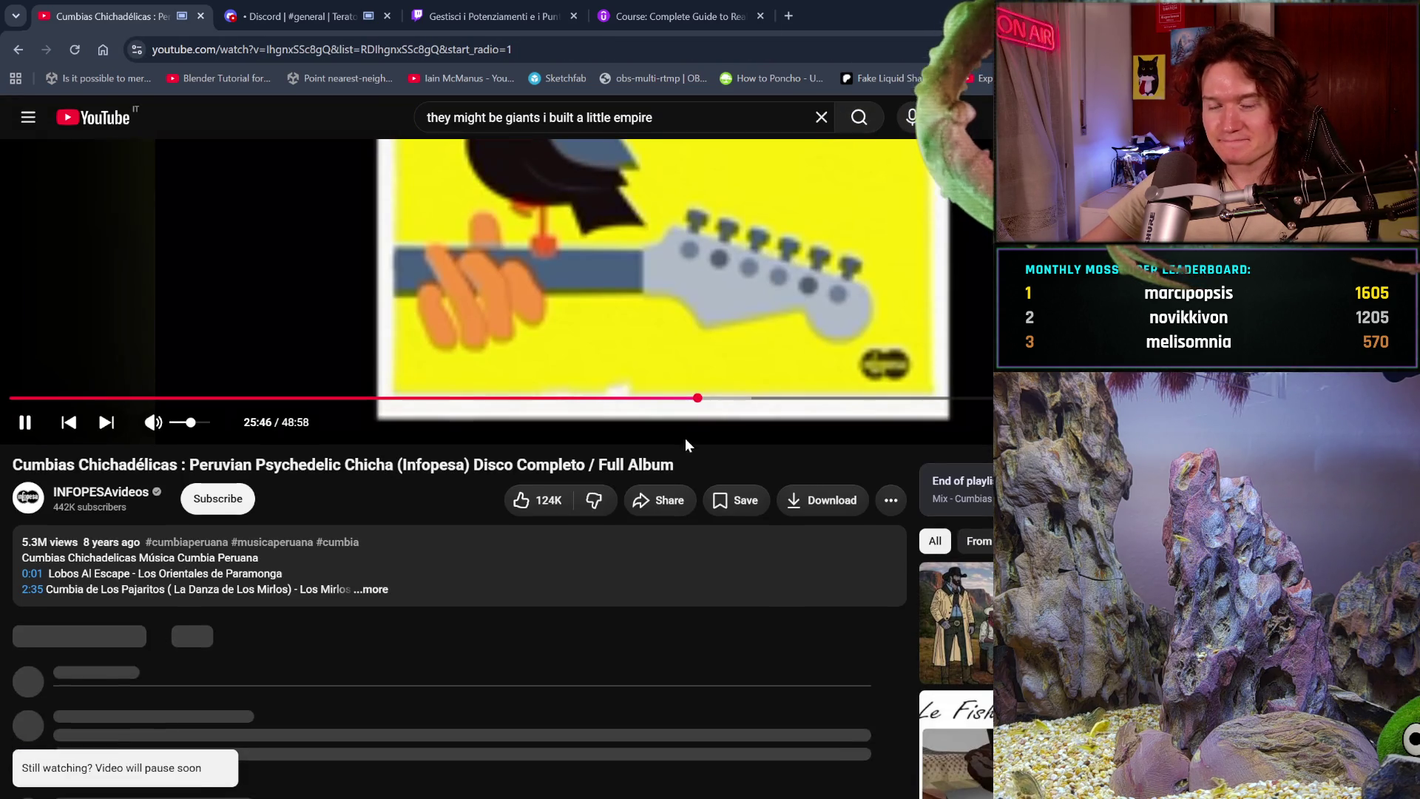
{"action": "left_click", "coordinate": [374, 11]}
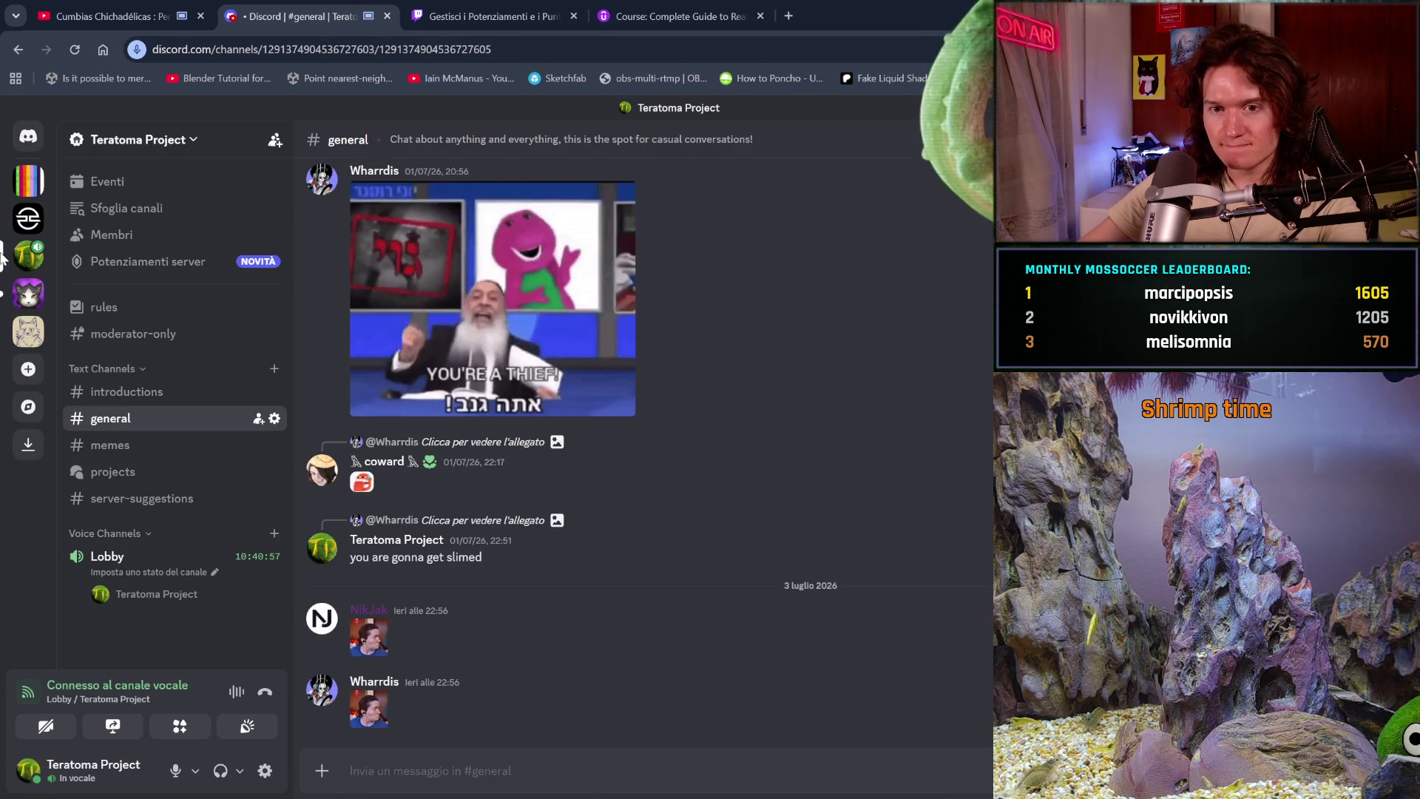
- Switch to the Purring Bytes : Respawned server showing its général channel
{"action": "left_click", "coordinate": [28, 292]}
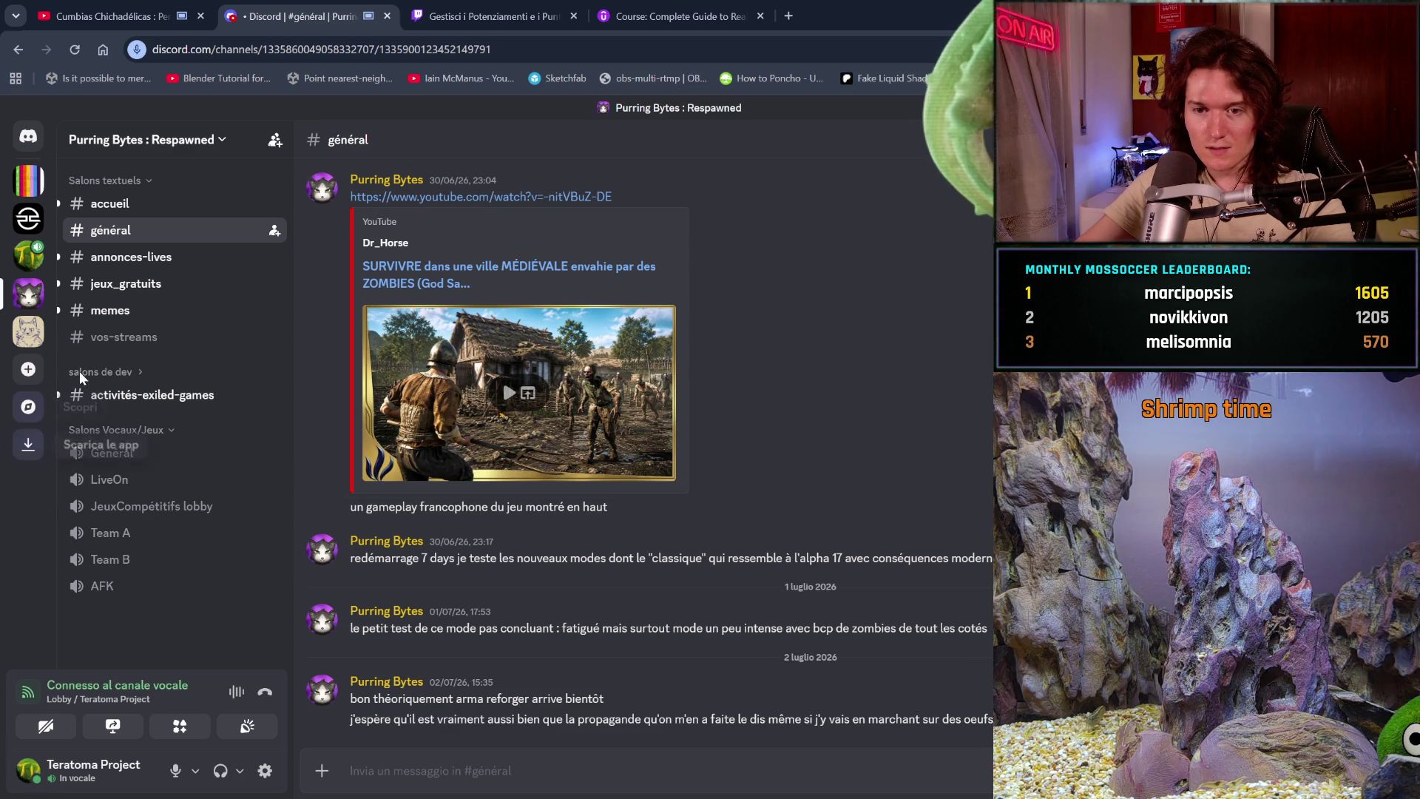
- Show the #accueil welcome channel under Salons textuels
{"action": "left_click", "coordinate": [132, 206]}
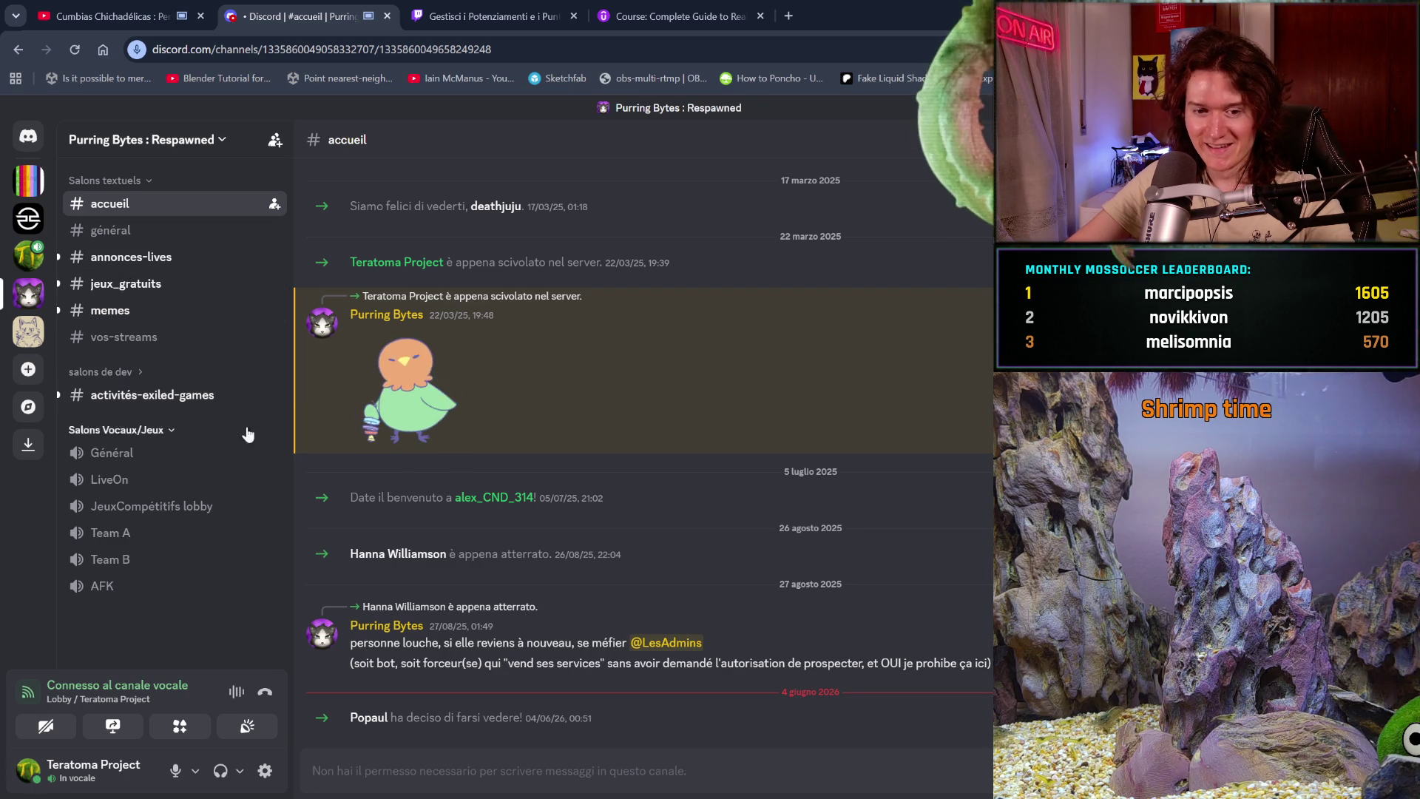
- Read the #annonces-lives stream alerts, then move on to the #jeux_gratuits channel
{"action": "left_click", "coordinate": [209, 256]}
{"action": "scroll", "coordinate": [481, 351], "scroll_direction": "down", "scroll_amount": 3}
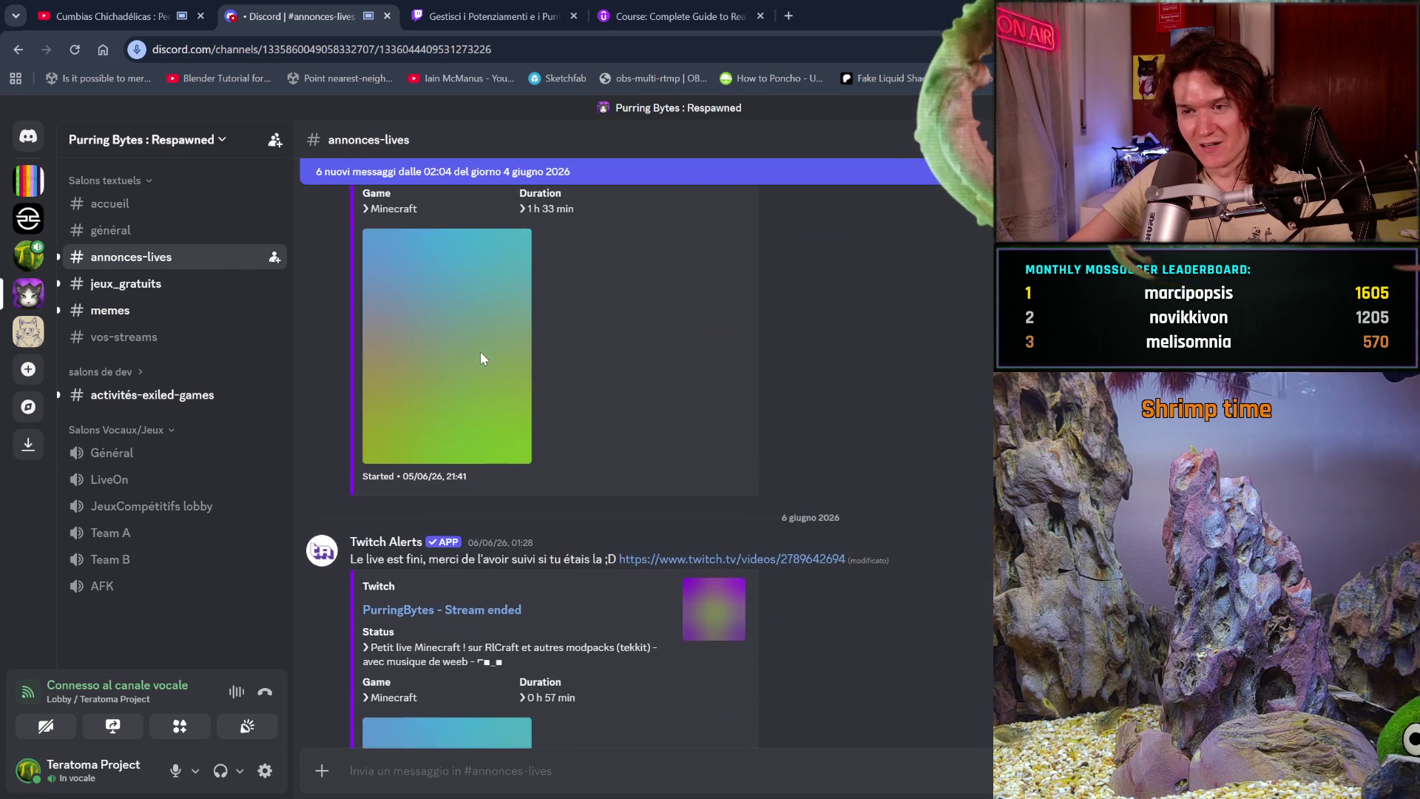
{"action": "scroll", "coordinate": [480, 352], "scroll_direction": "down", "scroll_amount": 3}
{"action": "scroll", "coordinate": [481, 352], "scroll_direction": "down", "scroll_amount": 3}
{"action": "scroll", "coordinate": [480, 352], "scroll_direction": "down", "scroll_amount": 3}
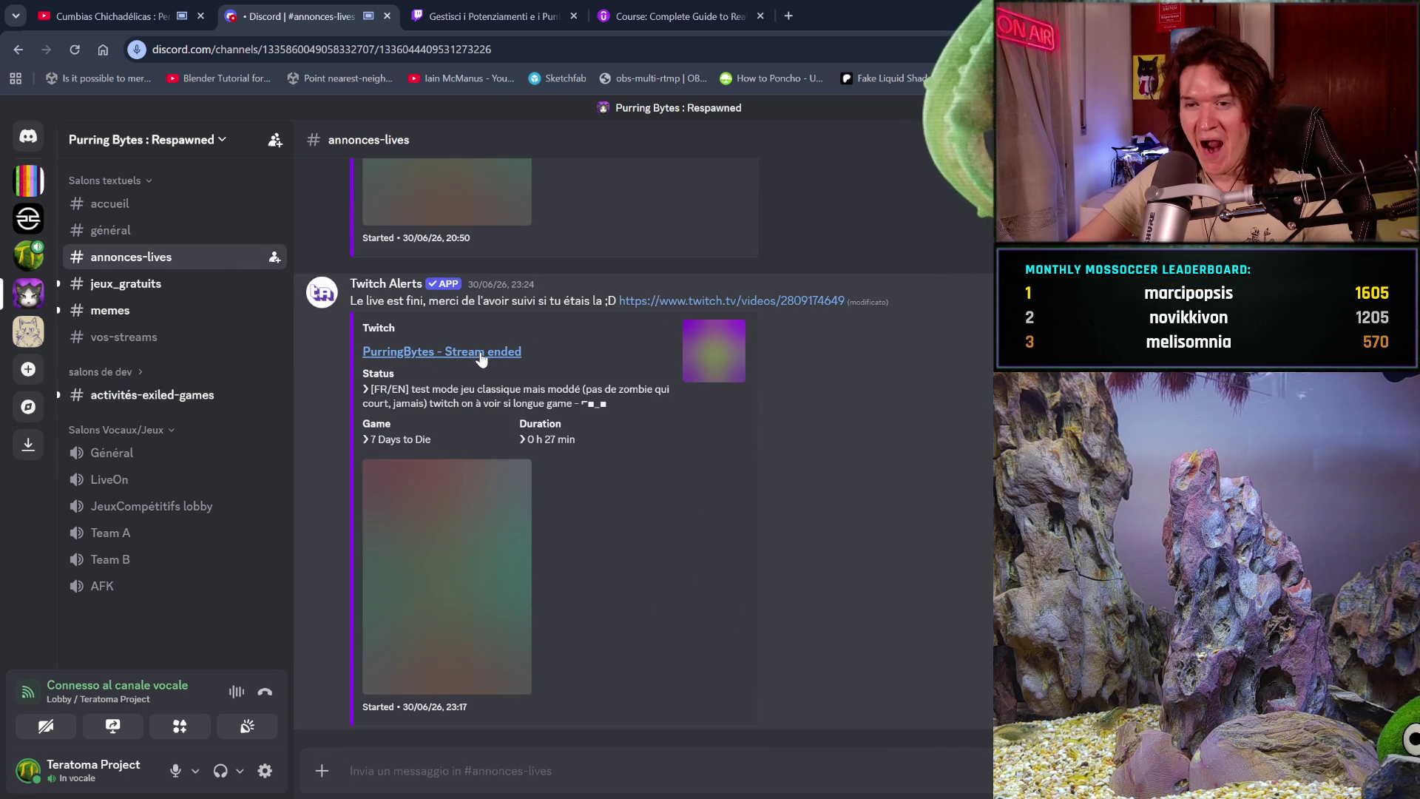
{"action": "left_click", "coordinate": [111, 290]}
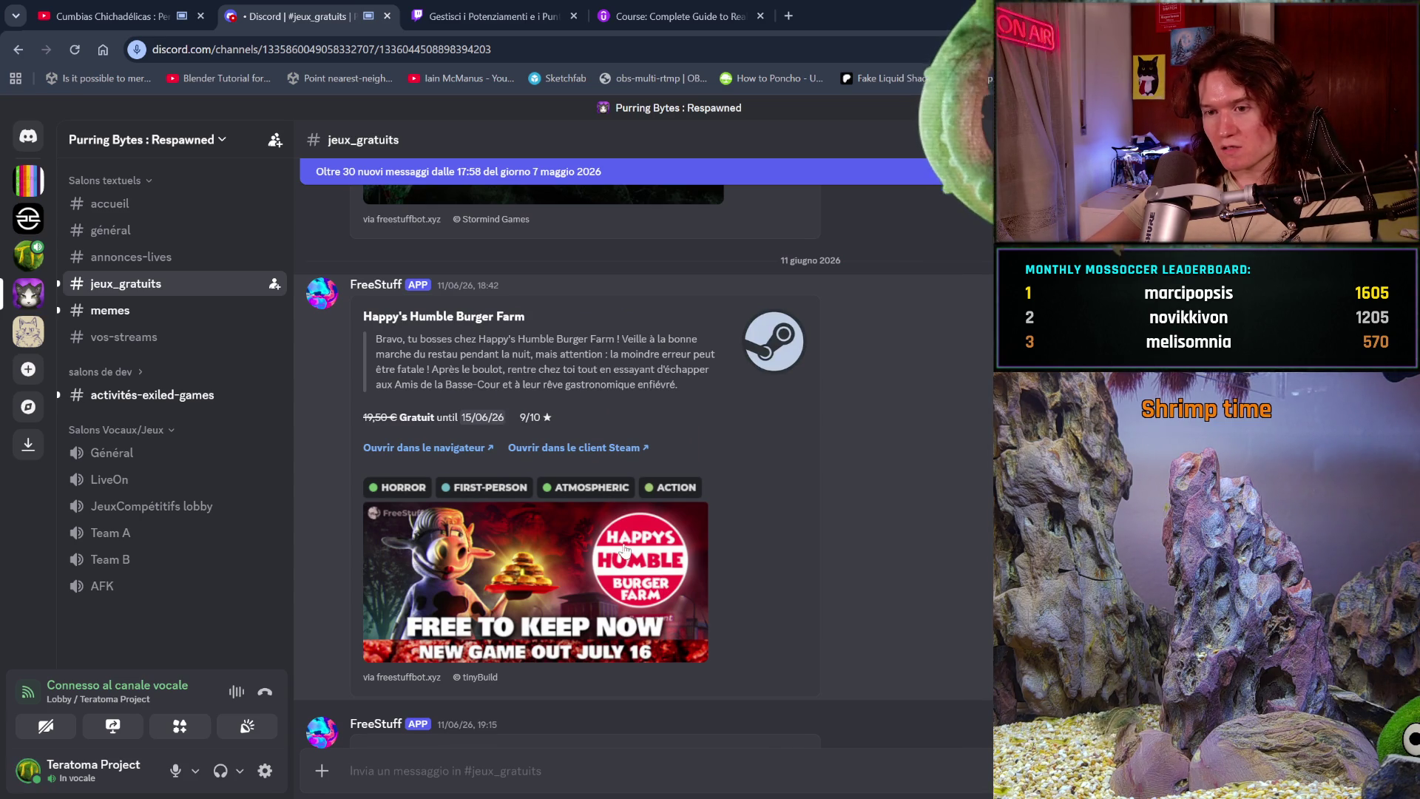
{"action": "scroll", "coordinate": [658, 521], "scroll_direction": "down", "scroll_amount": 1}
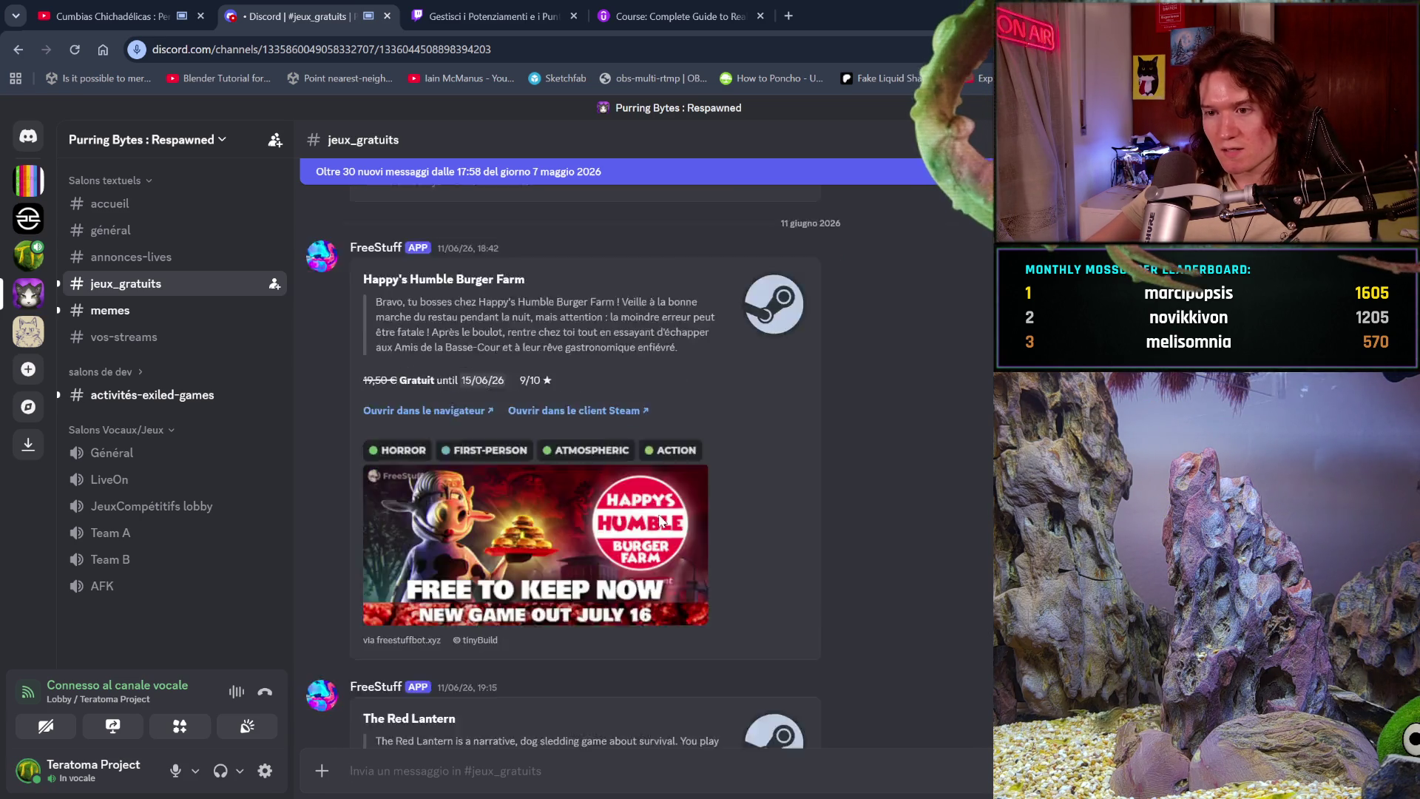
{"action": "scroll", "coordinate": [659, 522], "scroll_direction": "down", "scroll_amount": 2}
{"action": "scroll", "coordinate": [659, 522], "scroll_direction": "down", "scroll_amount": 4}
{"action": "scroll", "coordinate": [658, 521], "scroll_direction": "down", "scroll_amount": 4}
{"action": "scroll", "coordinate": [659, 515], "scroll_direction": "down", "scroll_amount": 4}
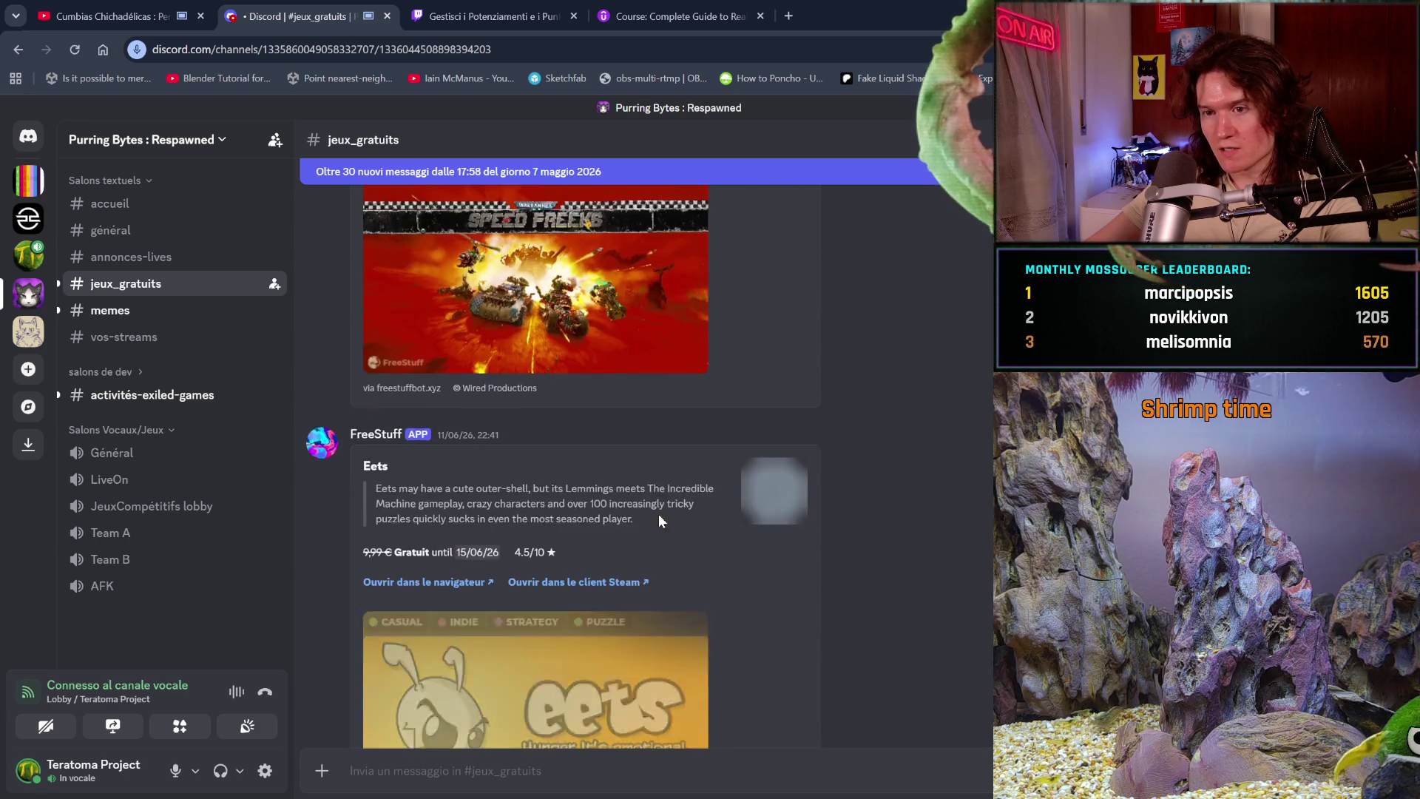
{"action": "scroll", "coordinate": [659, 516], "scroll_direction": "down", "scroll_amount": 4}
{"action": "scroll", "coordinate": [659, 517], "scroll_direction": "down", "scroll_amount": 4}
{"action": "scroll", "coordinate": [659, 515], "scroll_direction": "down", "scroll_amount": 4}
{"action": "scroll", "coordinate": [658, 520], "scroll_direction": "down", "scroll_amount": 4}
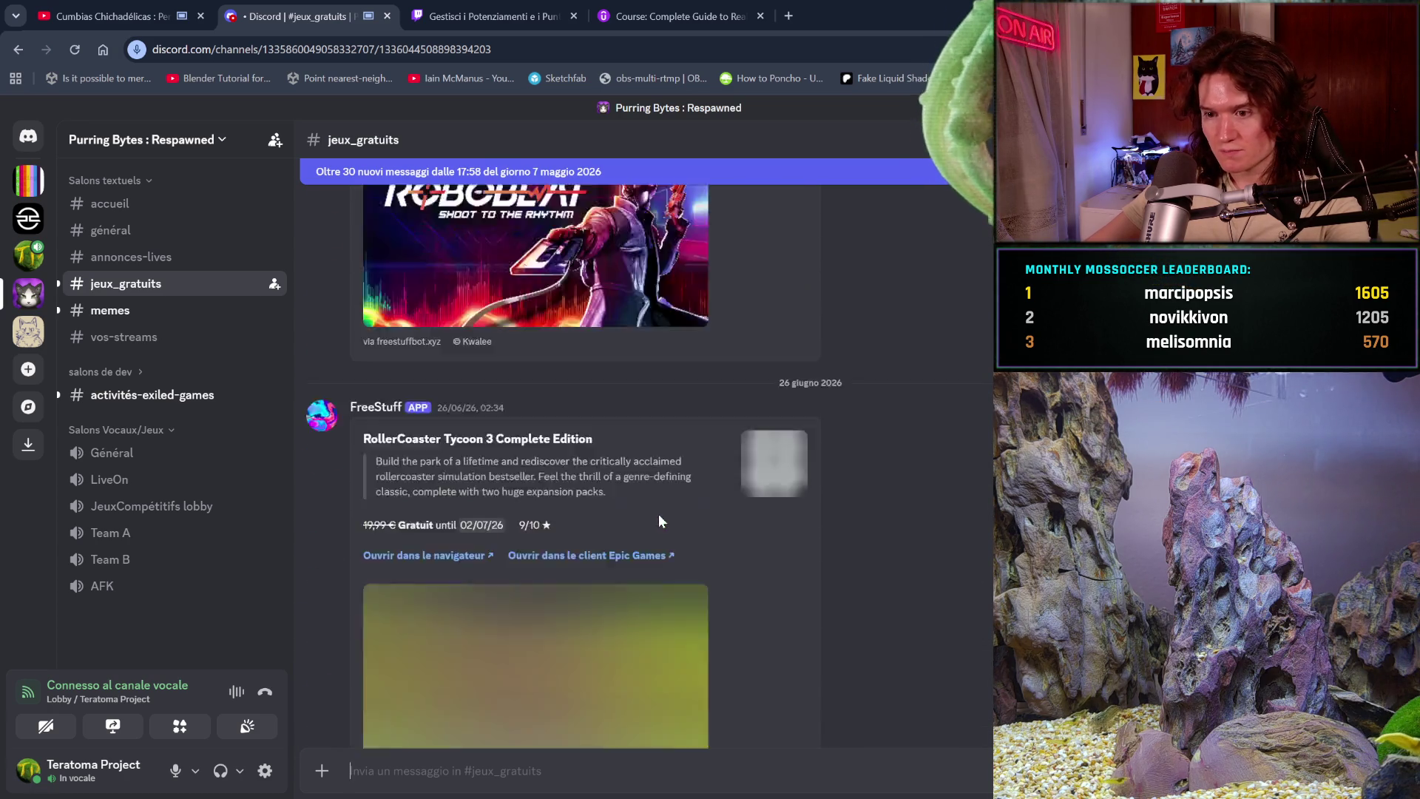
{"action": "scroll", "coordinate": [658, 521], "scroll_direction": "down", "scroll_amount": 4}
{"action": "scroll", "coordinate": [657, 521], "scroll_direction": "down", "scroll_amount": 4}
{"action": "scroll", "coordinate": [659, 521], "scroll_direction": "down", "scroll_amount": 4}
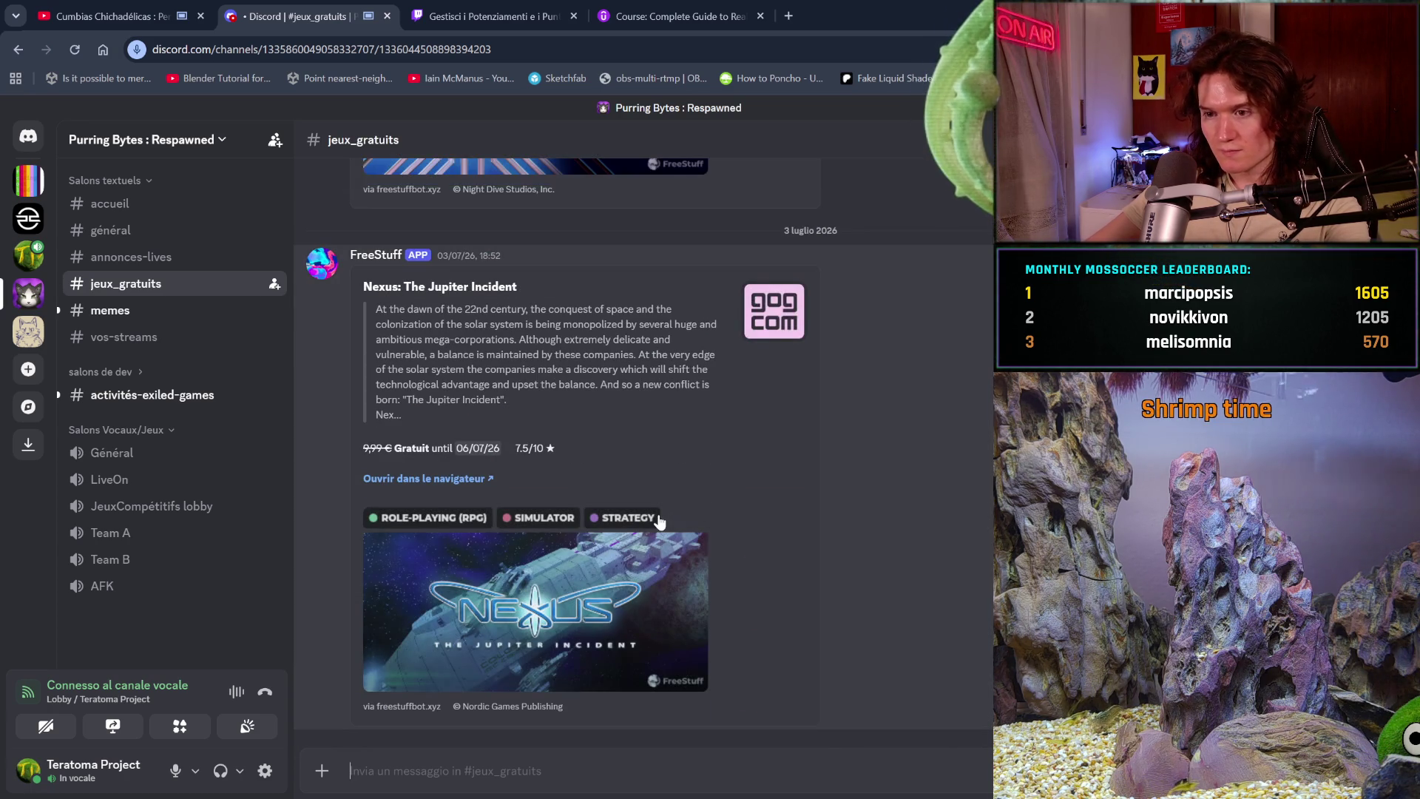
{"action": "scroll", "coordinate": [660, 520], "scroll_direction": "up", "scroll_amount": 4}
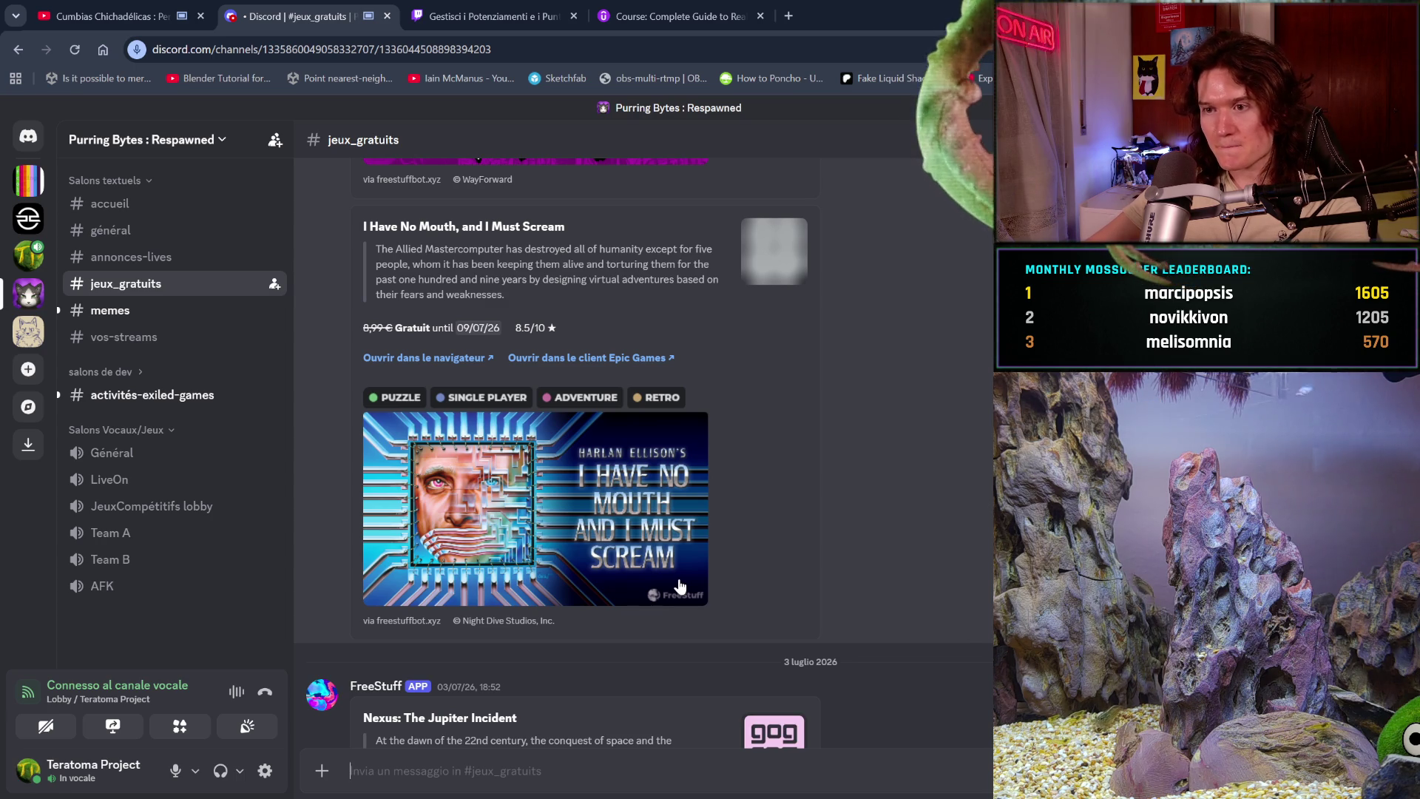
{"action": "scroll", "coordinate": [681, 585], "scroll_direction": "up", "scroll_amount": 4}
{"action": "scroll", "coordinate": [680, 586], "scroll_direction": "down", "scroll_amount": 4}
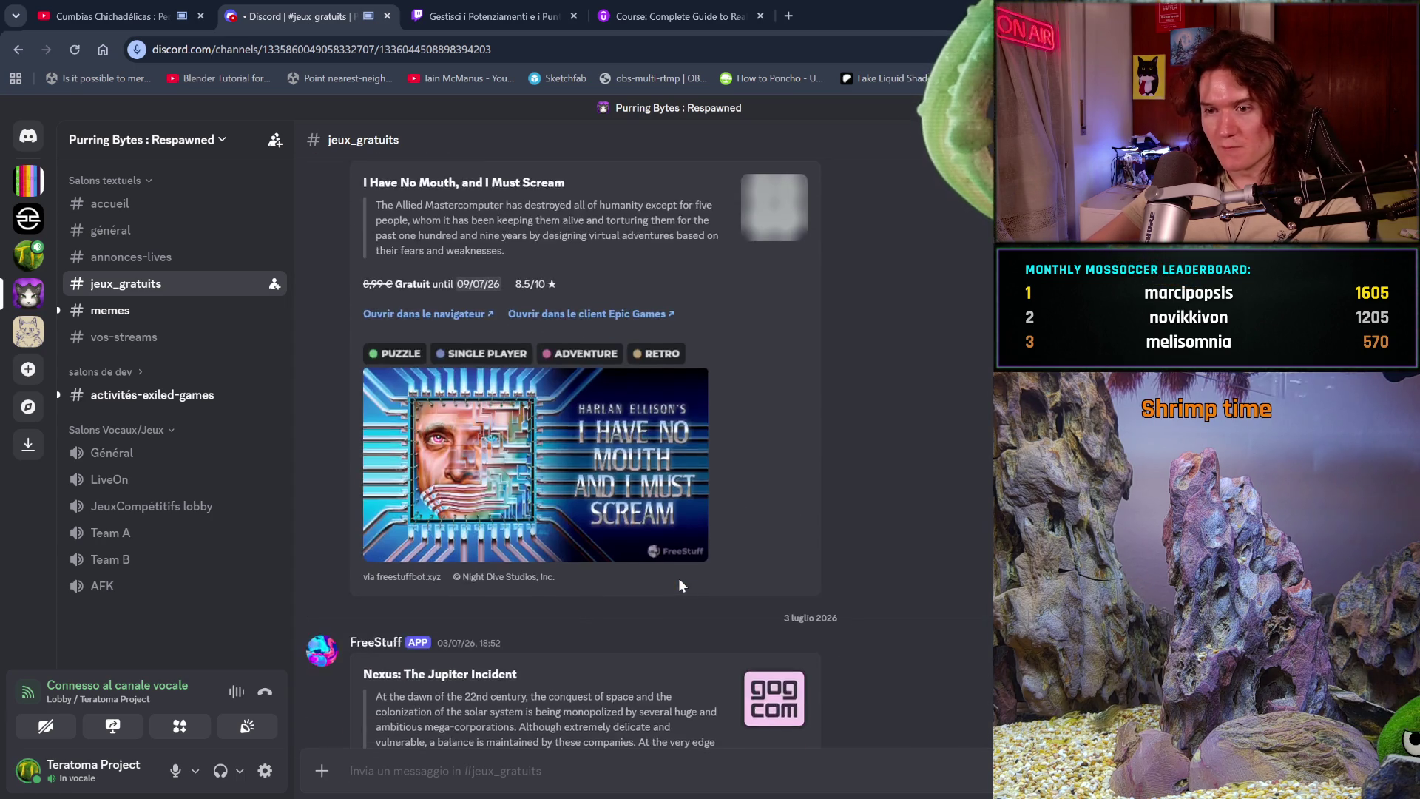
{"action": "scroll", "coordinate": [681, 586], "scroll_direction": "down", "scroll_amount": 3}
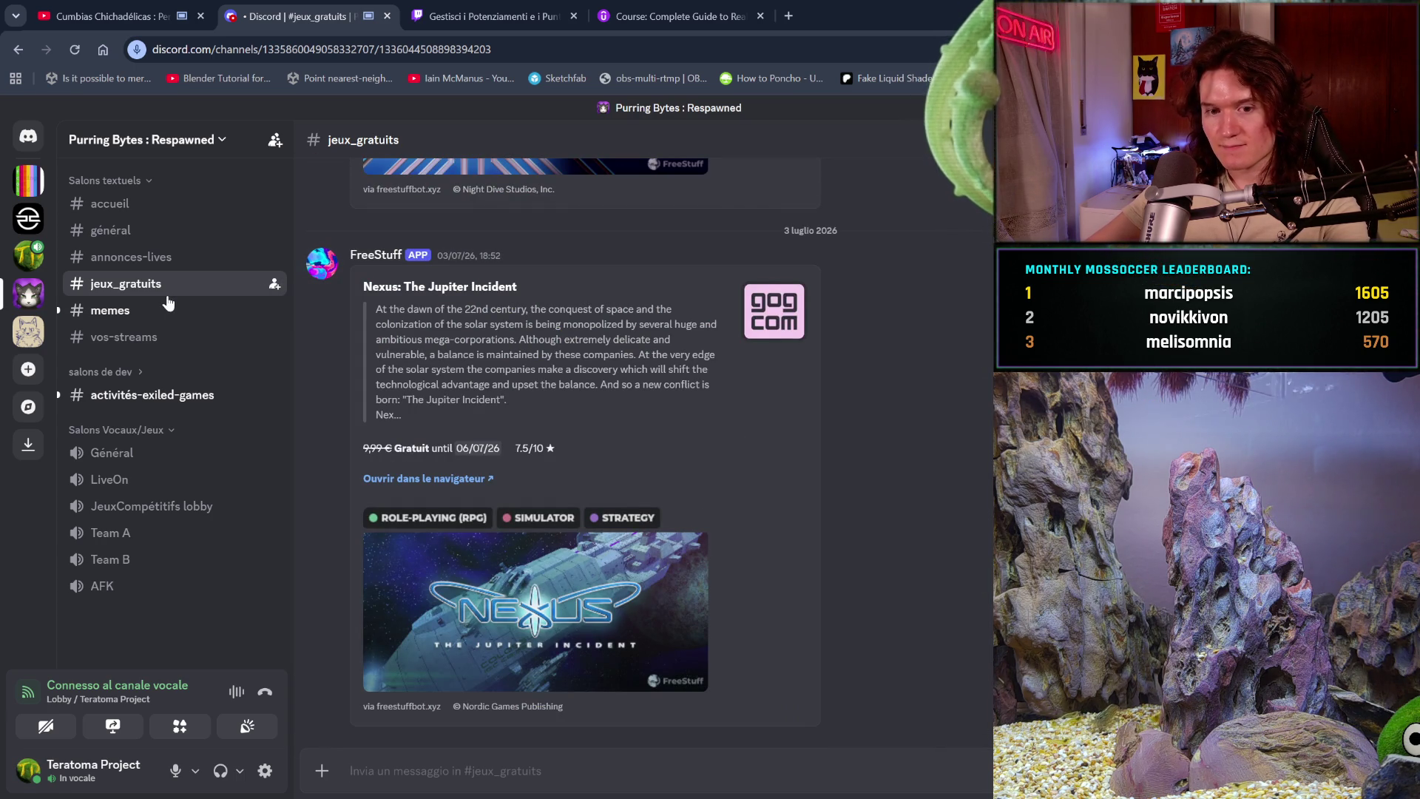
- Browse the #memes channel, then return to the Teratoma Project server
{"action": "left_click", "coordinate": [180, 311]}
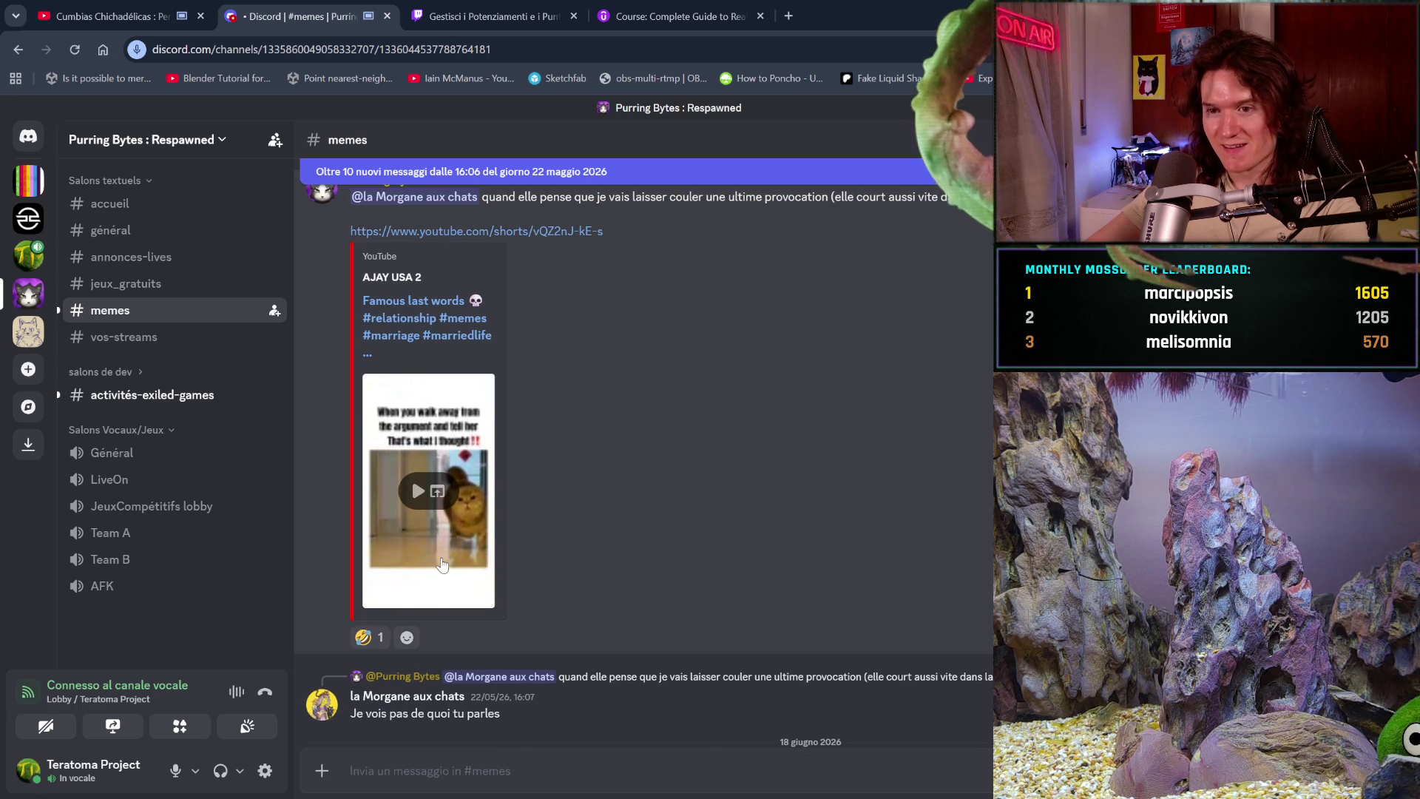
{"action": "scroll", "coordinate": [440, 563], "scroll_direction": "down", "scroll_amount": 5}
{"action": "scroll", "coordinate": [440, 564], "scroll_direction": "down", "scroll_amount": 3}
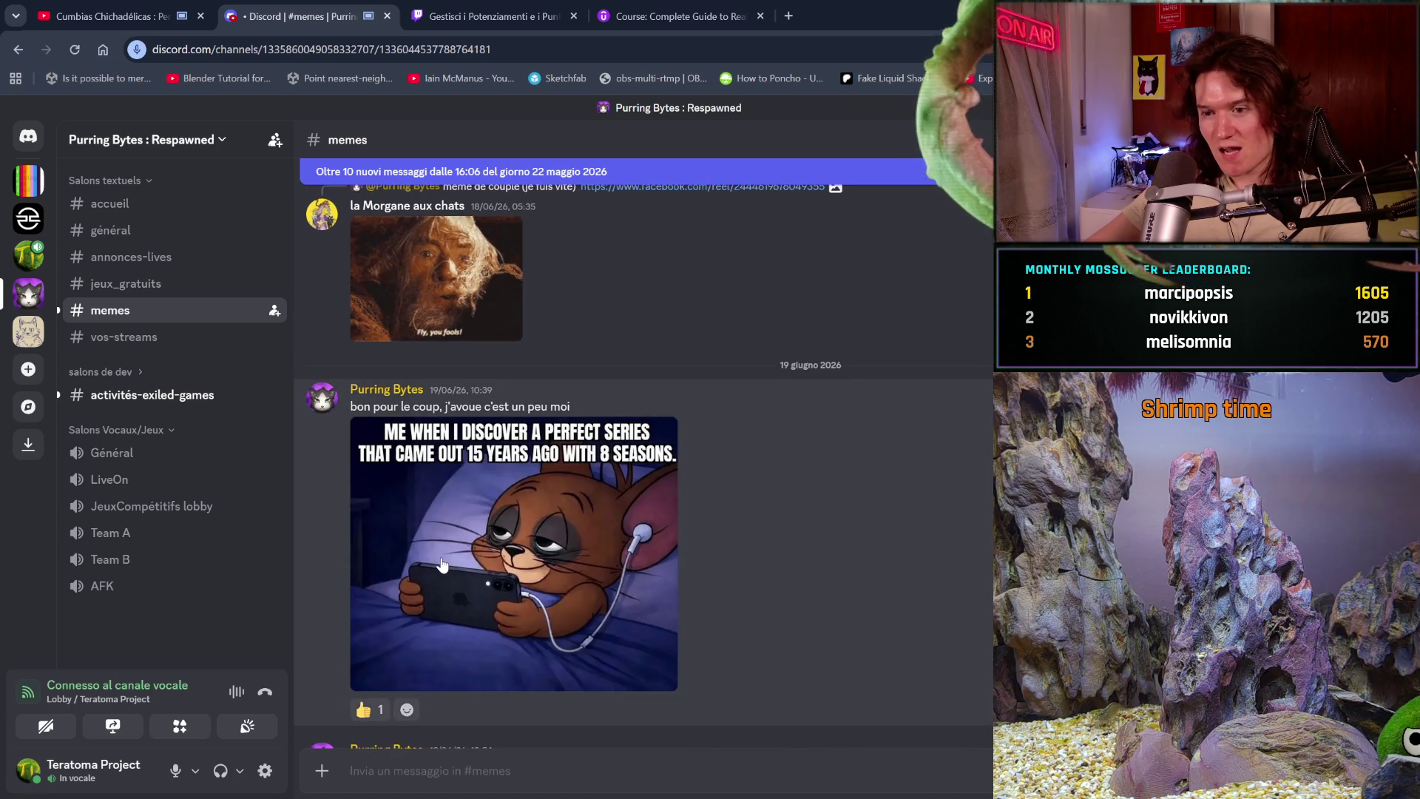
{"action": "scroll", "coordinate": [441, 564], "scroll_direction": "down", "scroll_amount": 3}
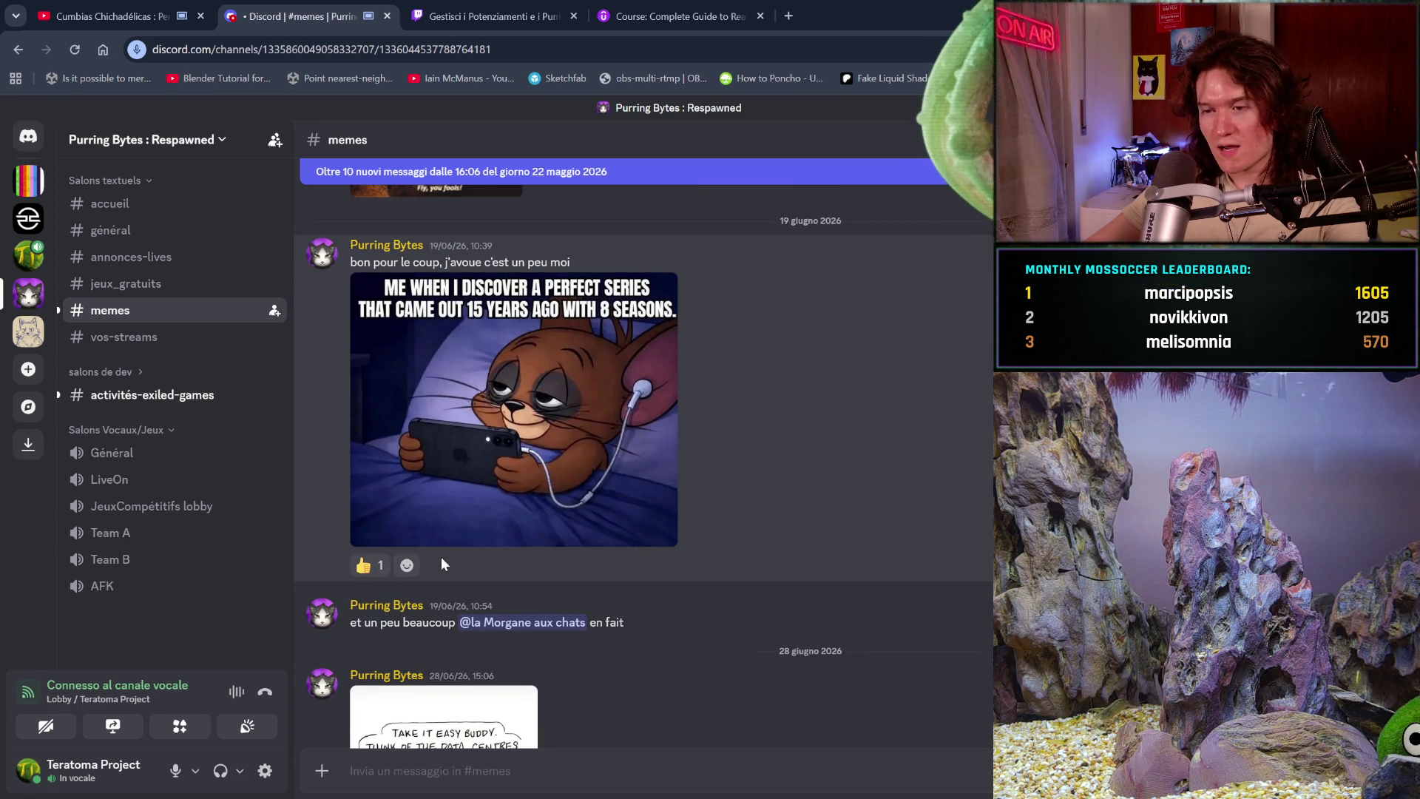
{"action": "scroll", "coordinate": [440, 564], "scroll_direction": "down", "scroll_amount": 5}
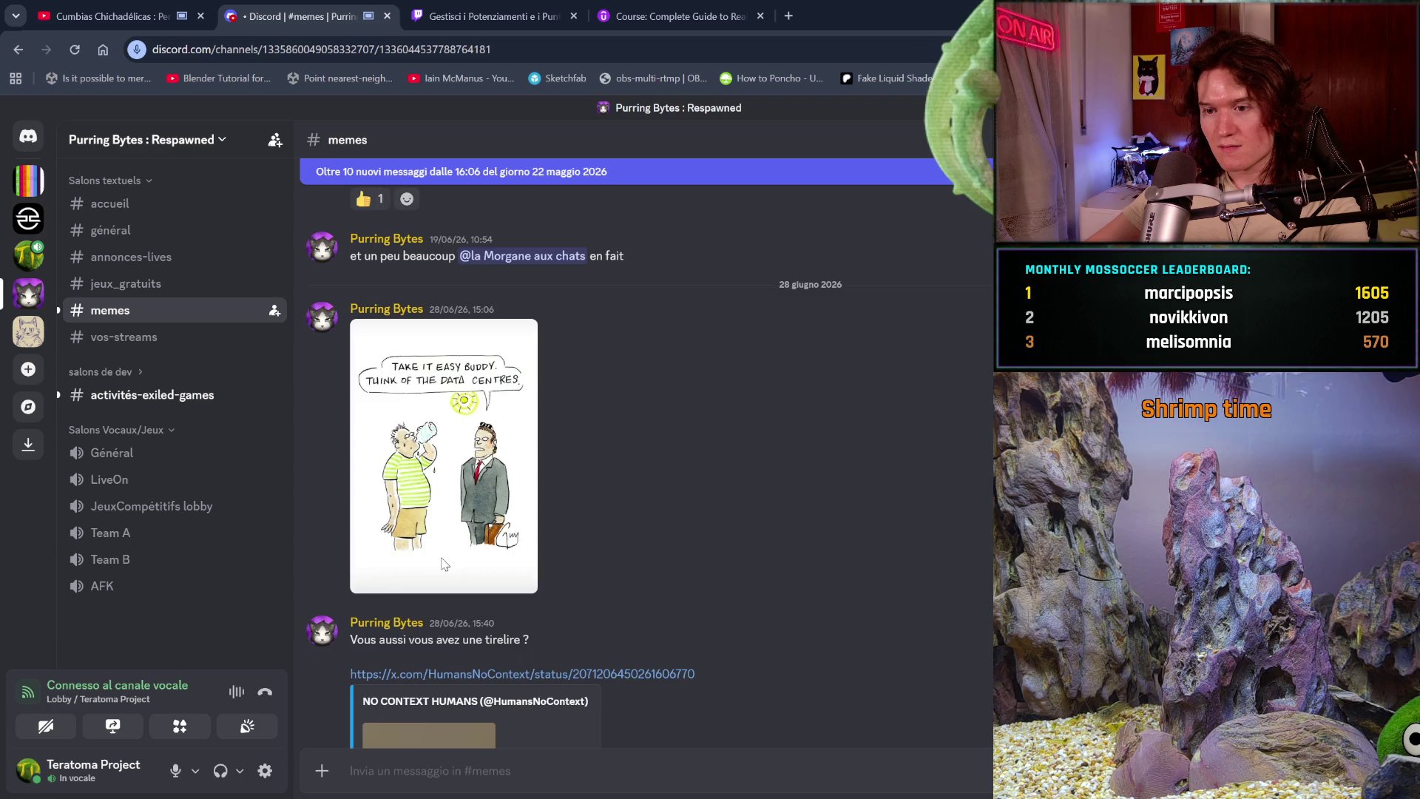
{"action": "scroll", "coordinate": [440, 565], "scroll_direction": "down", "scroll_amount": 5}
{"action": "scroll", "coordinate": [441, 564], "scroll_direction": "down", "scroll_amount": 1}
{"action": "scroll", "coordinate": [441, 564], "scroll_direction": "down", "scroll_amount": 3}
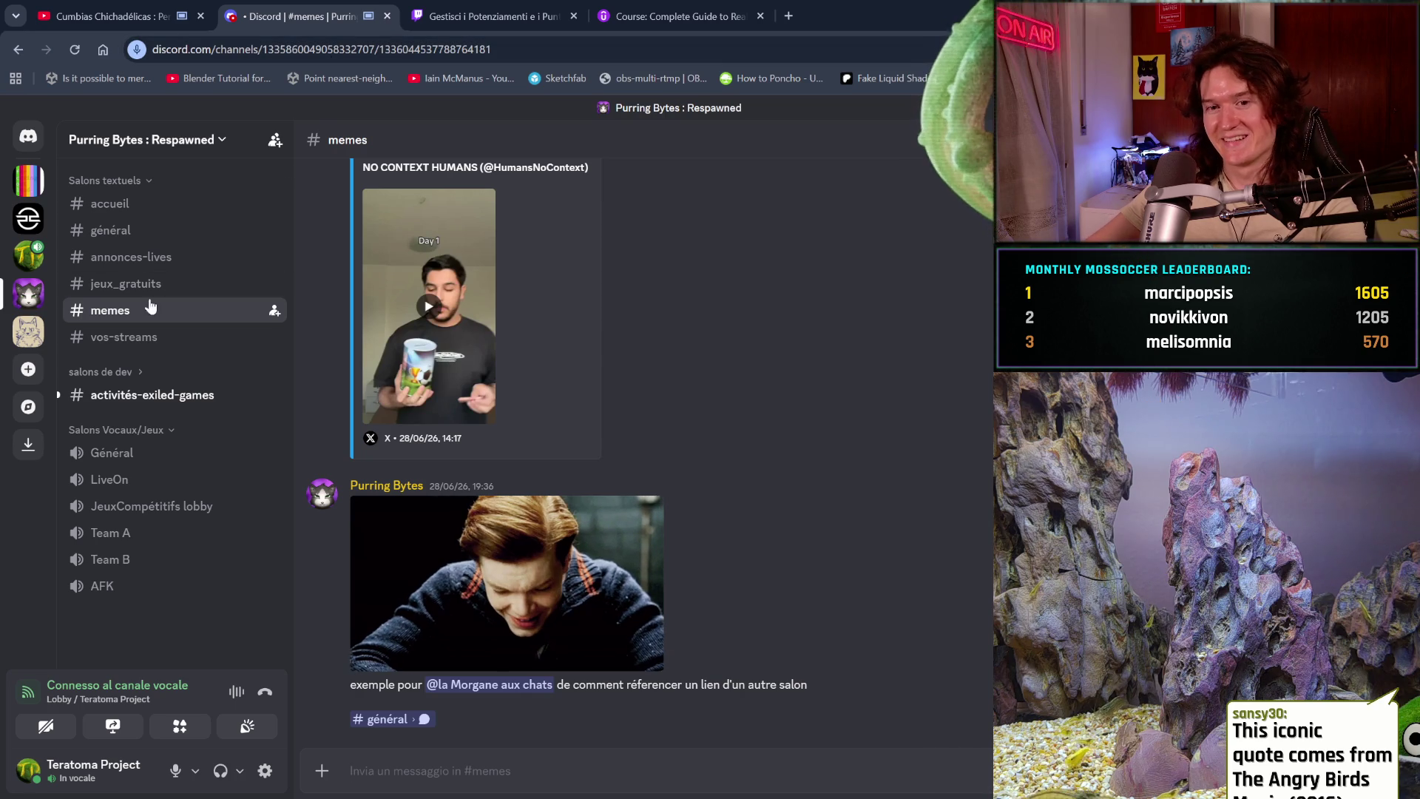
{"action": "left_click", "coordinate": [28, 255]}
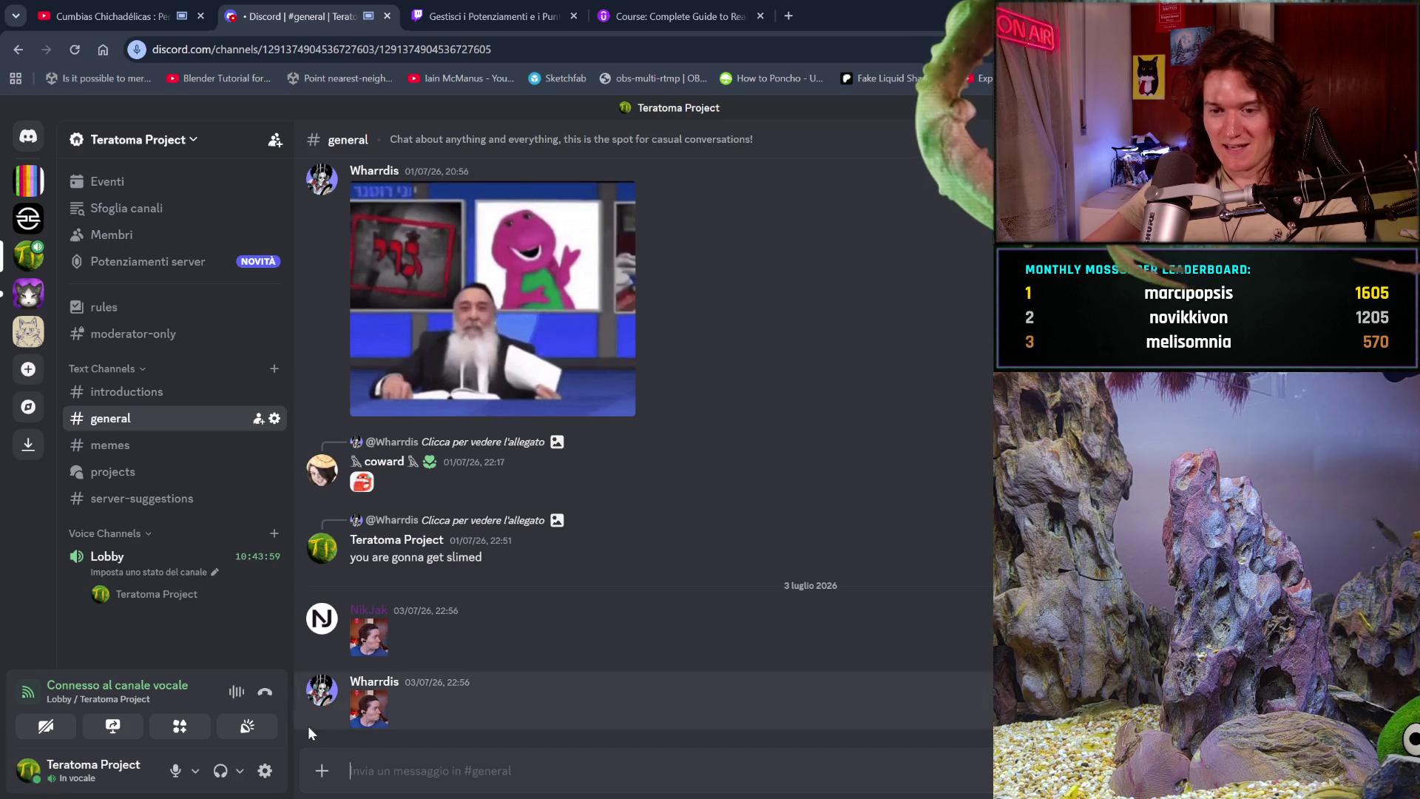
- Leave the Lobby voice channel, glance at the Twitch dashboard tab, and come back to Discord
{"action": "left_click", "coordinate": [266, 696]}
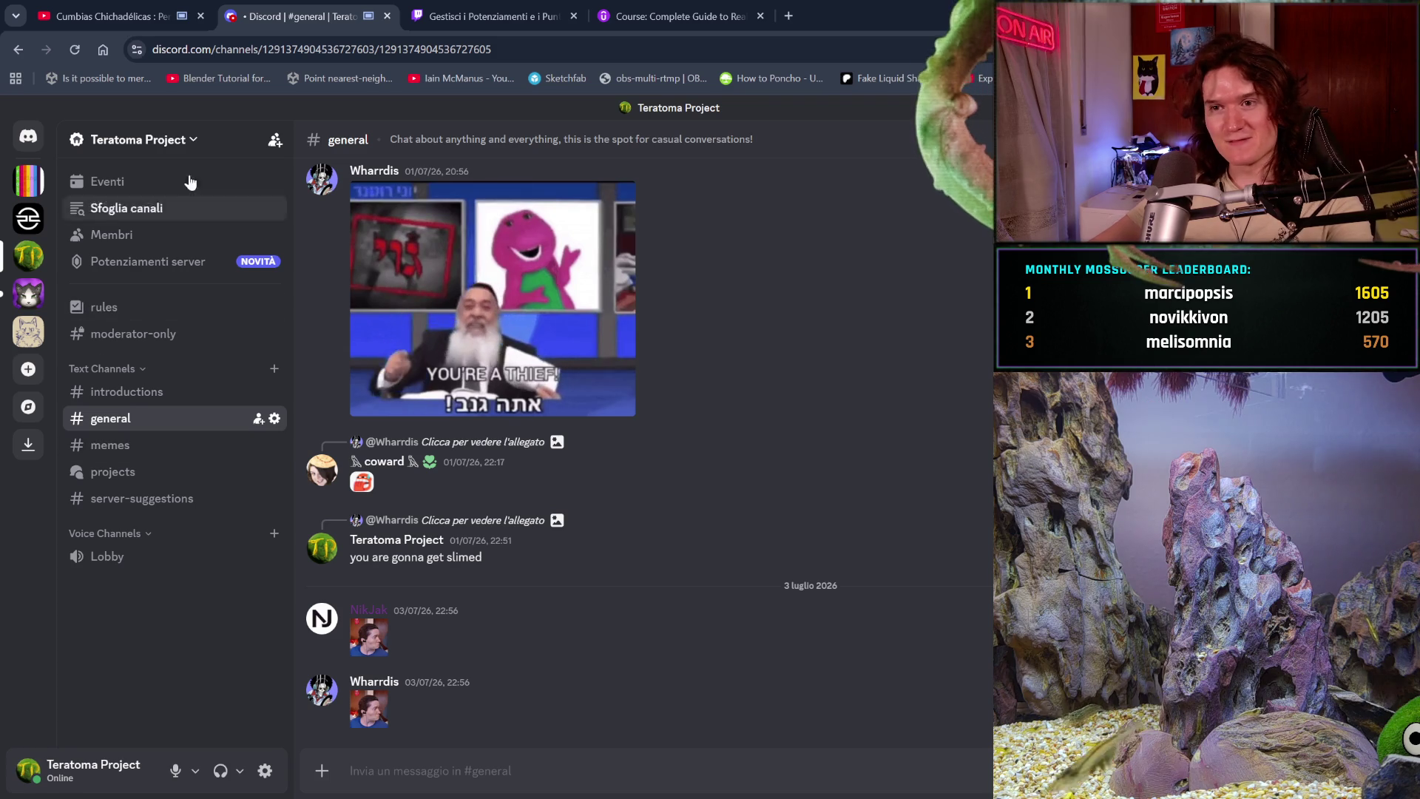
{"action": "left_click", "coordinate": [457, 6]}
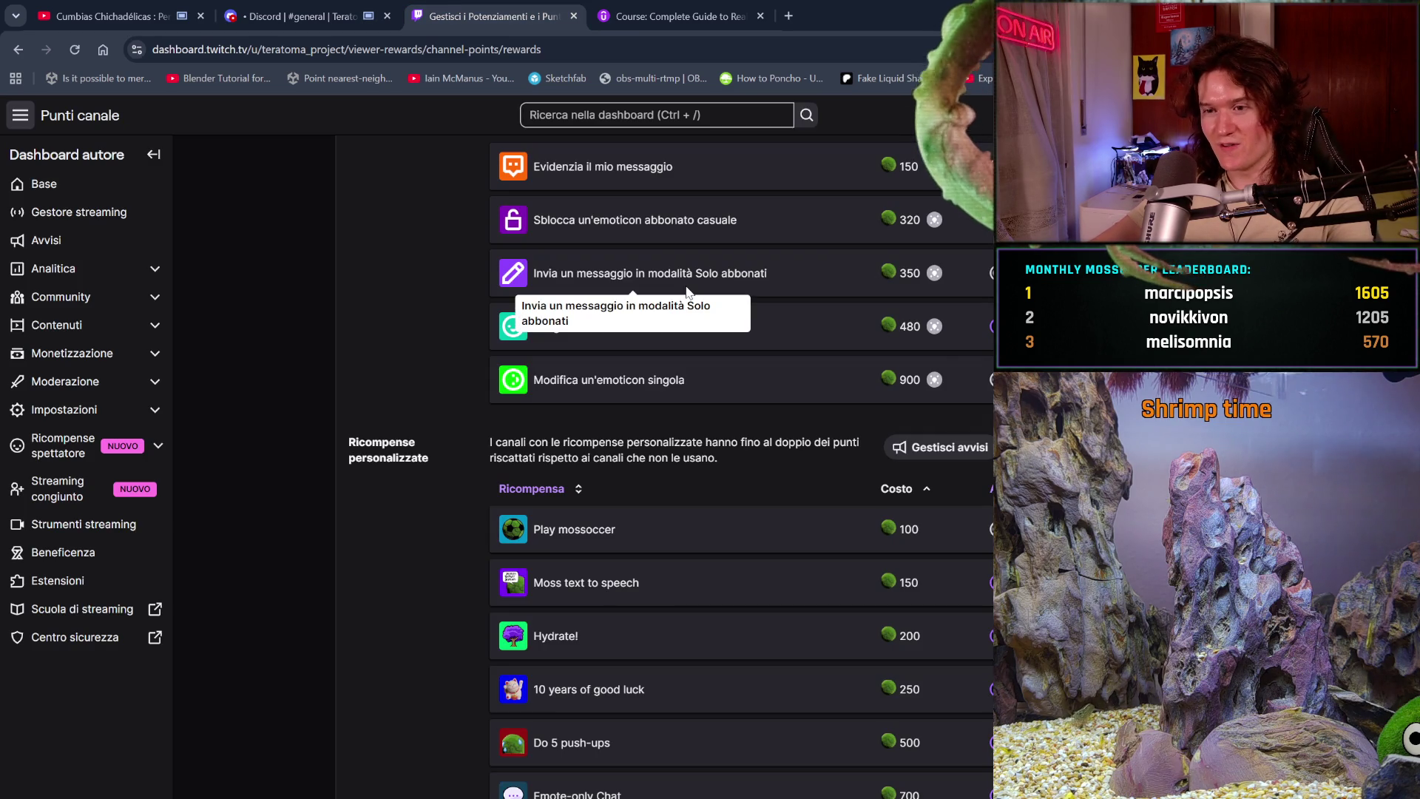
{"action": "left_click", "coordinate": [298, 7]}
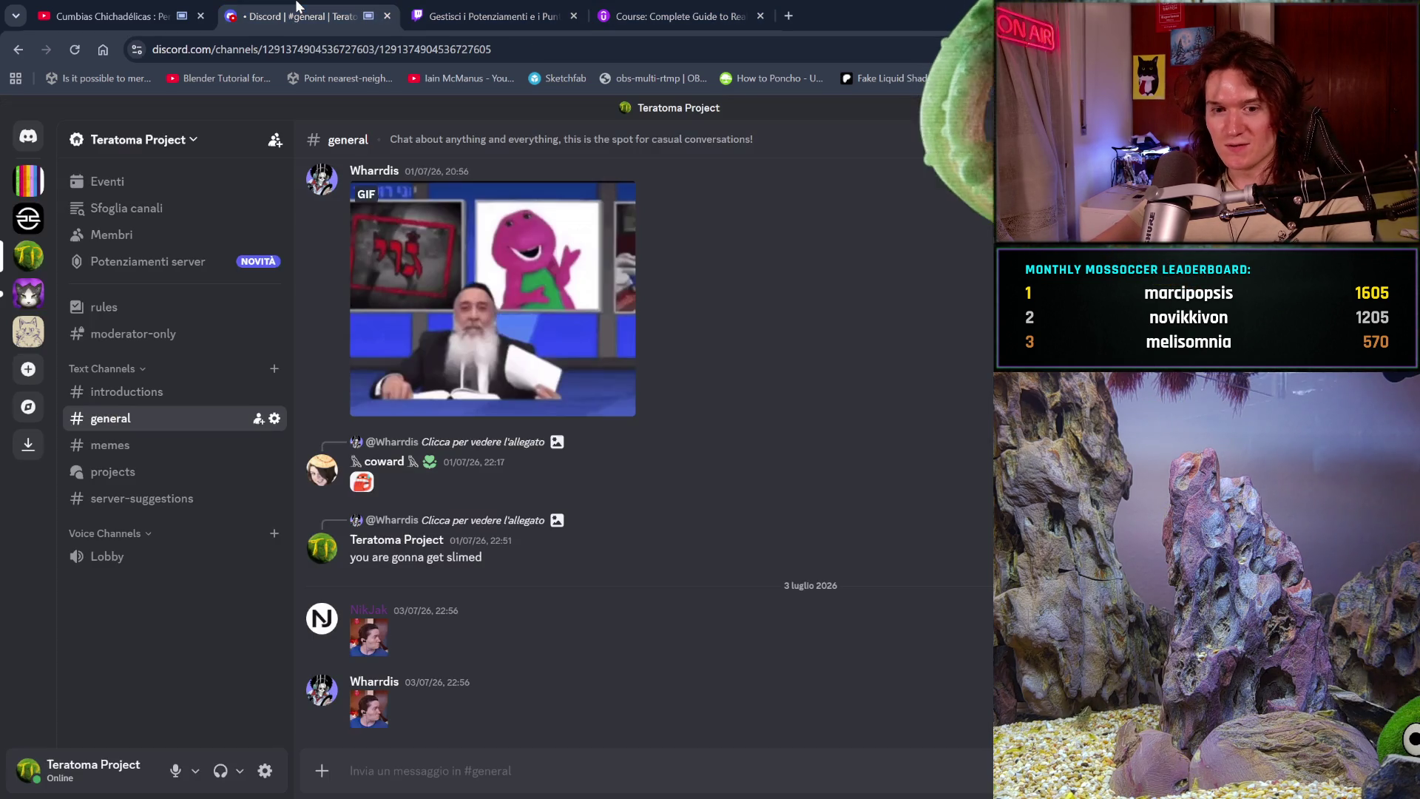
- View #activités-exiled-games on Purring Bytes and inspect the pleading-face emoji popout
{"action": "left_click", "coordinate": [28, 291]}
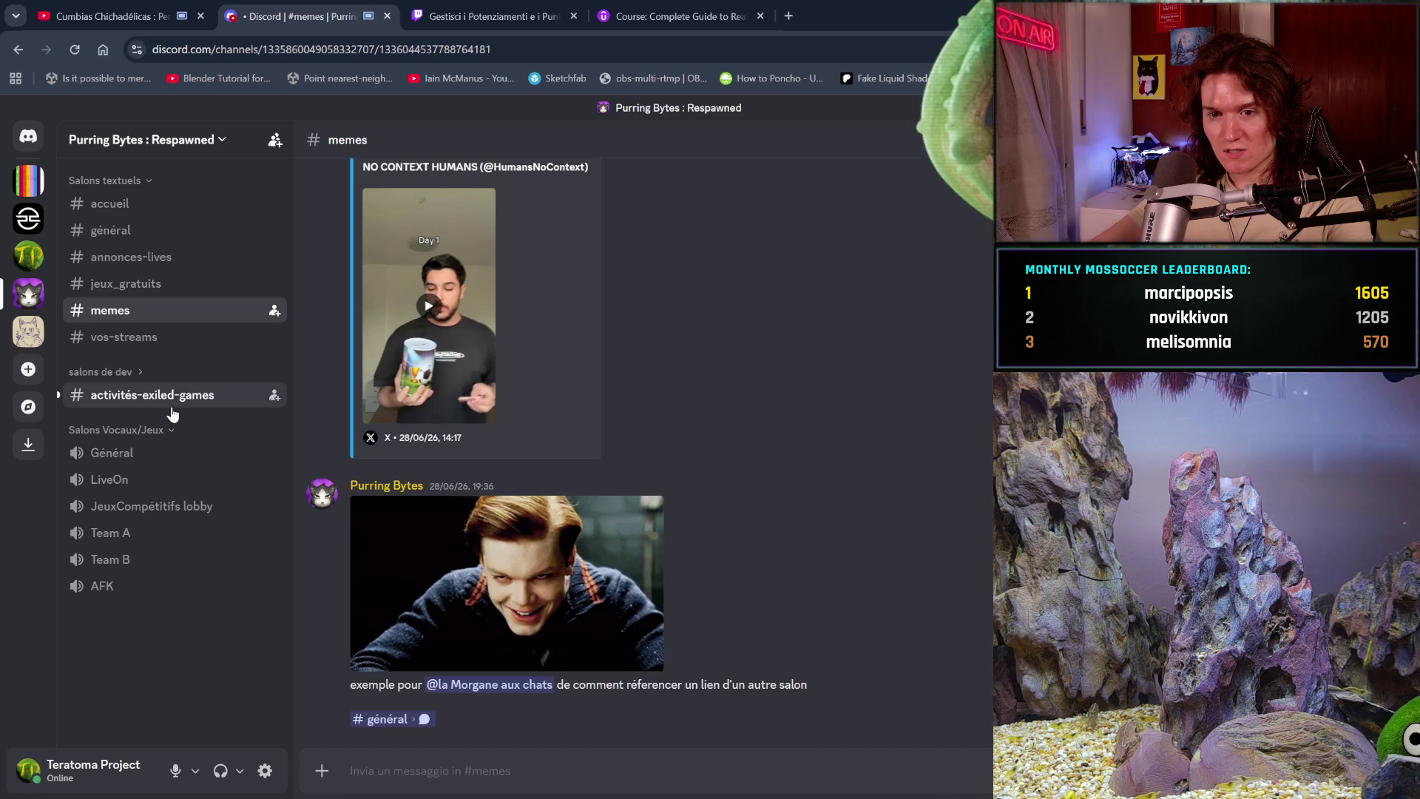
{"action": "left_click", "coordinate": [150, 395]}
{"action": "scroll", "coordinate": [550, 682], "scroll_direction": "down", "scroll_amount": 3}
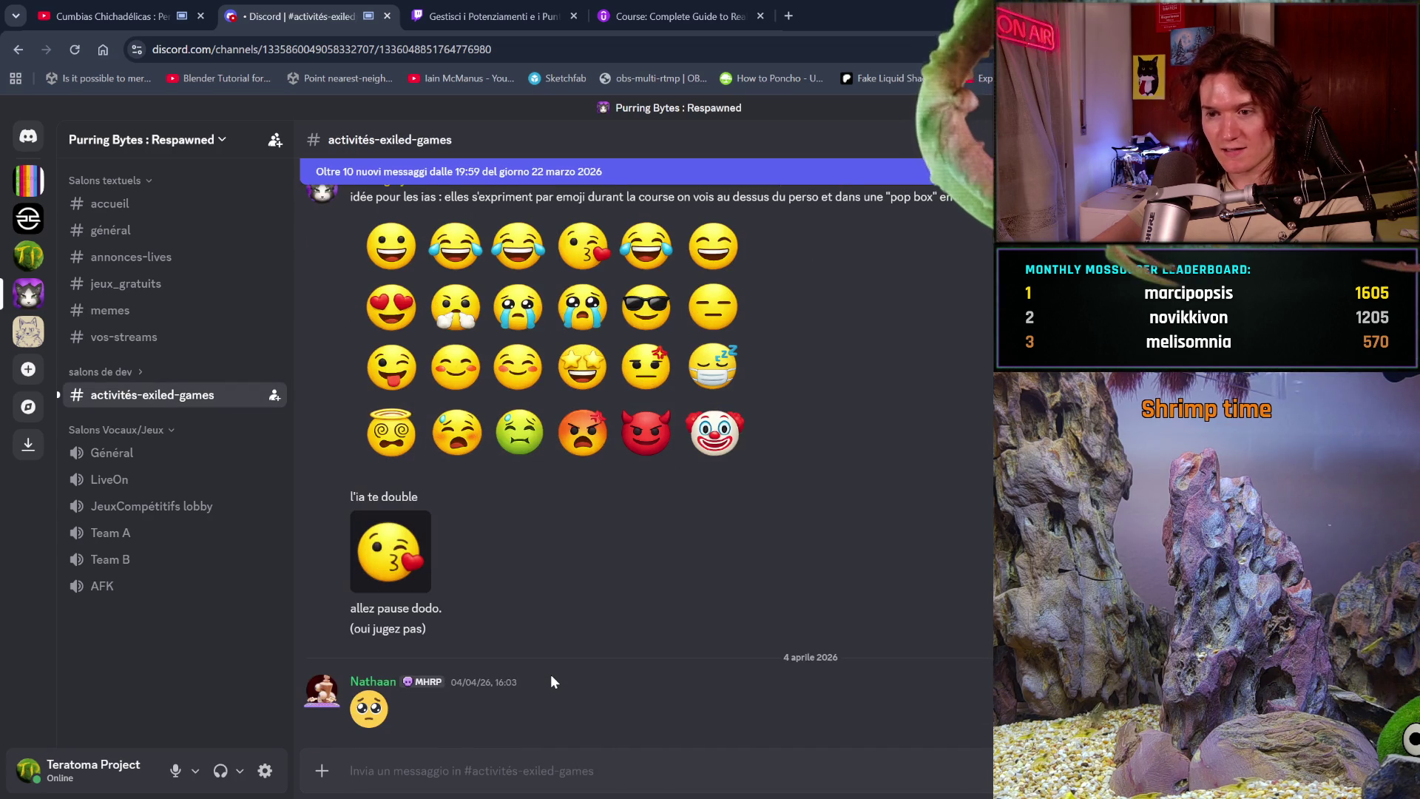
{"action": "scroll", "coordinate": [551, 677], "scroll_direction": "up", "scroll_amount": 2}
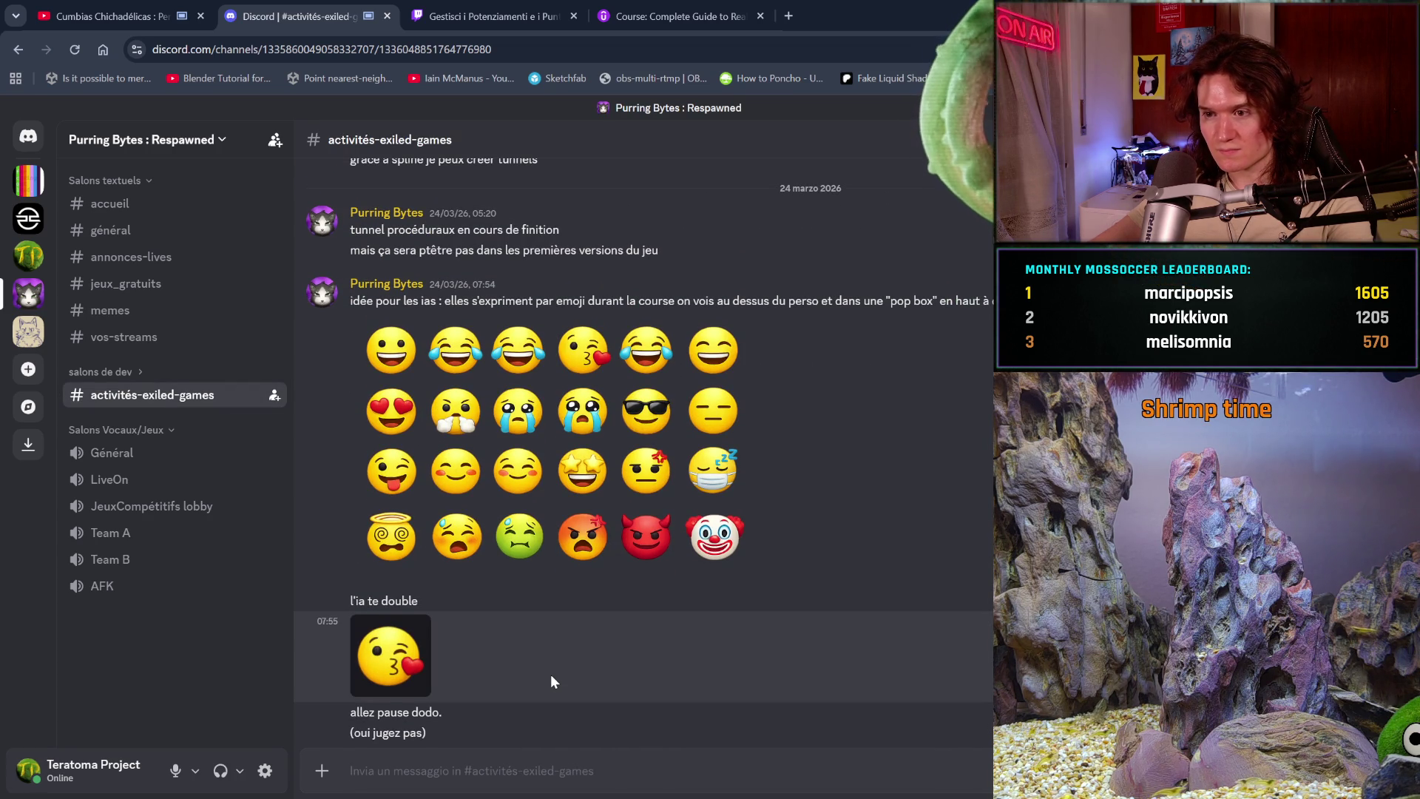
{"action": "scroll", "coordinate": [551, 682], "scroll_direction": "down", "scroll_amount": 2}
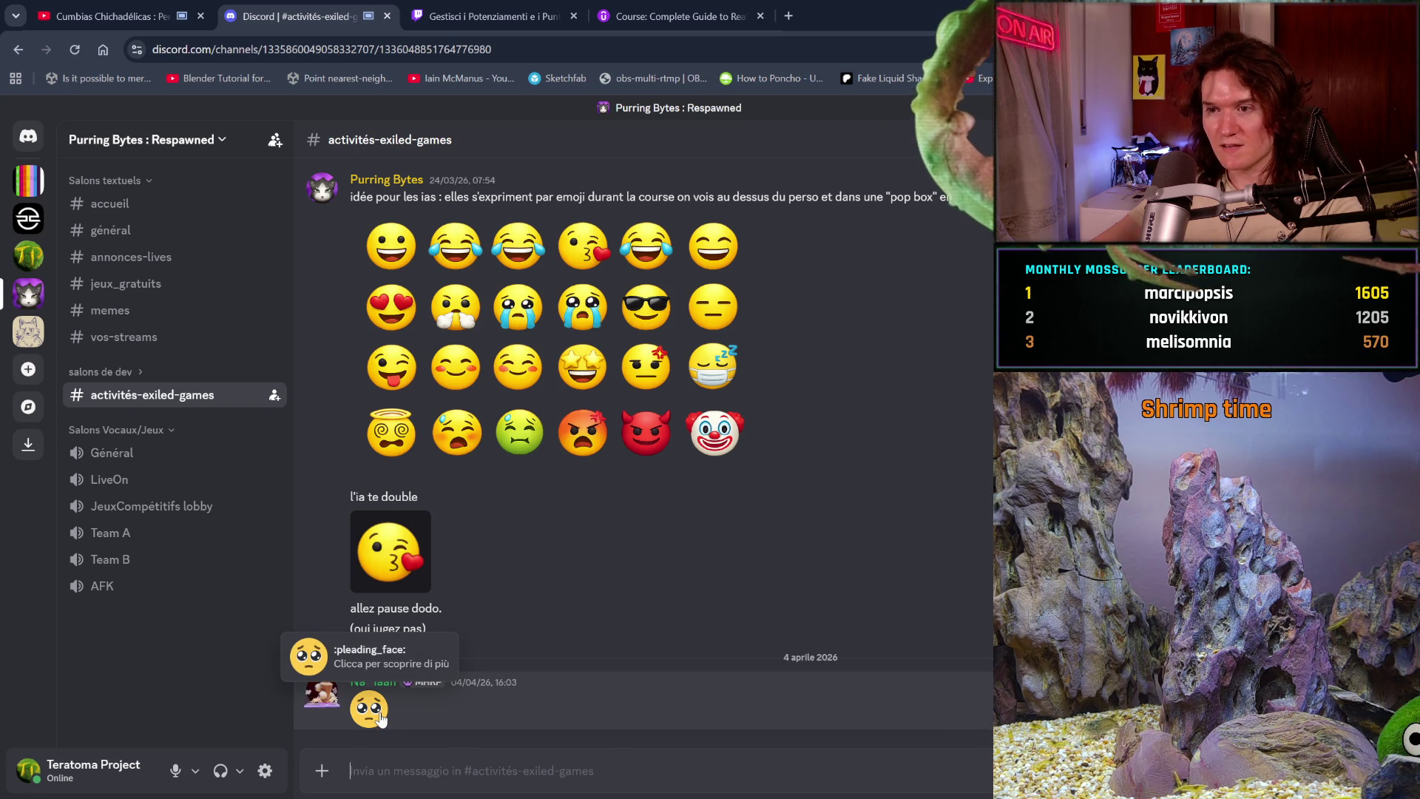
{"action": "left_click", "coordinate": [377, 715]}
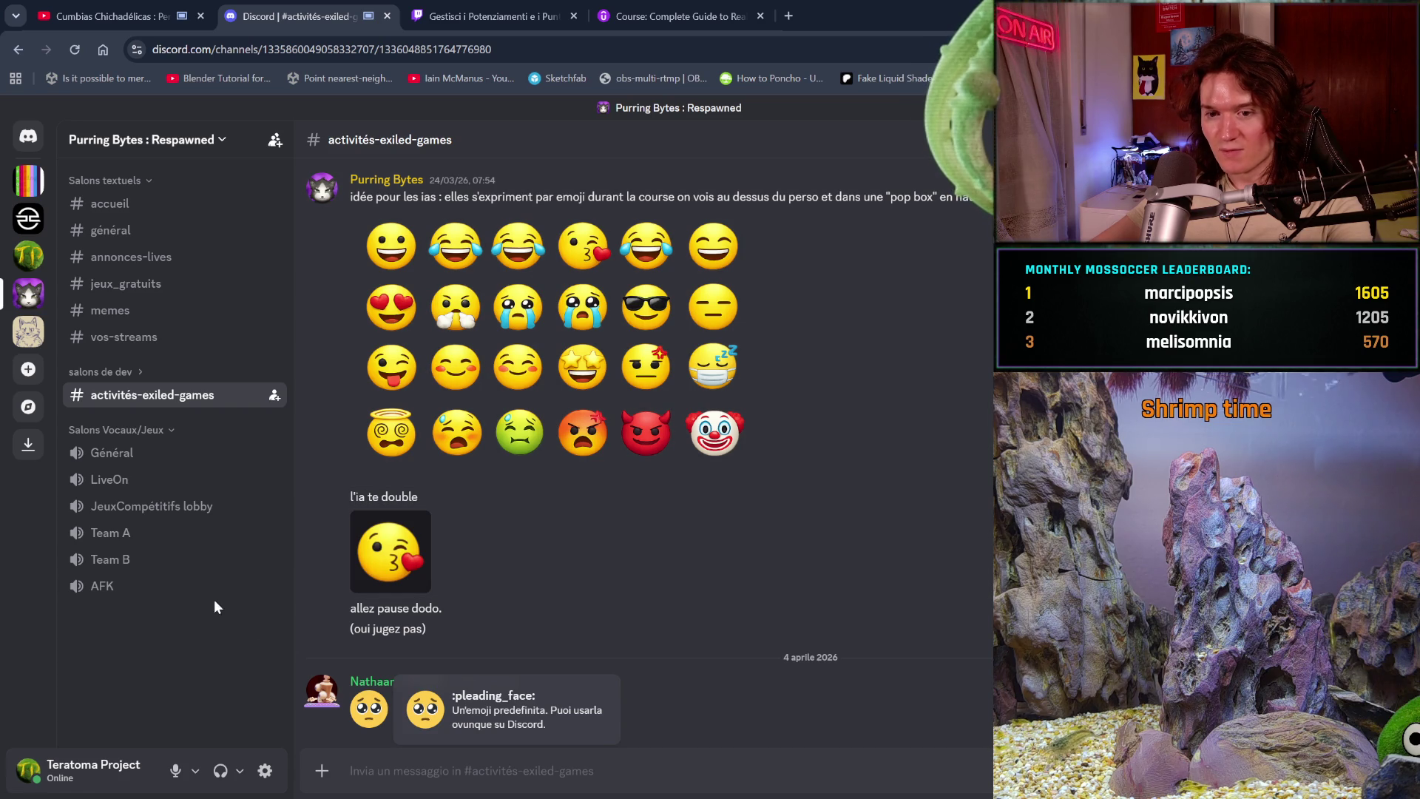
{"action": "left_click", "coordinate": [270, 643]}
{"action": "mouse_move", "coordinate": [167, 479]}
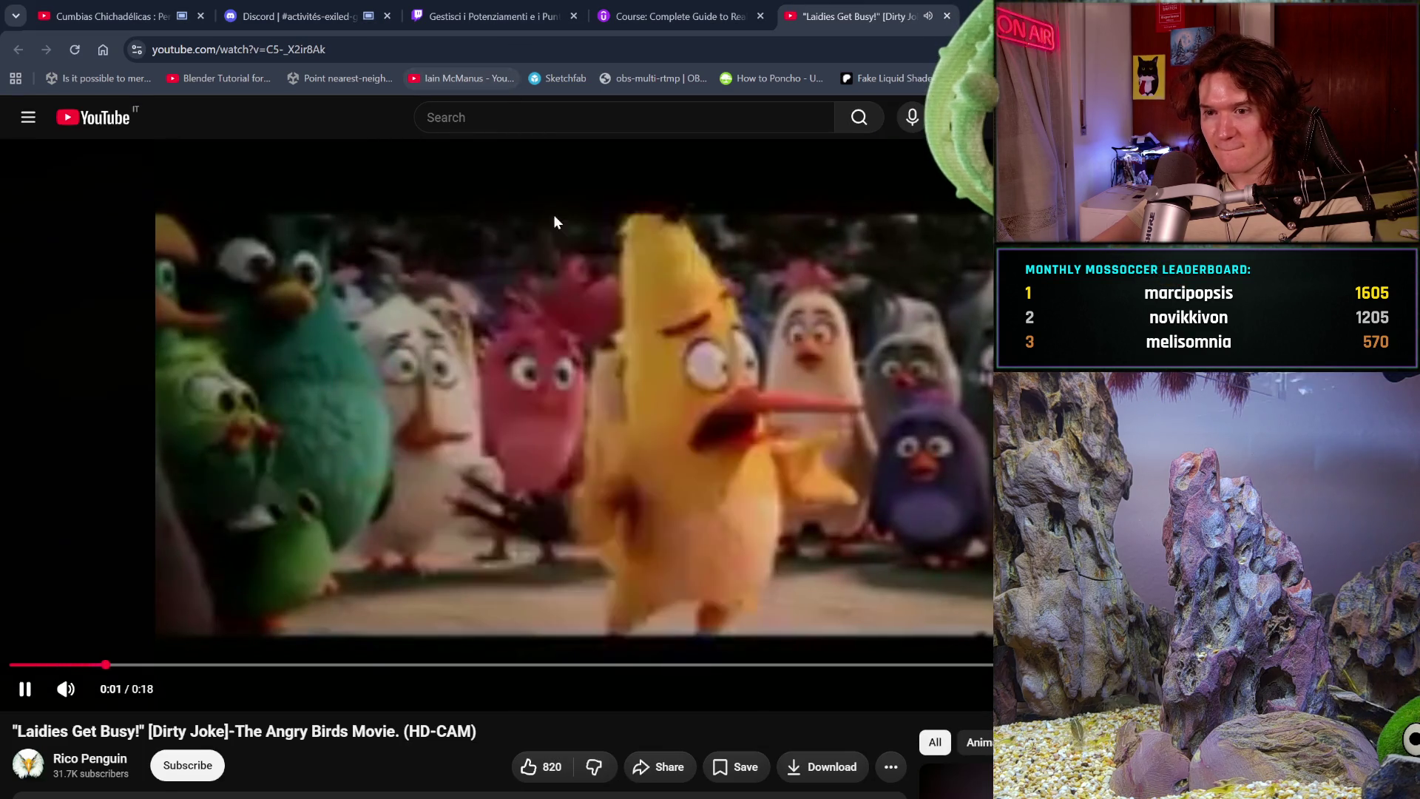
- Return to the Angry Birds clip tab and raise its volume slider to maximum
{"action": "left_click", "coordinate": [111, 15]}
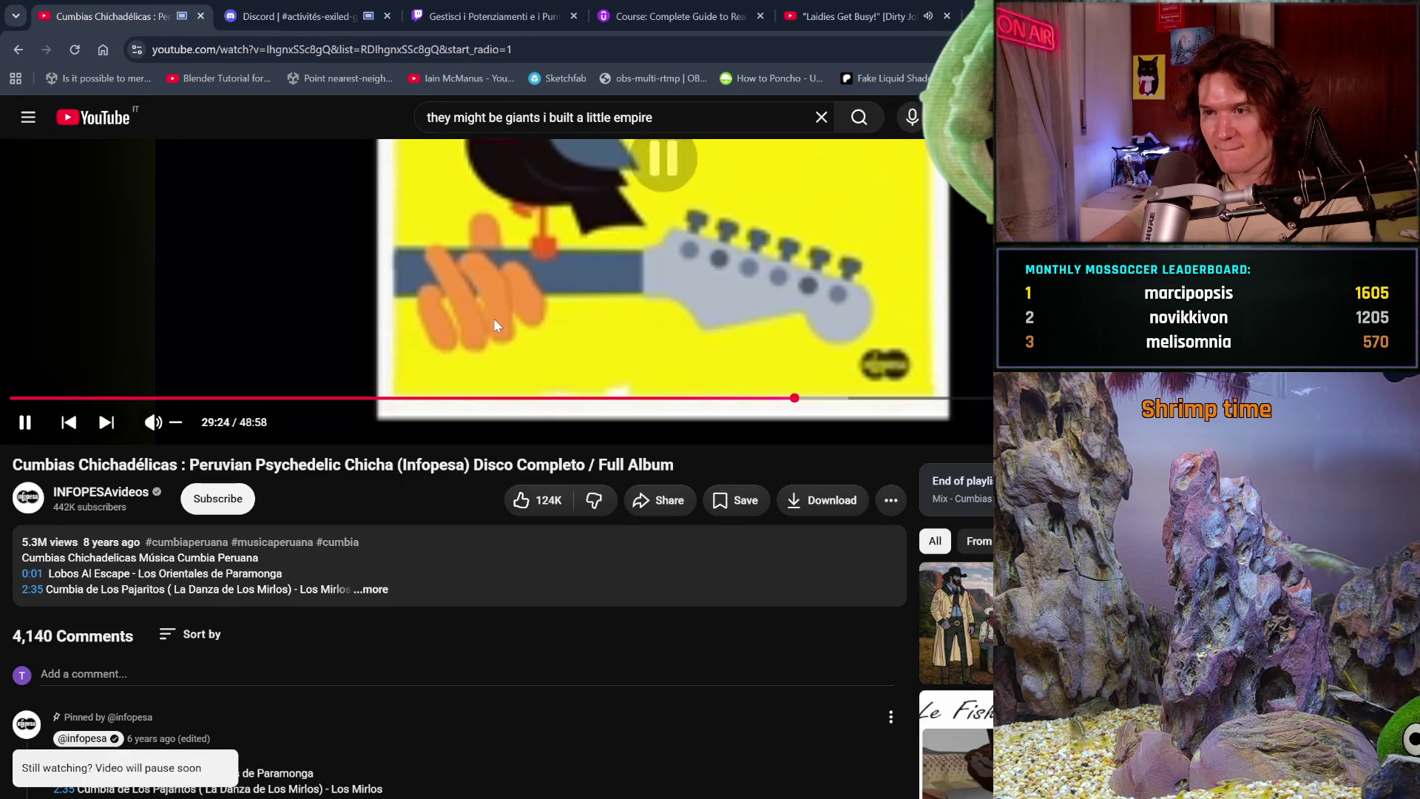
{"action": "left_click", "coordinate": [860, 16]}
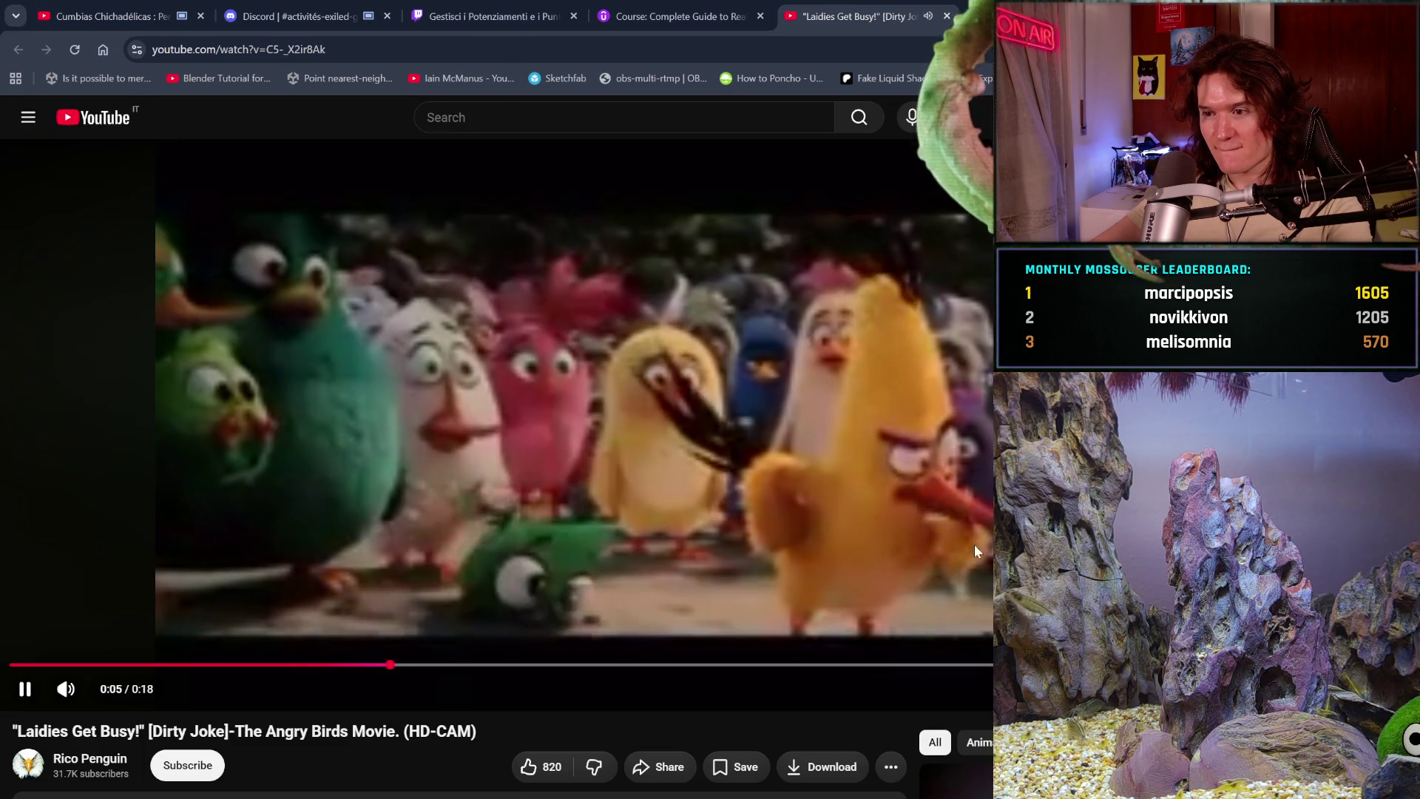
{"action": "mouse_move", "coordinate": [65, 689]}
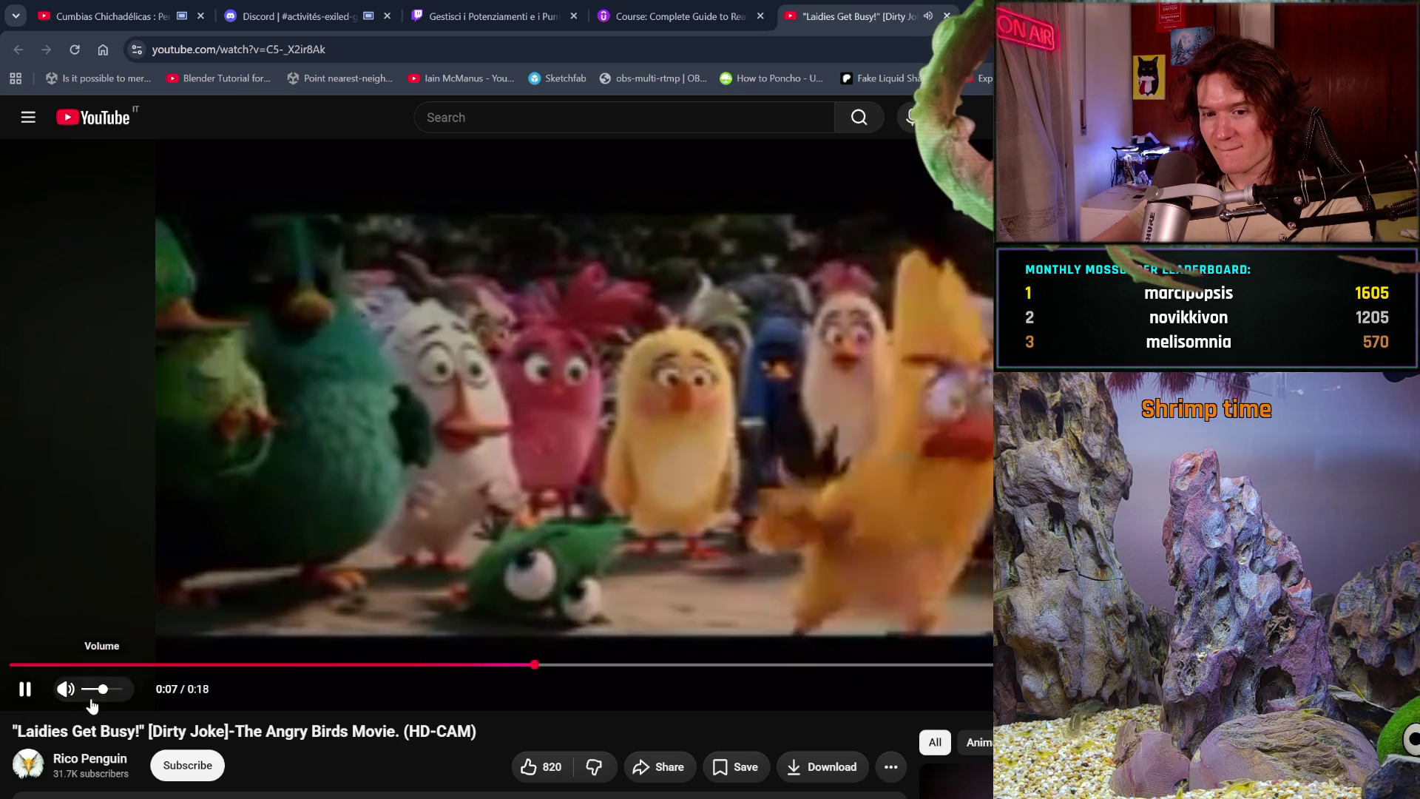
{"action": "left_click_drag", "start_coordinate": [103, 690], "coordinate": [133, 689]}
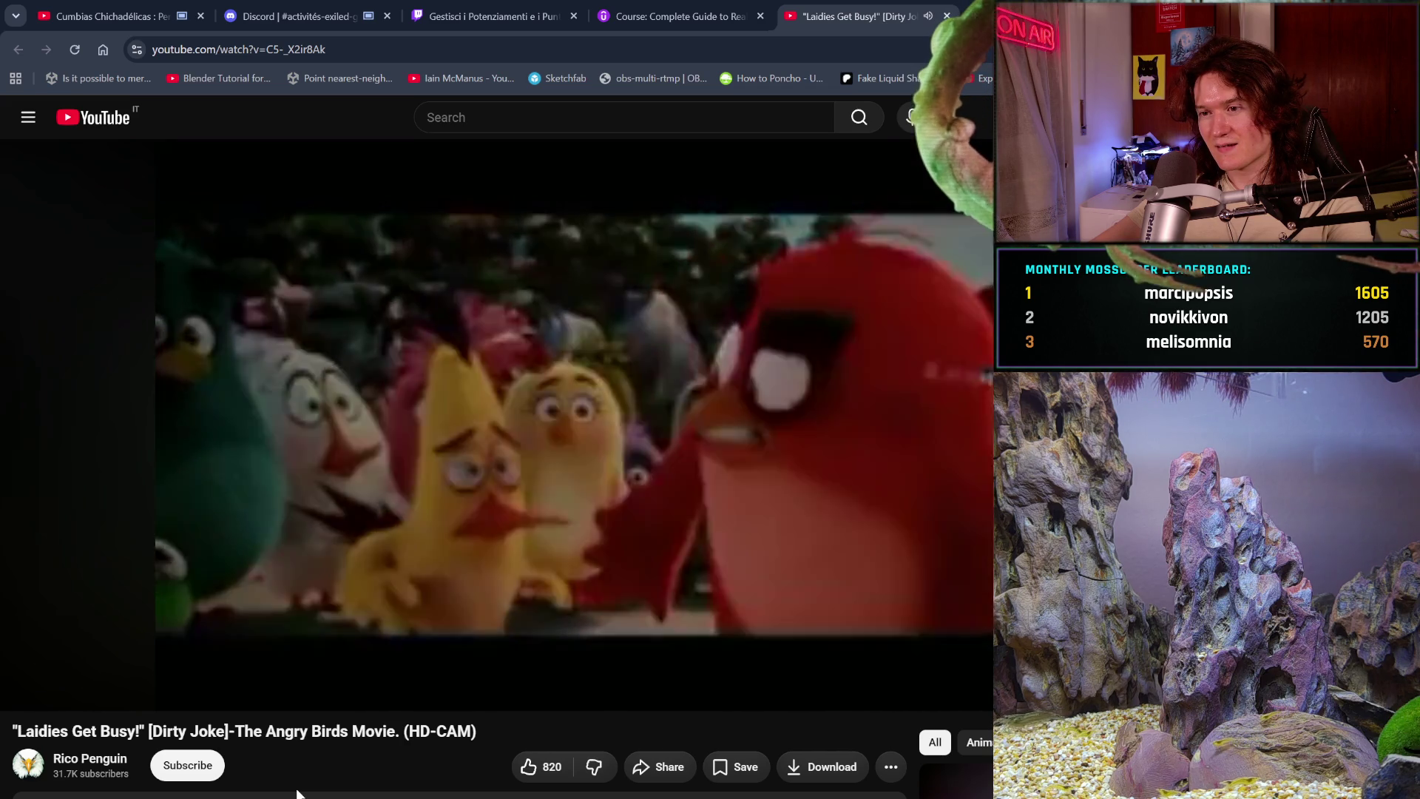
{"action": "scroll", "coordinate": [296, 793], "scroll_direction": "down", "scroll_amount": 4}
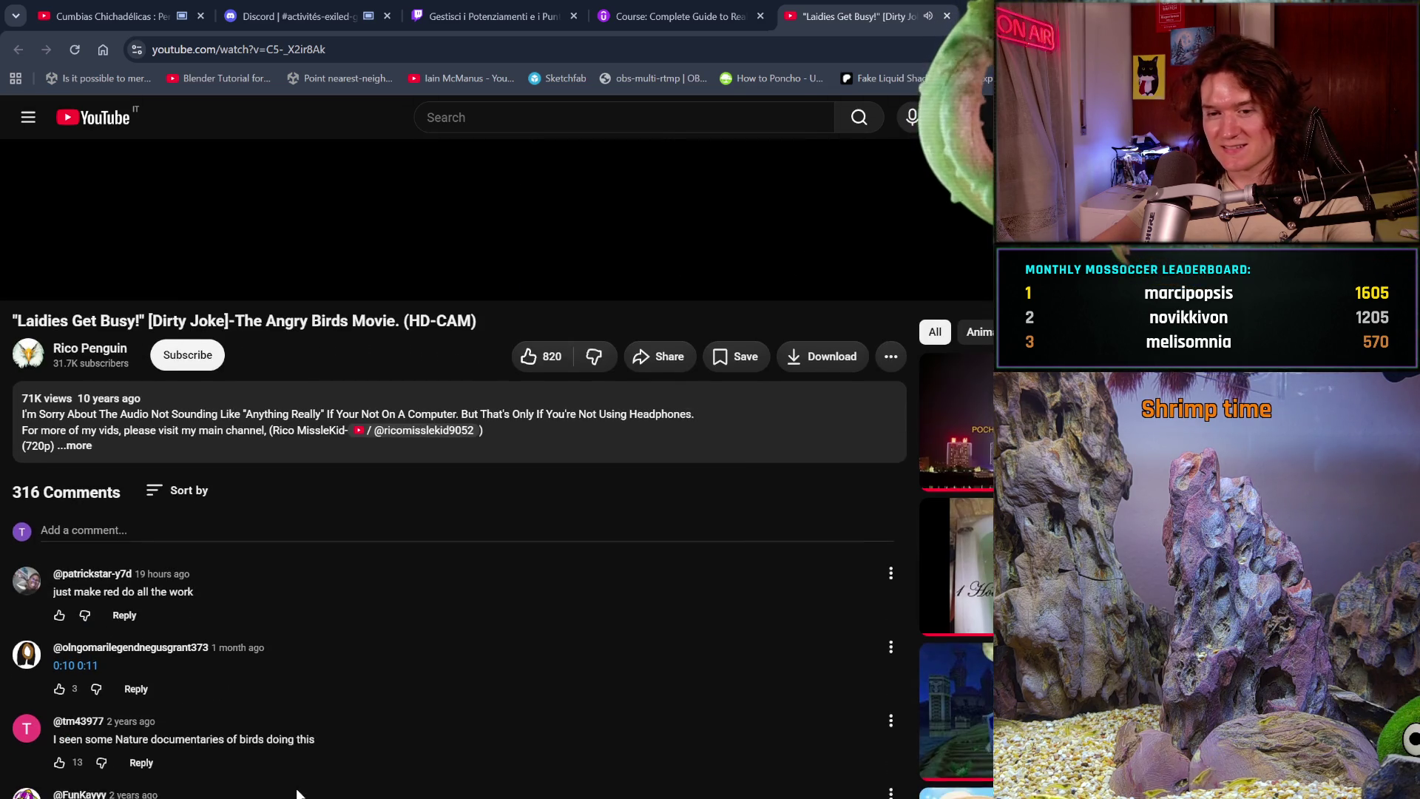
{"action": "scroll", "coordinate": [296, 792], "scroll_direction": "down", "scroll_amount": 1}
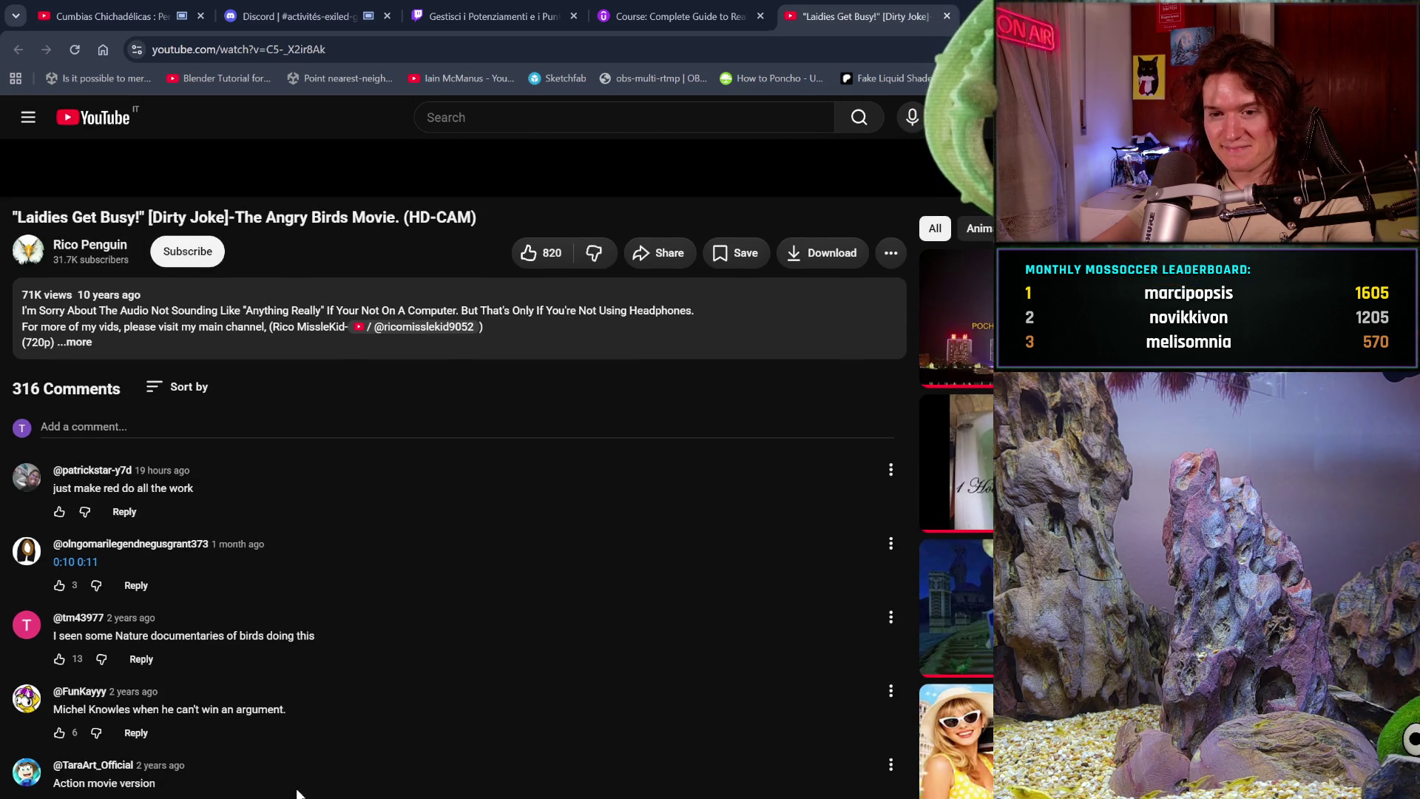
{"action": "scroll", "coordinate": [297, 792], "scroll_direction": "down", "scroll_amount": 1}
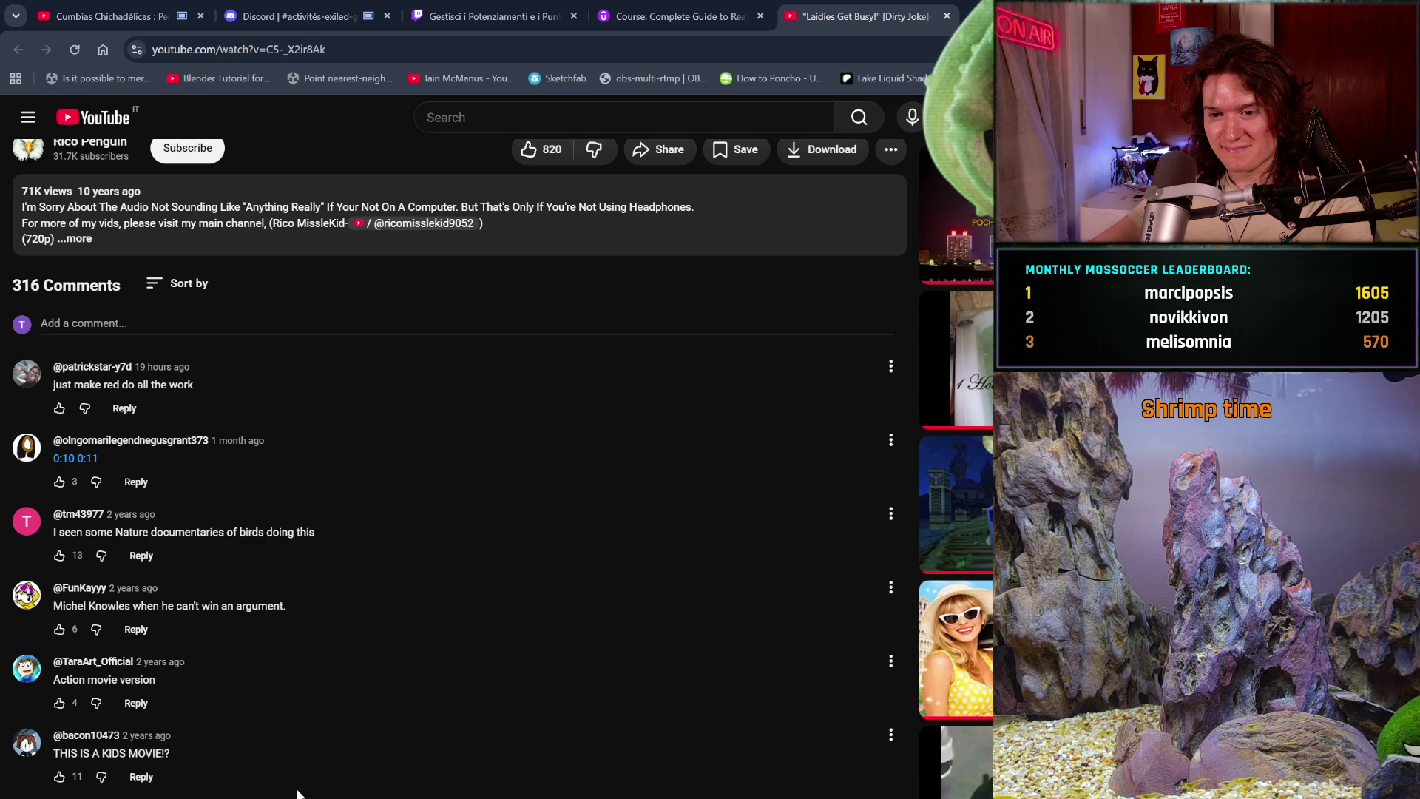
{"action": "scroll", "coordinate": [297, 793], "scroll_direction": "down", "scroll_amount": 2}
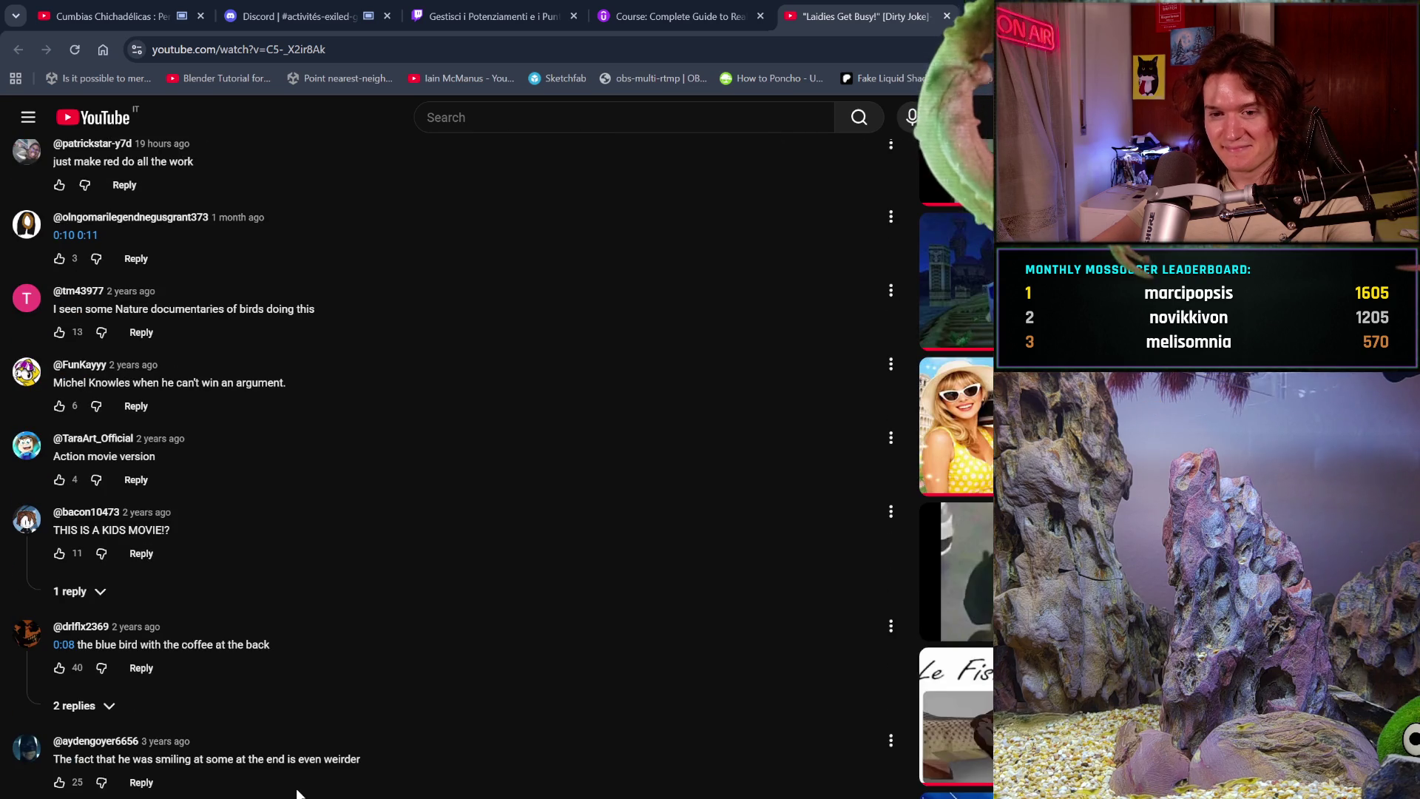
- Expand the single reply under the kids-movie comment on the Angry Birds clip
{"action": "left_click", "coordinate": [95, 599]}
{"action": "scroll", "coordinate": [252, 699], "scroll_direction": "down", "scroll_amount": 1}
{"action": "scroll", "coordinate": [251, 695], "scroll_direction": "down", "scroll_amount": 4}
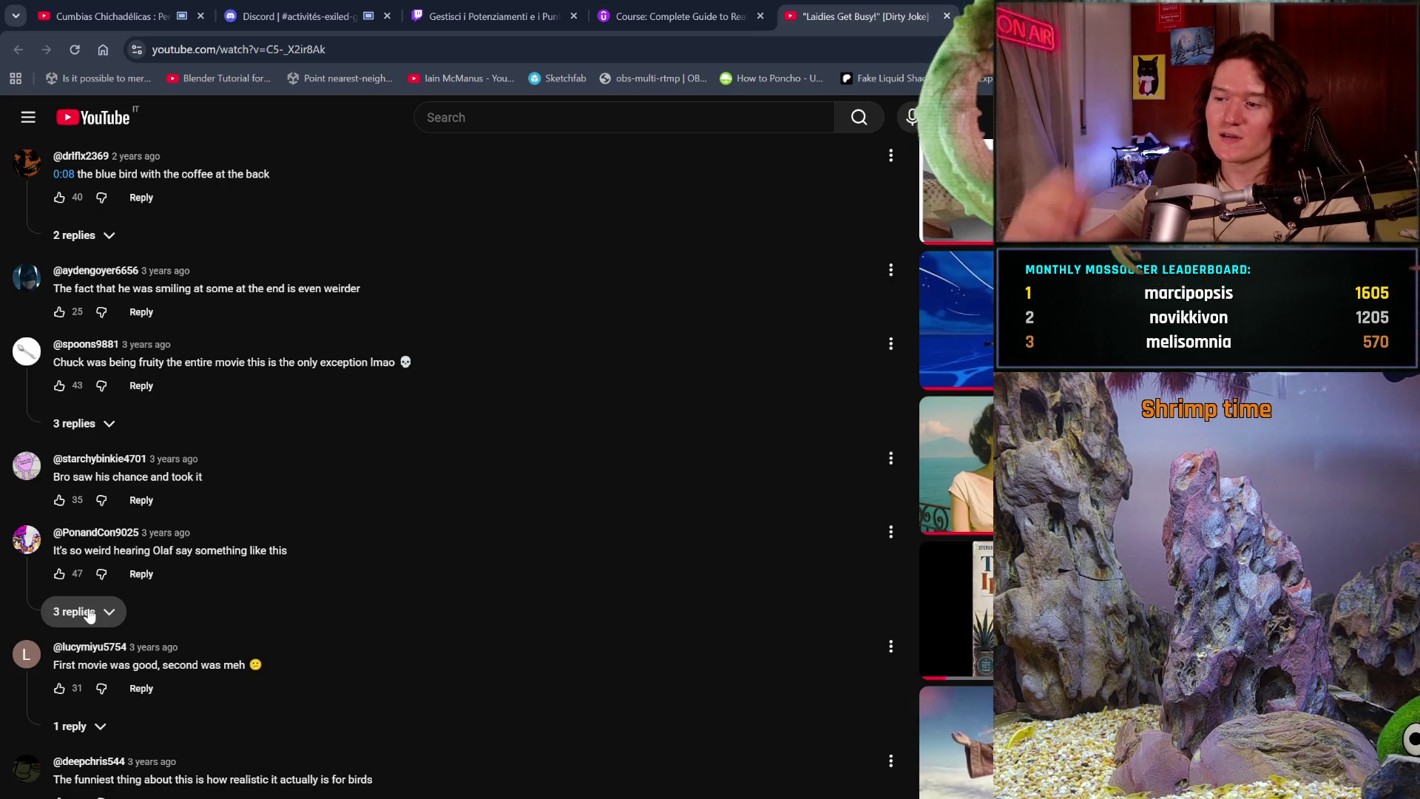
{"action": "scroll", "coordinate": [90, 611], "scroll_direction": "down", "scroll_amount": 2}
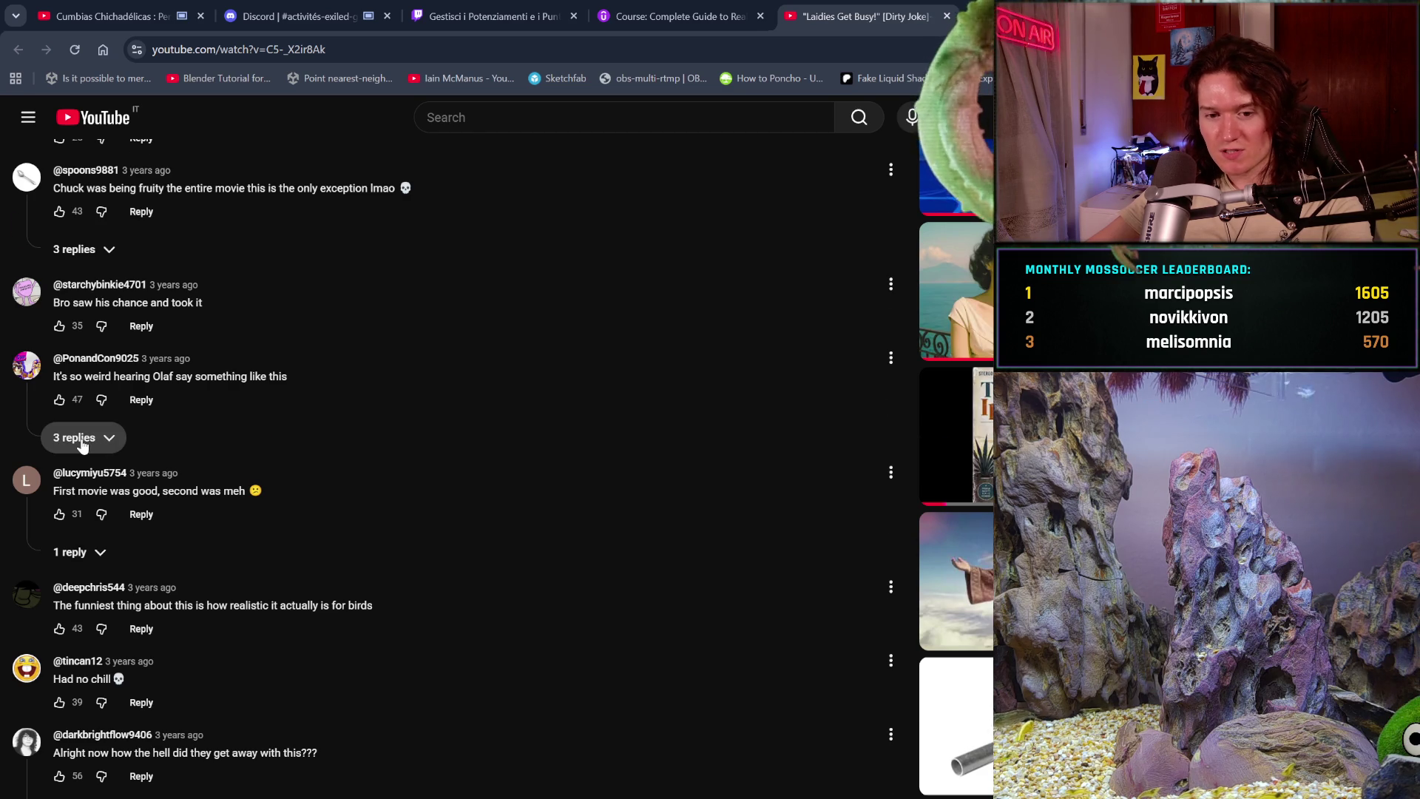
{"action": "scroll", "coordinate": [80, 444], "scroll_direction": "down", "scroll_amount": 2}
{"action": "scroll", "coordinate": [83, 441], "scroll_direction": "down", "scroll_amount": 1}
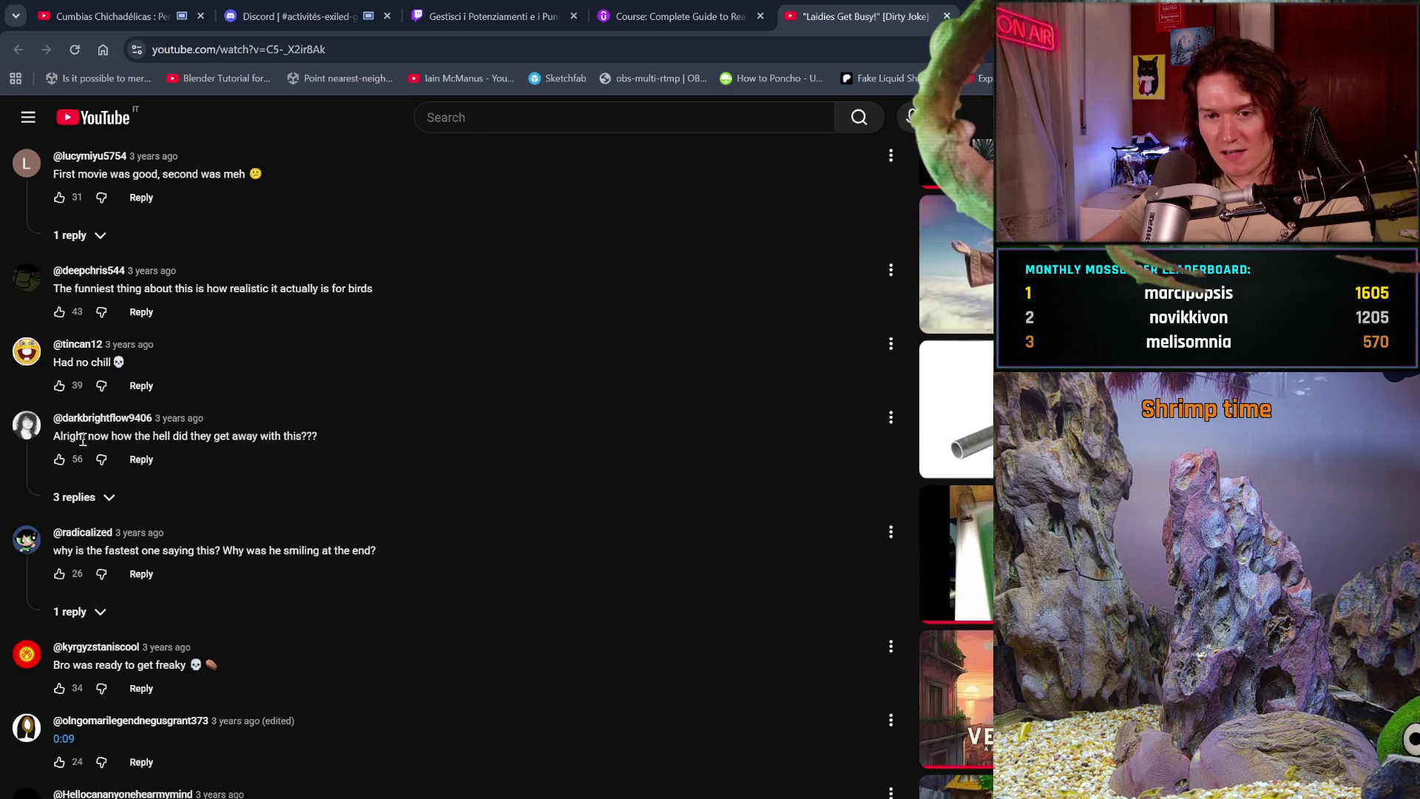
{"action": "scroll", "coordinate": [95, 413], "scroll_direction": "down", "scroll_amount": 2}
{"action": "scroll", "coordinate": [95, 413], "scroll_direction": "down", "scroll_amount": 2}
{"action": "scroll", "coordinate": [97, 414], "scroll_direction": "down", "scroll_amount": 1}
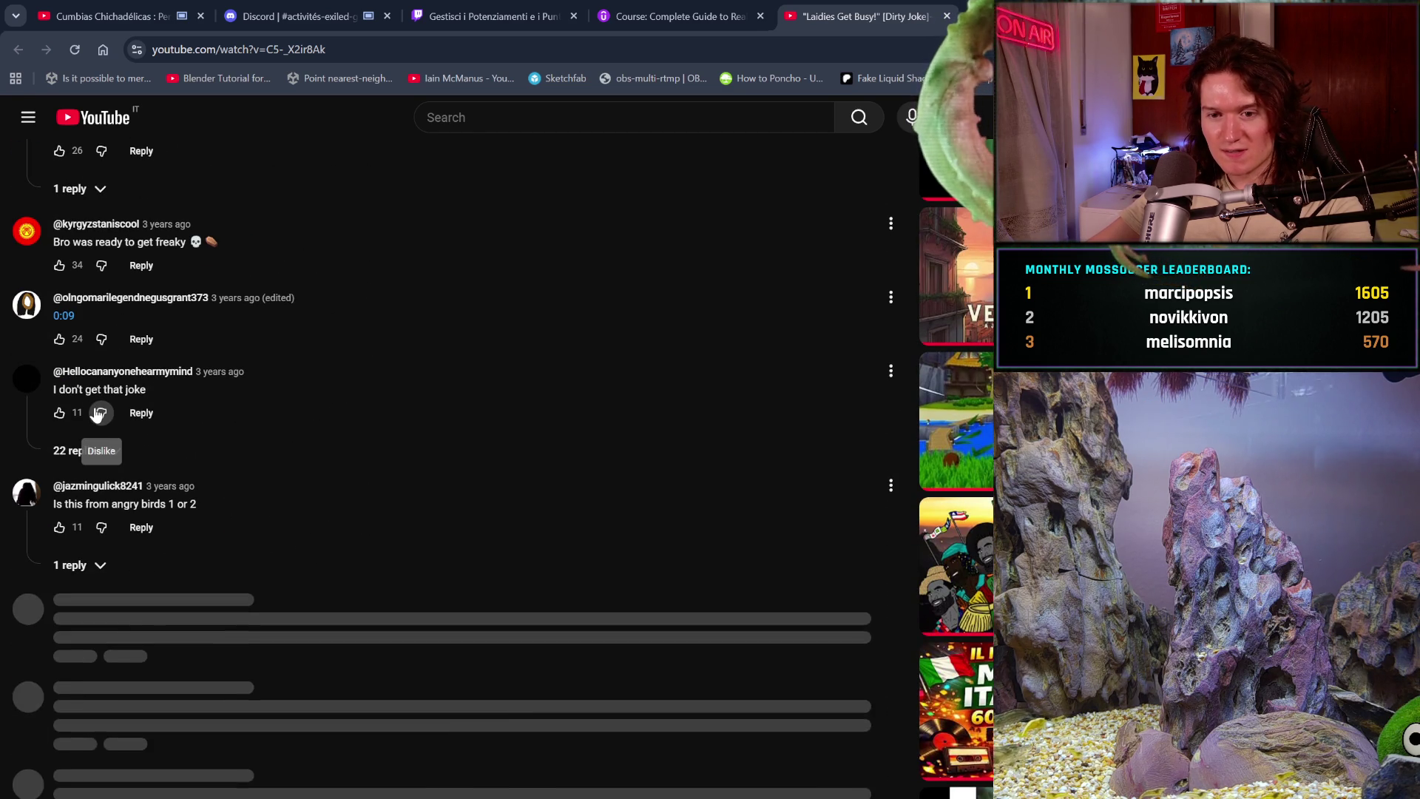
{"action": "scroll", "coordinate": [97, 413], "scroll_direction": "up", "scroll_amount": 4}
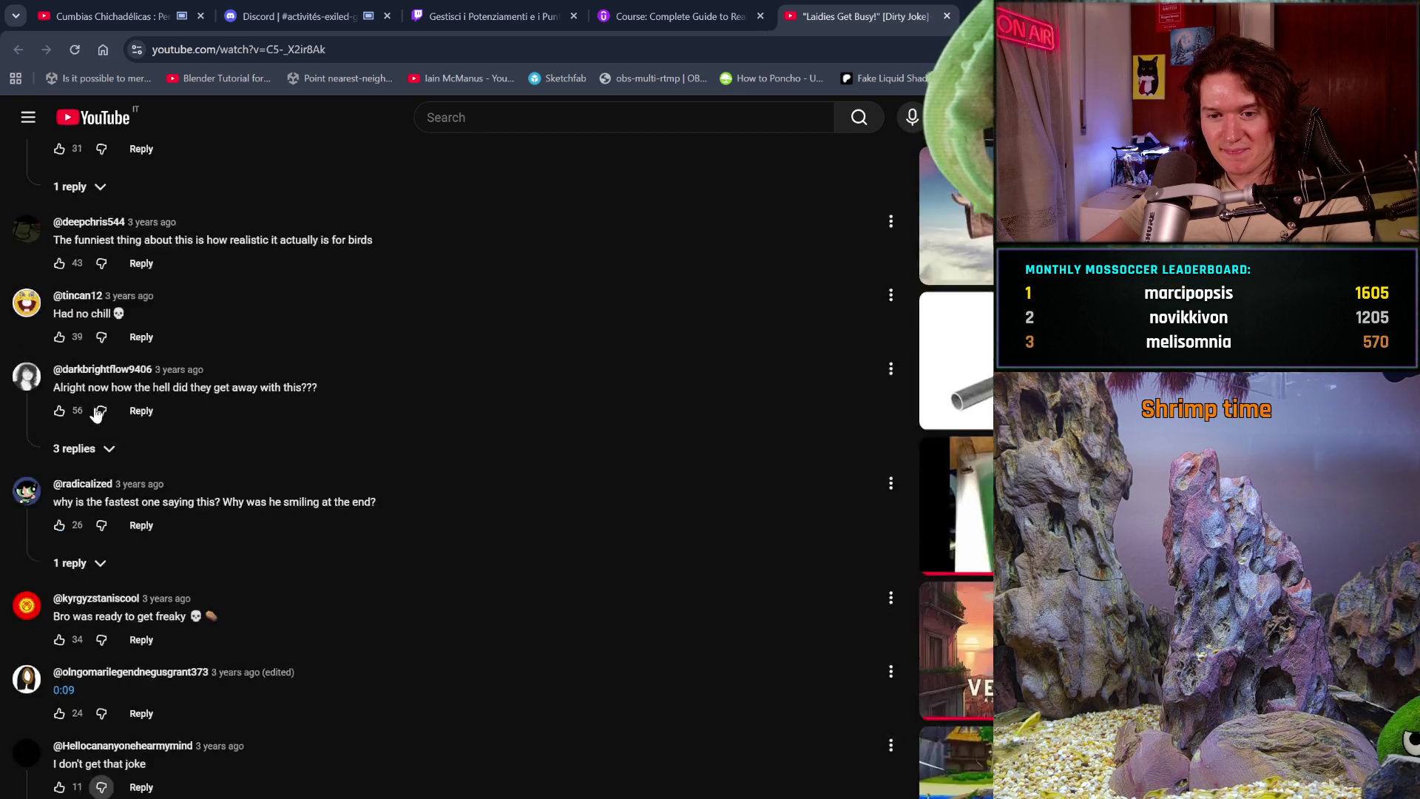
{"action": "scroll", "coordinate": [98, 413], "scroll_direction": "up", "scroll_amount": 4}
{"action": "scroll", "coordinate": [95, 413], "scroll_direction": "up", "scroll_amount": 4}
{"action": "scroll", "coordinate": [95, 413], "scroll_direction": "up", "scroll_amount": 5}
{"action": "scroll", "coordinate": [96, 413], "scroll_direction": "up", "scroll_amount": 5}
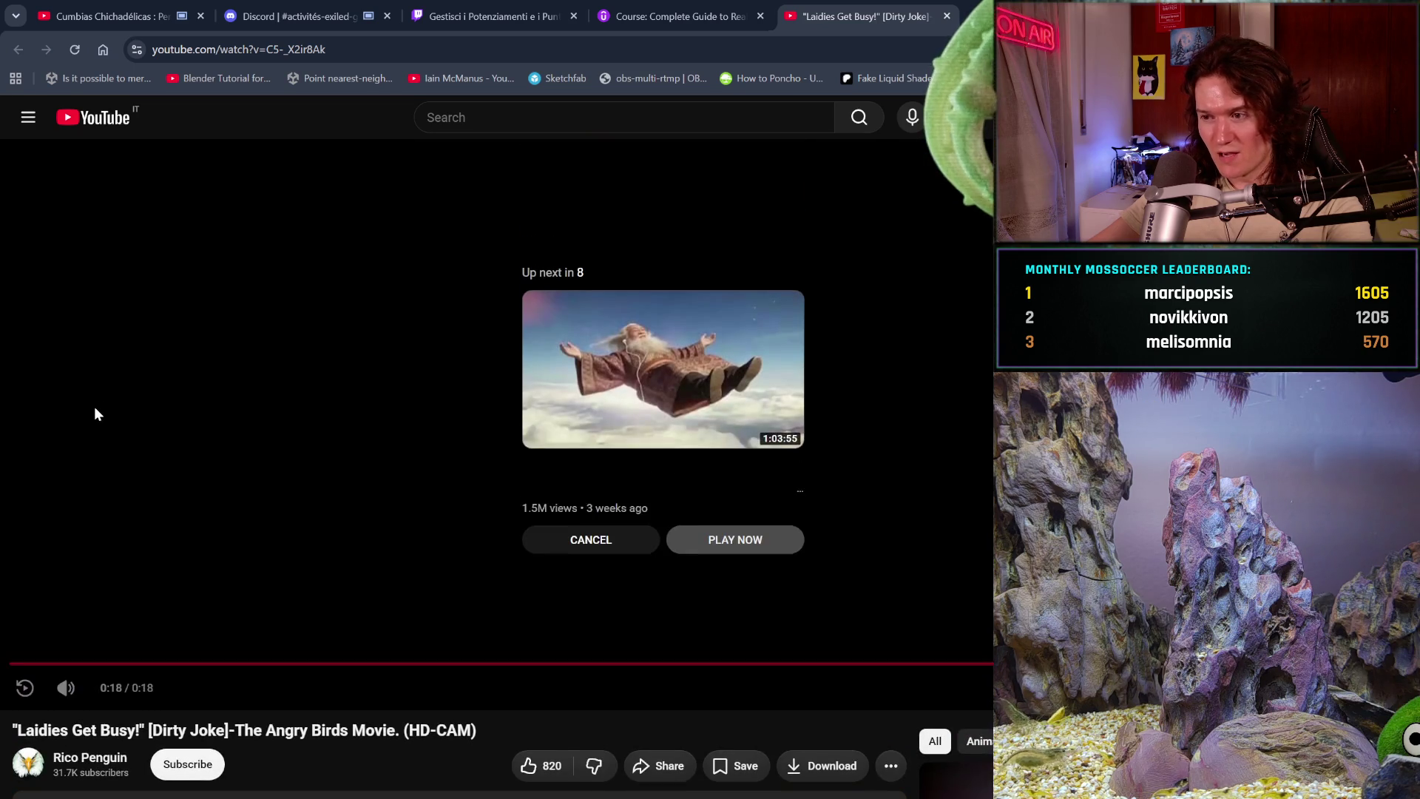
{"action": "scroll", "coordinate": [95, 413], "scroll_direction": "up", "scroll_amount": 1}
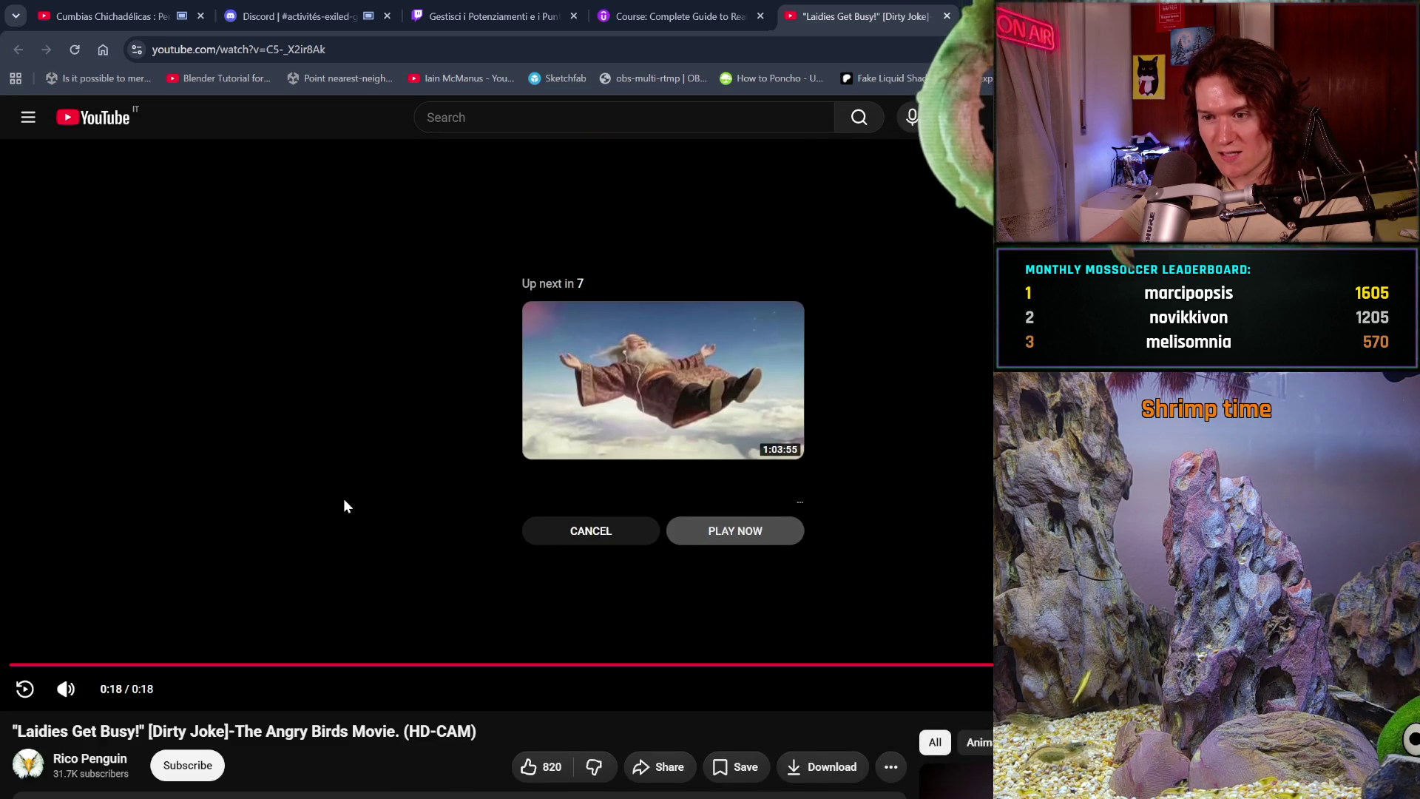
- Start the Up next floating-old-man video with PLAY NOW and scroll to its comments
{"action": "left_click", "coordinate": [609, 402]}
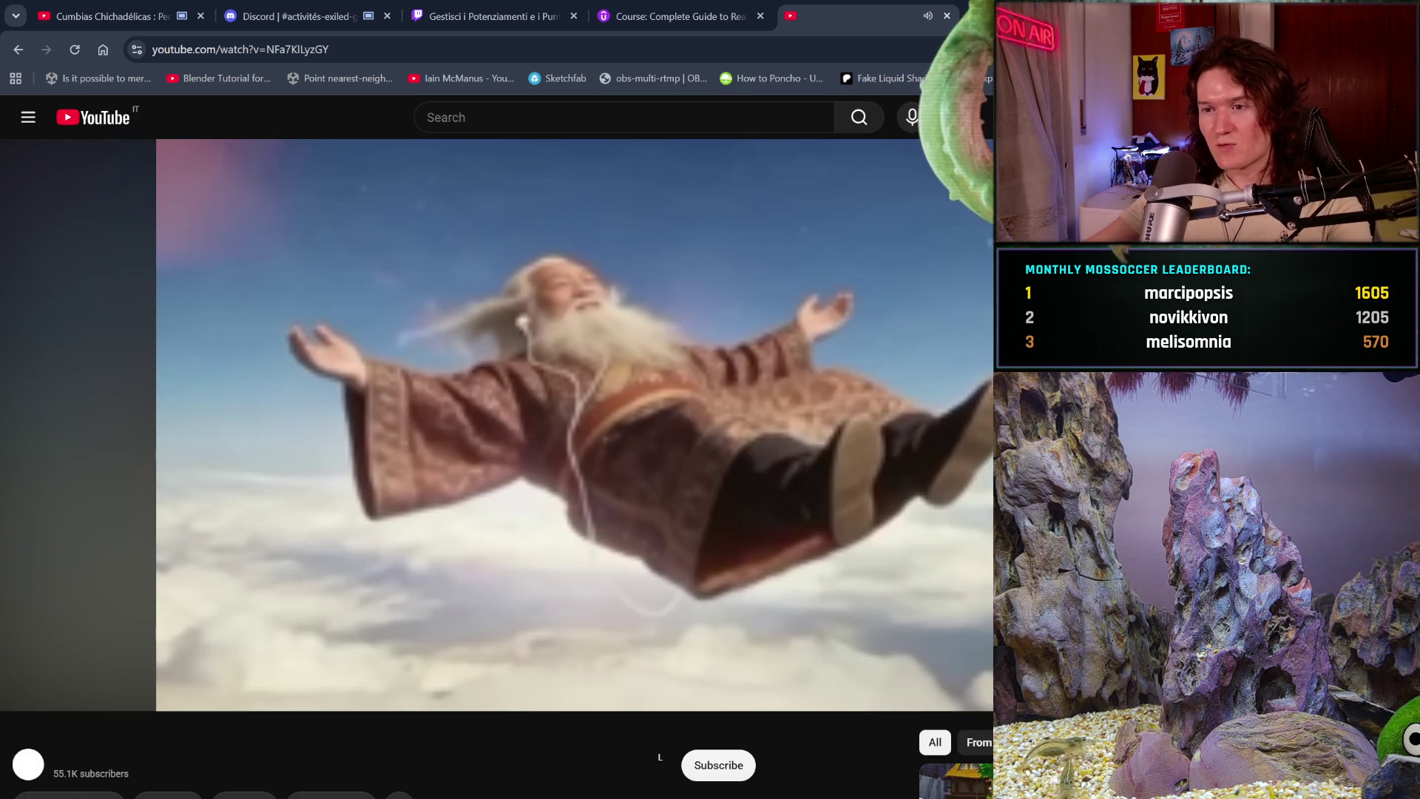
{"action": "scroll", "coordinate": [826, 397], "scroll_direction": "down", "scroll_amount": 3}
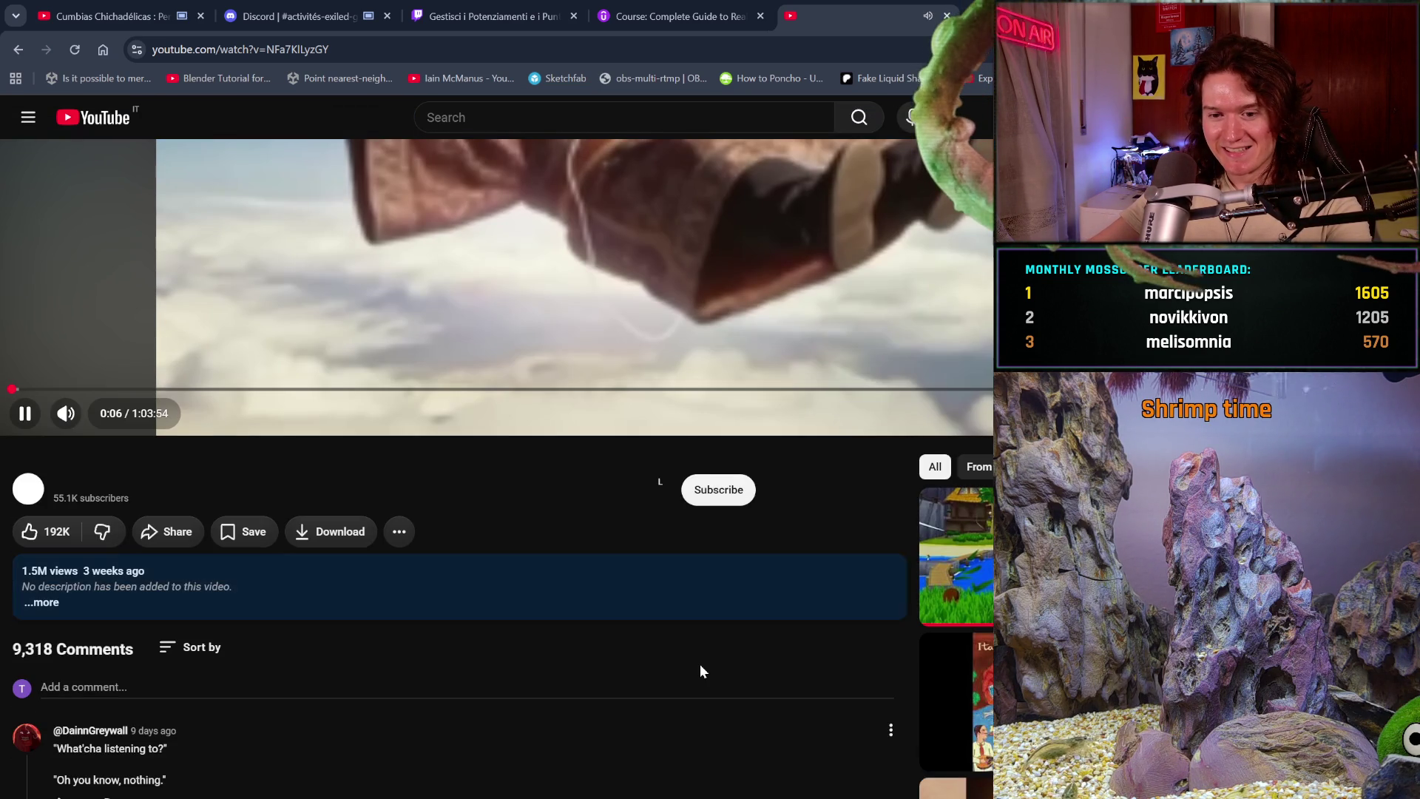
{"action": "scroll", "coordinate": [699, 666], "scroll_direction": "down", "scroll_amount": 1}
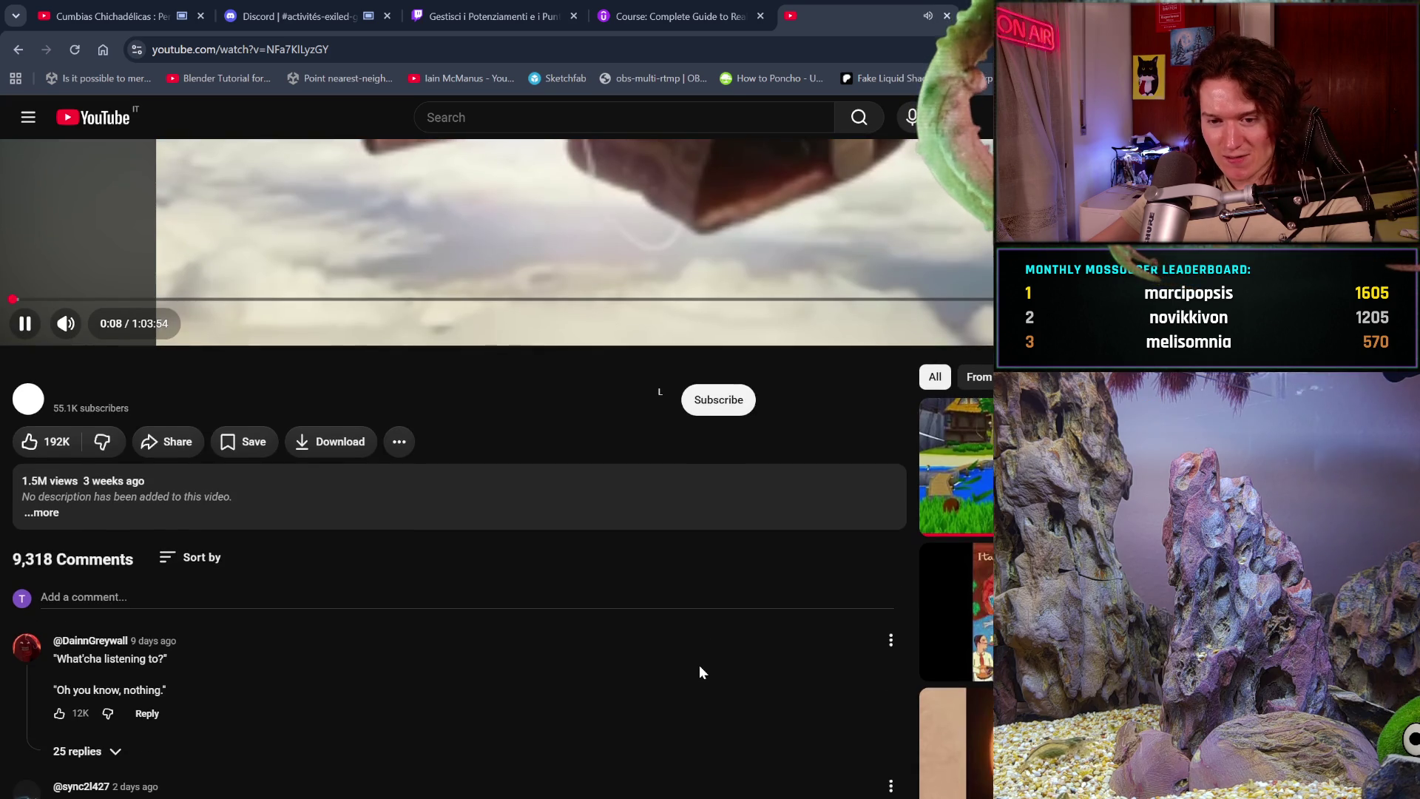
{"action": "scroll", "coordinate": [699, 666], "scroll_direction": "down", "scroll_amount": 2}
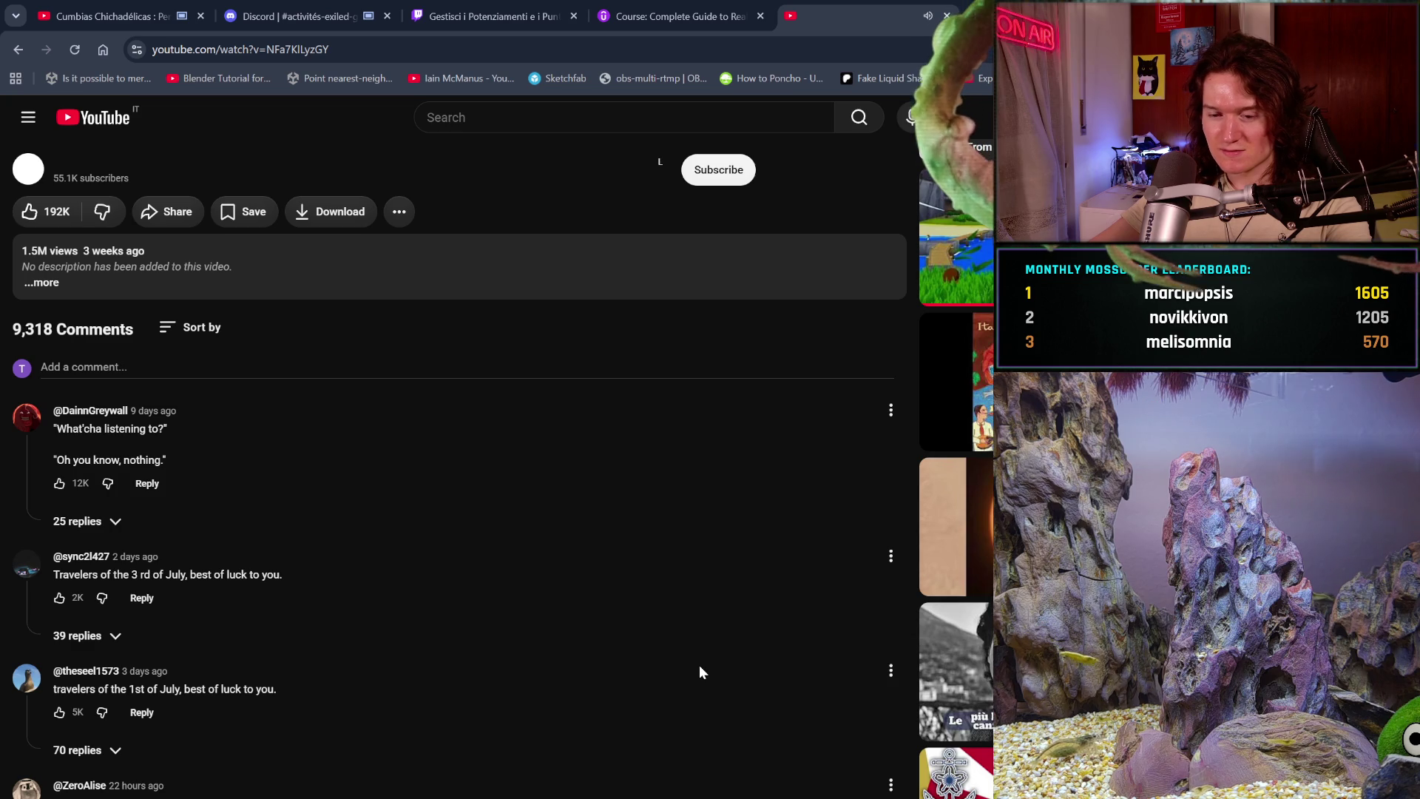
{"action": "scroll", "coordinate": [699, 671], "scroll_direction": "down", "scroll_amount": 1}
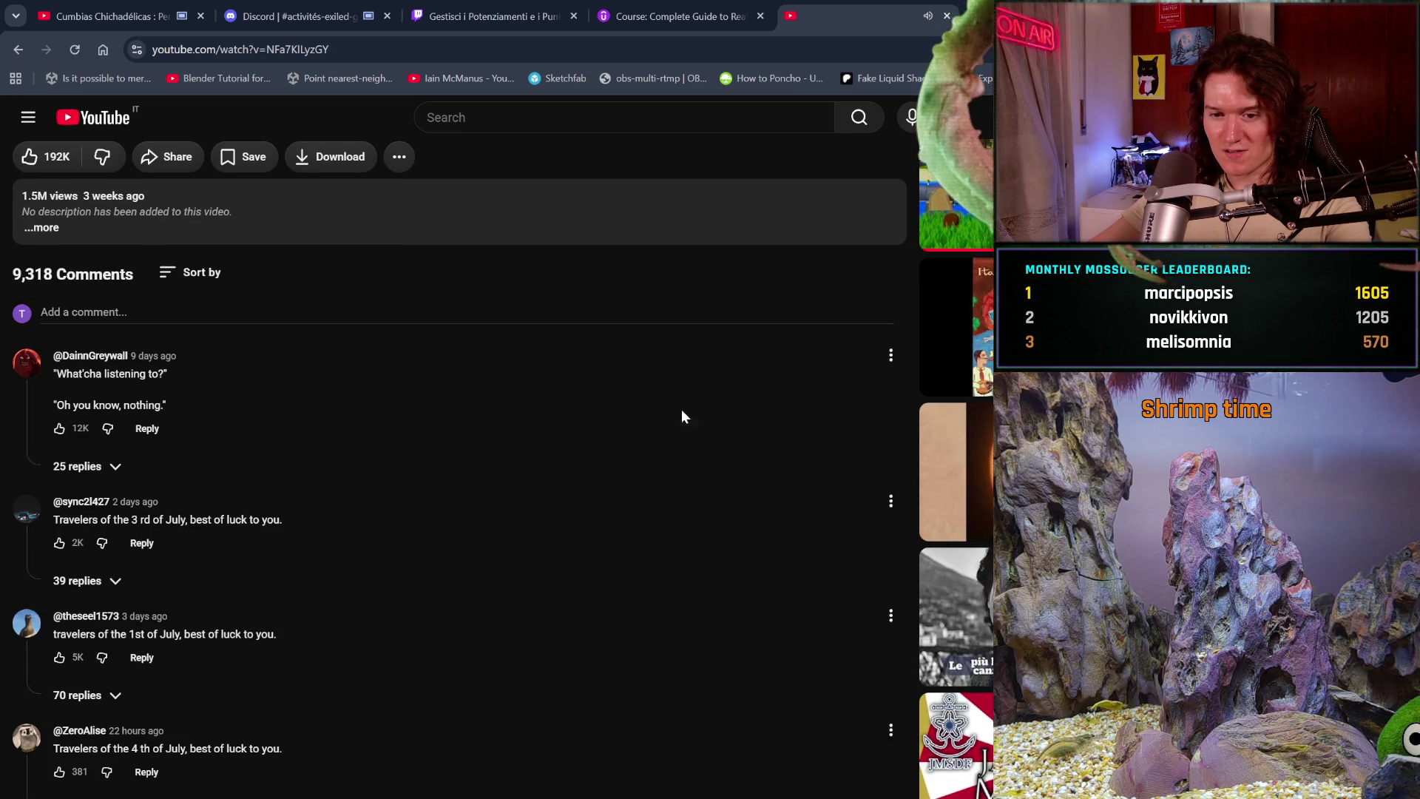
{"action": "scroll", "coordinate": [685, 398], "scroll_direction": "up", "scroll_amount": 1}
{"action": "scroll", "coordinate": [684, 398], "scroll_direction": "up", "scroll_amount": 4}
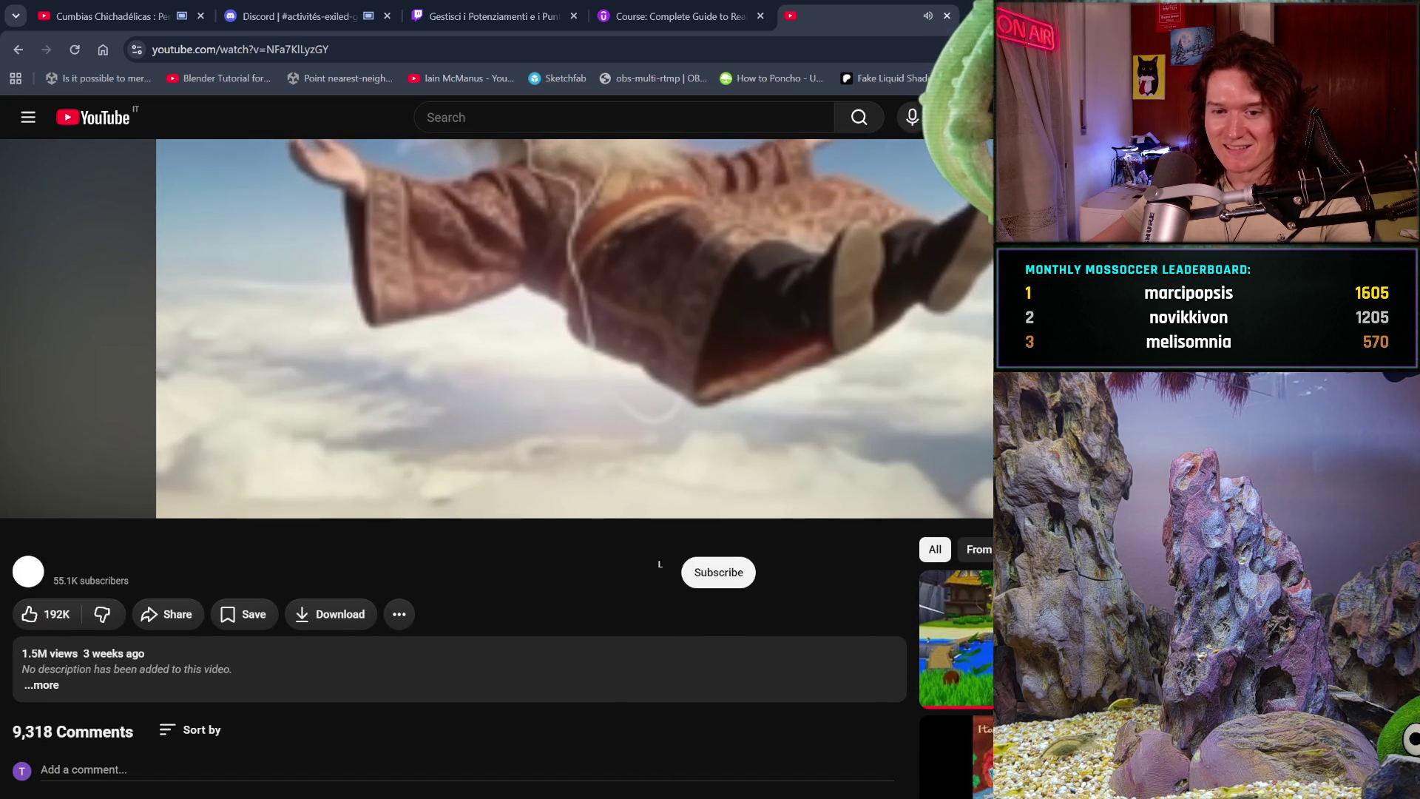
{"action": "scroll", "coordinate": [684, 397], "scroll_direction": "up", "scroll_amount": 2}
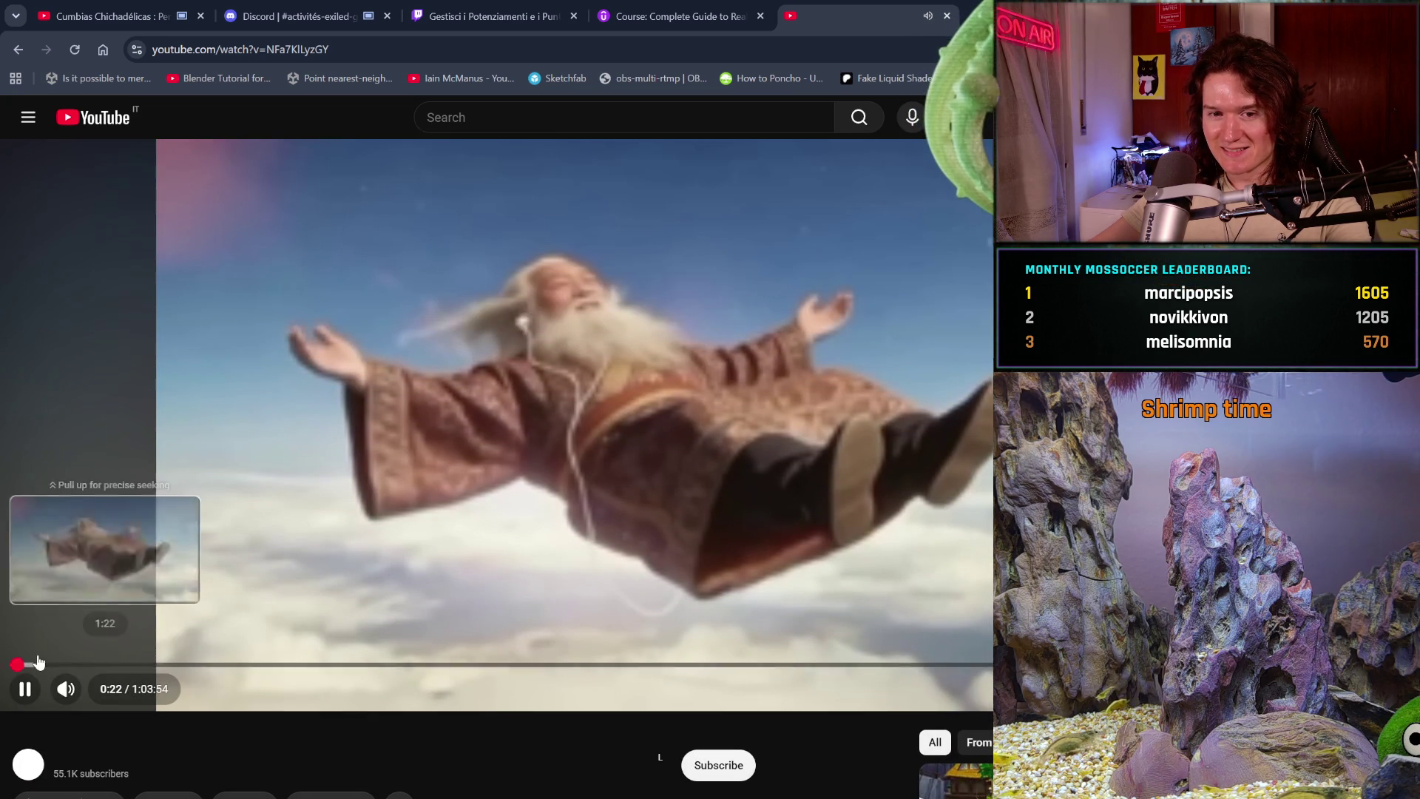
- Skip the flying old man video ahead to about 4:53 on the progress bar
{"action": "left_click", "coordinate": [110, 666]}
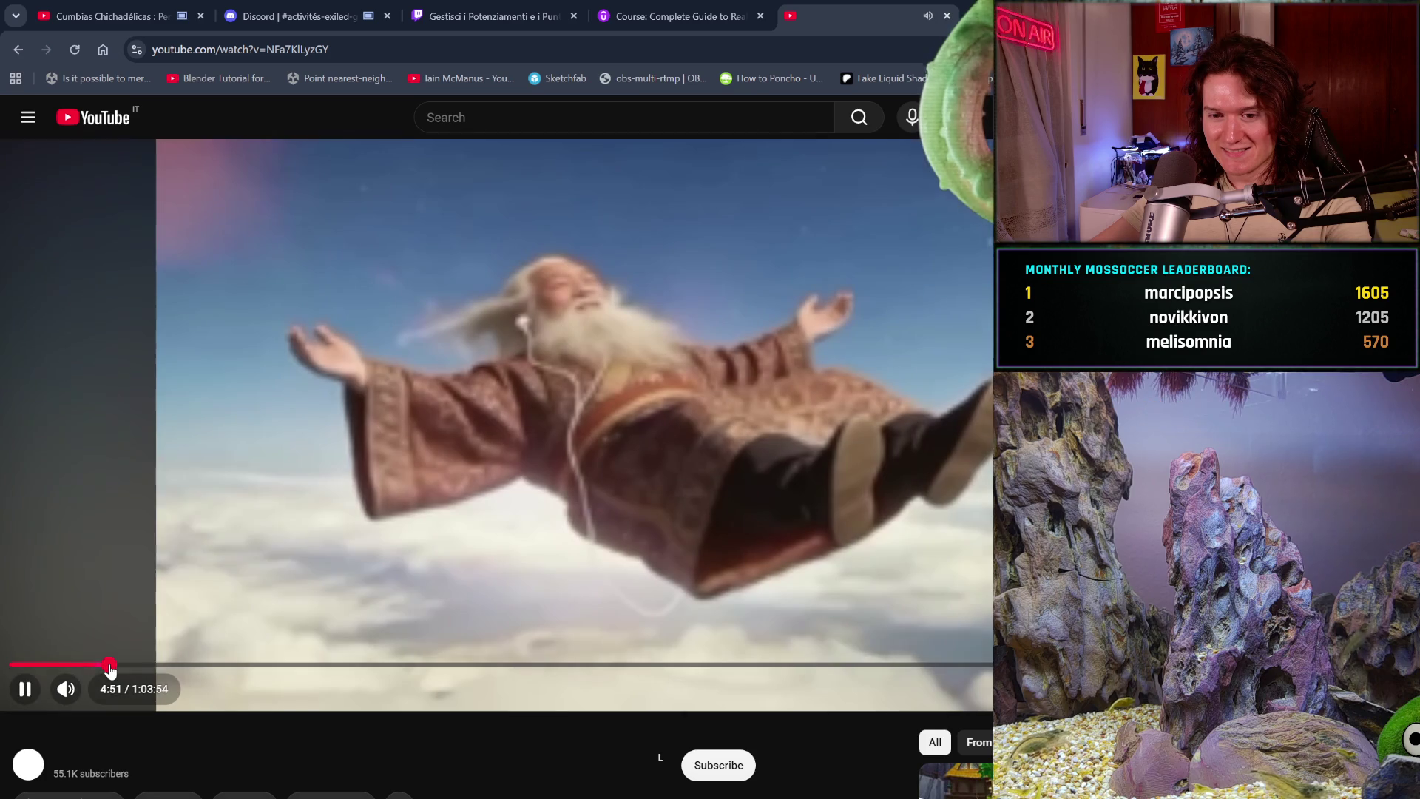
- Skip the flying old man video further ahead to about 9:46
{"action": "left_click", "coordinate": [210, 665]}
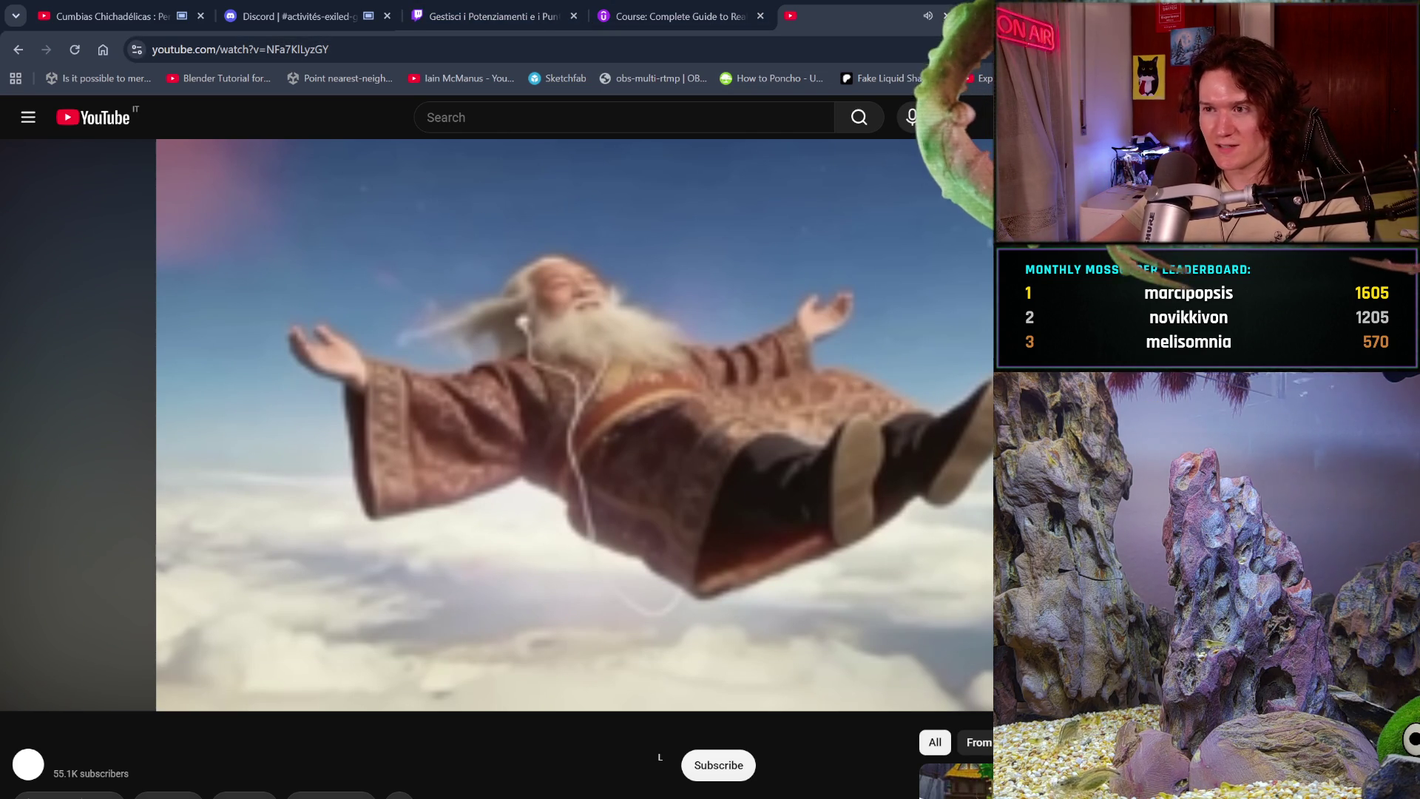
- Close the flying old man video, revisit the Cumbias Chichadélicas album video, then go to the YouTube home feed
{"action": "left_click", "coordinate": [941, 16]}
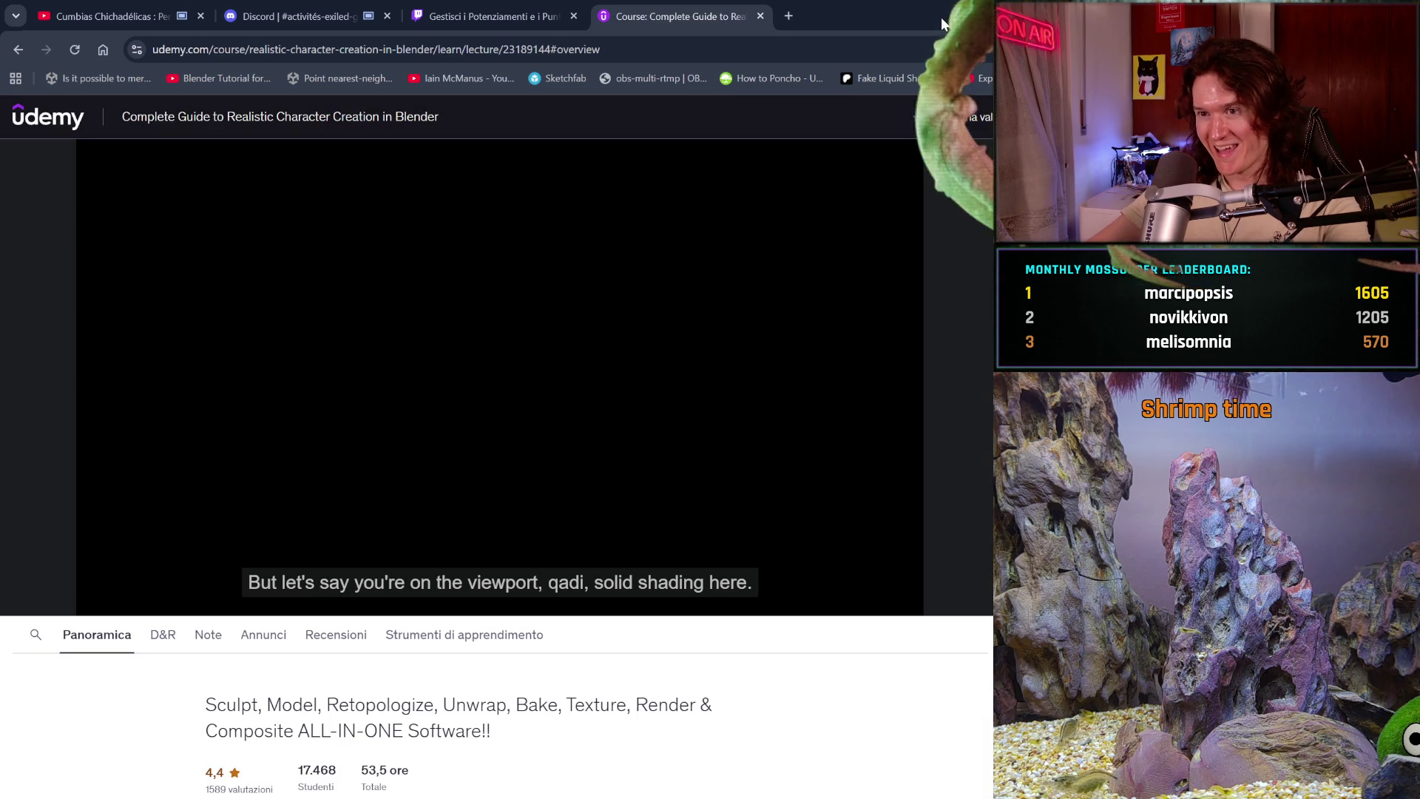
{"action": "left_click", "coordinate": [146, 8]}
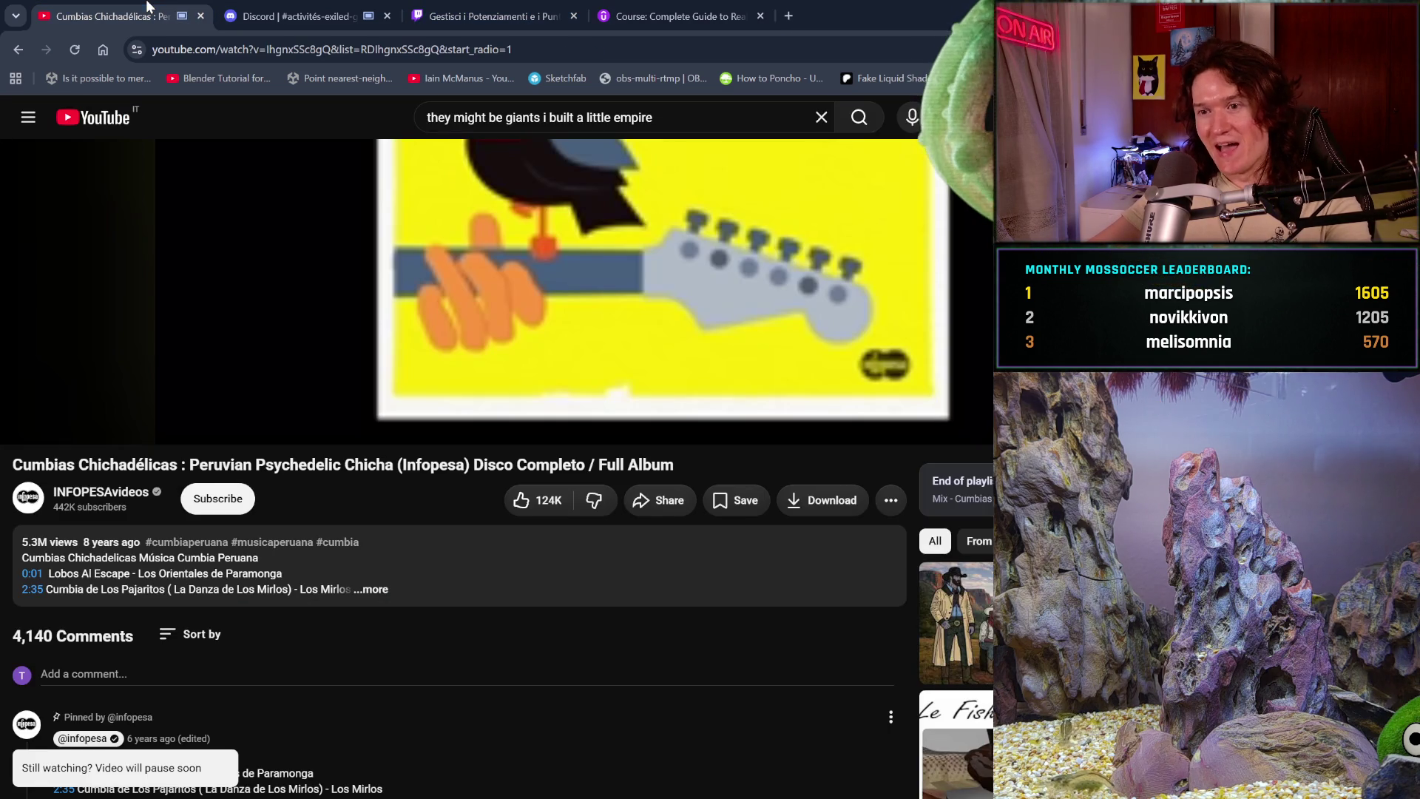
{"action": "scroll", "coordinate": [392, 329], "scroll_direction": "down", "scroll_amount": 3}
{"action": "scroll", "coordinate": [393, 330], "scroll_direction": "up", "scroll_amount": 5}
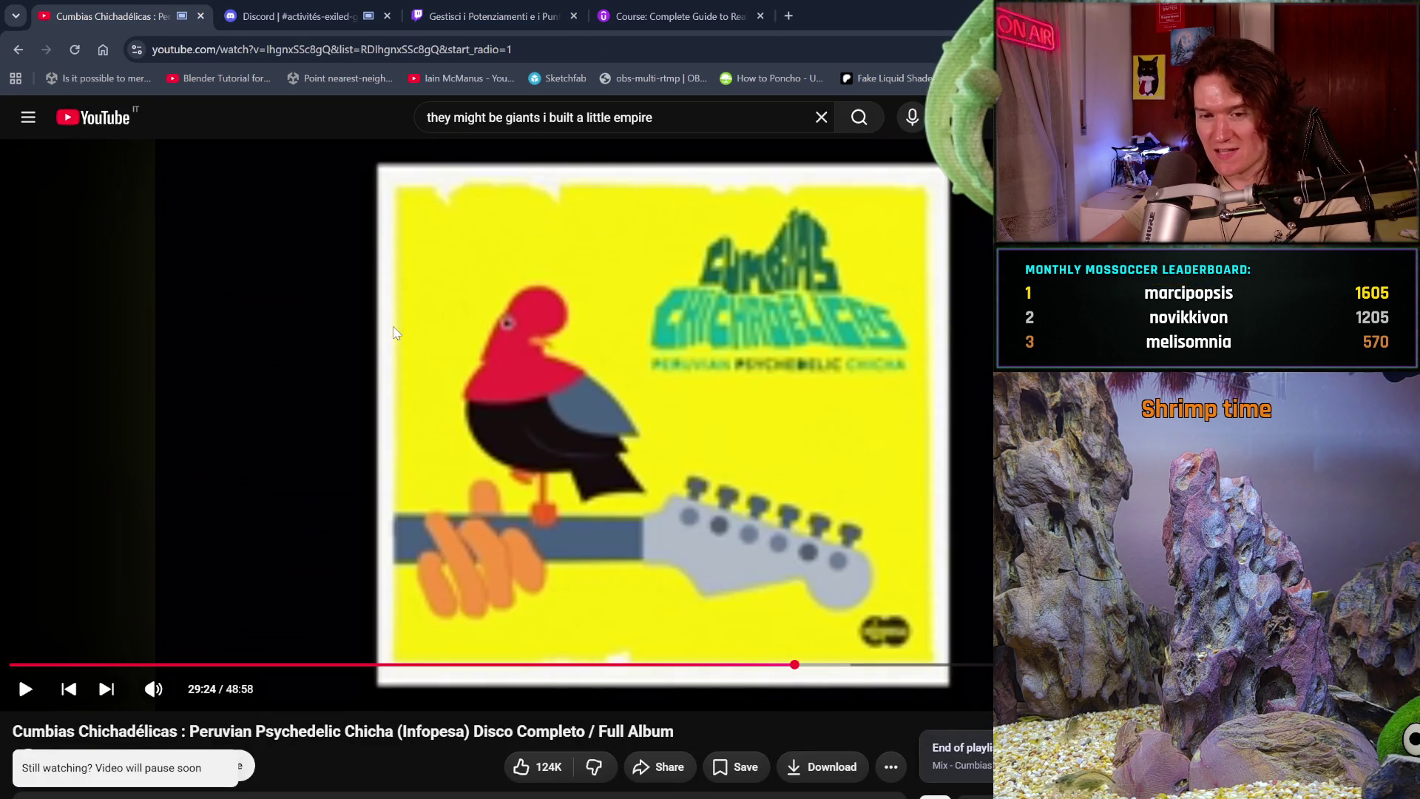
{"action": "left_click", "coordinate": [100, 119]}
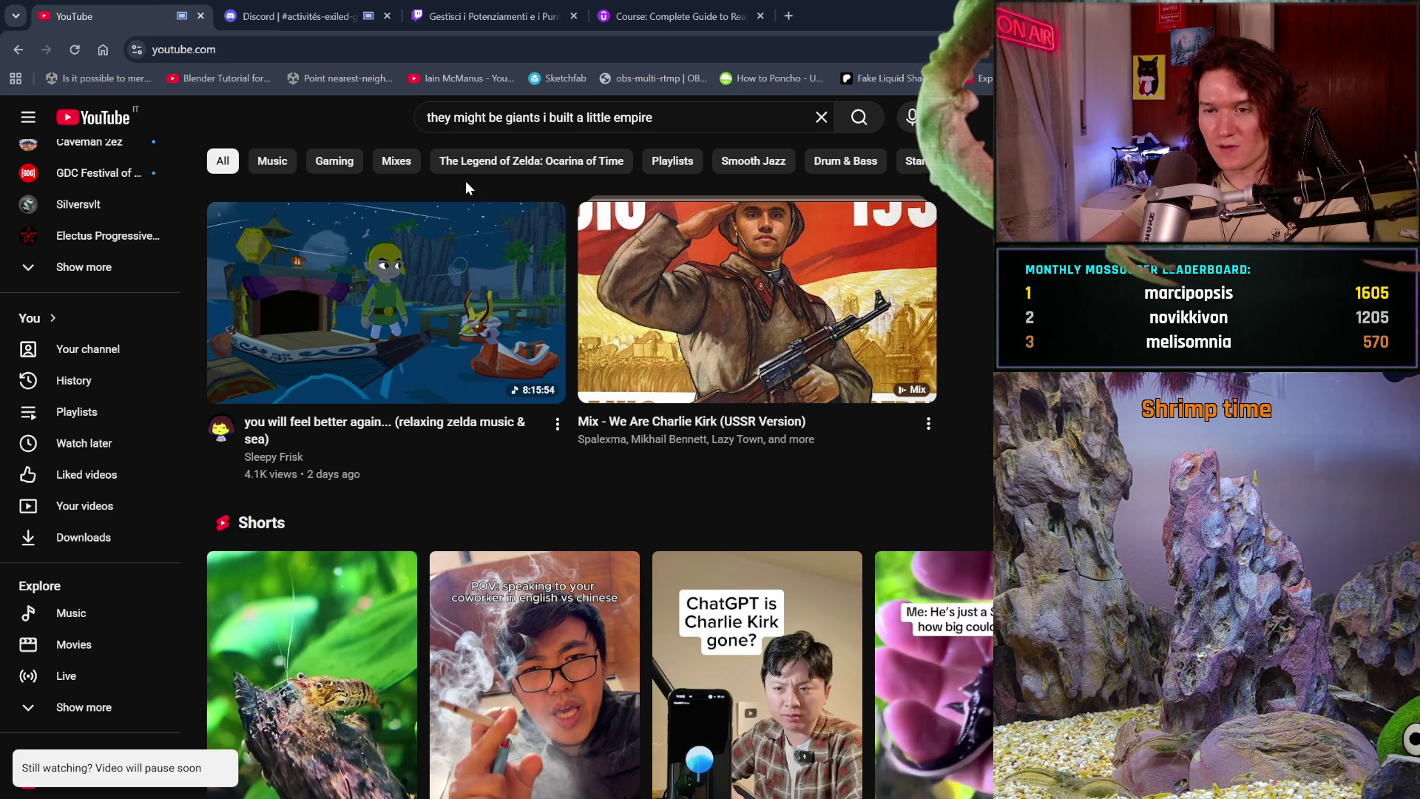
- Search Google in a new tab for "loss of innocence italian law" and expand the full AI Overview
{"action": "left_click", "coordinate": [789, 17]}
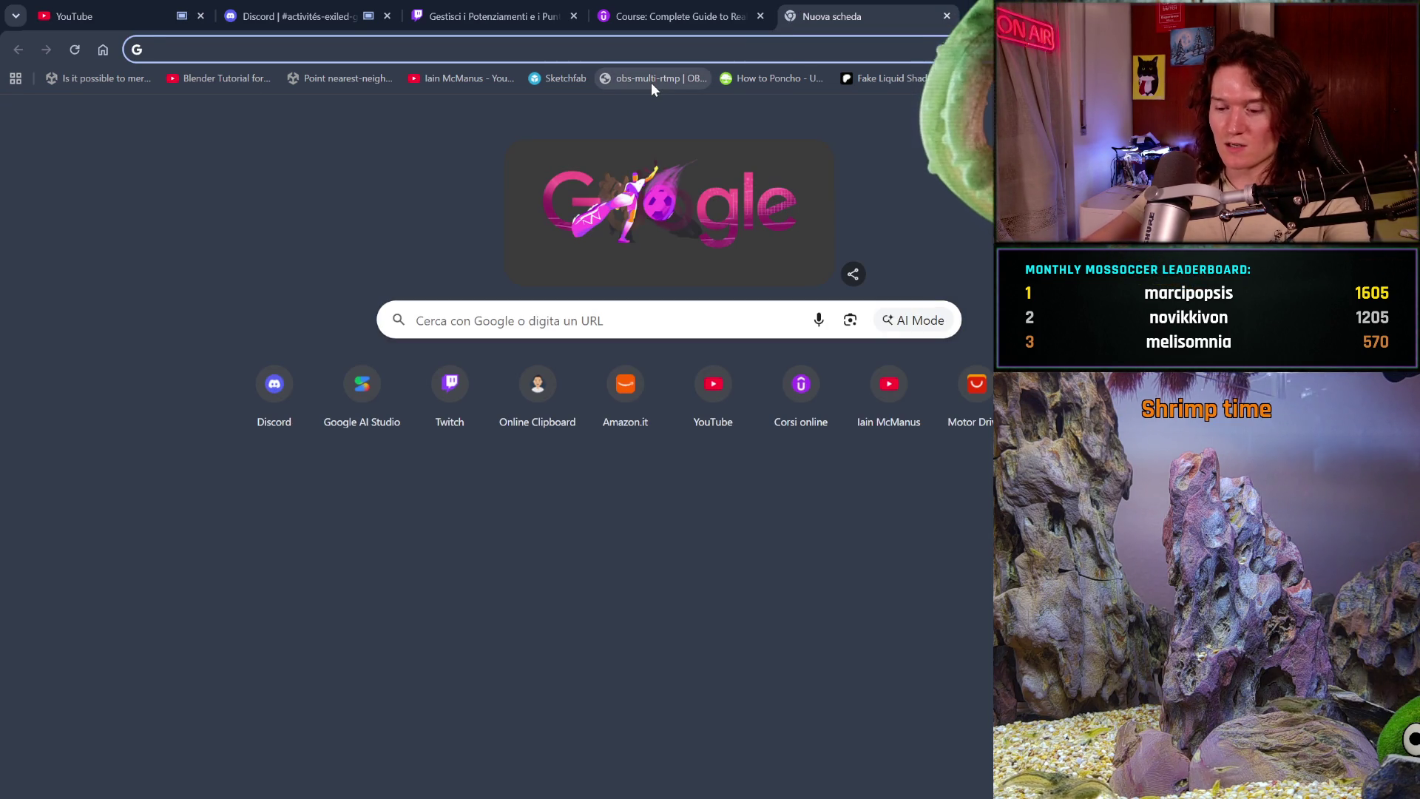
{"action": "type", "text": "l"}
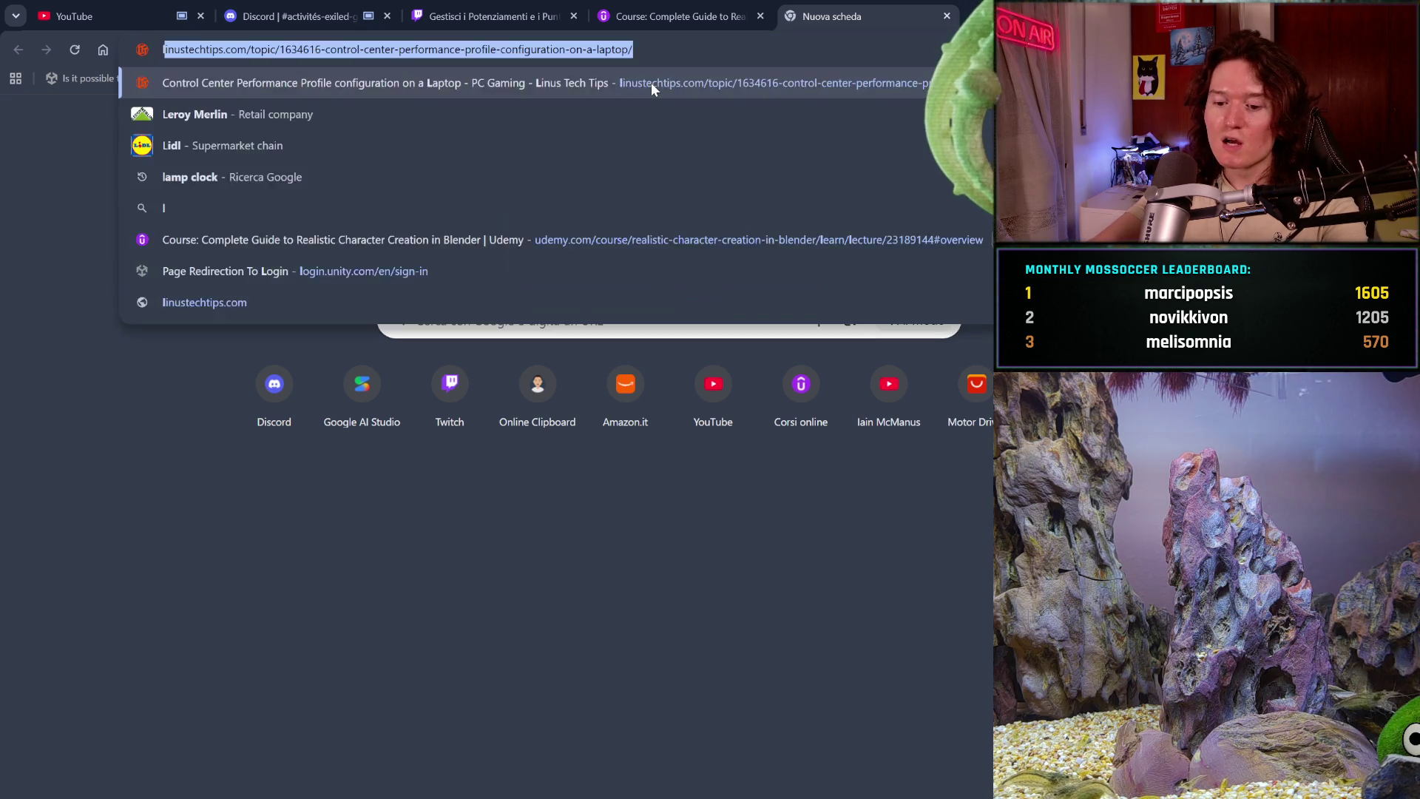
{"action": "type", "text": "oss of inno"}
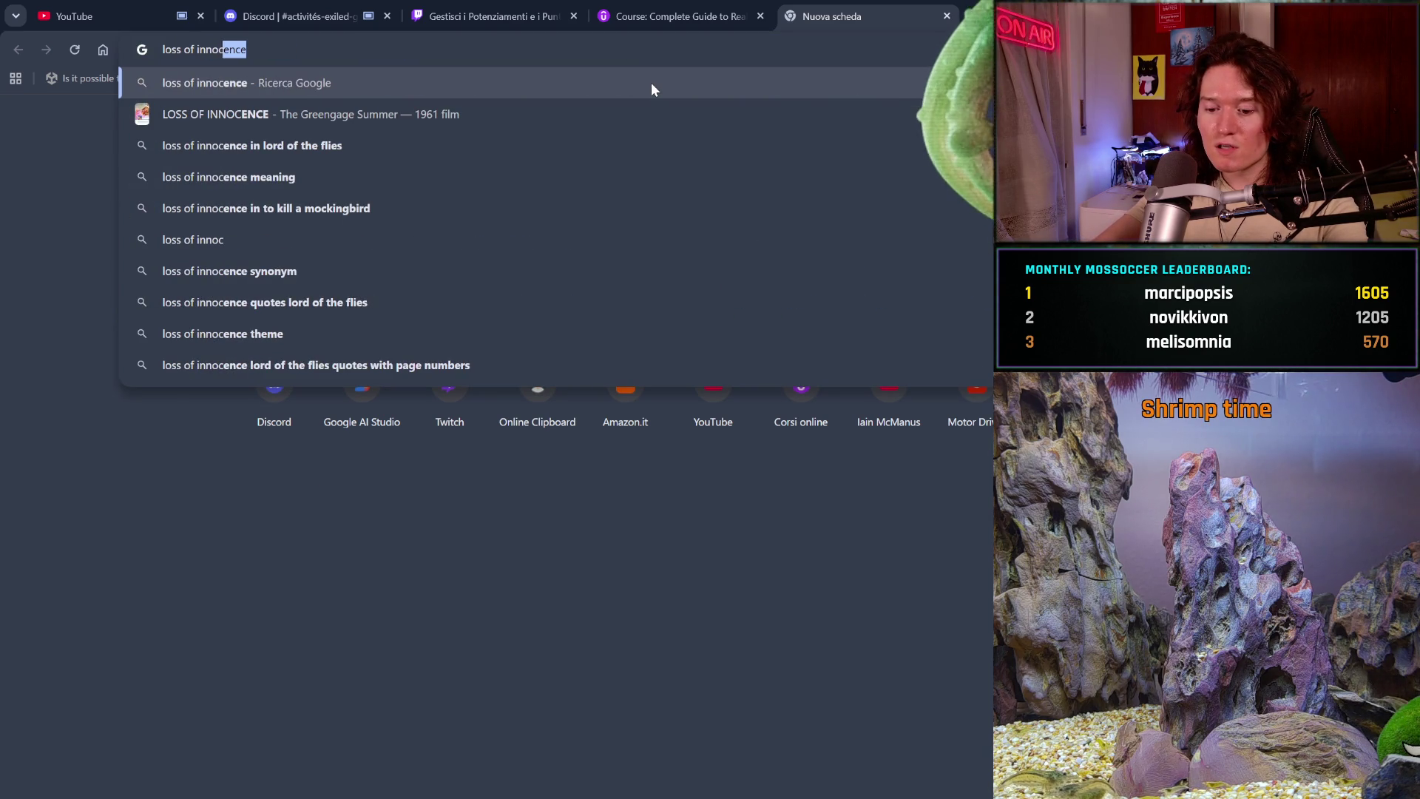
{"action": "type", "text": "cence ita"}
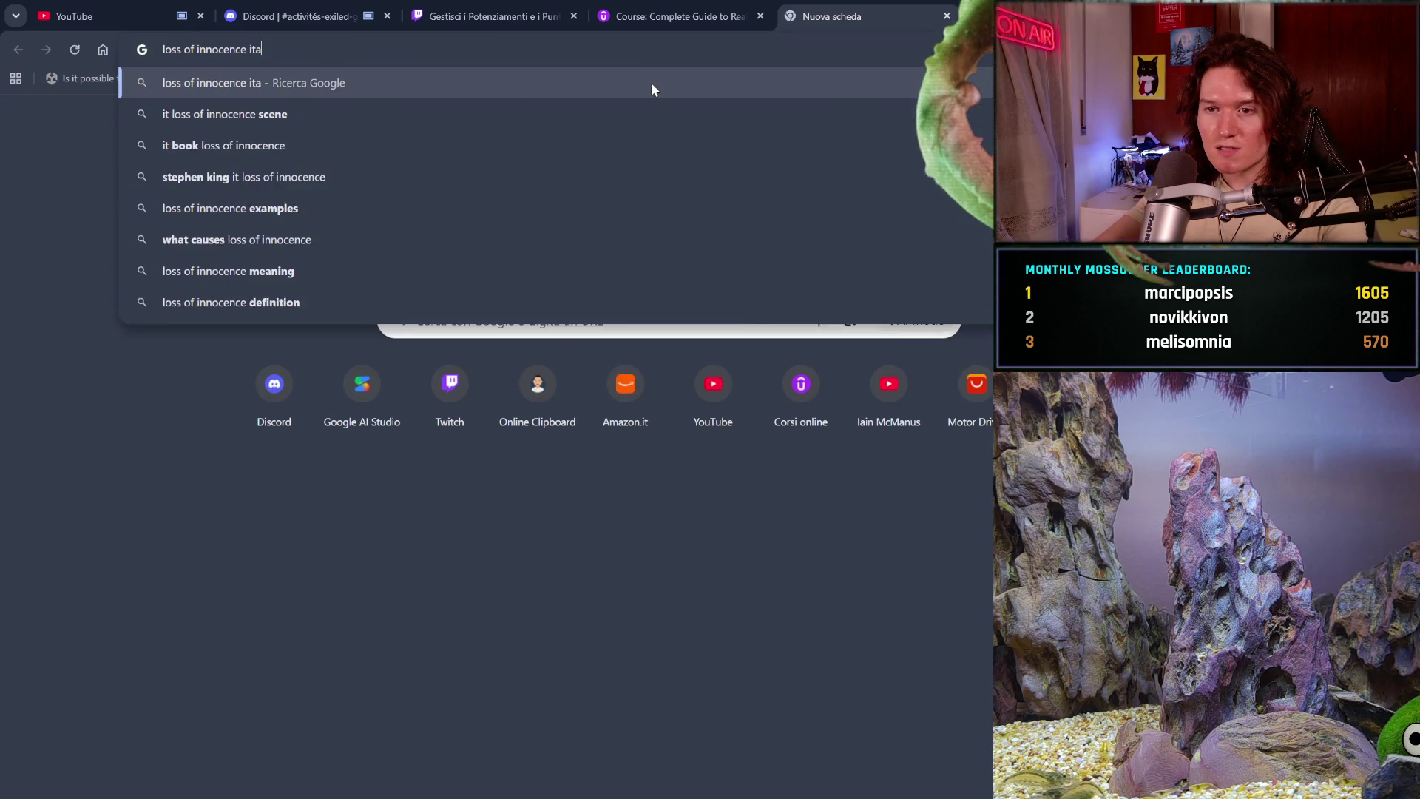
{"action": "type", "text": "lian law"}
{"action": "key", "text": "Return"}
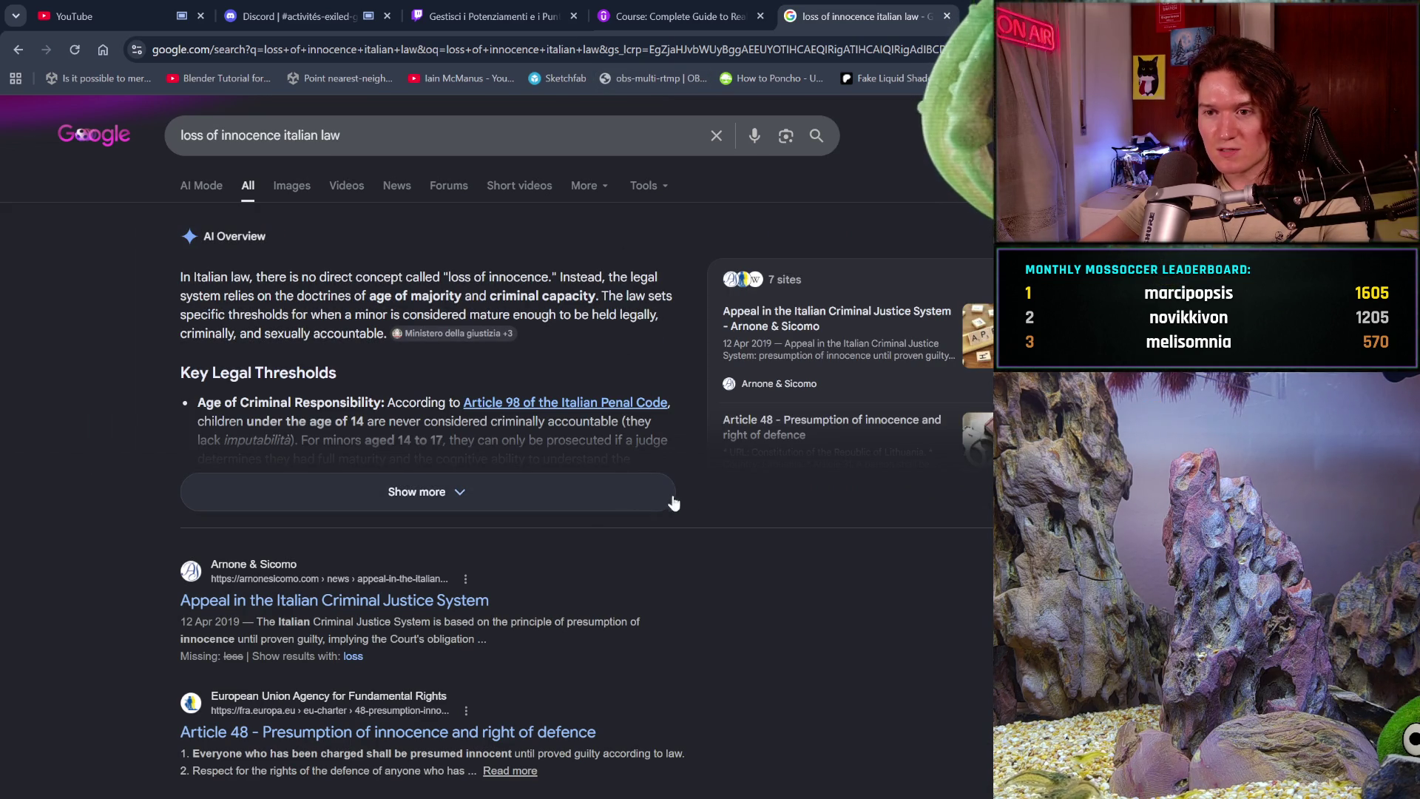
{"action": "left_click", "coordinate": [588, 492]}
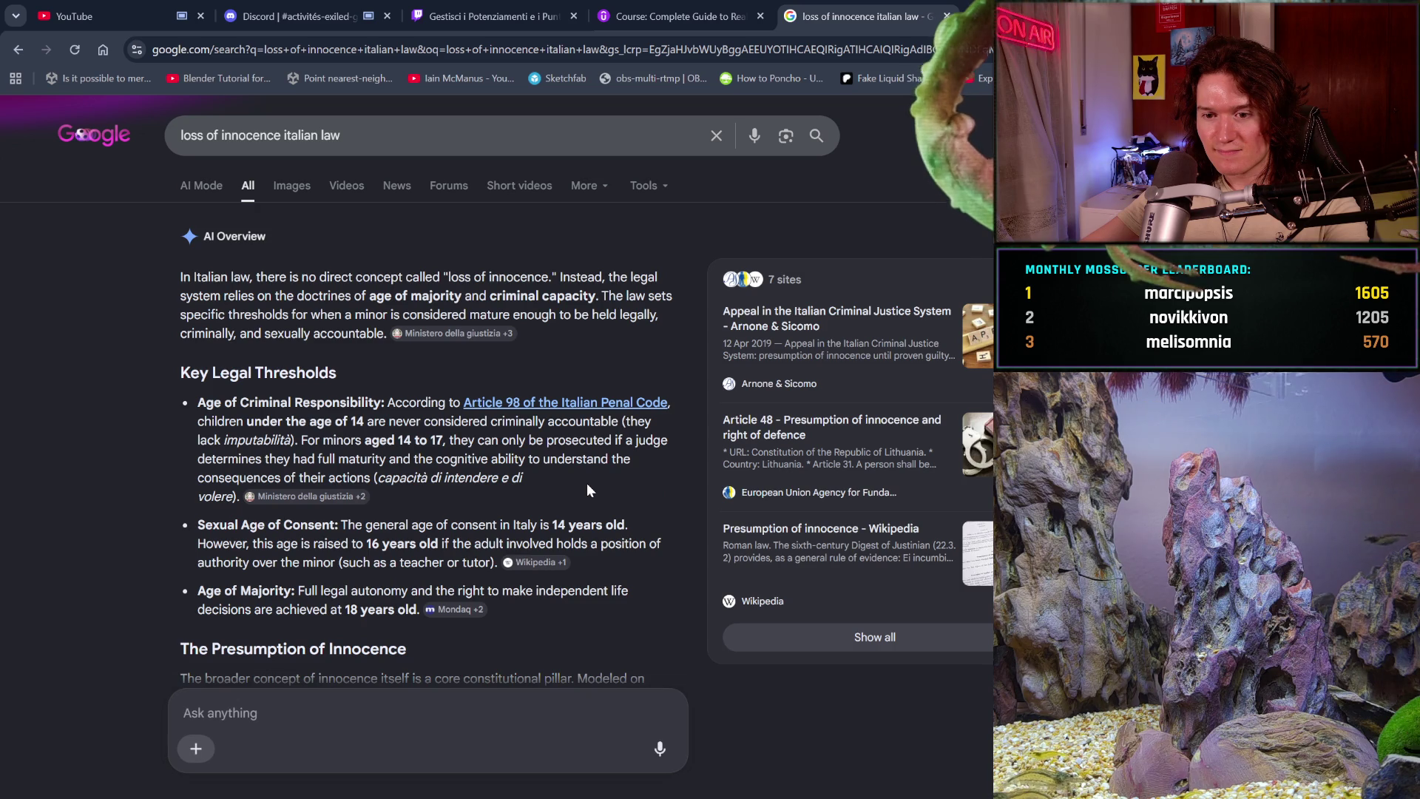
{"action": "scroll", "coordinate": [626, 561], "scroll_direction": "down", "scroll_amount": 2}
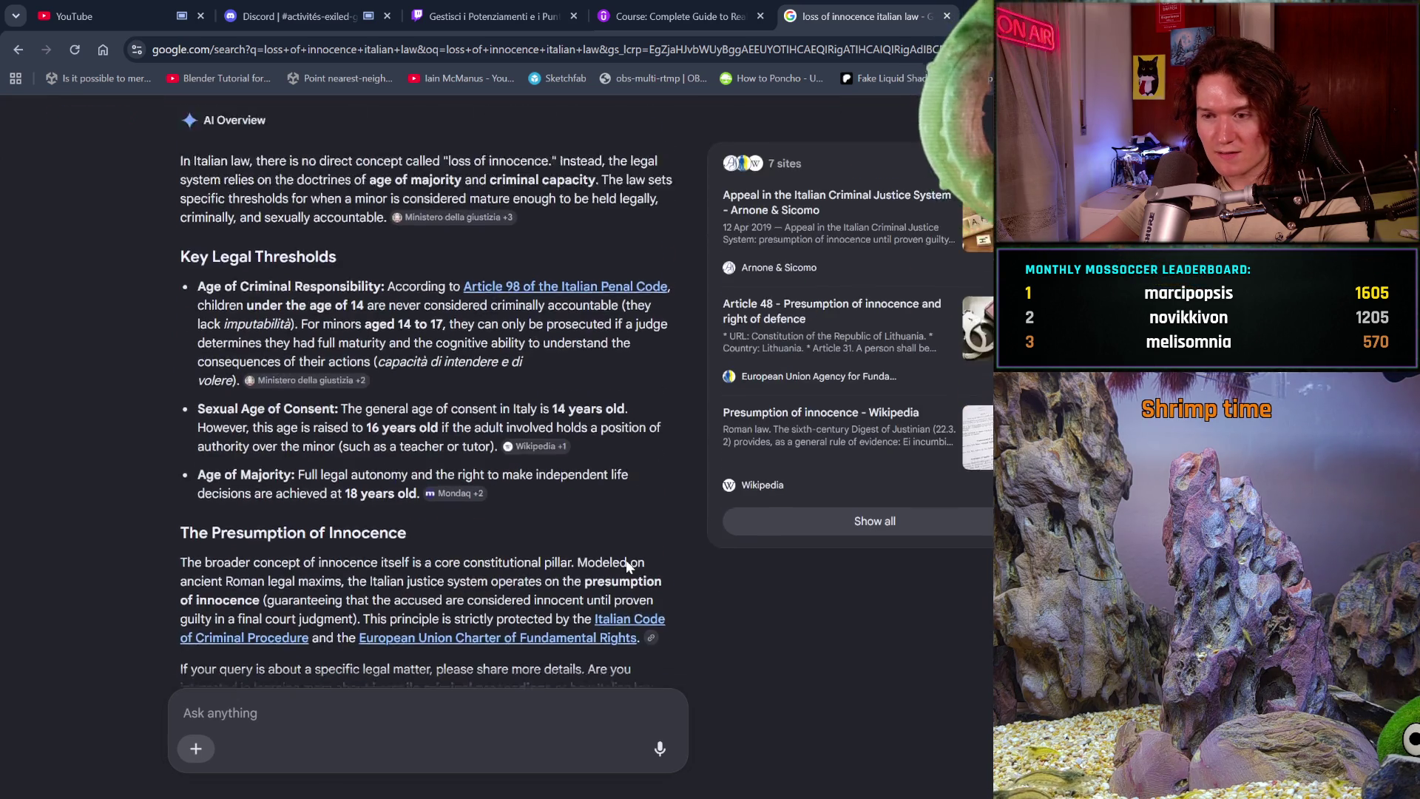
{"action": "scroll", "coordinate": [626, 560], "scroll_direction": "up", "scroll_amount": 2}
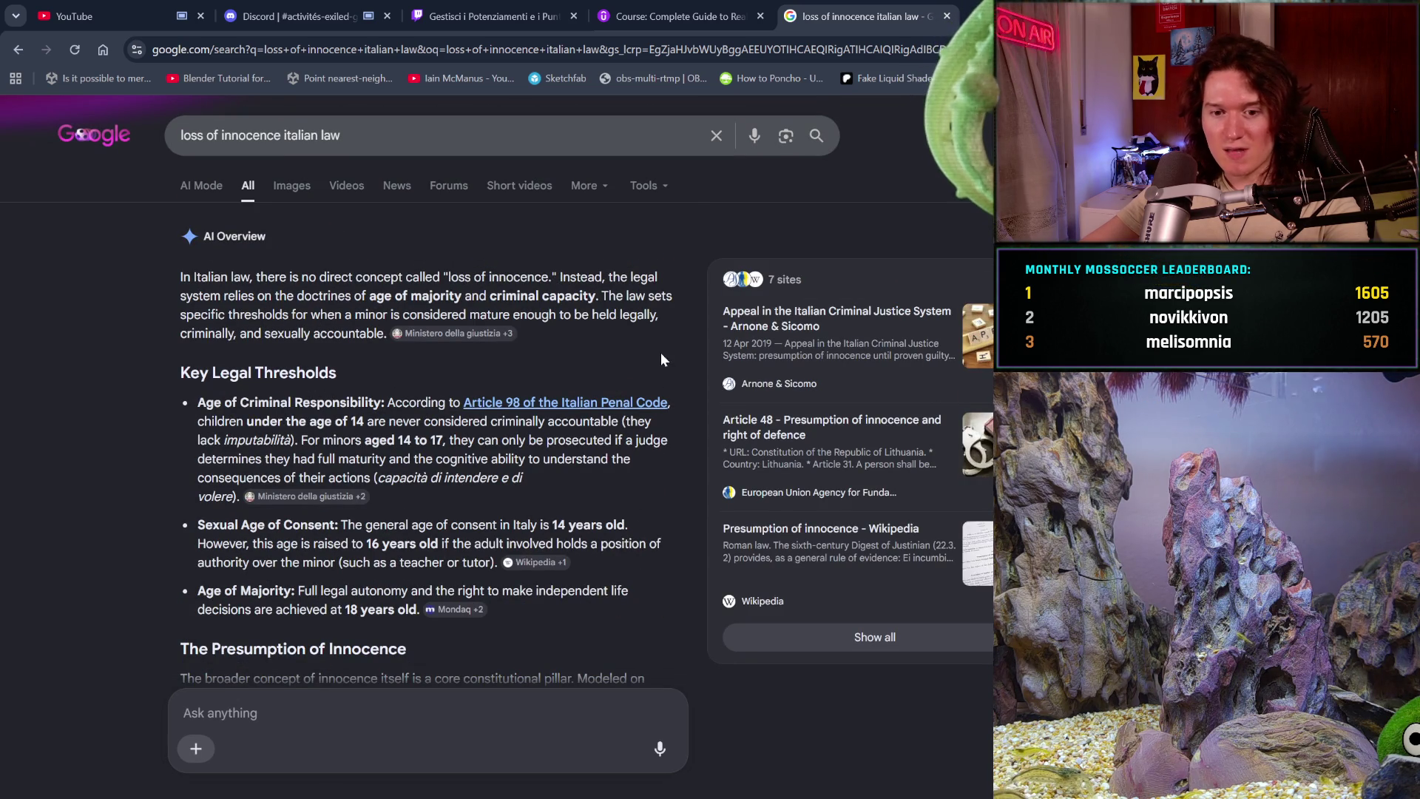
- Close the Google results tab to return to the YouTube home feed's Shorts row
{"action": "left_click", "coordinate": [947, 15]}
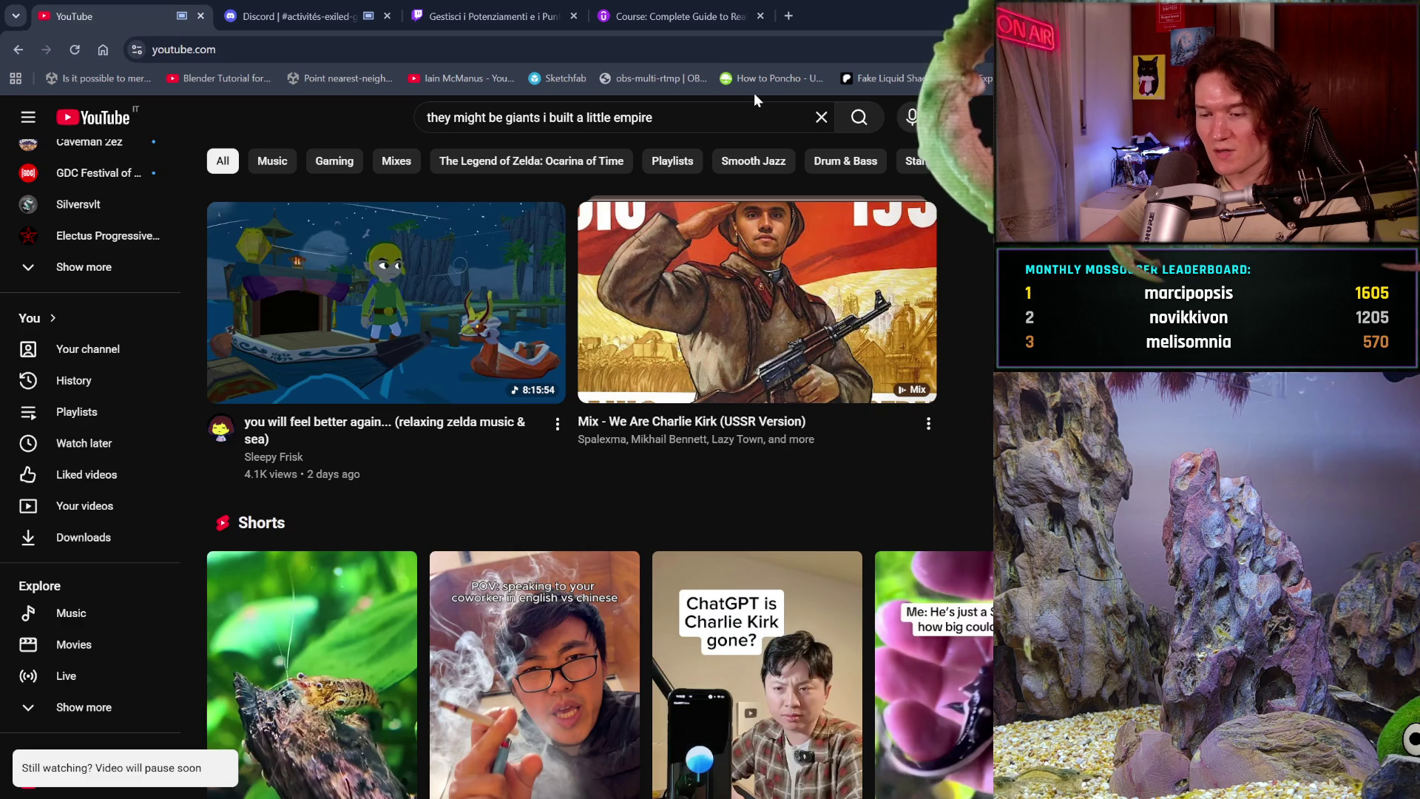
{"action": "scroll", "coordinate": [706, 448], "scroll_direction": "down", "scroll_amount": 2}
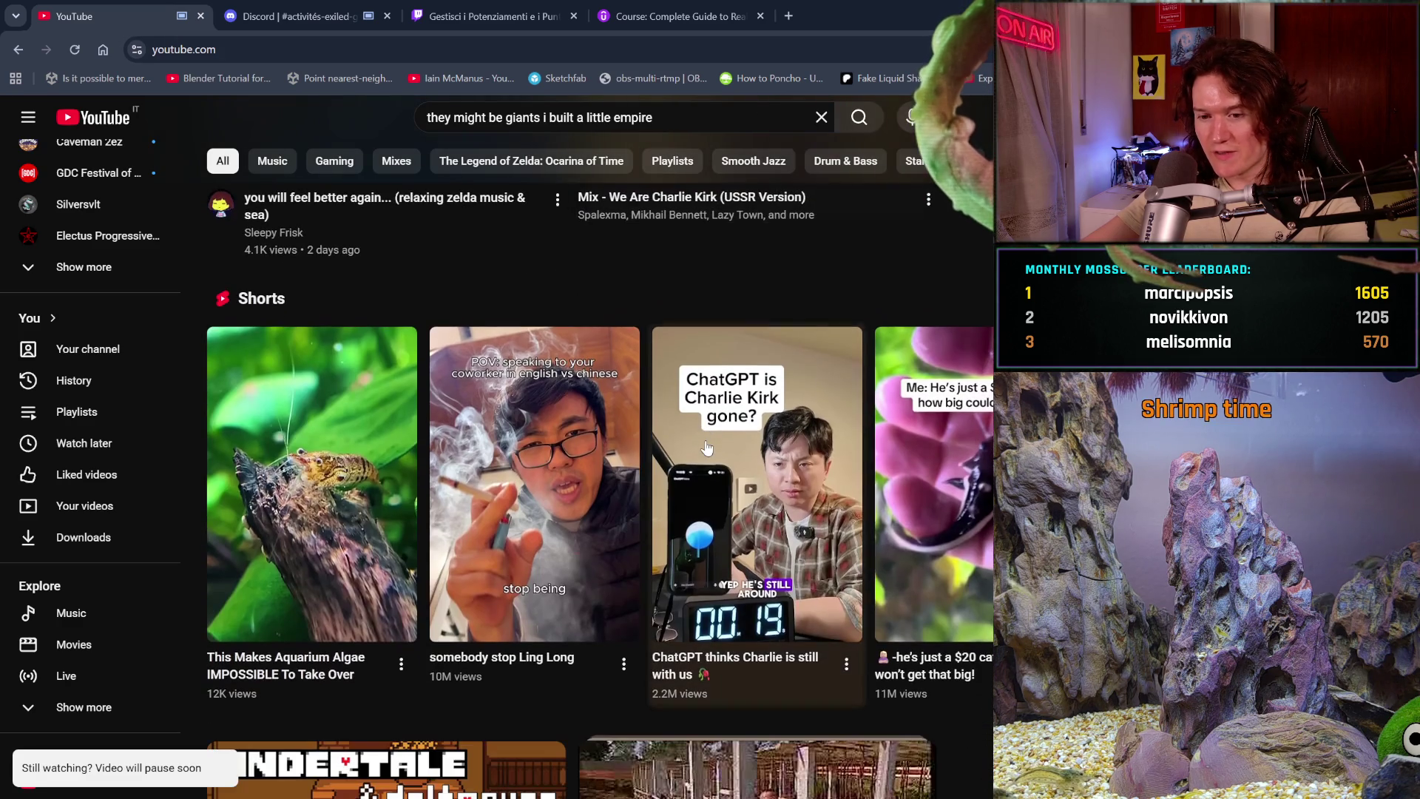
{"action": "scroll", "coordinate": [706, 446], "scroll_direction": "down", "scroll_amount": 1}
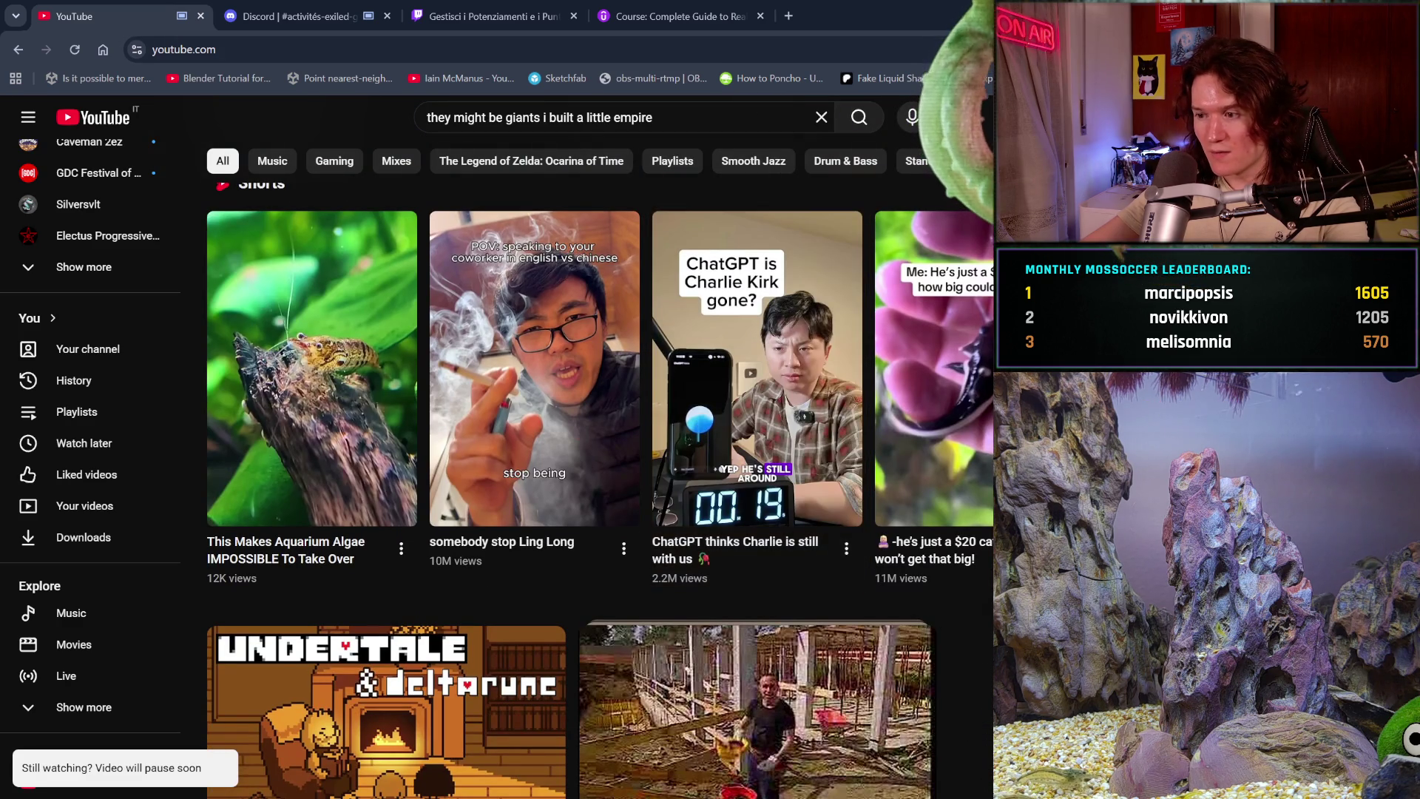
- Watch the aquarium algae Short, then bring up the saved Playlists page with Propaganda Mix, Liked videos, christmas and Chinese Communist music
{"action": "mouse_move", "coordinate": [312, 369]}
{"action": "left_click", "coordinate": [316, 484]}
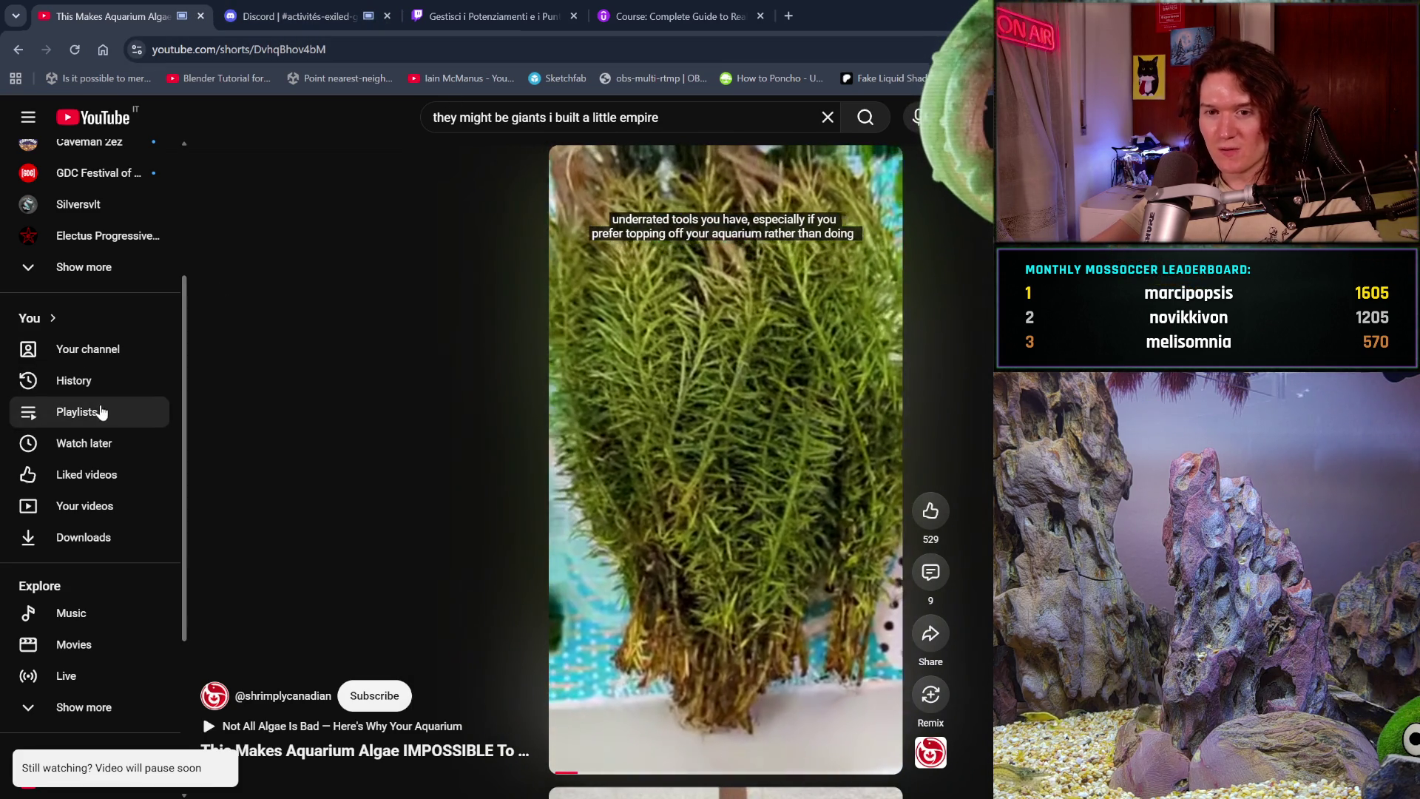
{"action": "left_click", "coordinate": [99, 412]}
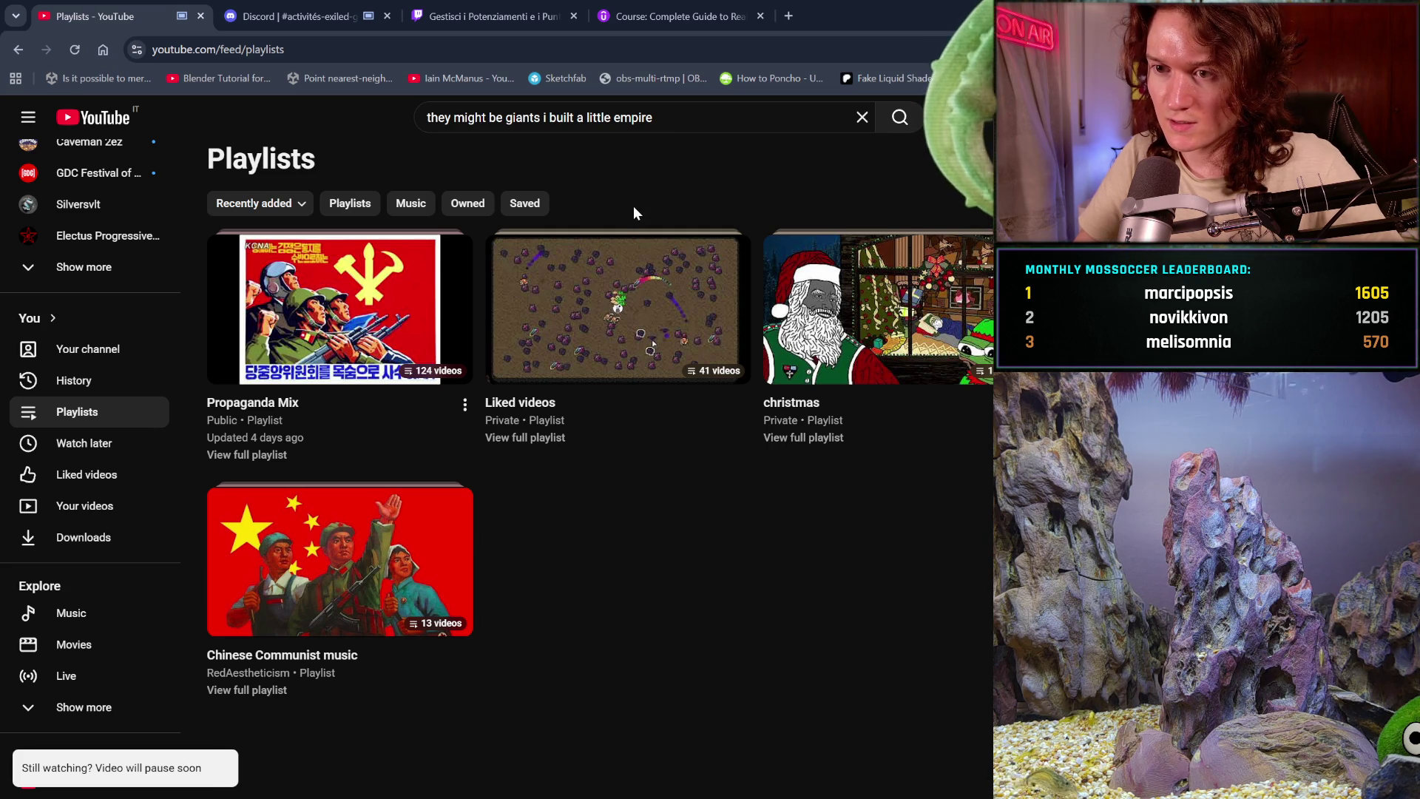
{"action": "mouse_move", "coordinate": [616, 307]}
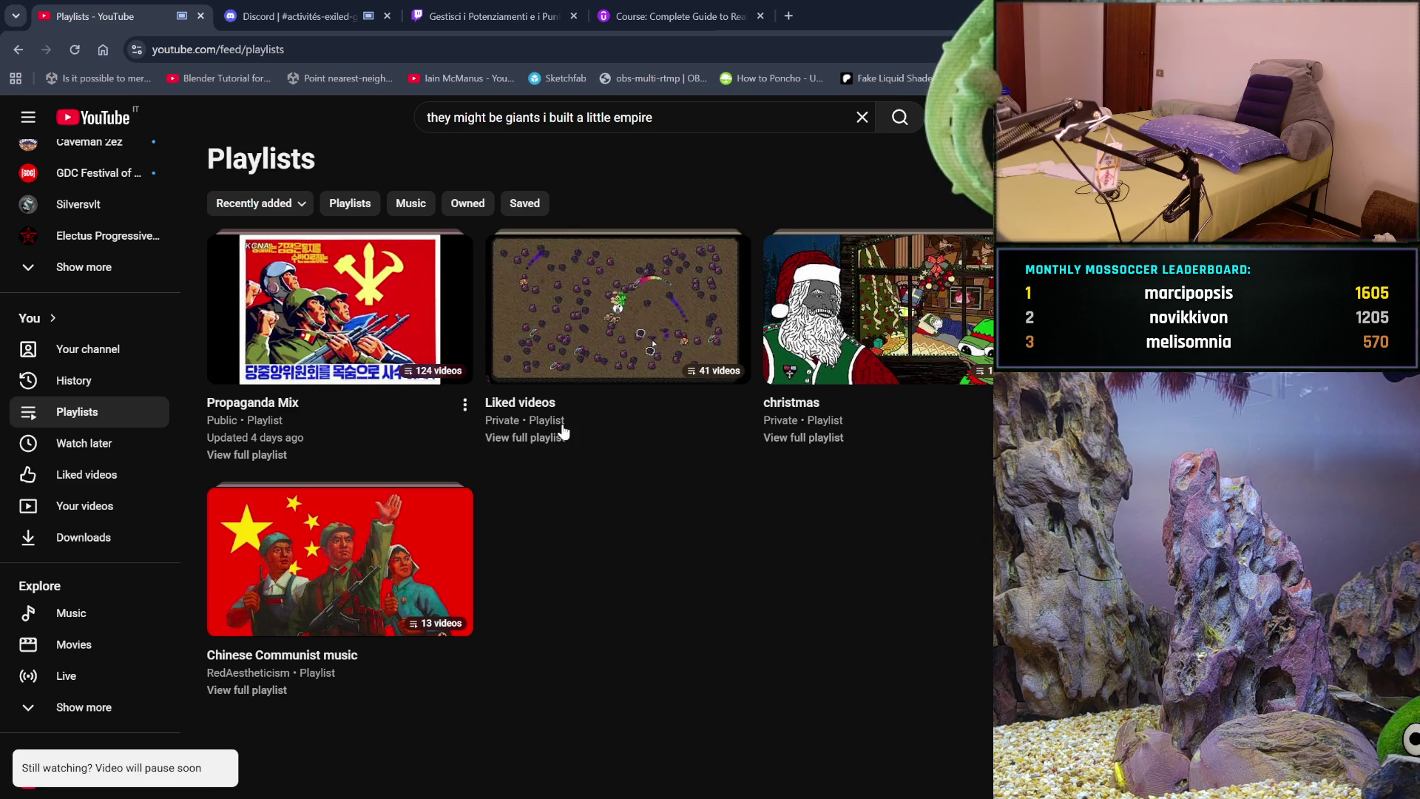
- Start playing the Propaganda Mix playlist's hour-long North Korean music video and read its comments
{"action": "left_click", "coordinate": [367, 374]}
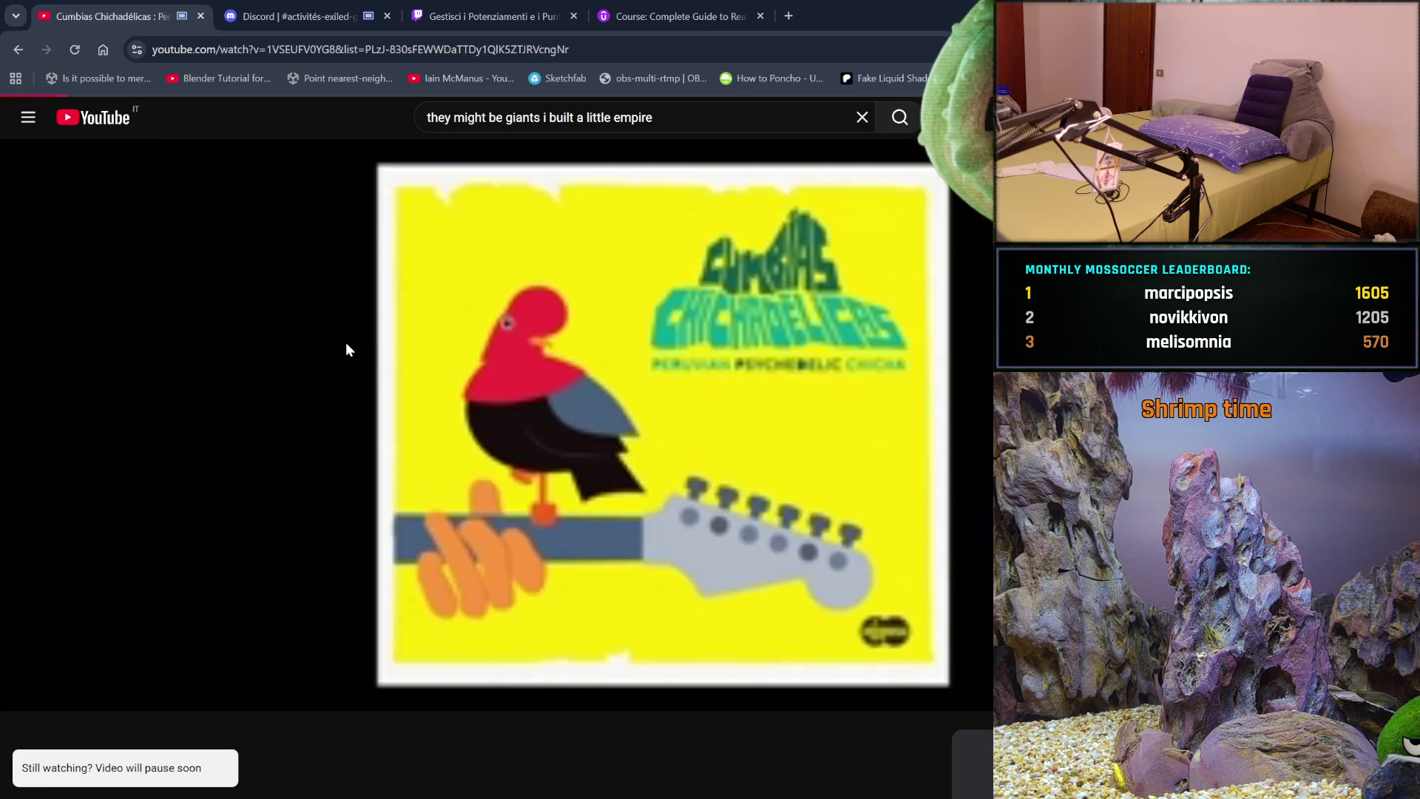
{"action": "scroll", "coordinate": [505, 423], "scroll_direction": "down", "scroll_amount": 3}
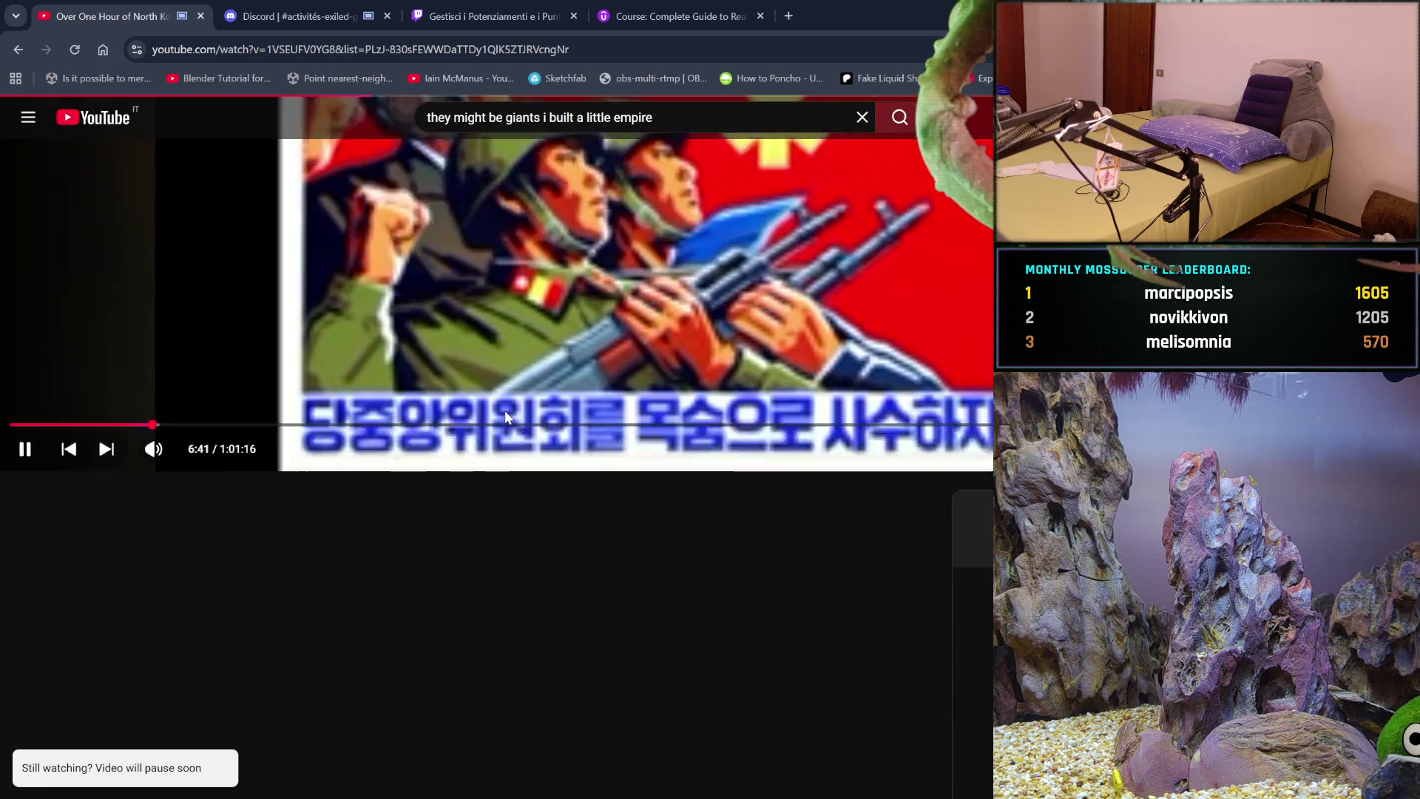
{"action": "scroll", "coordinate": [503, 407], "scroll_direction": "down", "scroll_amount": 2}
{"action": "scroll", "coordinate": [502, 409], "scroll_direction": "down", "scroll_amount": 2}
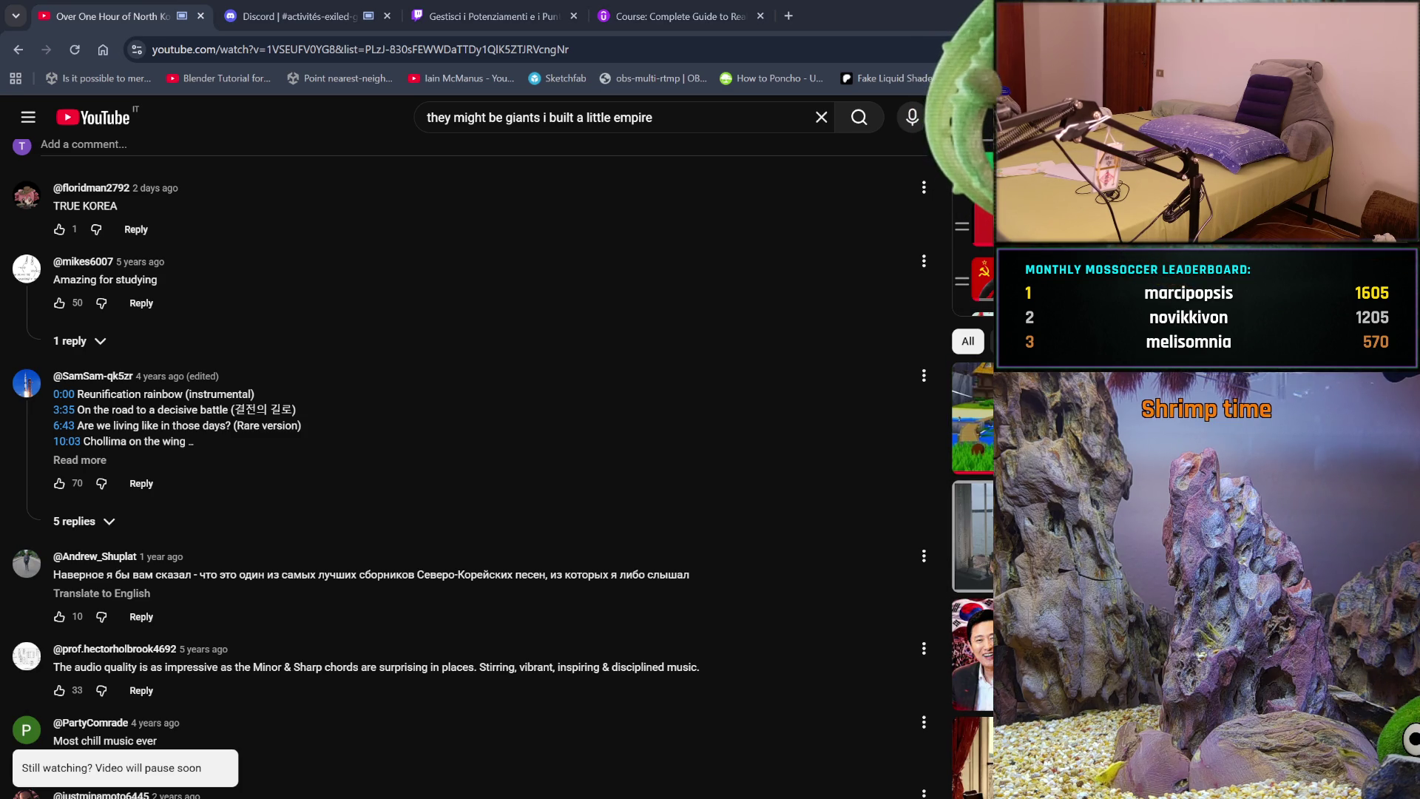
{"action": "scroll", "coordinate": [503, 409], "scroll_direction": "down", "scroll_amount": 2}
{"action": "scroll", "coordinate": [503, 410], "scroll_direction": "down", "scroll_amount": 1}
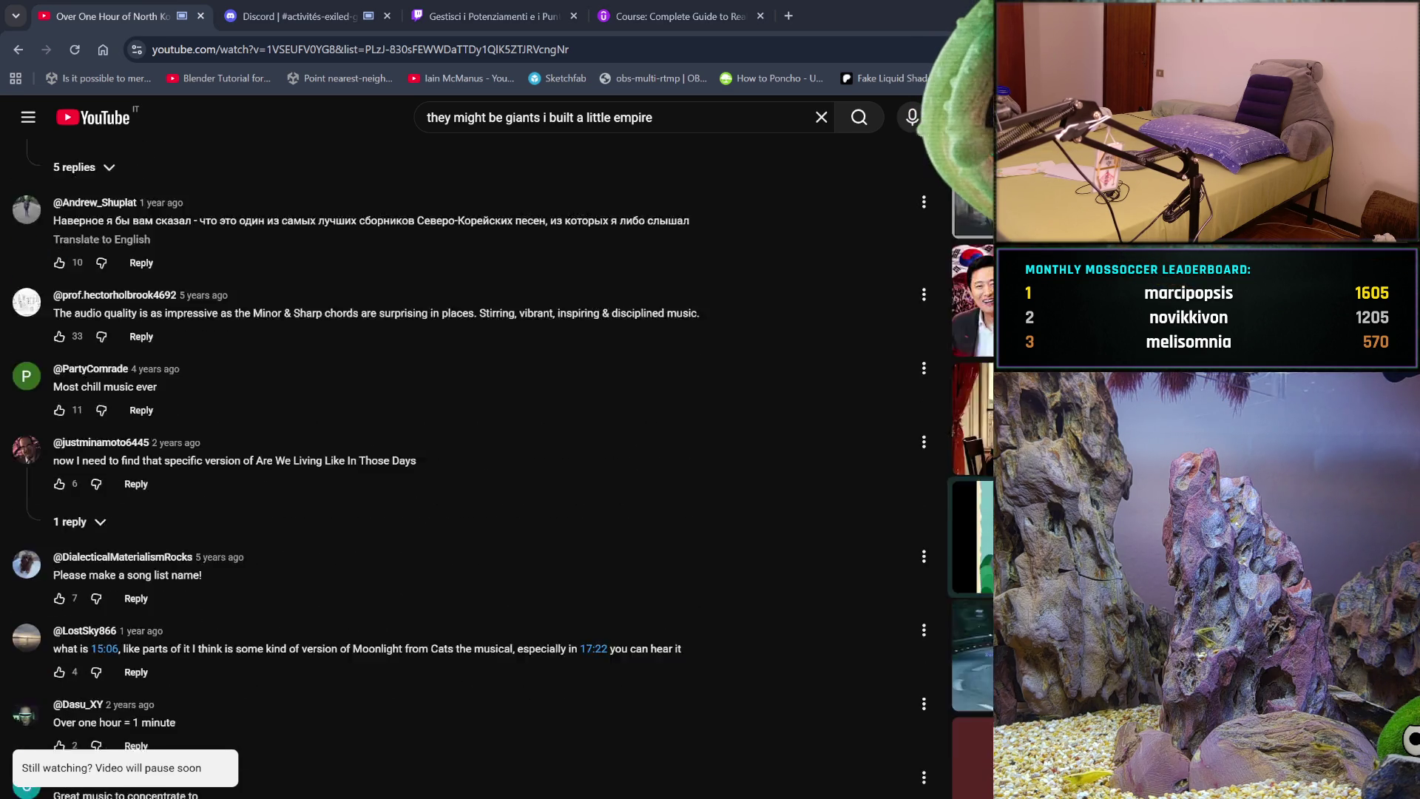
{"action": "scroll", "coordinate": [502, 409], "scroll_direction": "down", "scroll_amount": 2}
{"action": "scroll", "coordinate": [502, 410], "scroll_direction": "down", "scroll_amount": 2}
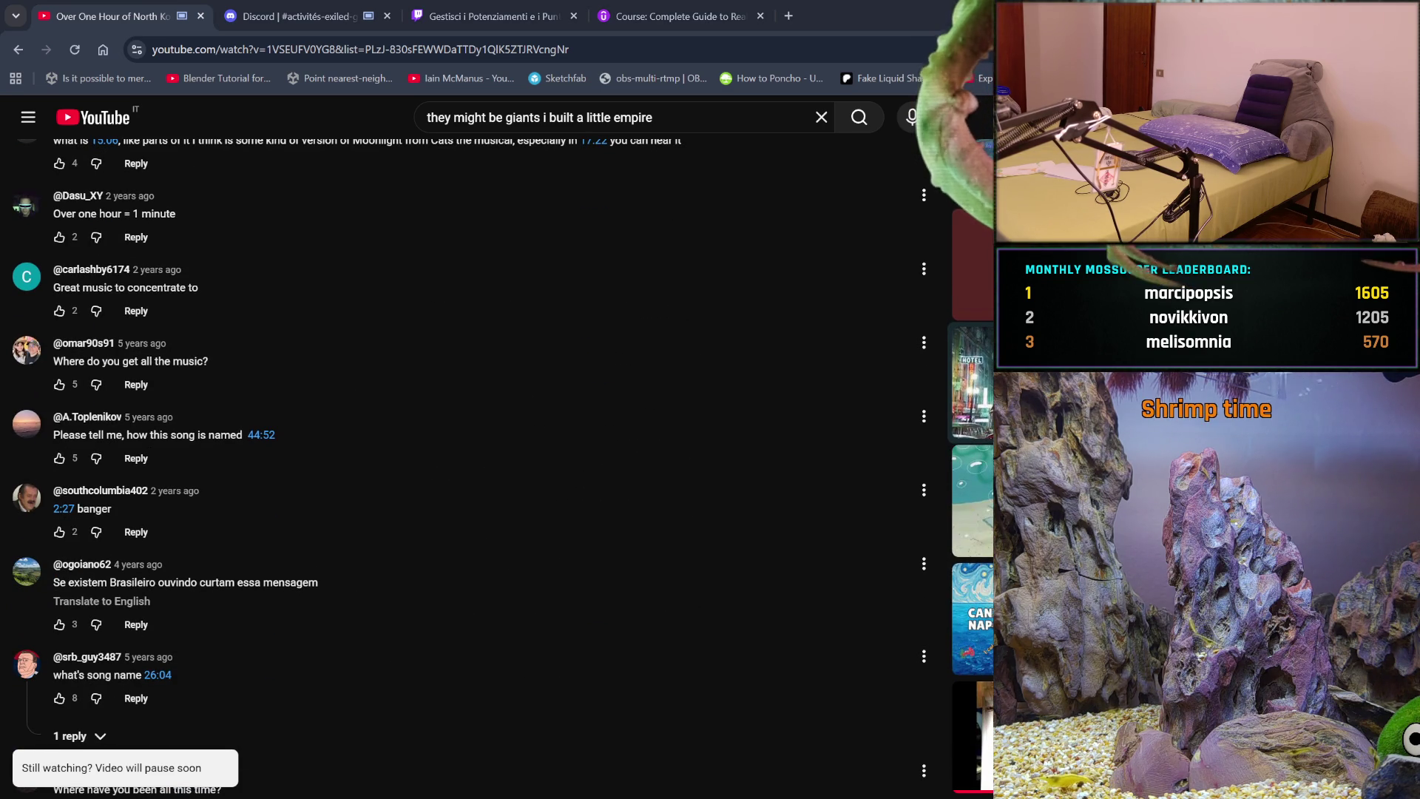
{"action": "scroll", "coordinate": [503, 409], "scroll_direction": "down", "scroll_amount": 3}
{"action": "scroll", "coordinate": [503, 410], "scroll_direction": "down", "scroll_amount": 1}
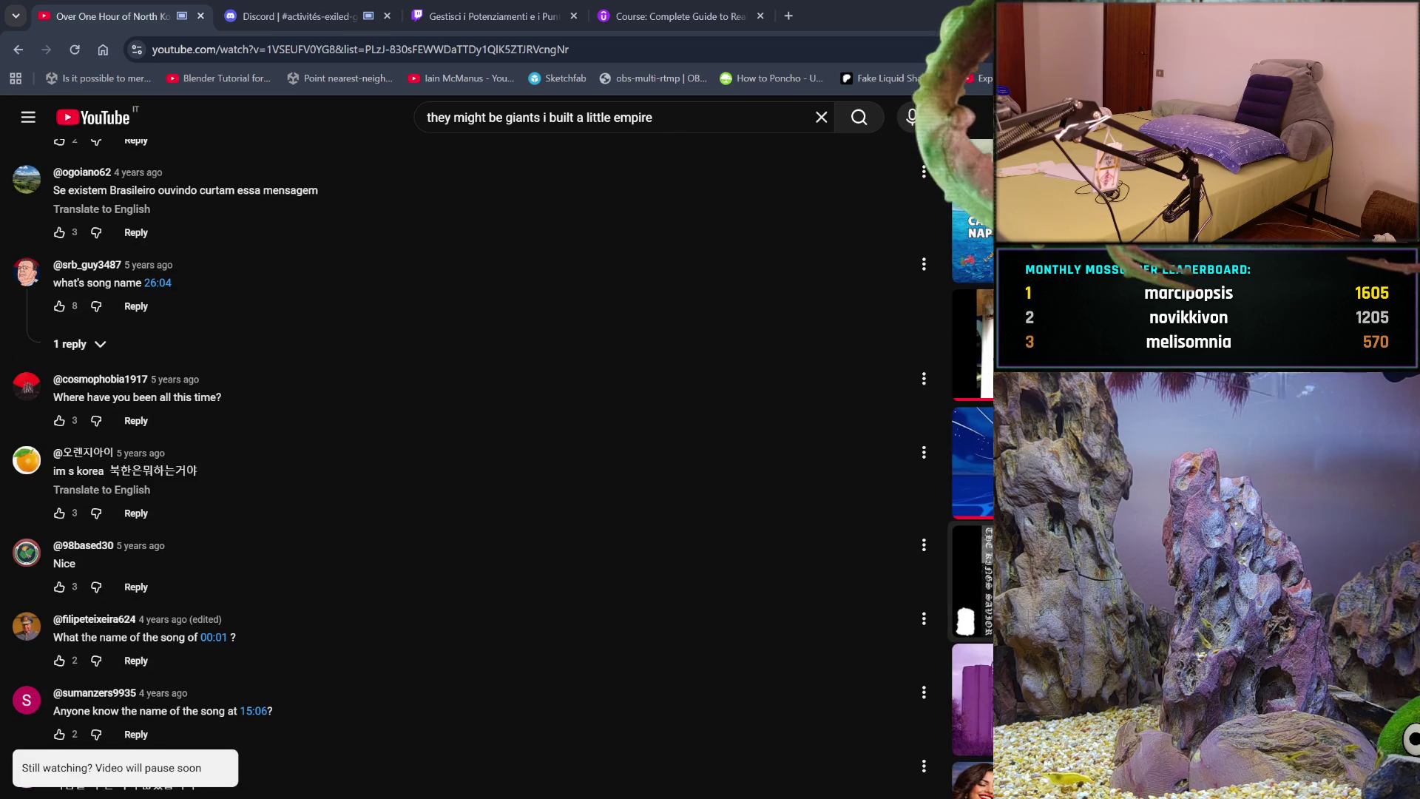